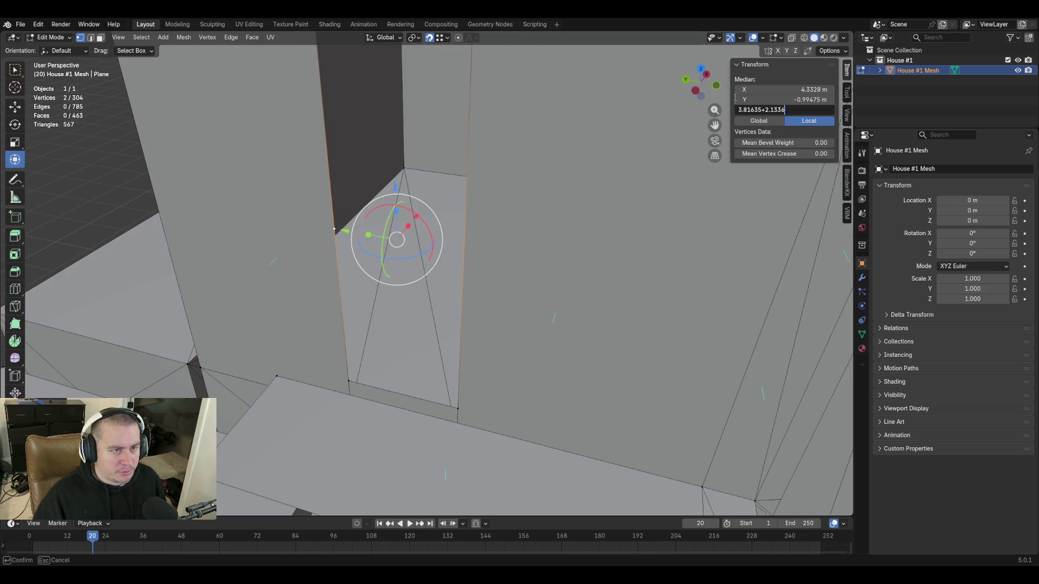
Confirm the 5.95 m vertex height and join the two doorway vertices with a new edge
key(Return)
key(shift+grave)
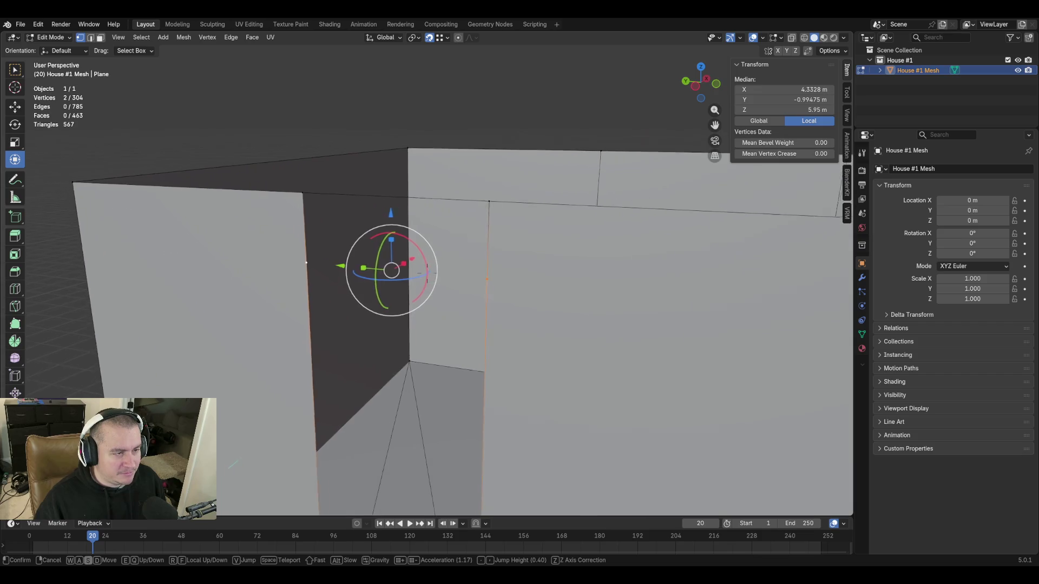
click(522, 287)
shift+click(338, 290)
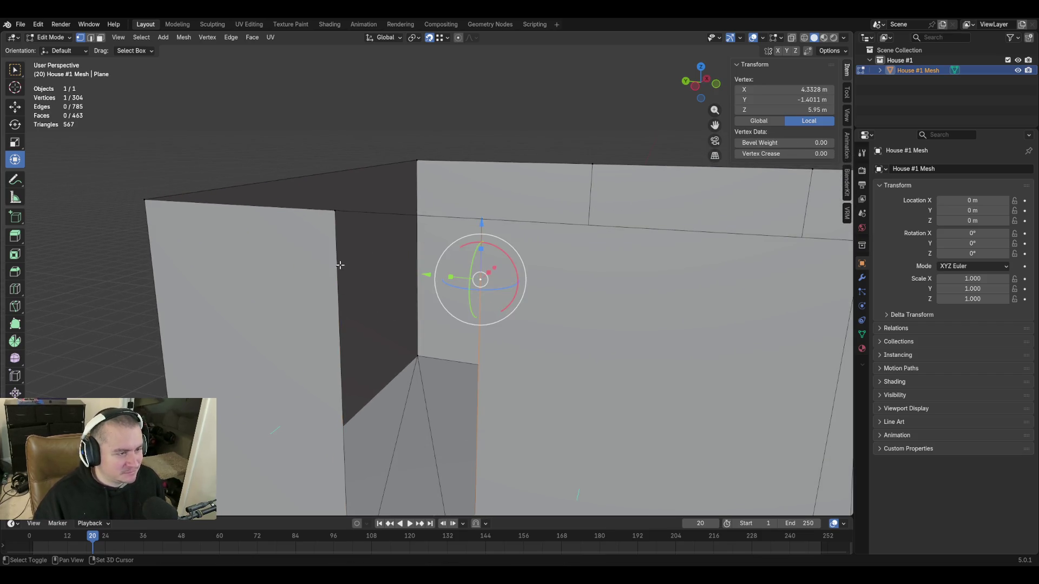
shift+click(339, 265)
key(f)
Fill a face up to the two wall-top vertices, then step back to the doorway outline selection
shift+click(336, 213)
shift+click(480, 220)
key(f)
middle_drag(419, 340, 420, 330)
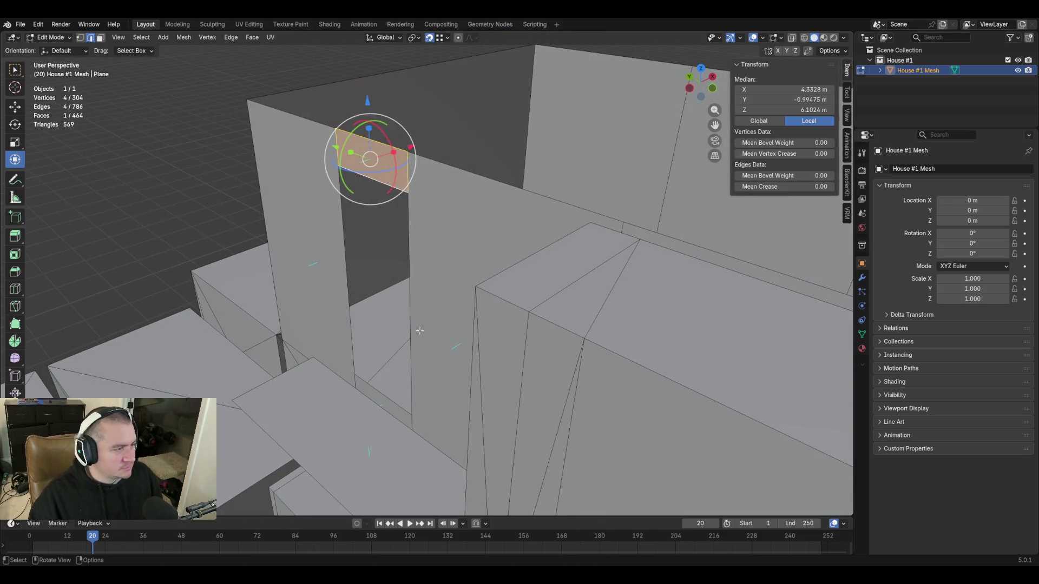
key(ctrl+z)
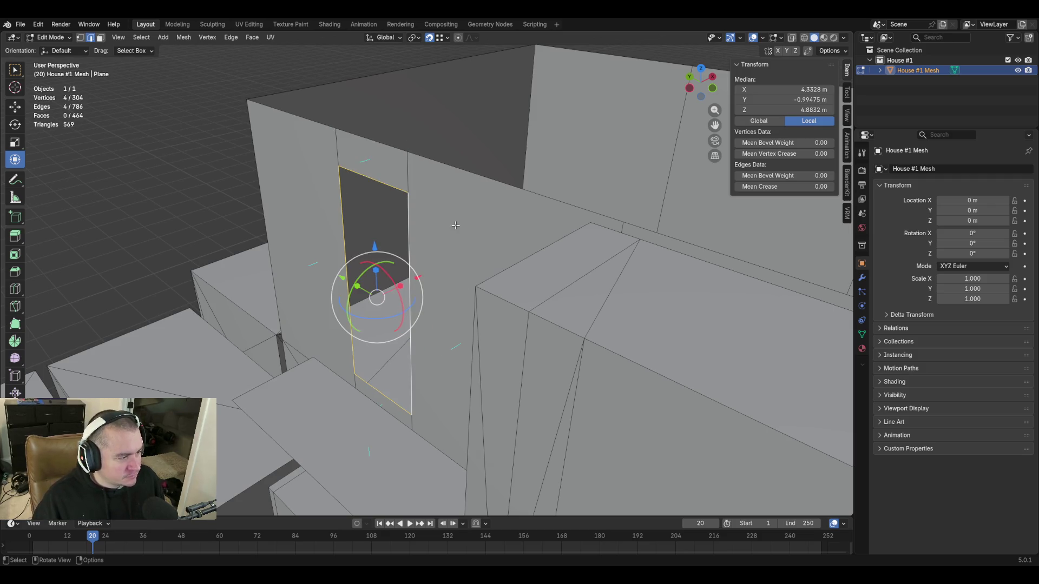
key(shift+grave)
key(w)
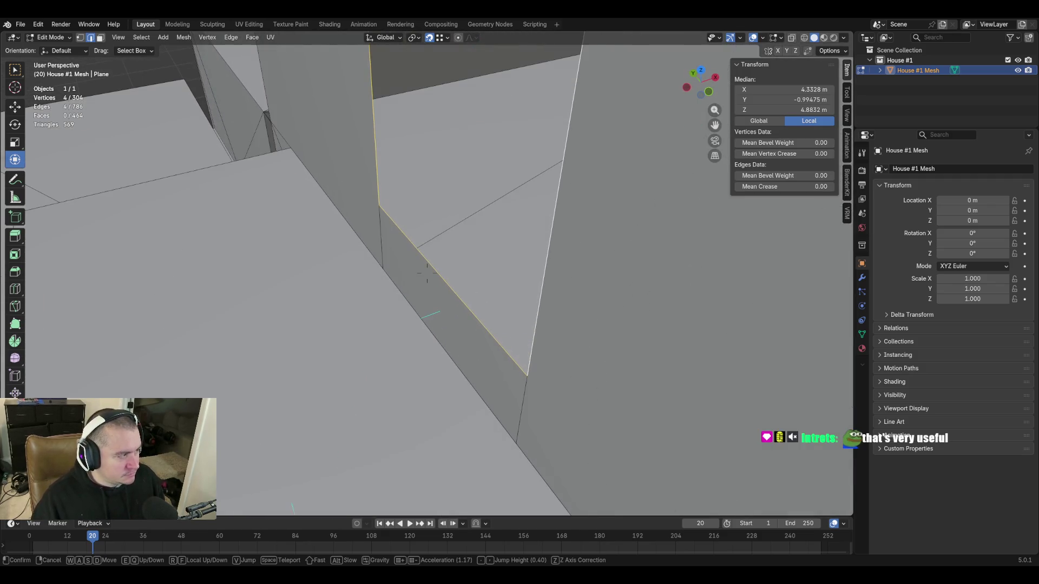
click(436, 362)
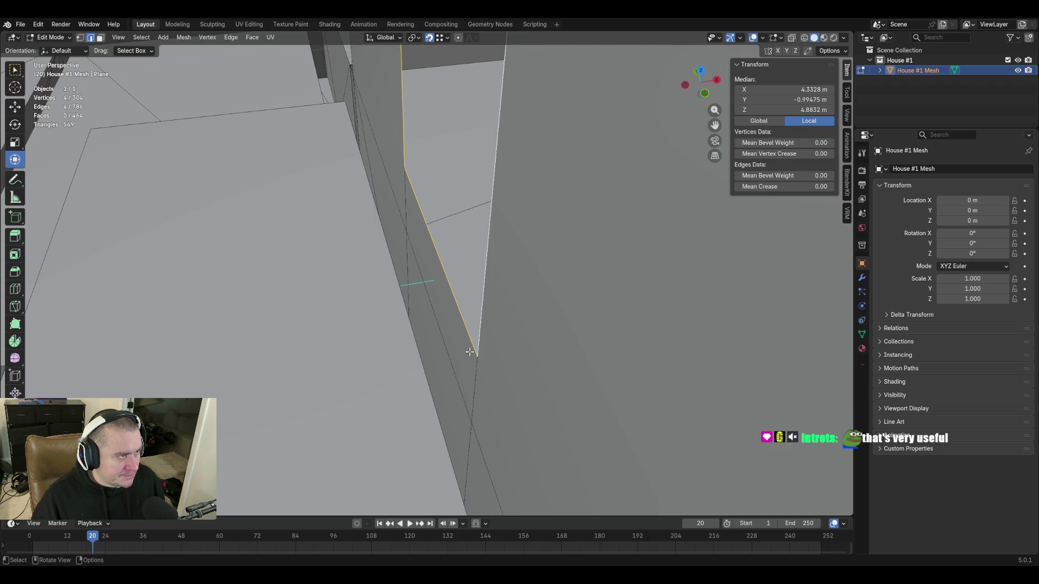
click(446, 38)
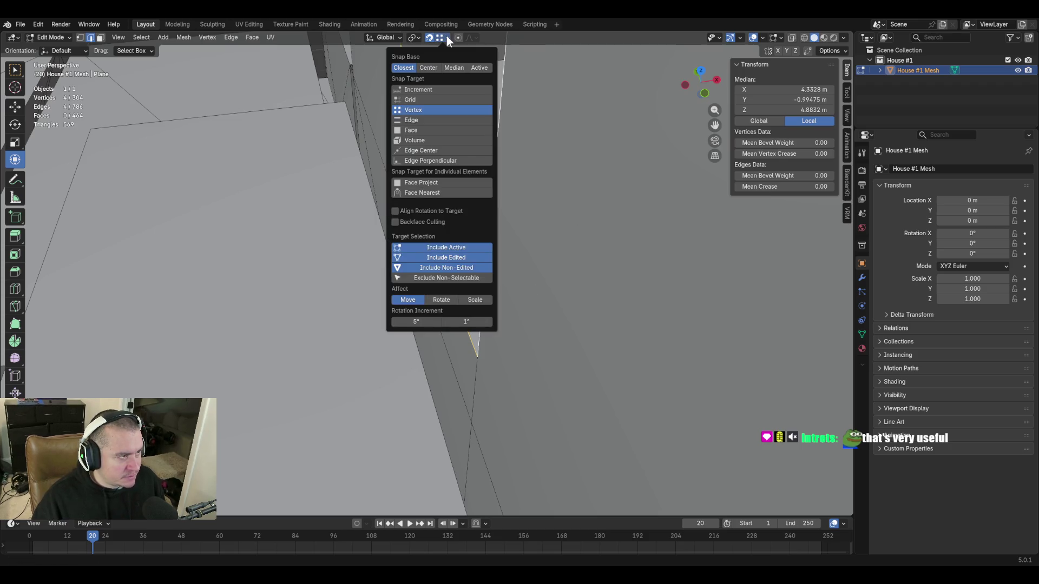
Snap to edges and extrude the slanted doorway edge along one axis onto the wall
click(439, 120)
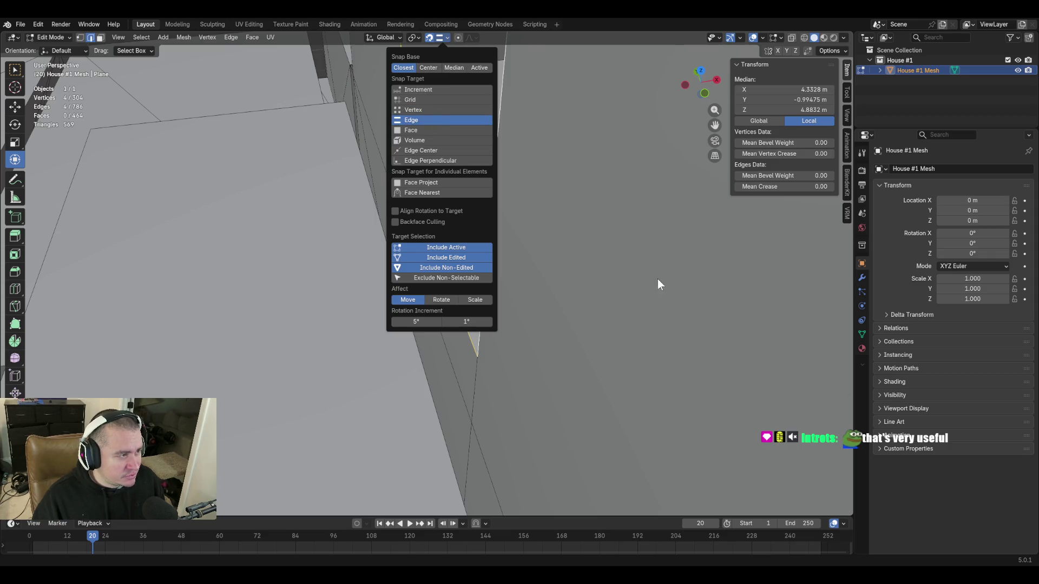
key(e)
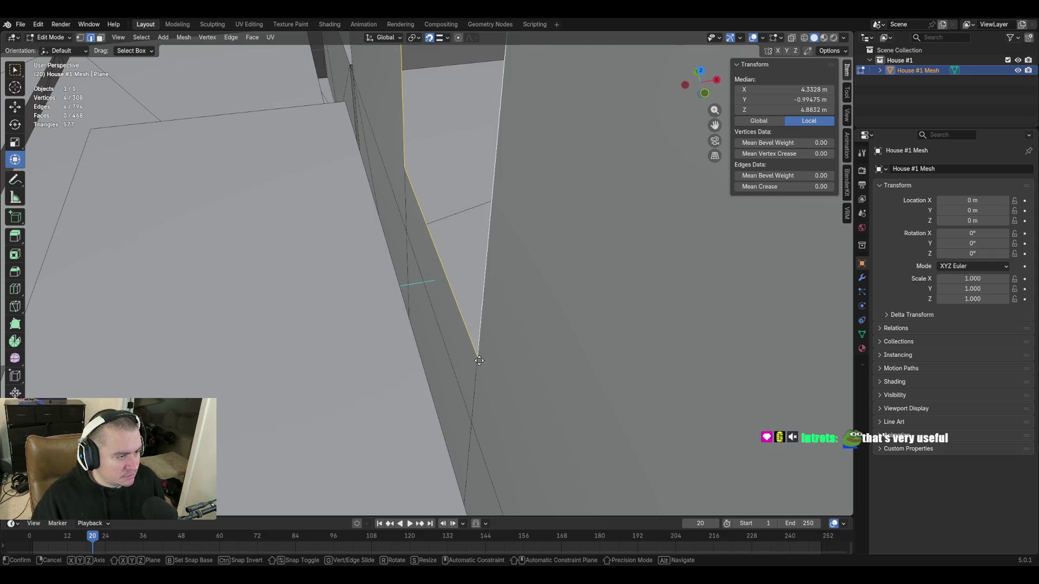
key(y)
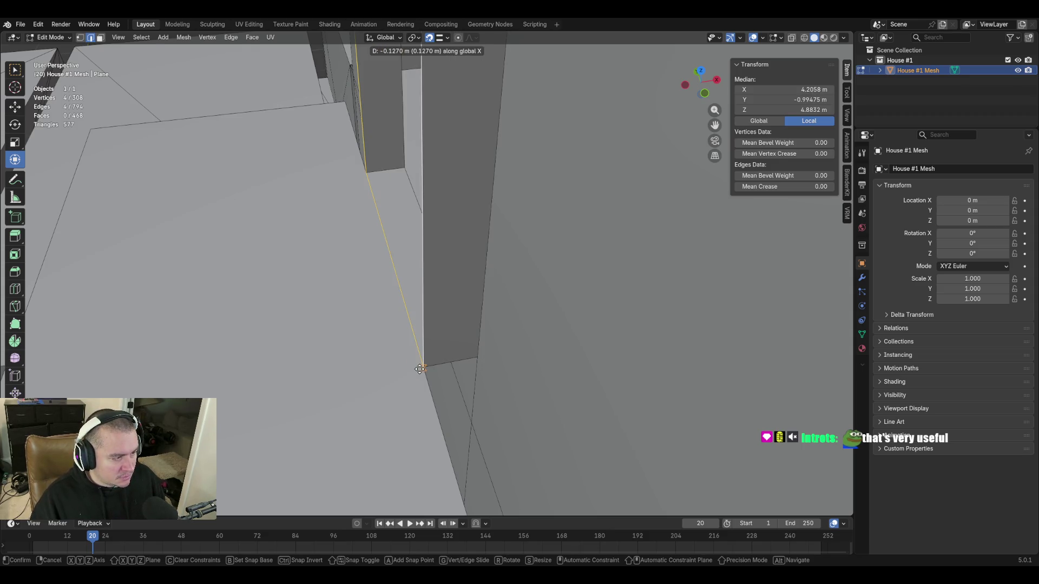
click(420, 368)
Inspect the result and select the floor-level edge for an edge operation
key(shift+grave)
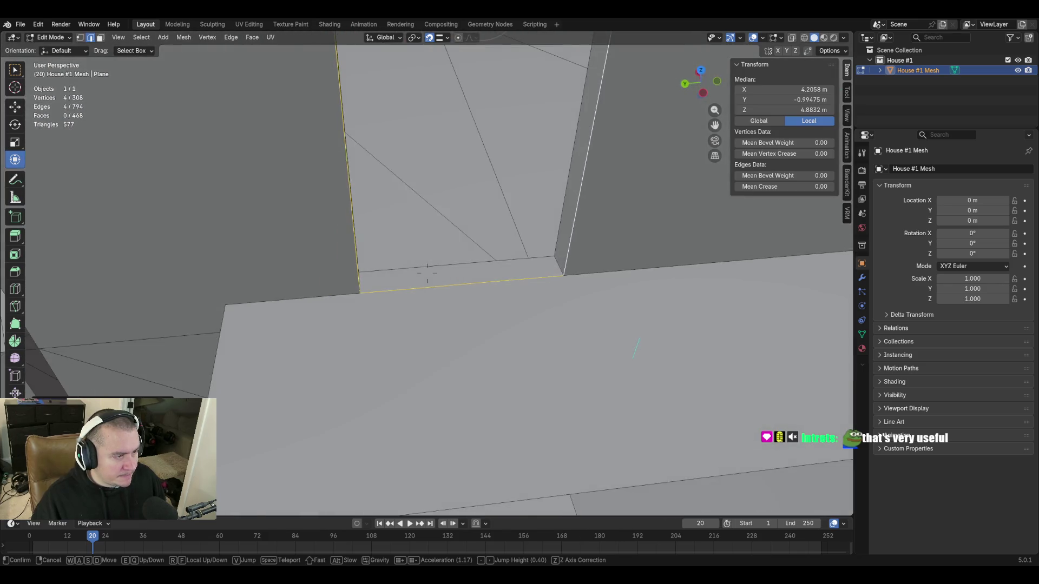
click(427, 274)
middle_drag(427, 274, 415, 354)
click(391, 325)
key(ctrl+e)
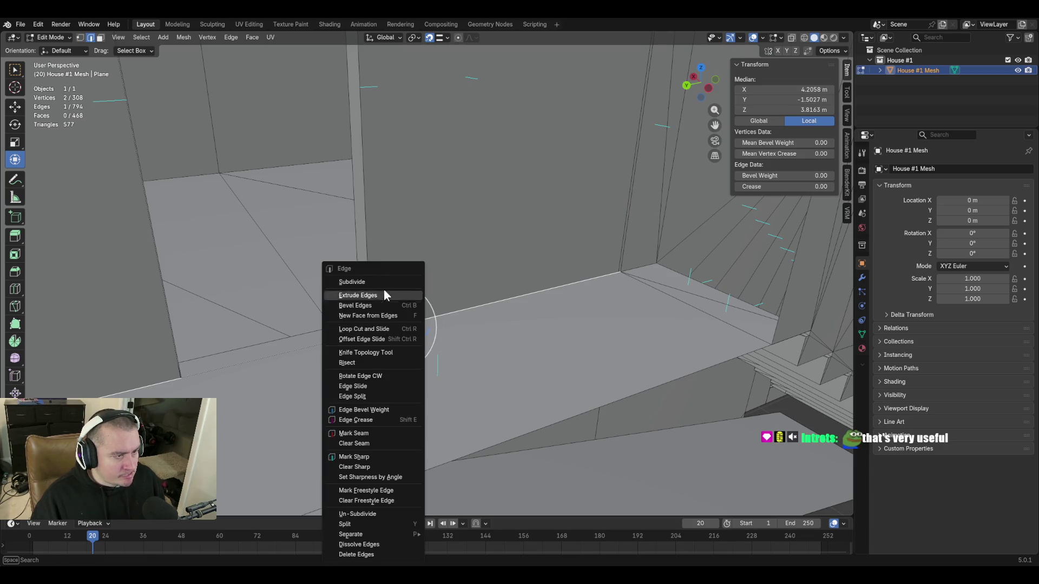
Subdivide the floor edge and merge the two stray floor vertices at the last one
click(373, 277)
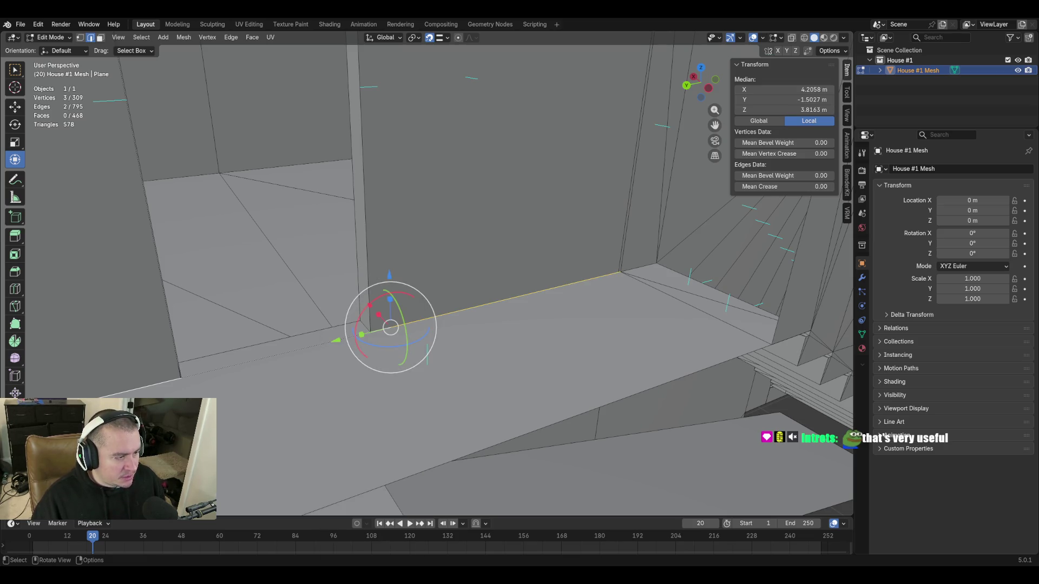
key(alt+a)
click(305, 352)
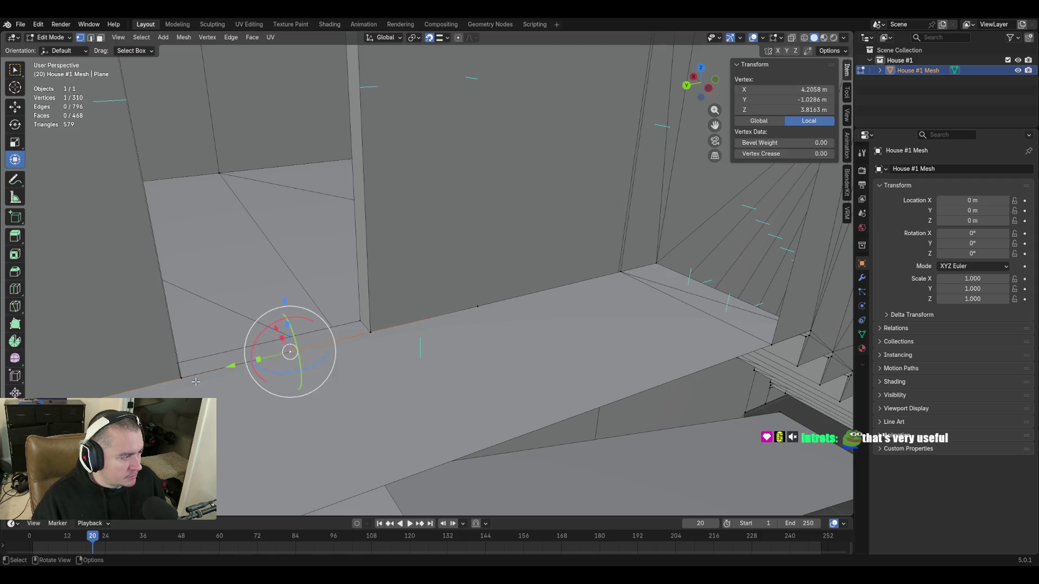
shift+click(180, 377)
key(shift+grave)
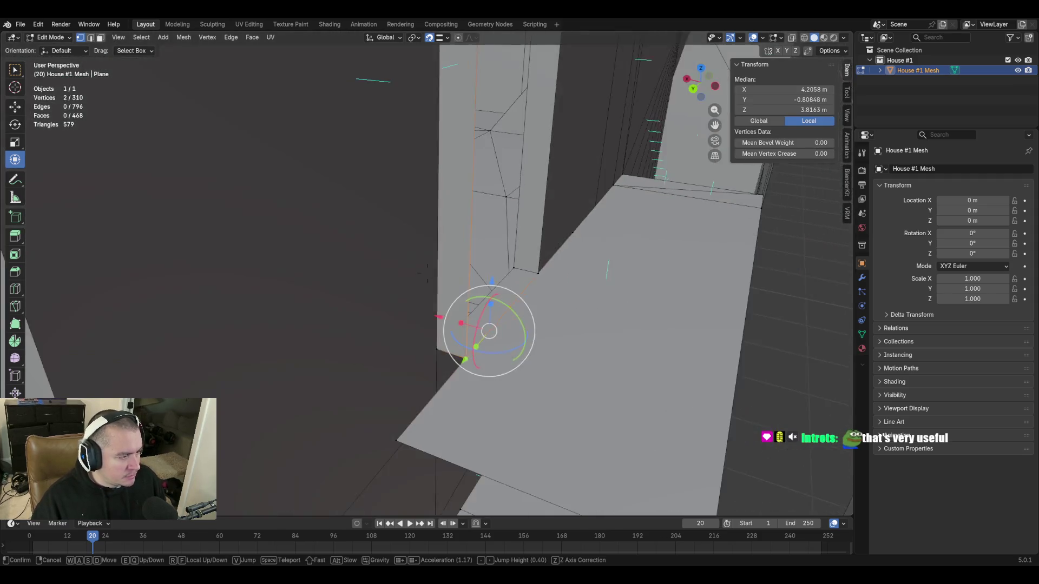
click(285, 392)
key(m)
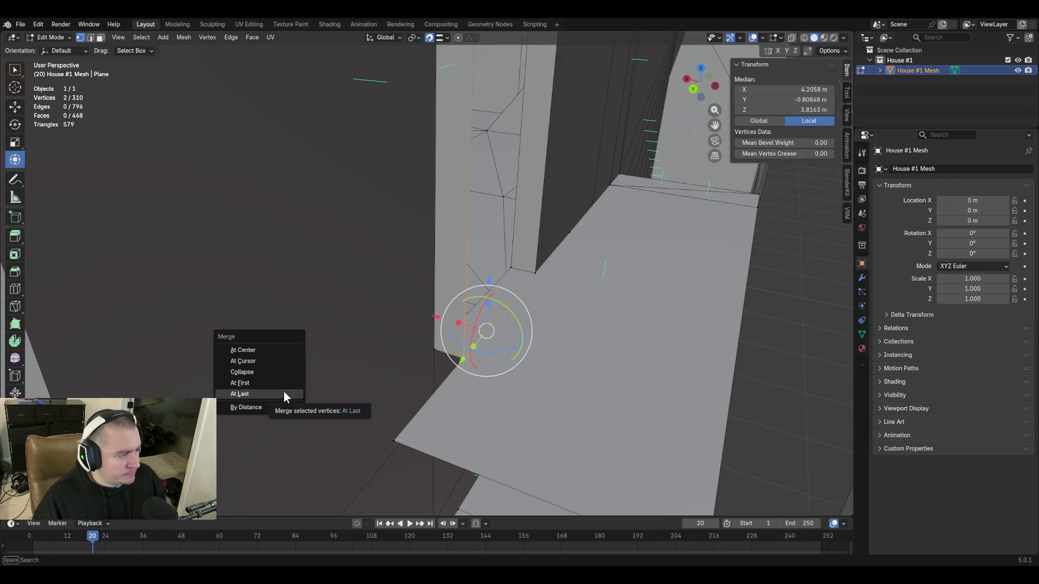
click(281, 393)
Move the merged vertex onto its neighbour at the wall corner so they auto-merge
key(g)
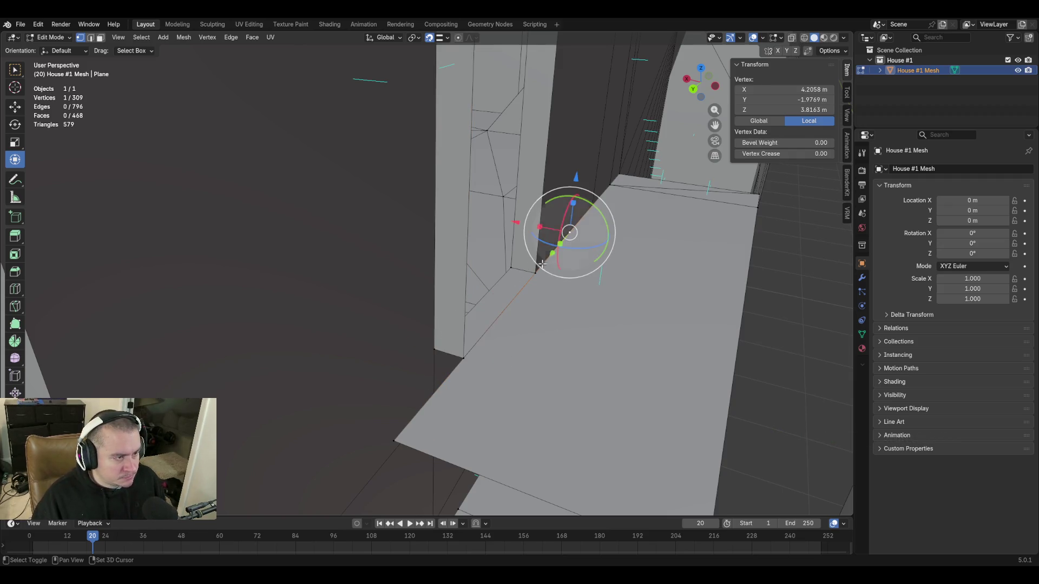
click(528, 274)
key(shift+grave)
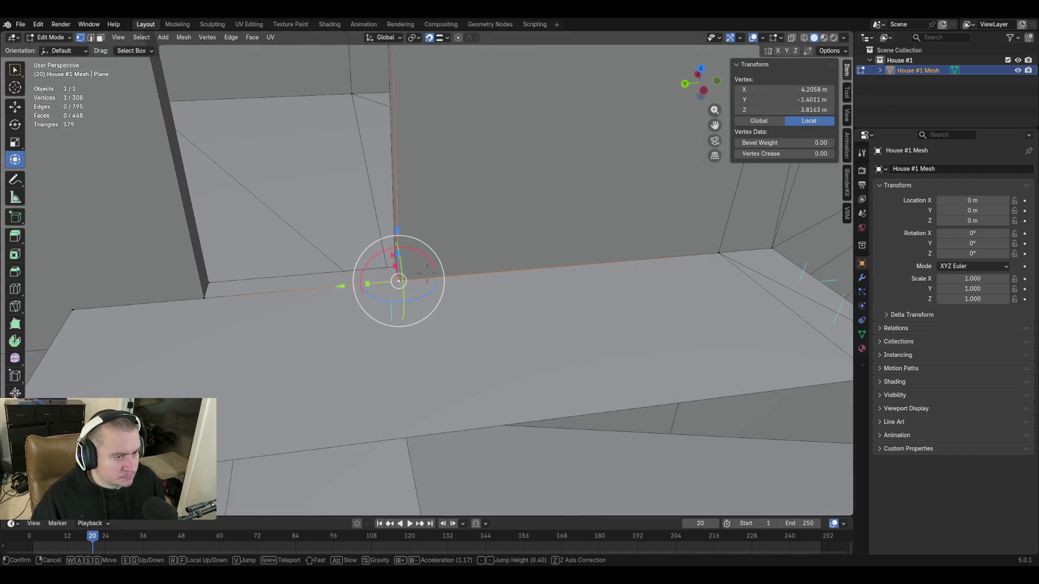
click(600, 302)
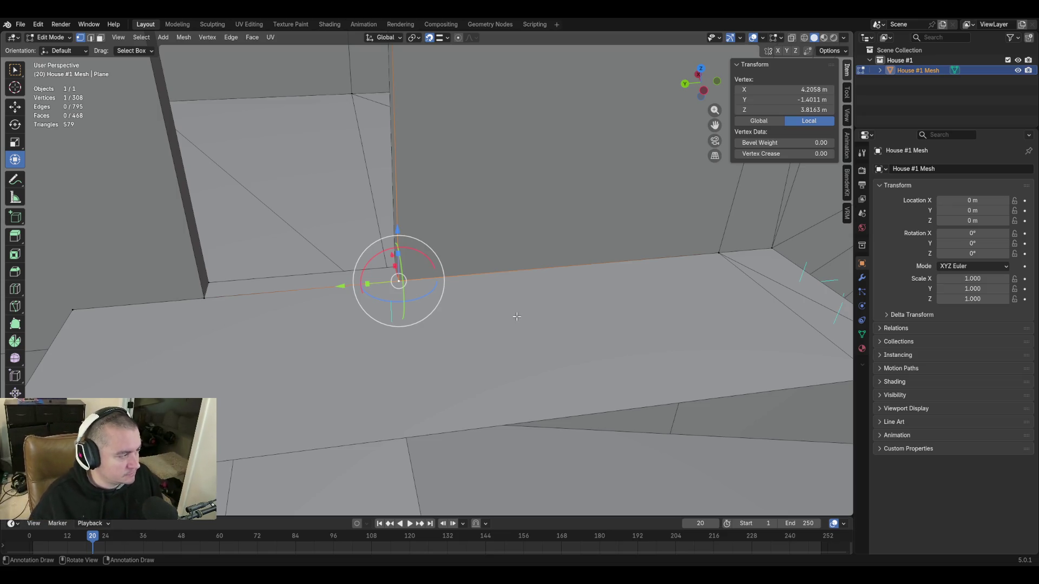
Select the wall-base edge and fill a triangular face beside the door jamb
key(shift+grave)
key(s)
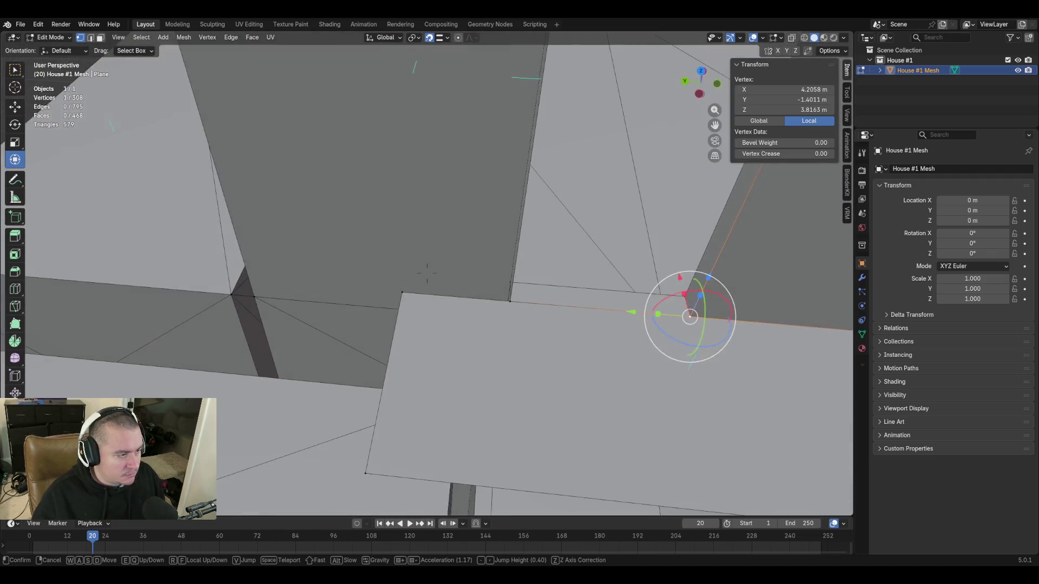
click(438, 308)
key(shift+grave)
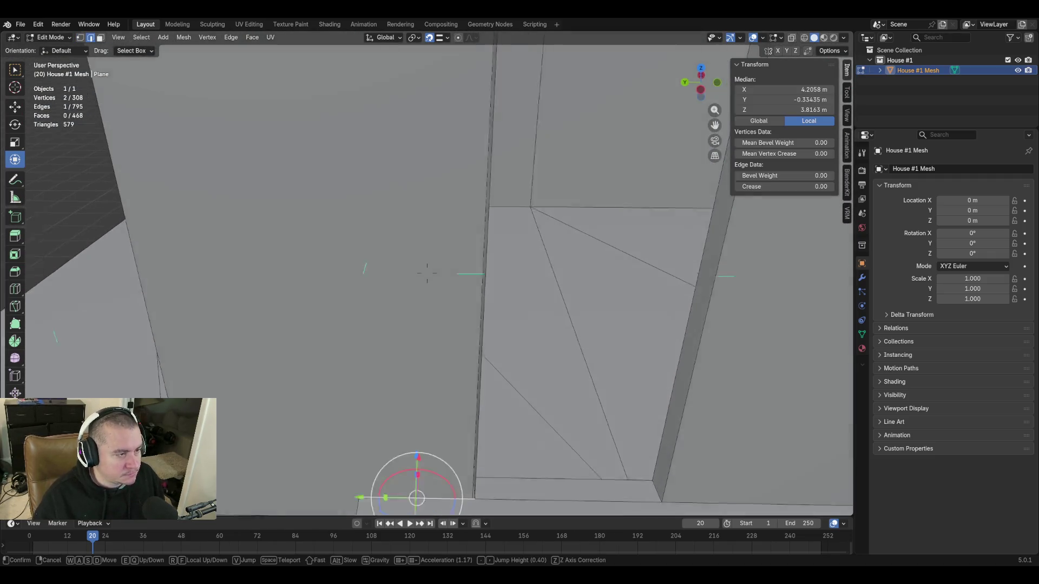
key(s)
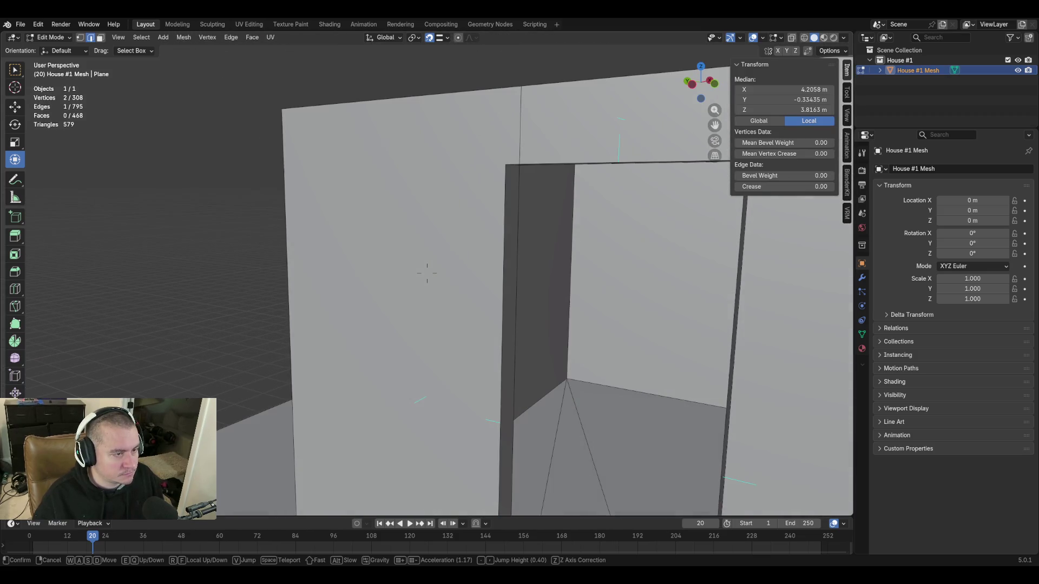
key(s)
click(427, 273)
key(f)
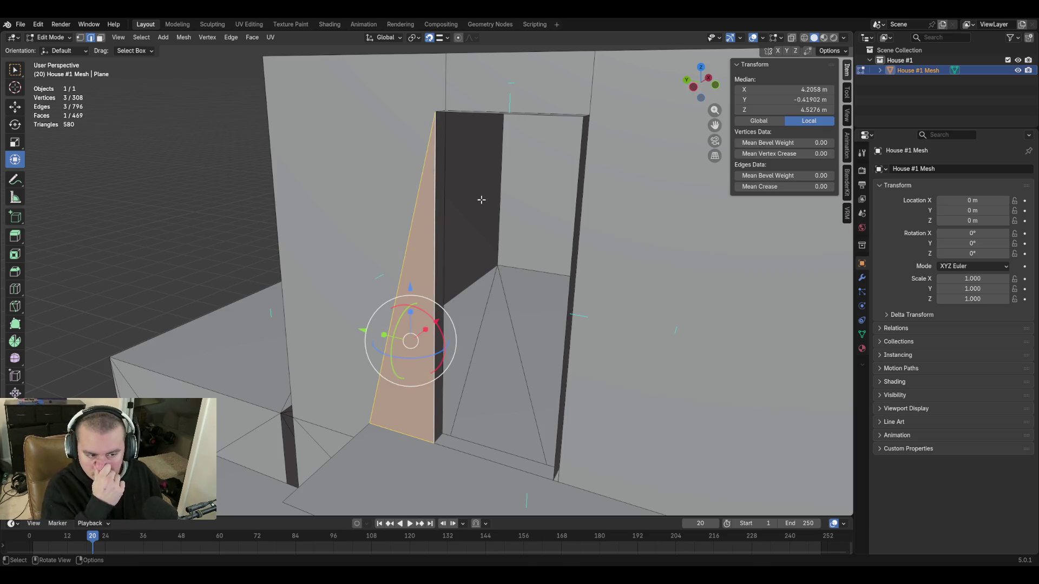
Extrude the top jamb vertex sideways along the Y axis
key(1)
click(436, 112)
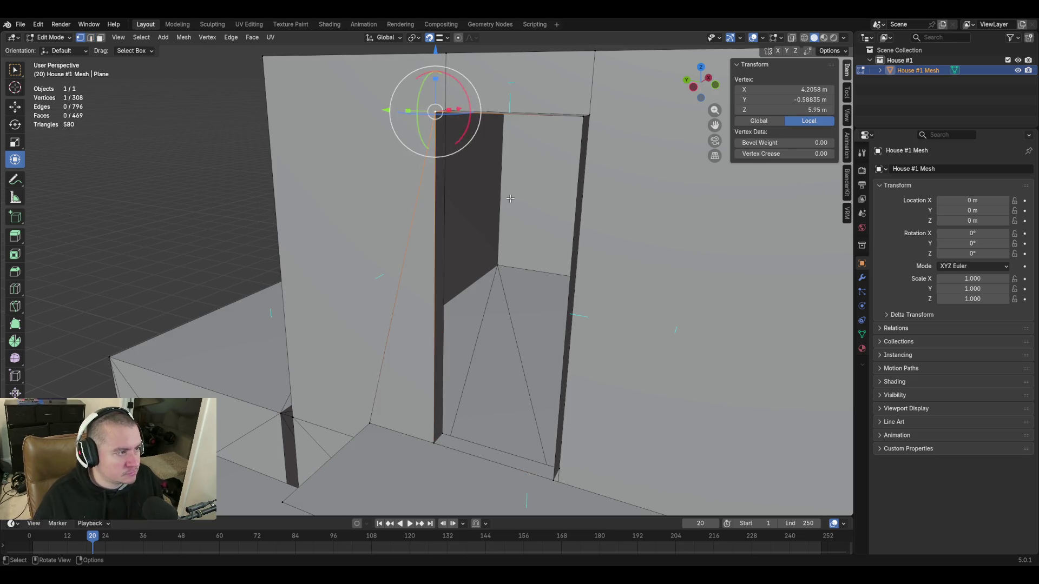
key(e)
key(x)
key(y)
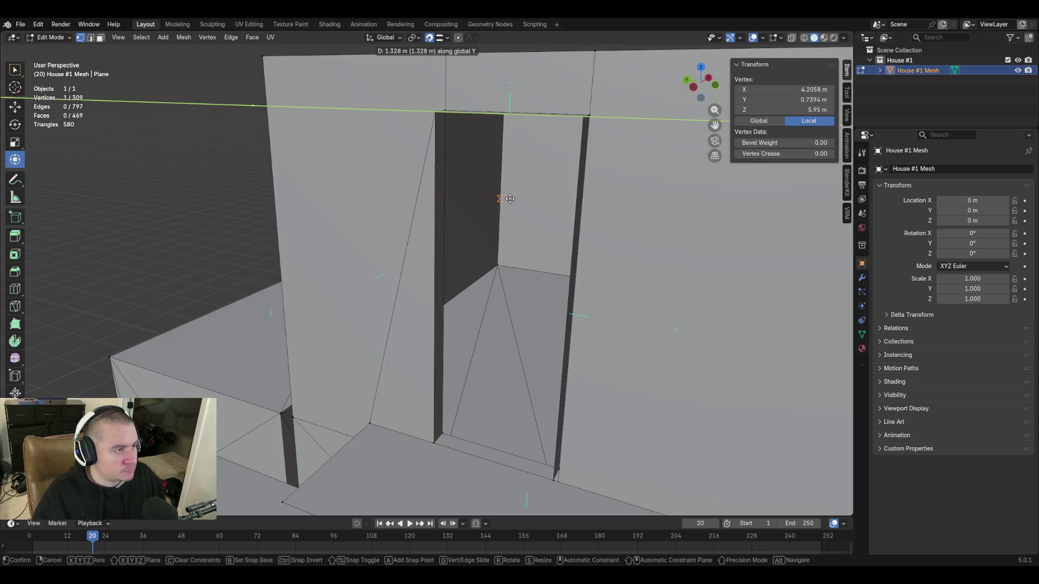
click(371, 163)
Match the extruded vertex's Y coordinate to the lower vertex and fill the face between them
click(371, 419)
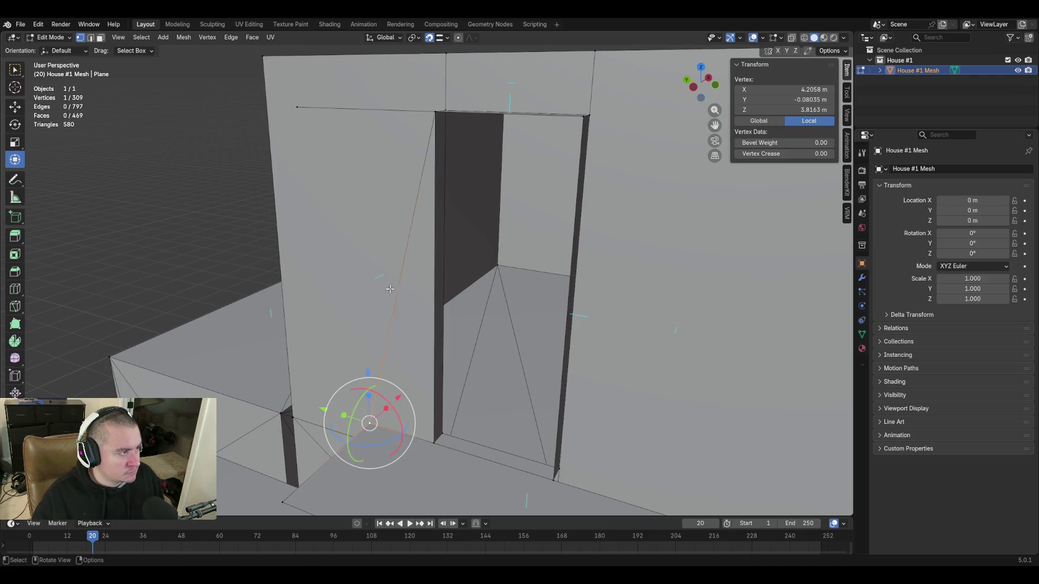
click(783, 99)
key(Return)
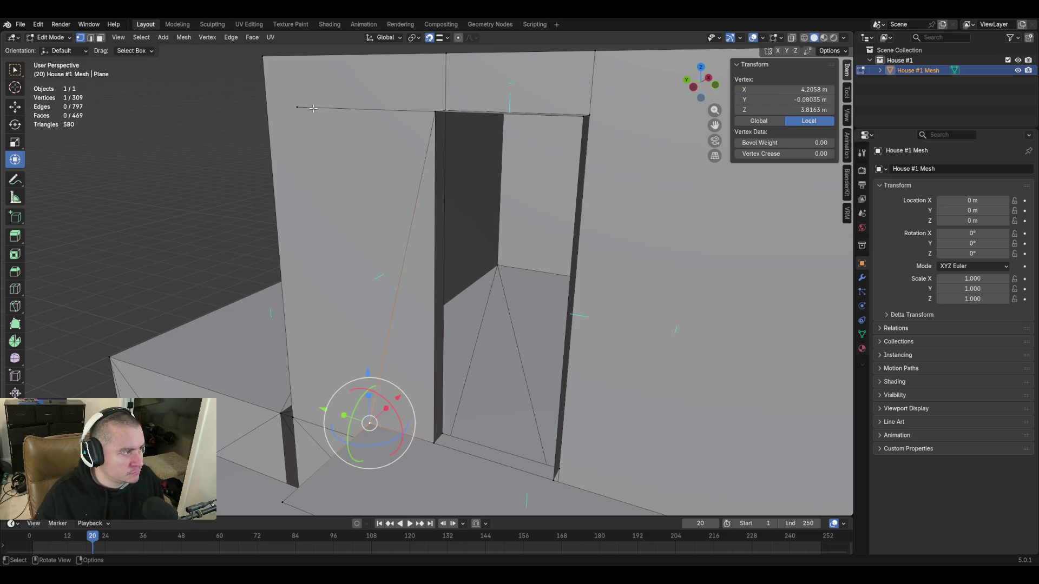
click(294, 106)
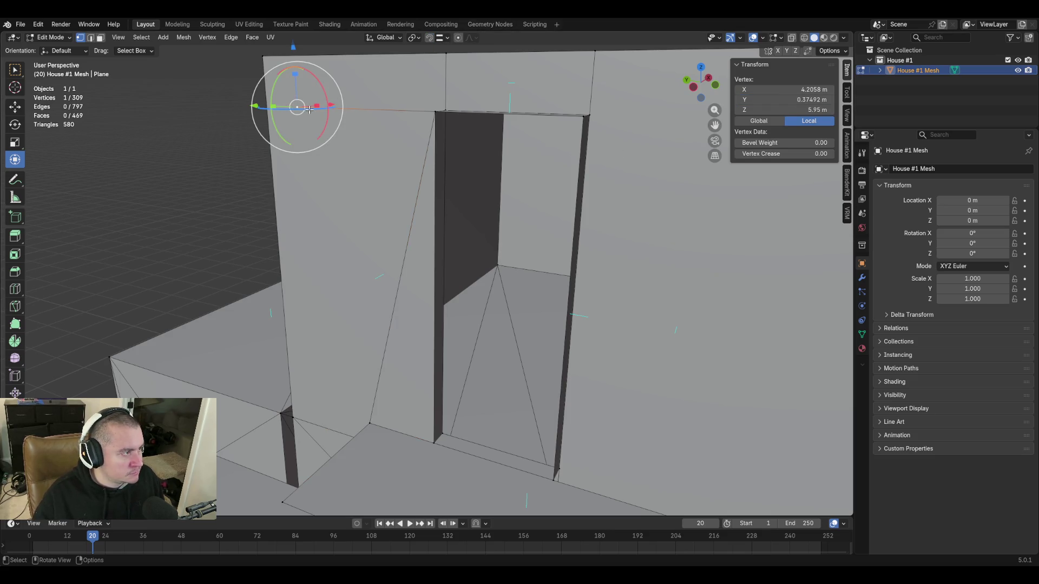
click(775, 100)
text(-0.08035 m)
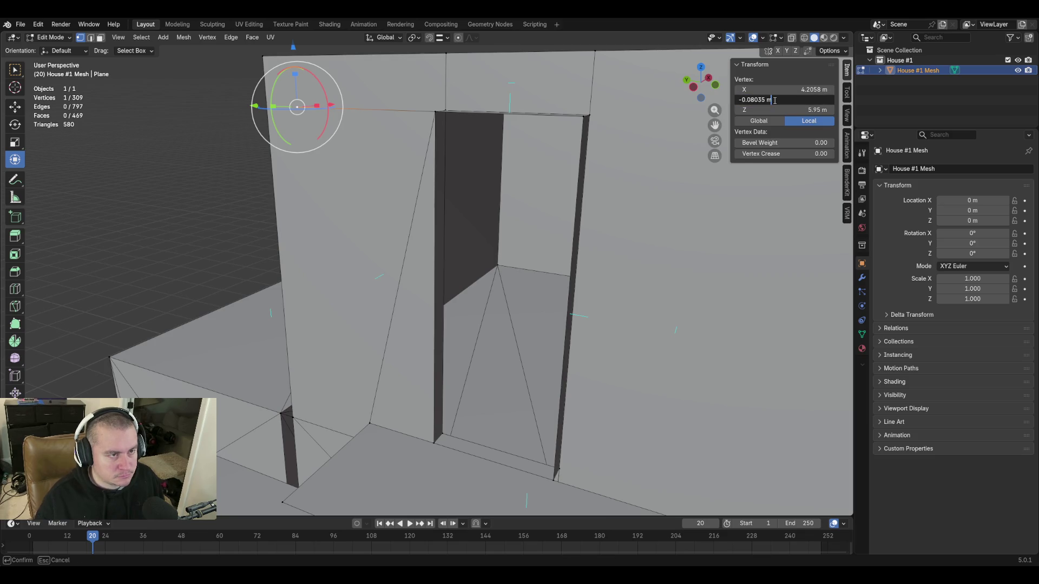
key(Return)
drag(341, 81, 431, 174)
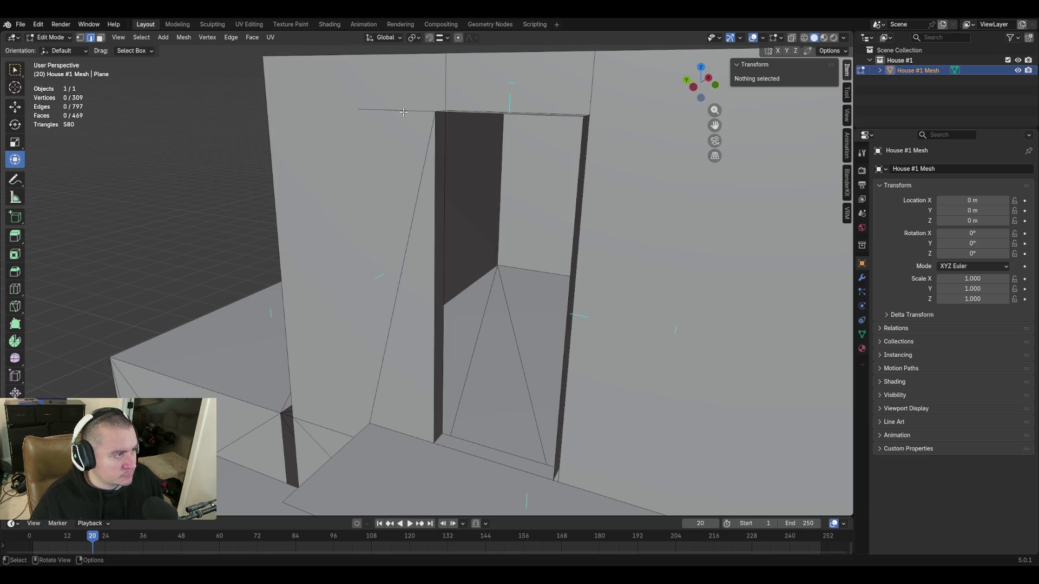
key(f)
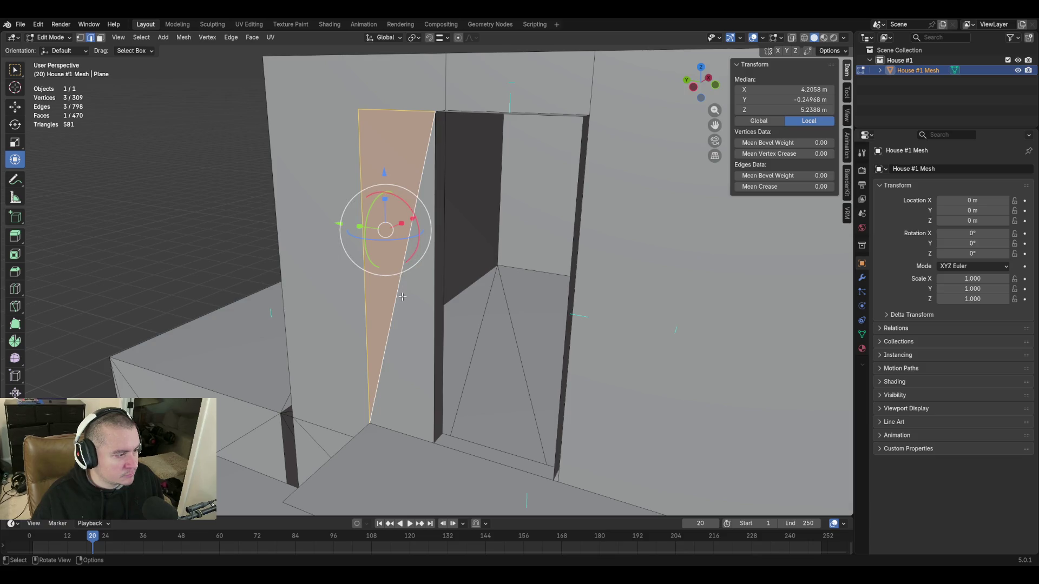
Select the wall edges and pillar vertex through the doorway and fill a triangular face
key(shift+grave)
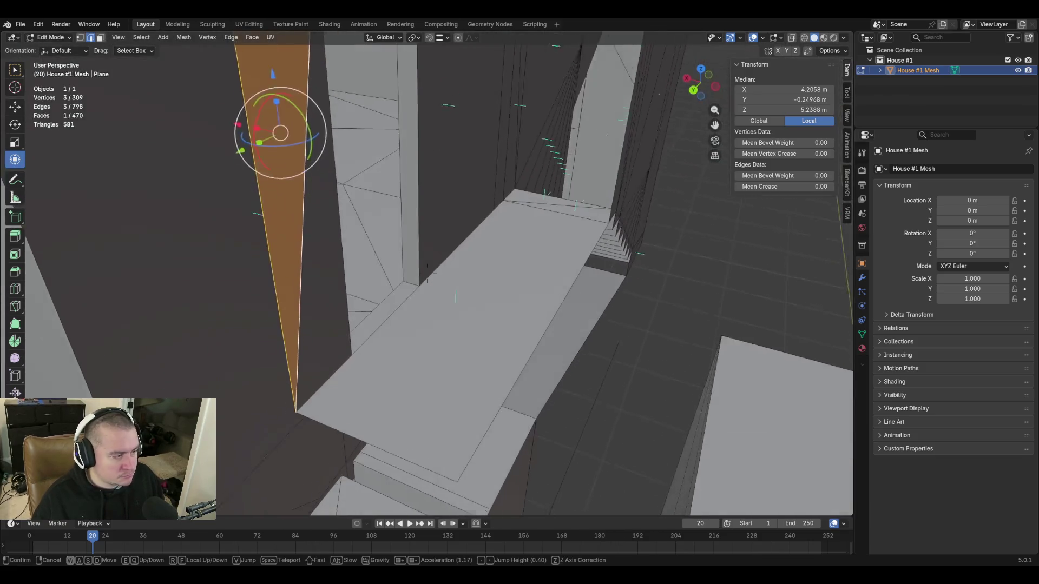
click(426, 312)
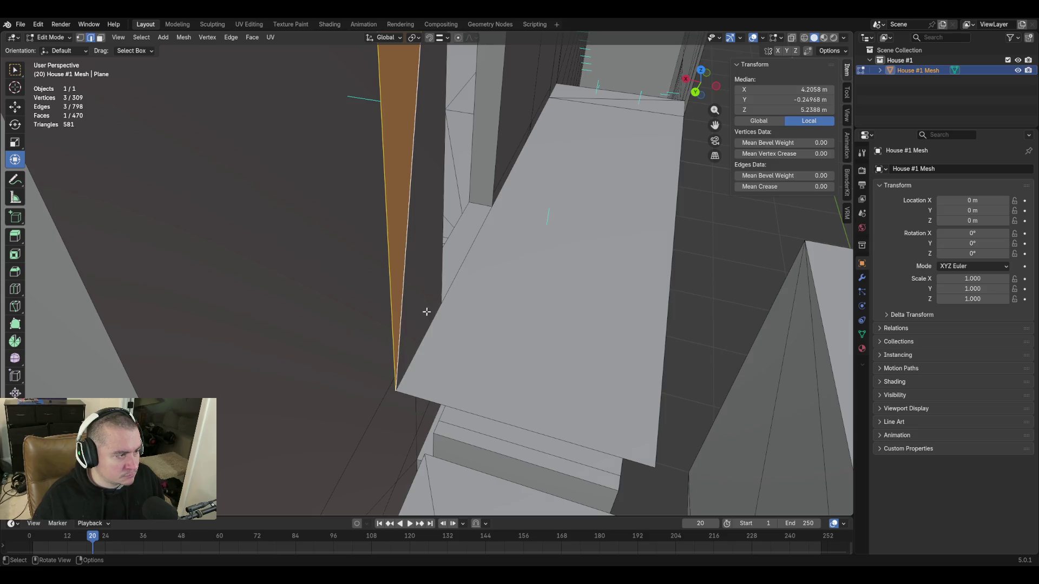
click(406, 265)
shift+click(429, 329)
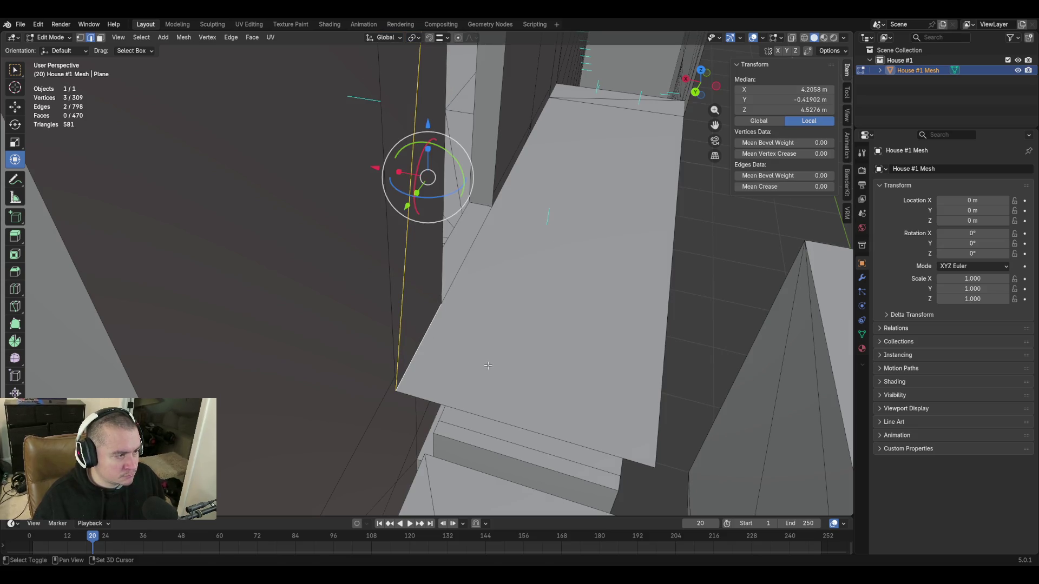
key(shift+grave)
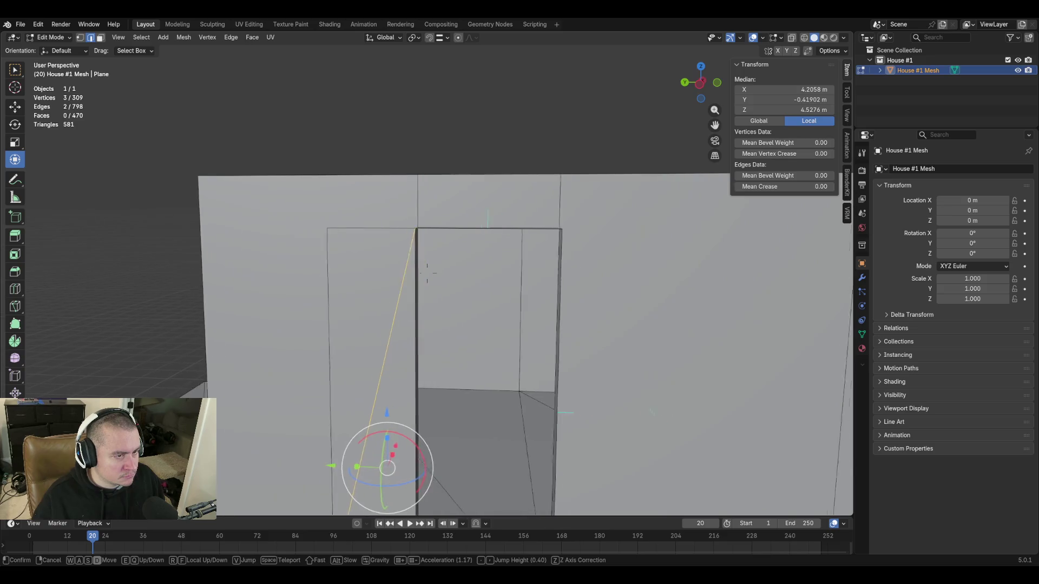
key(w)
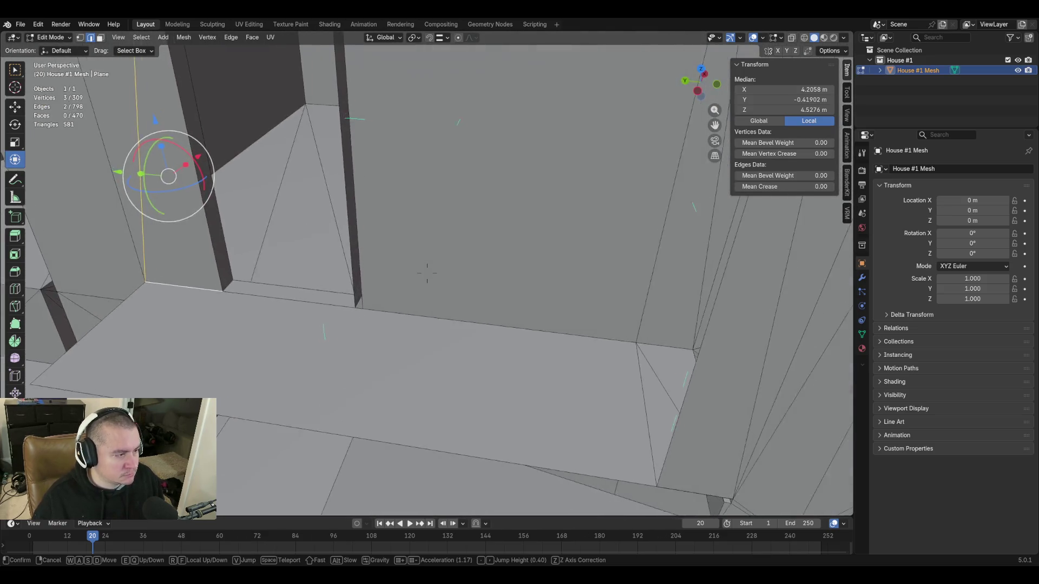
click(318, 348)
click(242, 293)
shift+click(317, 345)
key(f)
Undo the misplaced face and refill it using the correct third vertex
key(shift+grave)
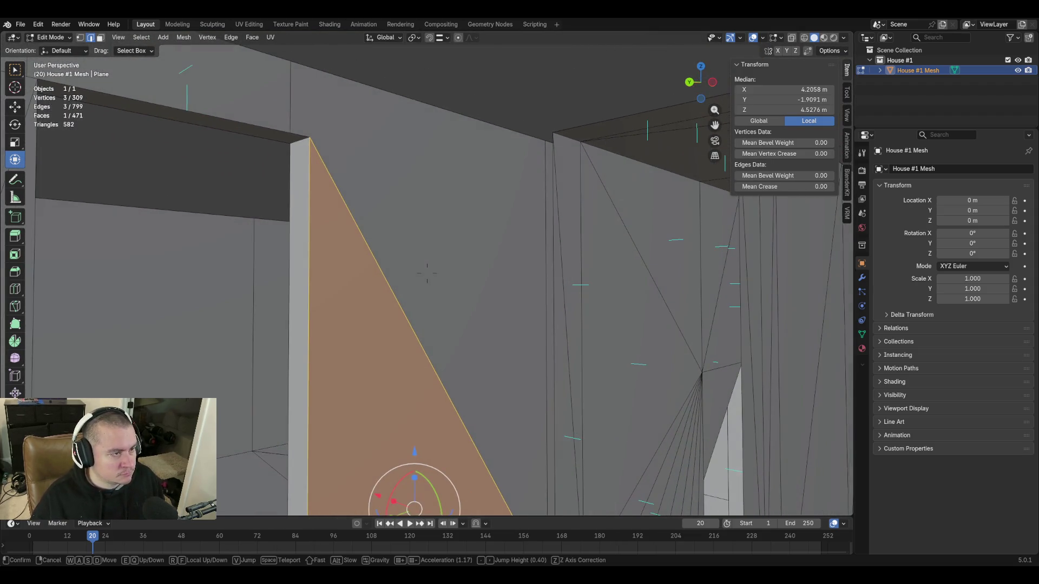
click(320, 199)
shift+middle_drag(487, 192, 287, 200)
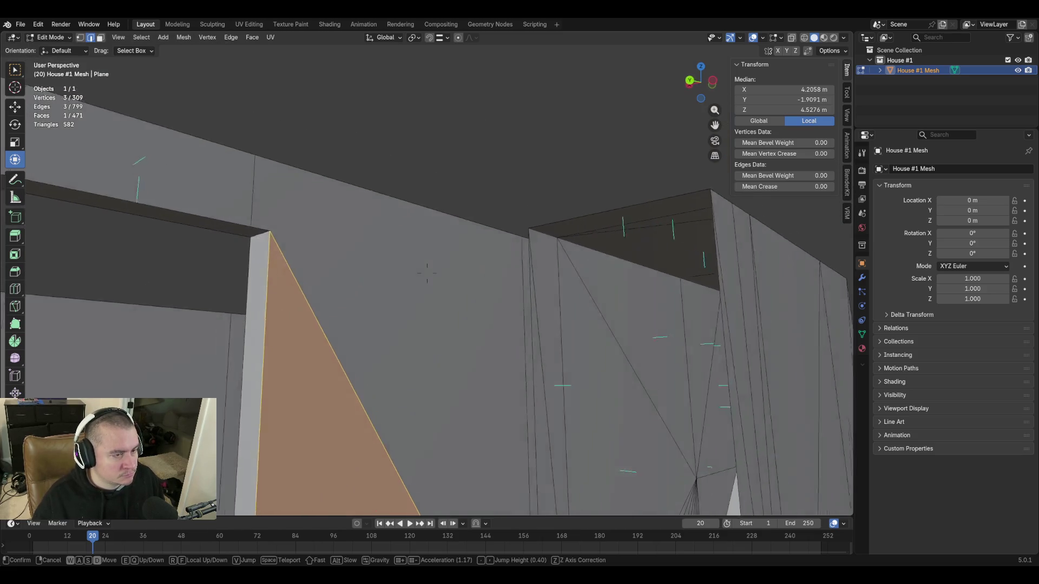
key(ctrl+z)
key(ctrl+z)
key(shift+grave)
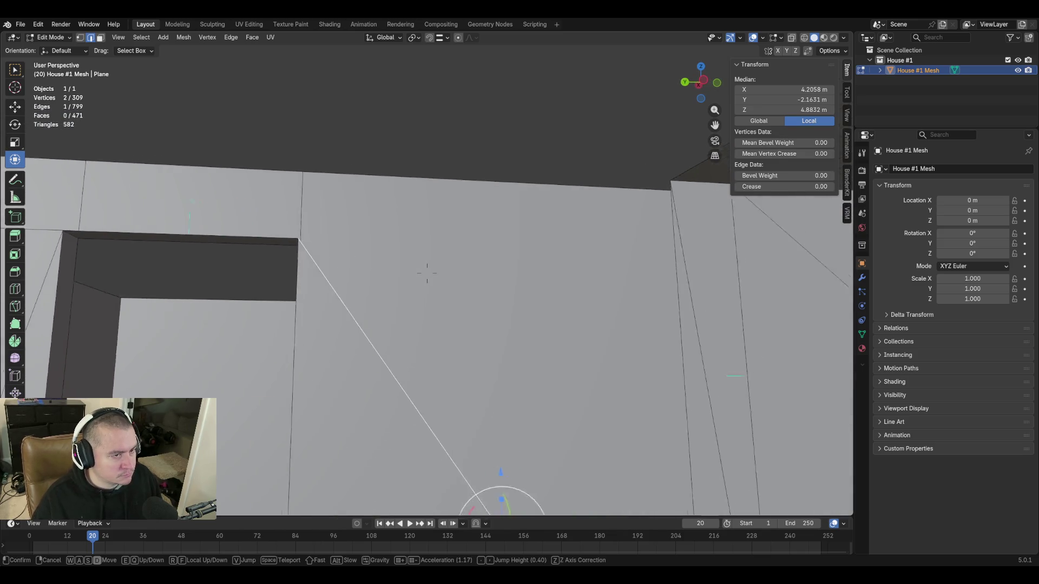
click(420, 314)
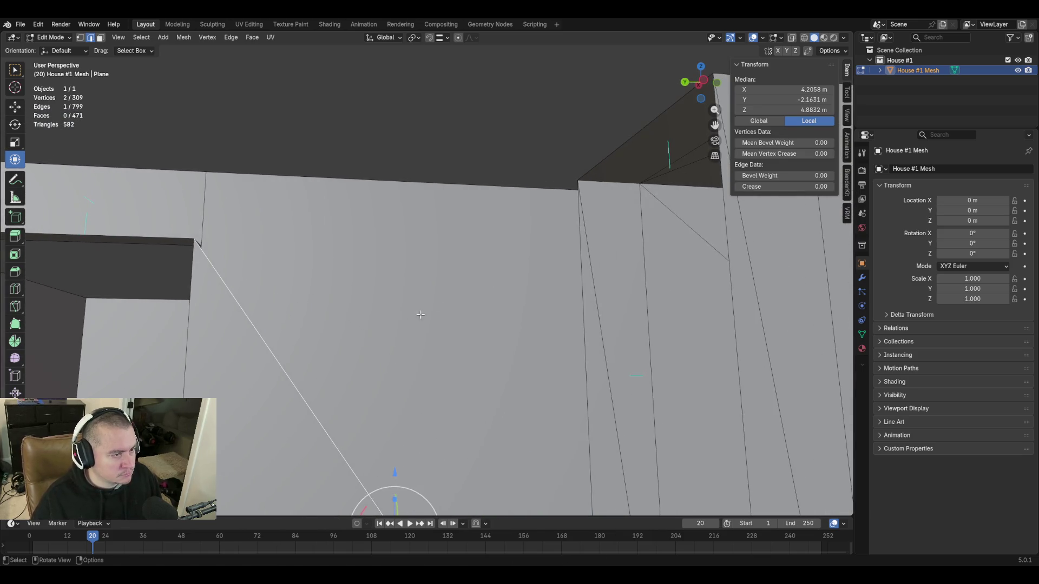
shift+click(578, 186)
key(f)
key(shift+grave)
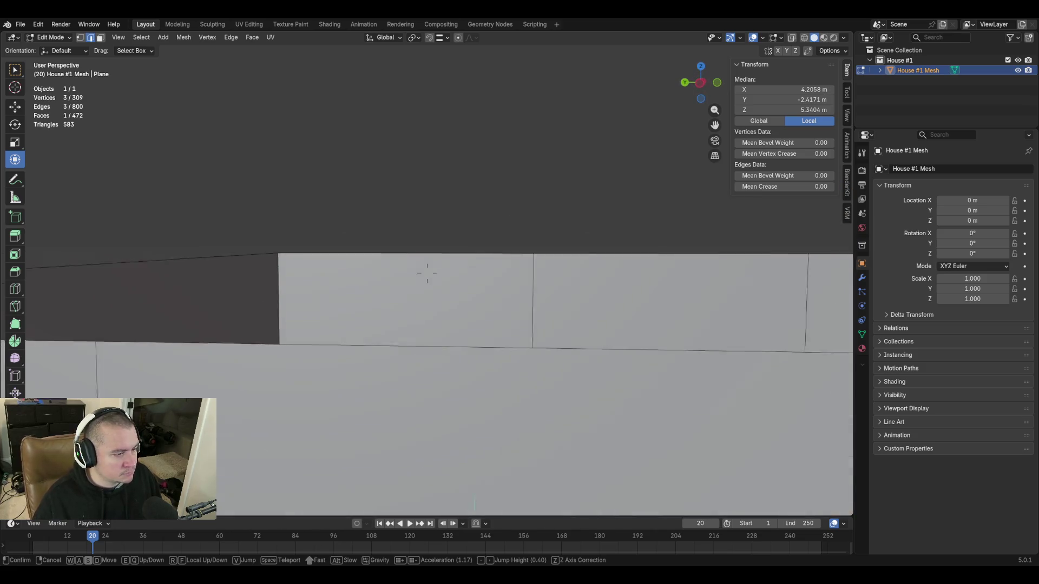
Extrude the three wall-top edges above the doorway straight up along Z and level them
click(528, 325)
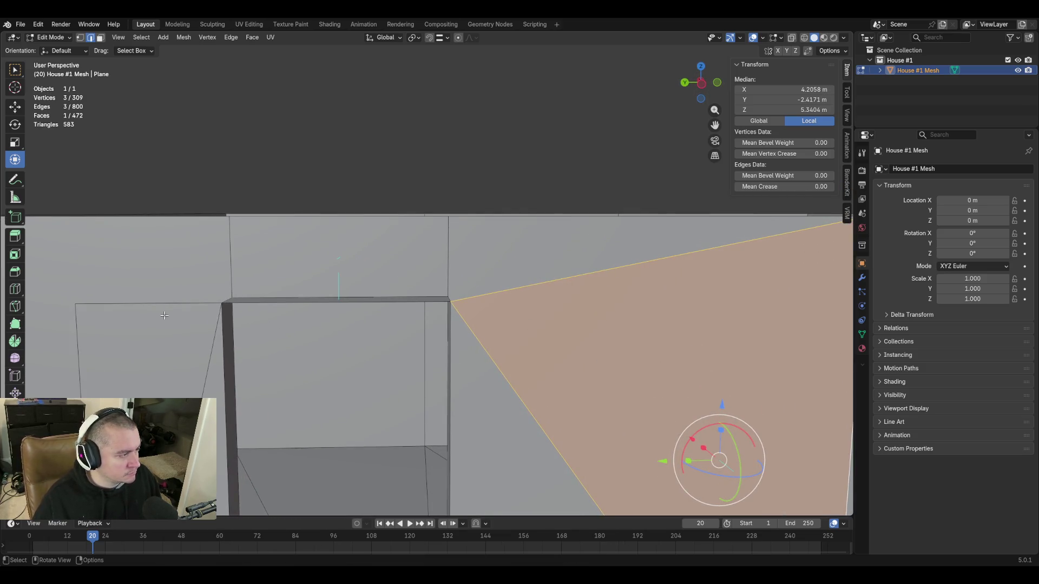
key(ctrl+z)
shift+click(381, 305)
shift+click(139, 305)
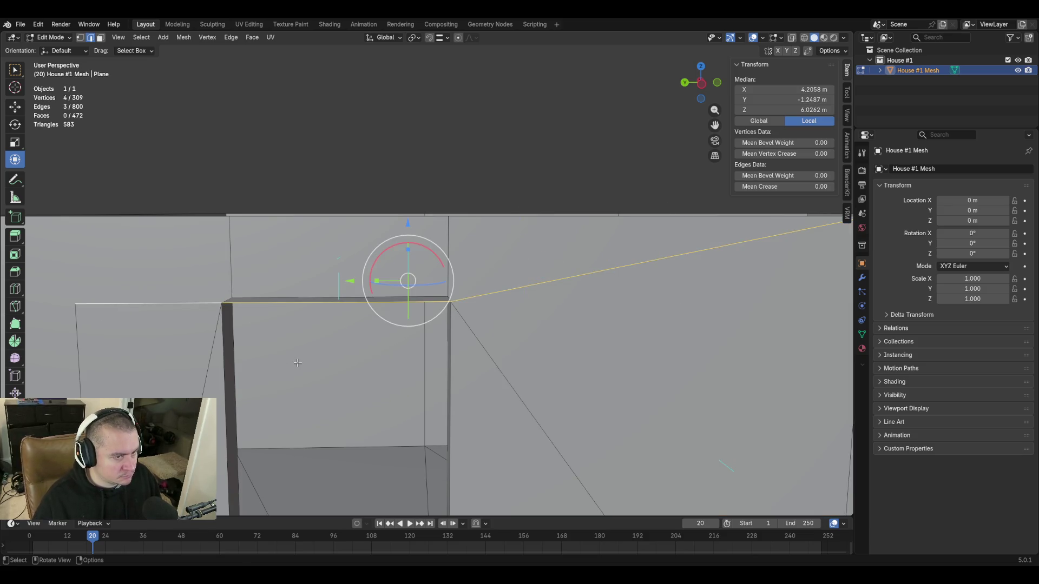
key(e)
key(z)
click(309, 246)
drag(403, 139, 407, 145)
Set the short and long wall-top edges to one median Z height
middle_drag(205, 357, 339, 195)
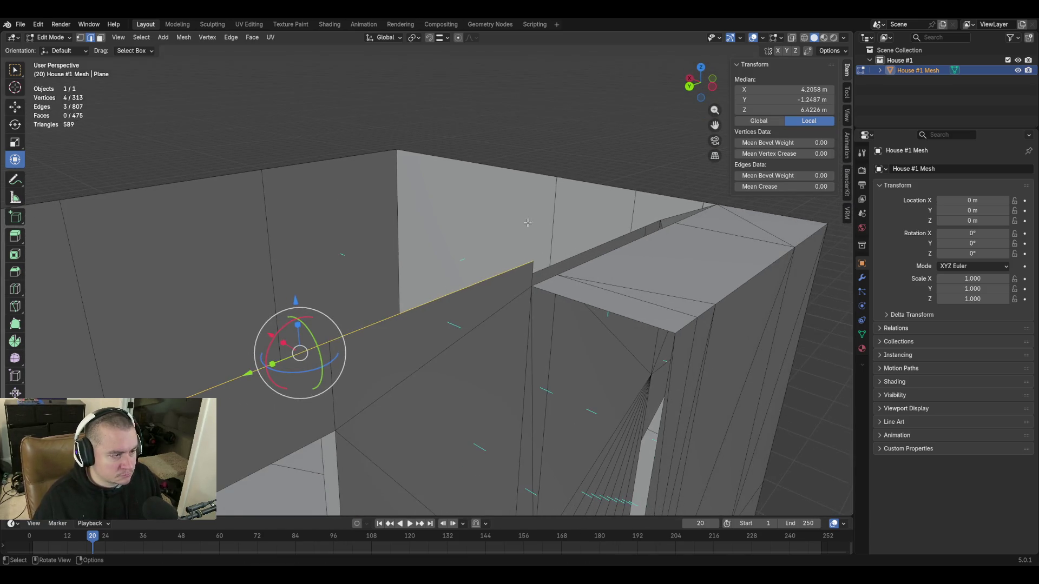
click(539, 272)
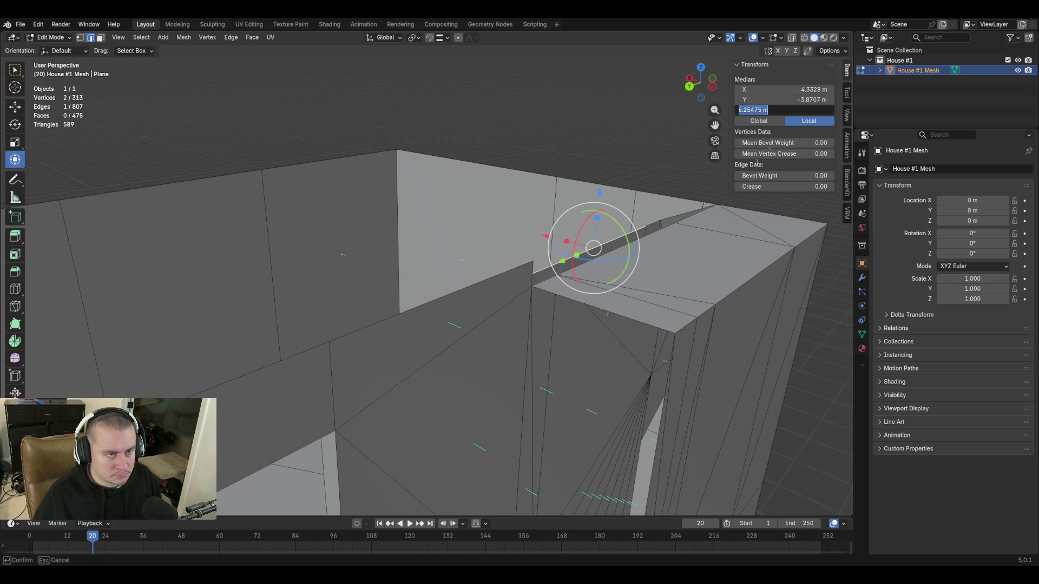
mouse_move(455, 297)
middle_down()
mouse_move(332, 331)
mouse_move(368, 329)
middle_up()
ctrl+click(345, 342)
click(784, 110)
text(6.2547)
key(Return)
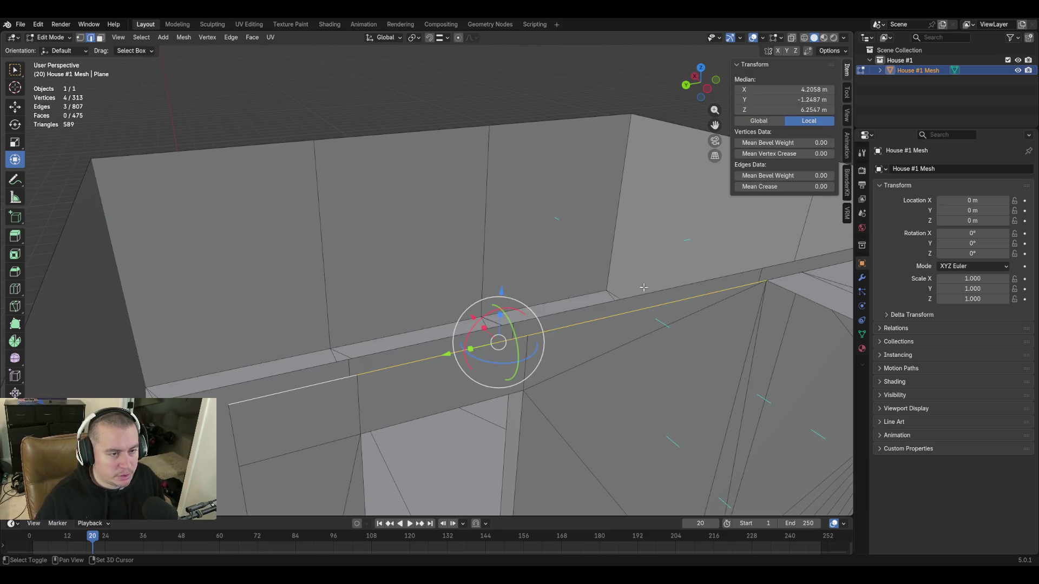
With X-Ray on, box-select the overlapping corner vertices and merge them at center
key(shift+grave)
click(699, 181)
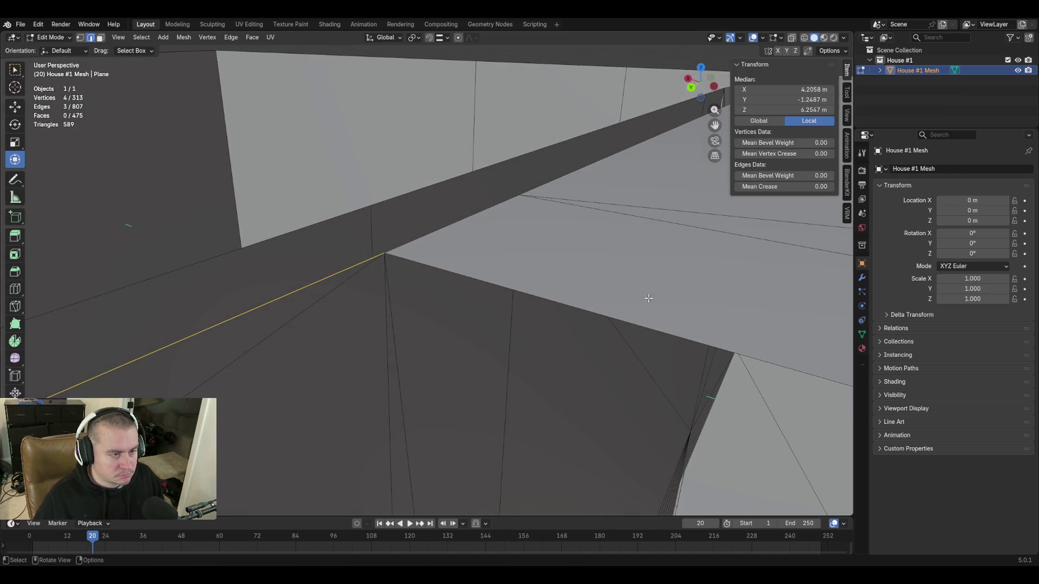
click(788, 36)
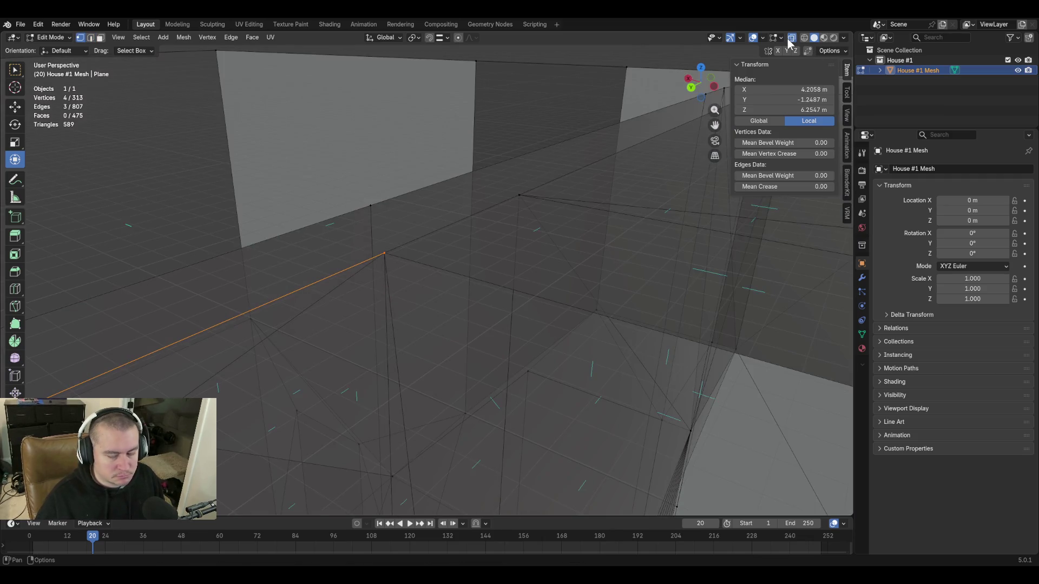
click(423, 232)
drag(376, 243, 400, 266)
key(m)
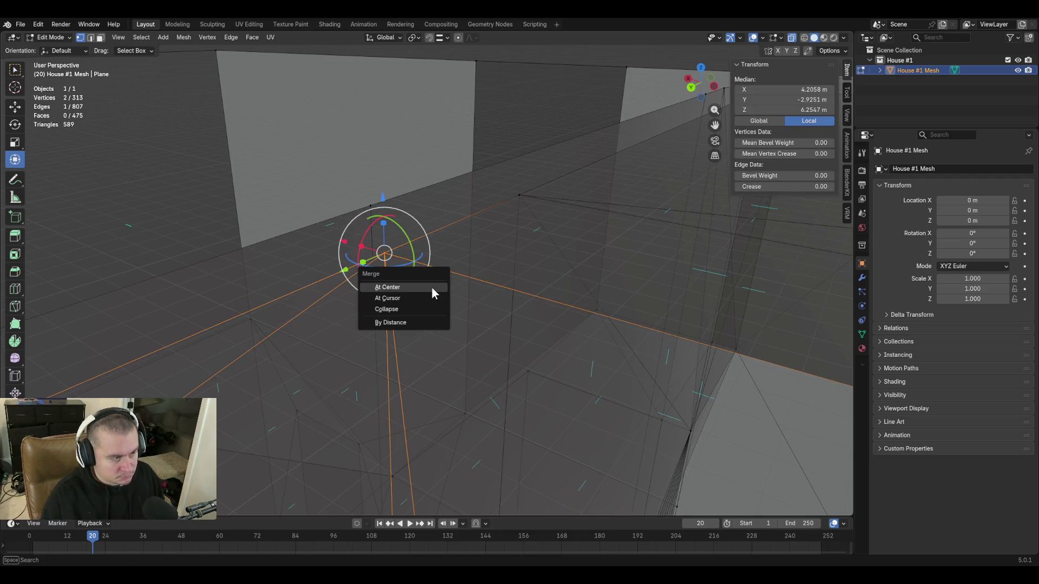
click(420, 323)
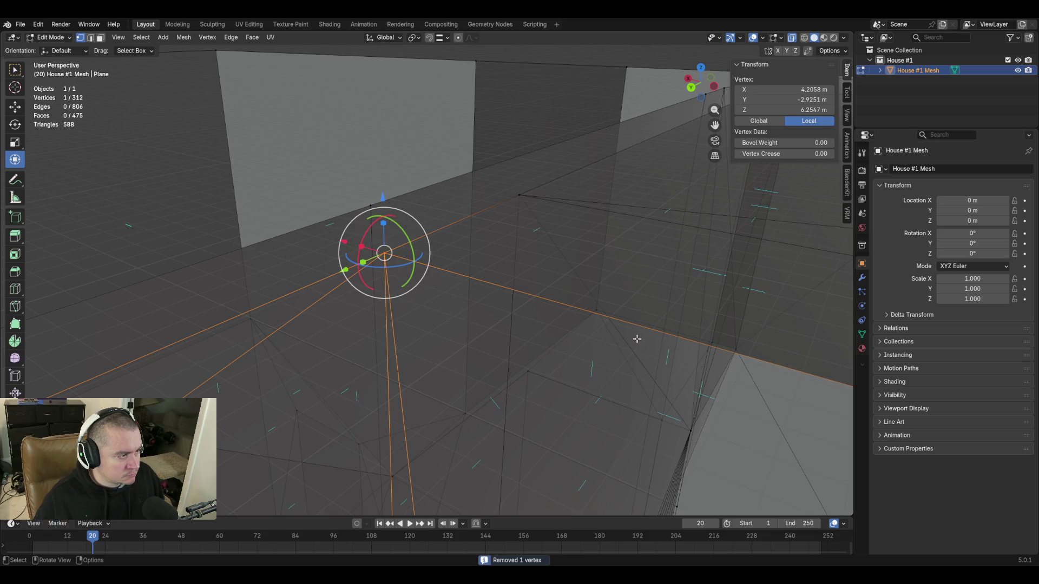
click(529, 122)
key(shift+grave)
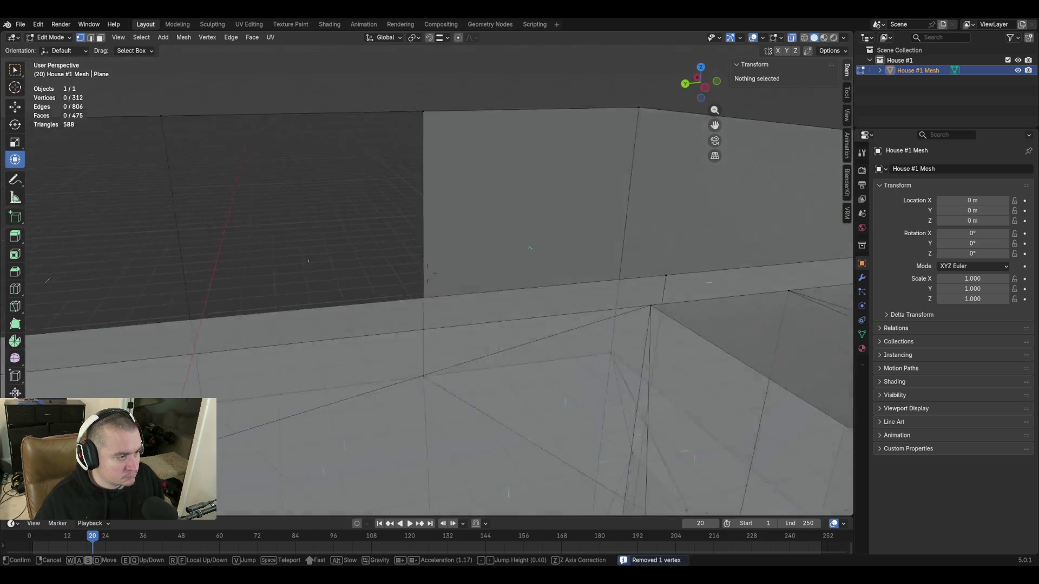
click(746, 38)
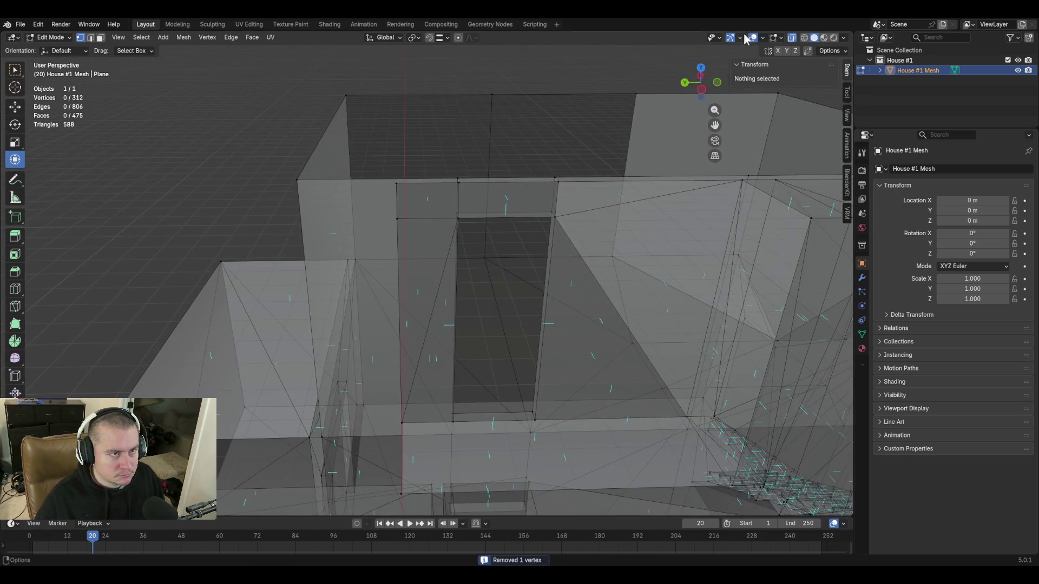
Inspect the walls, toggling X-Ray and Object/Edit Mode to check the narrow wall face
key(shift+grave)
key(w)
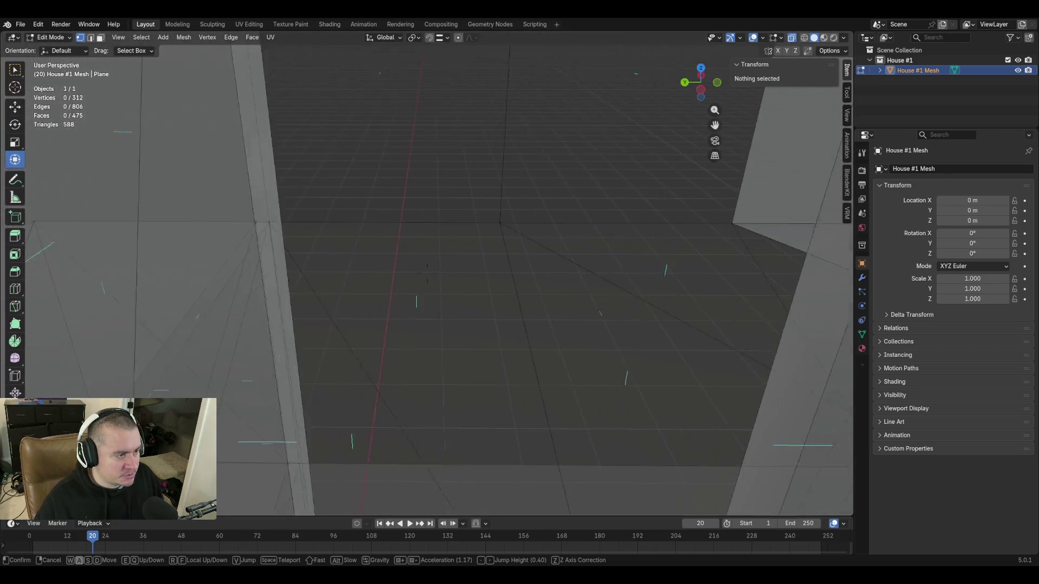
key(Return)
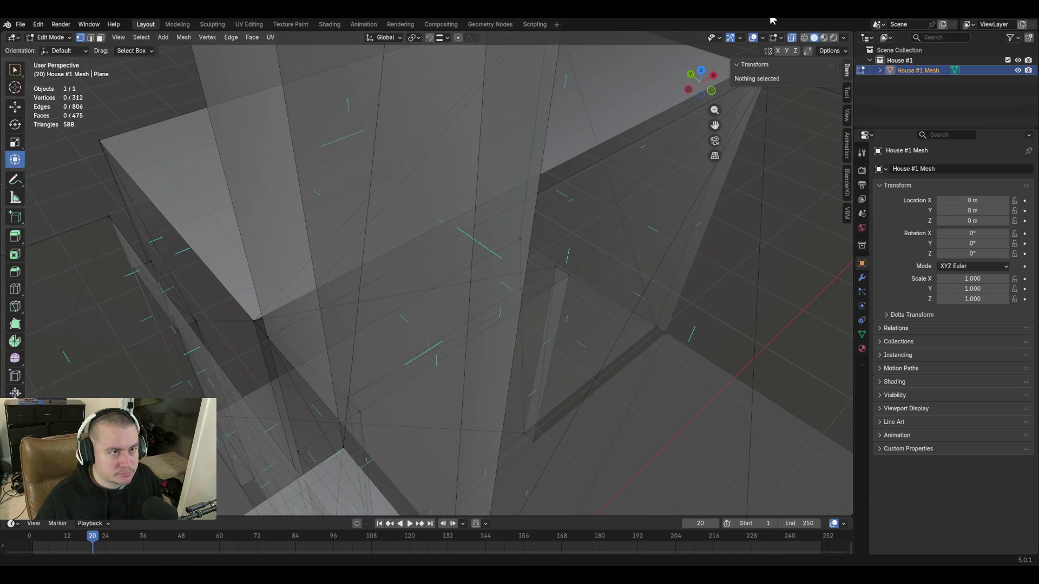
click(793, 38)
key(shift+grave)
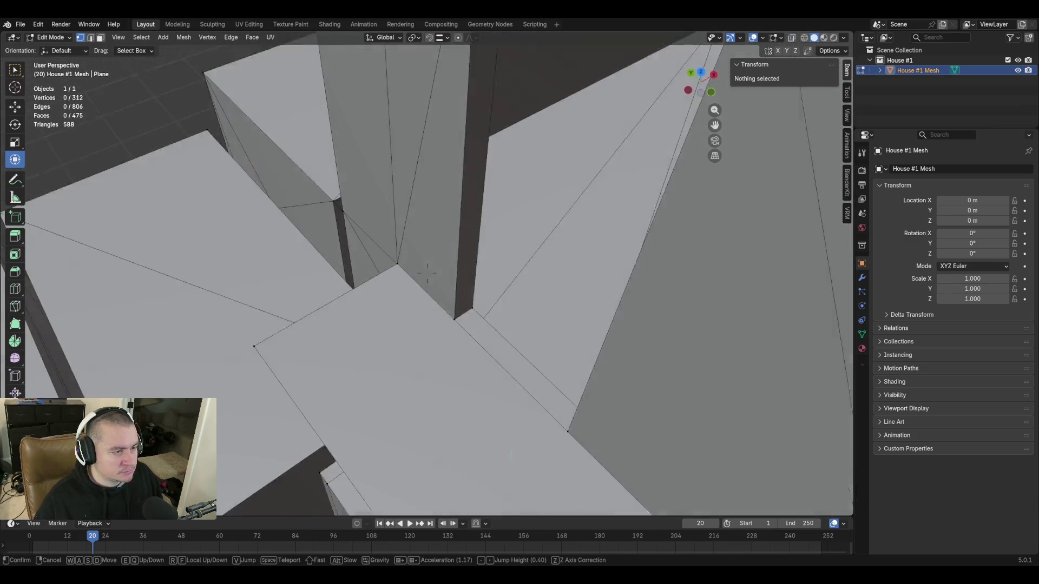
click(580, 253)
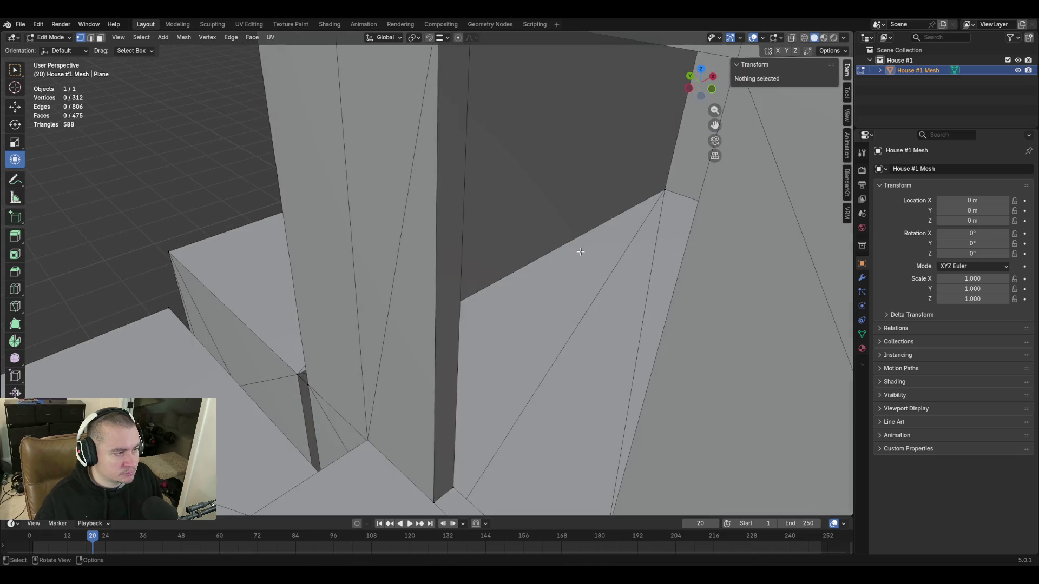
click(379, 340)
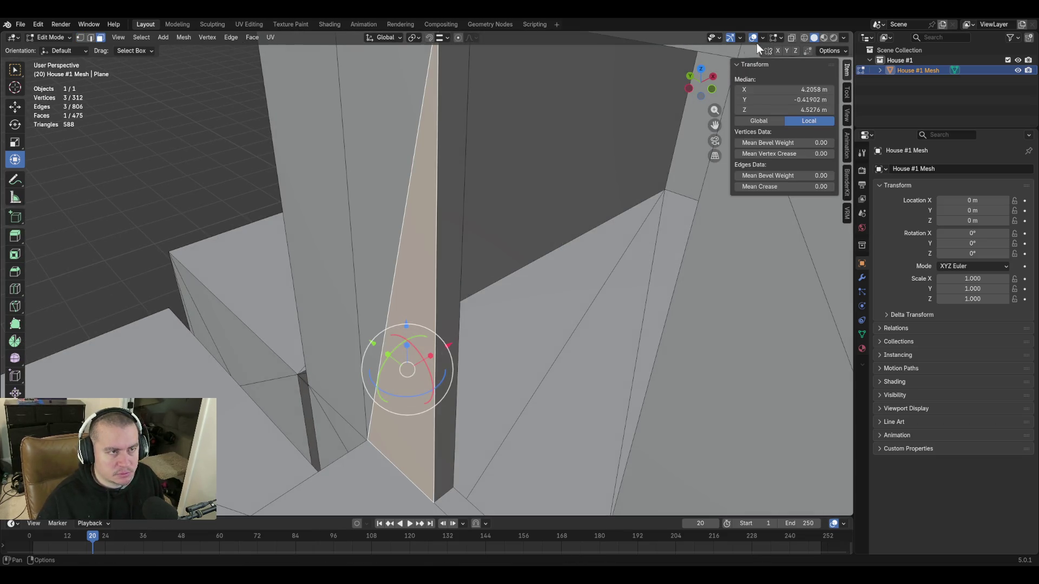
key(Tab)
click(791, 38)
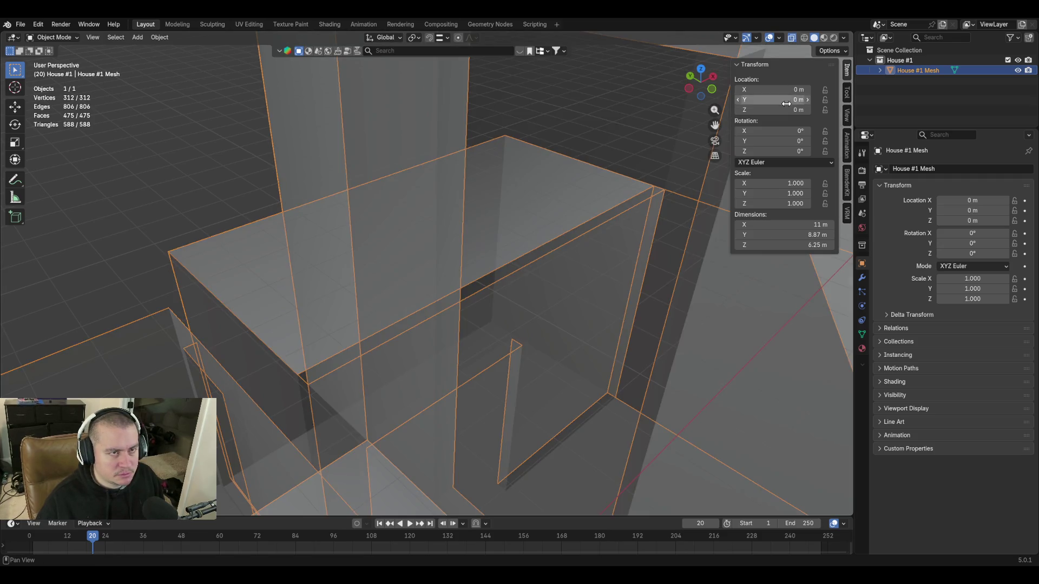
key(Tab)
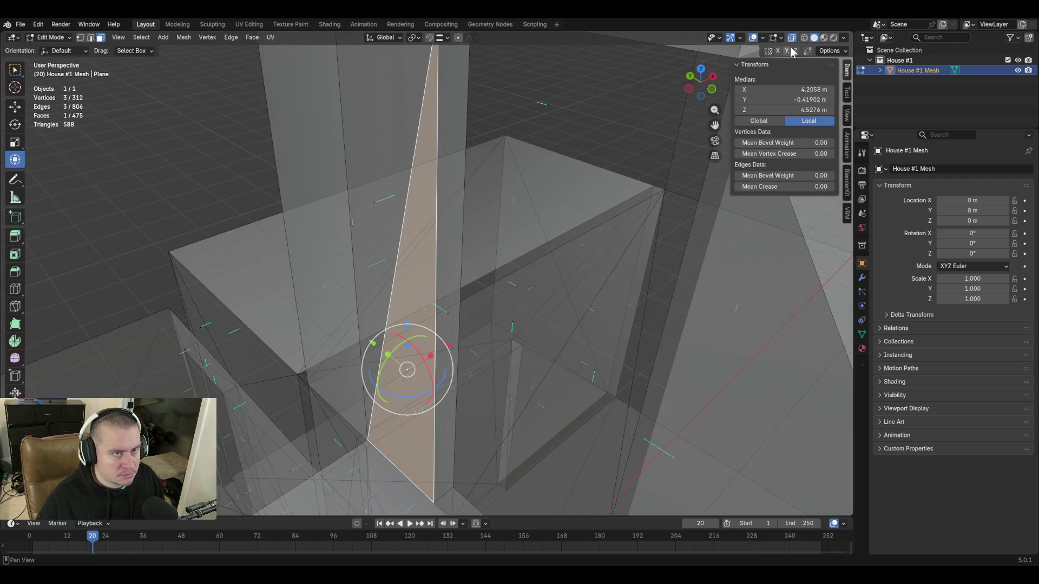
click(793, 37)
click(793, 37)
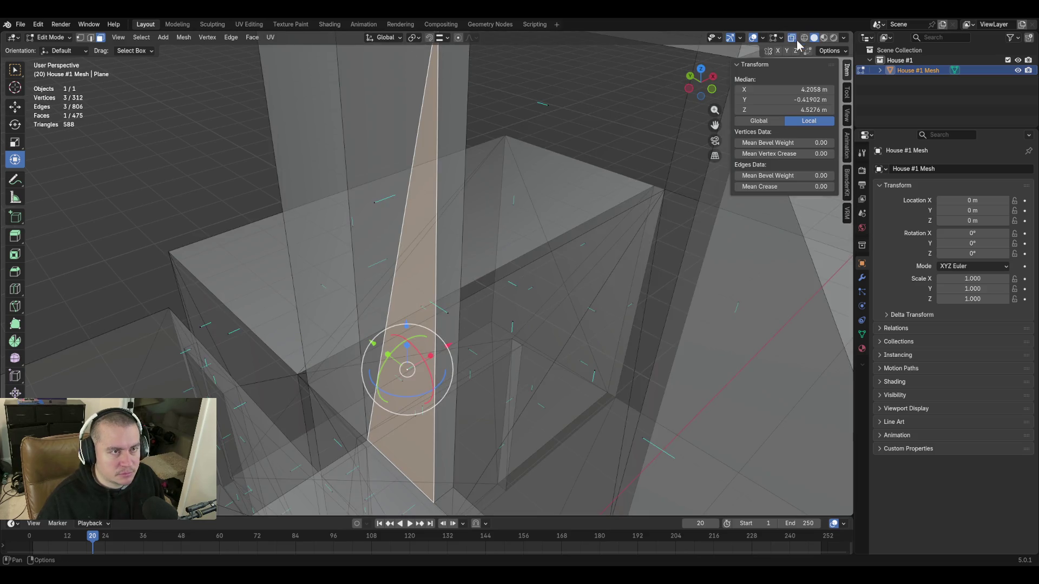
click(793, 38)
Lengthen the face-normal overlay lines to about 0.19 and show the Item sidebar
click(764, 38)
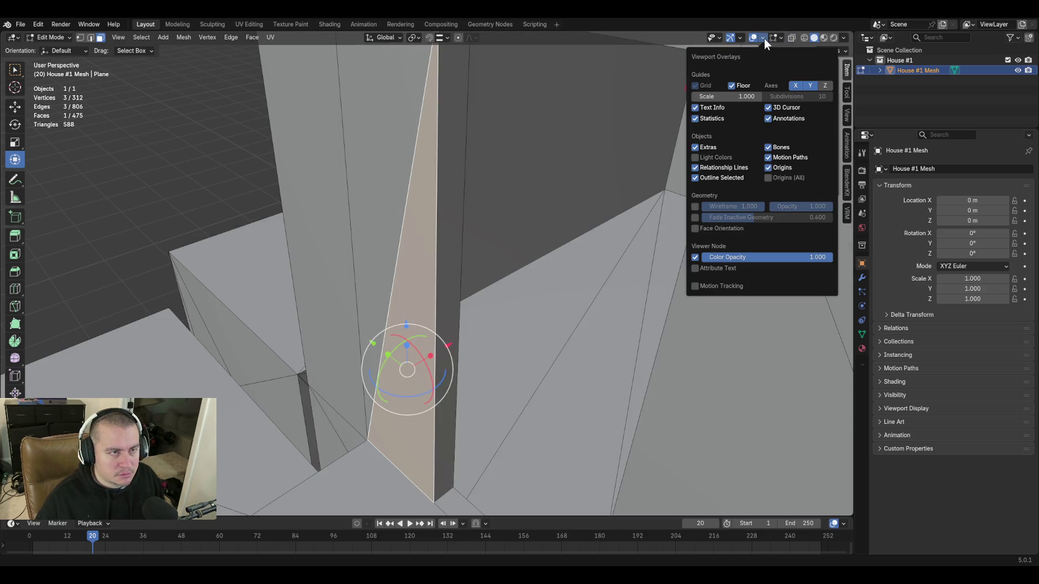
click(782, 37)
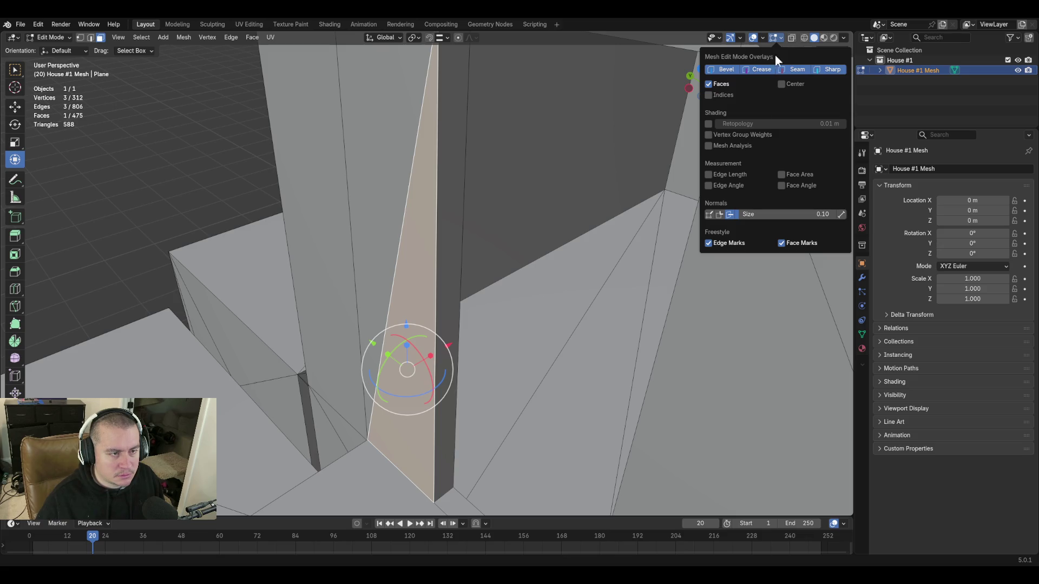
drag(746, 213, 751, 213)
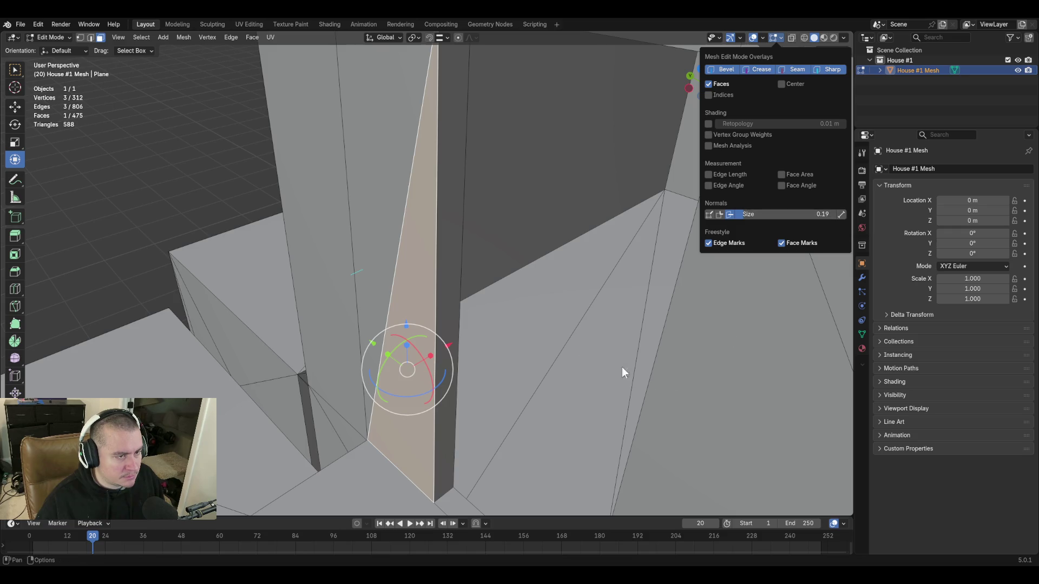
key(n)
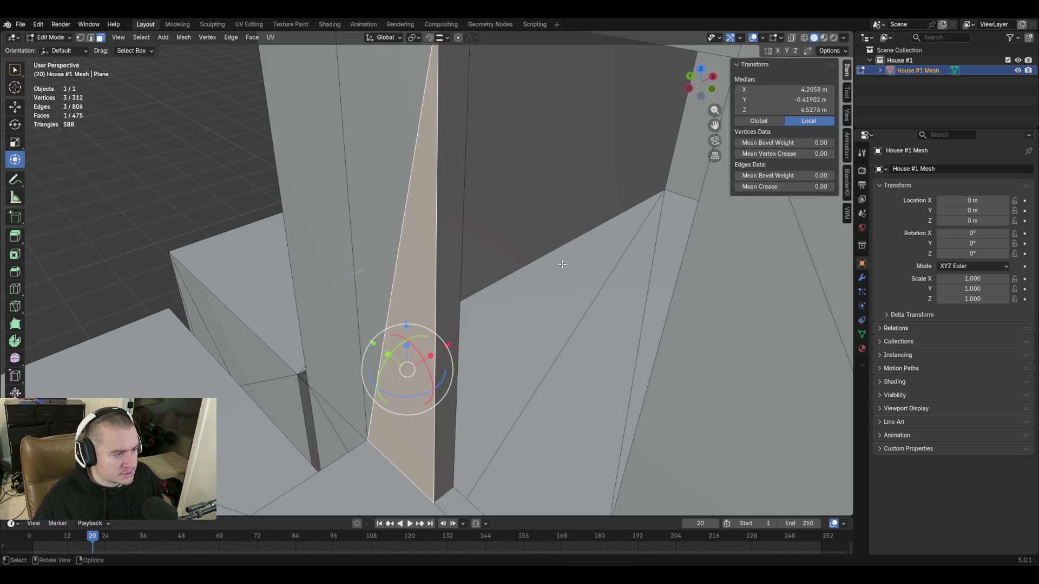
Walk into the house interior and circle-select the ceiling faces
key(shift+grave)
key(w)
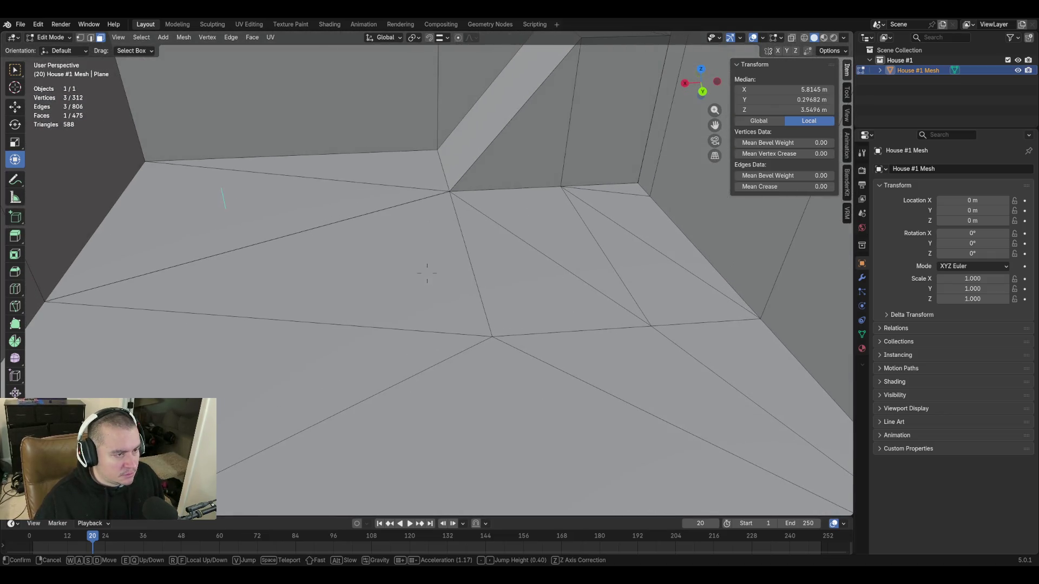
click(428, 274)
key(c)
drag(480, 309, 637, 222)
key(Escape)
Visit three wall corners and add their corner and upper wall faces to the selection
key(shift+grave)
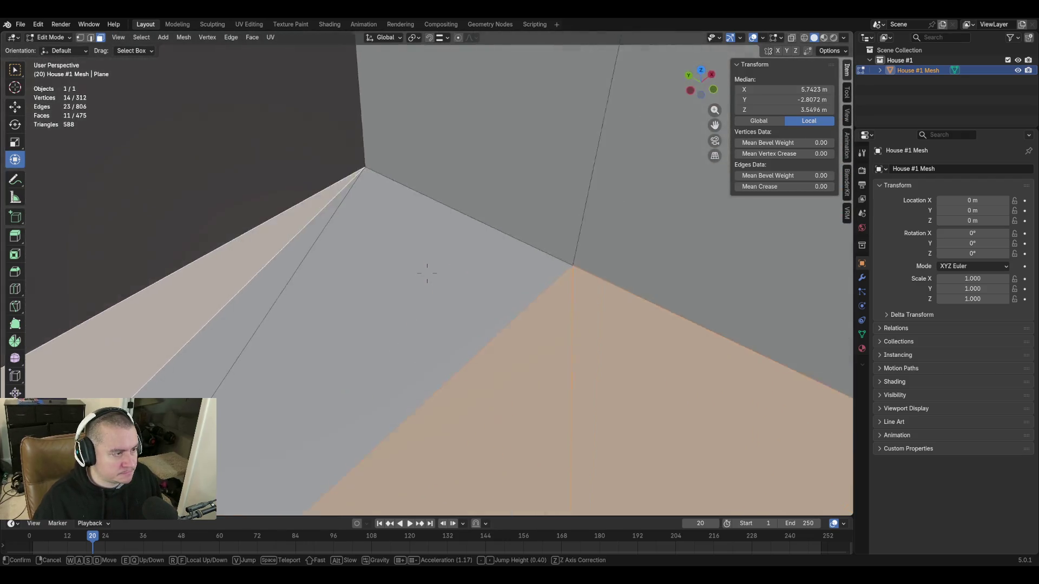
click(427, 274)
shift+click(459, 333)
shift+click(387, 250)
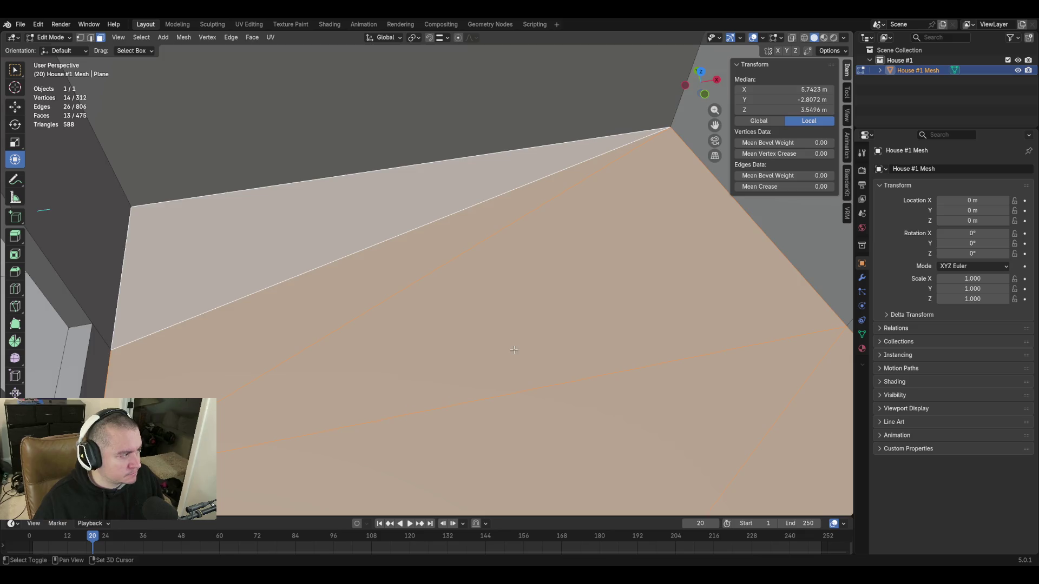
key(shift+grave)
click(427, 273)
shift+click(583, 318)
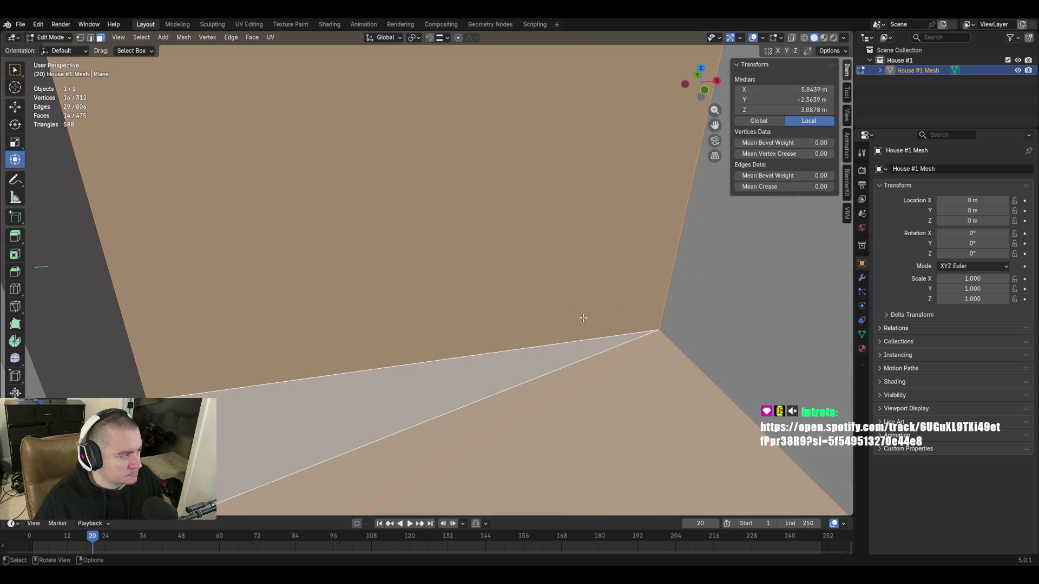
key(shift+grave)
click(427, 273)
shift+click(487, 262)
shift+click(596, 372)
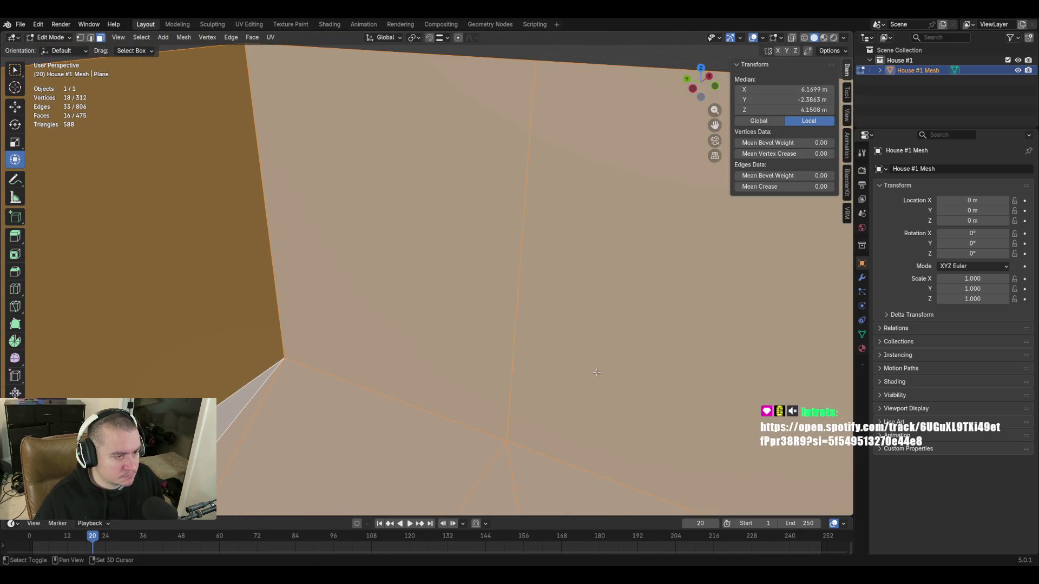
Walk to the stair and circle-select its slanted, side and top faces
key(shift+grave)
click(427, 274)
key(c)
drag(421, 204, 436, 159)
click(453, 147)
key(Return)
Add the wall face above the stair and the next wall face along it to the selection
key(shift+grave)
click(409, 261)
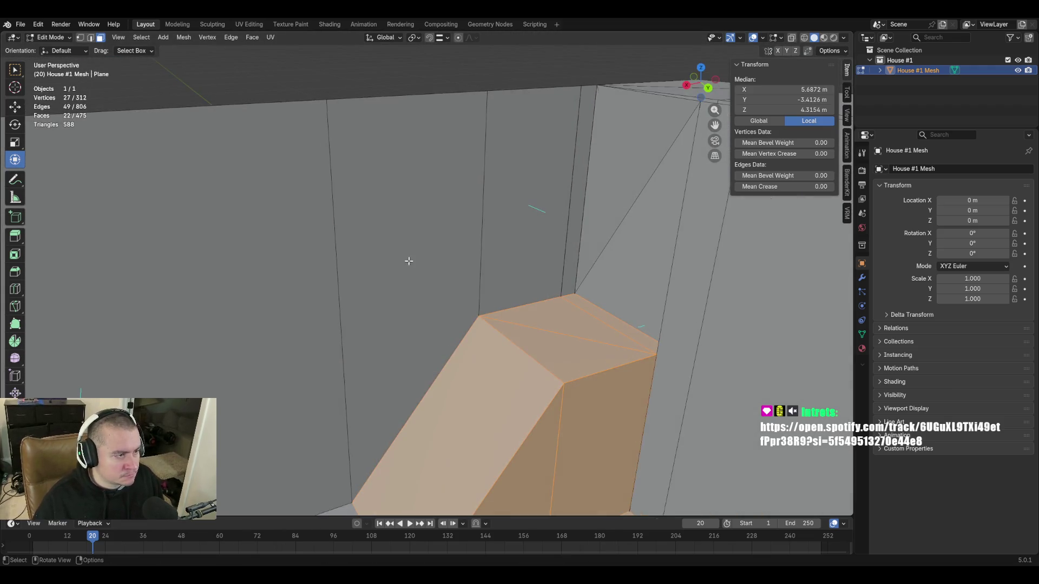
shift+click(401, 247)
key(shift+grave)
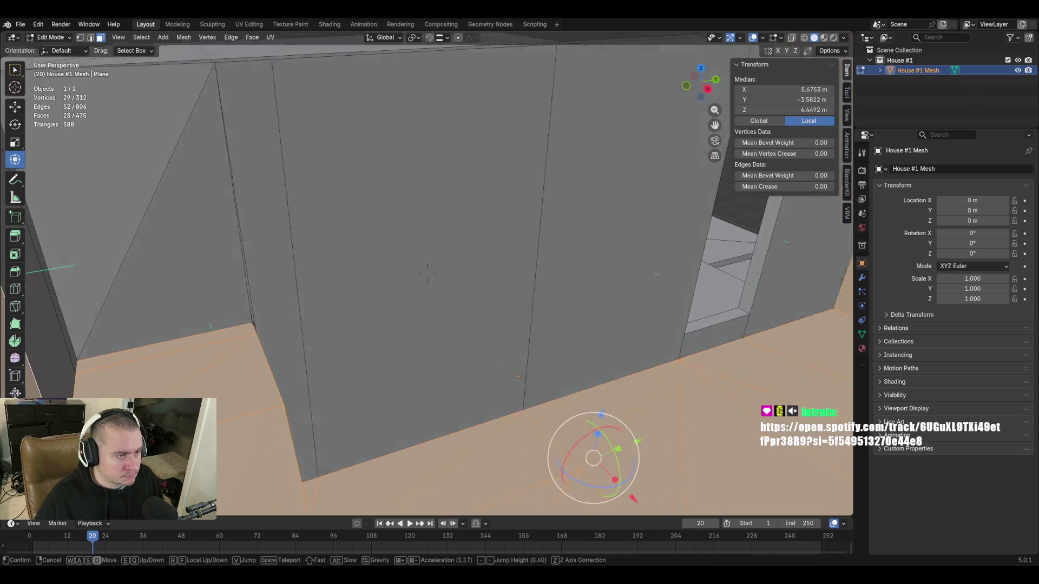
click(427, 274)
key(c)
click(274, 254)
key(Return)
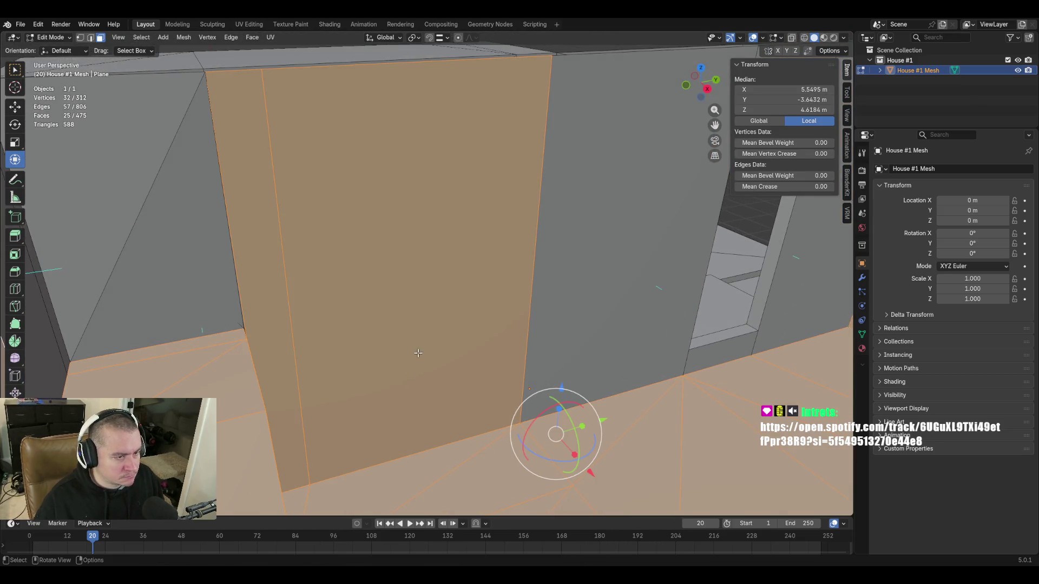
Walk to the doorway and add the left and right wall faces beside it
key(shift+grave)
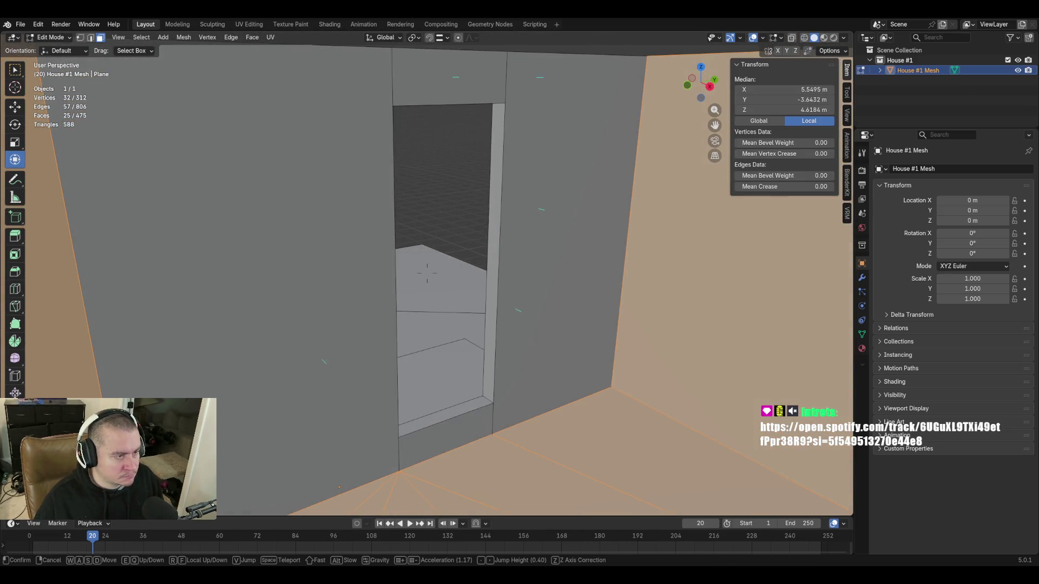
click(427, 273)
key(c)
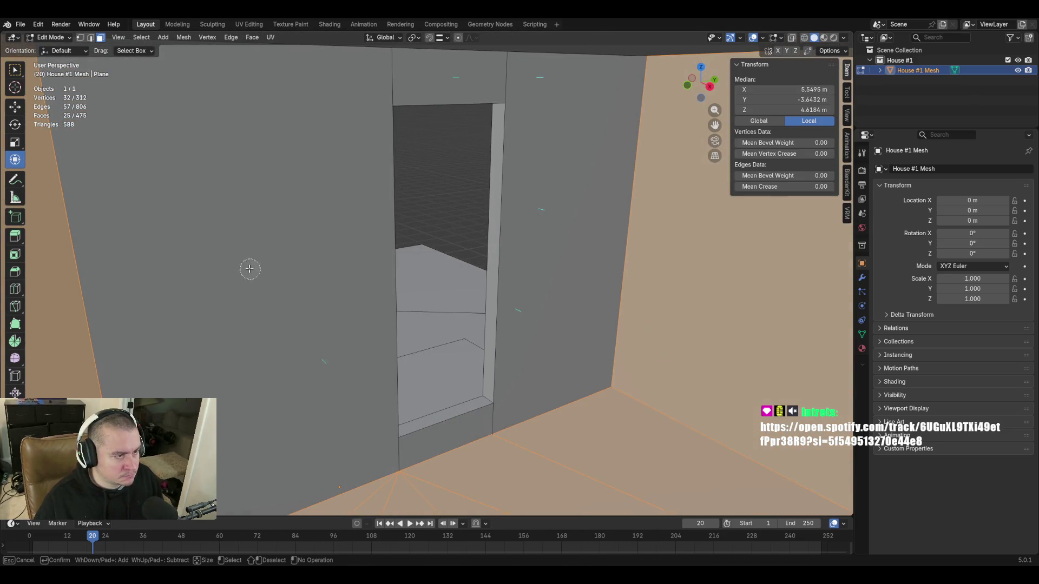
click(251, 267)
click(549, 254)
key(Return)
Walk through the doorway into the corridor and back out, dismissing the face context menu
key(shift+grave)
key(w)
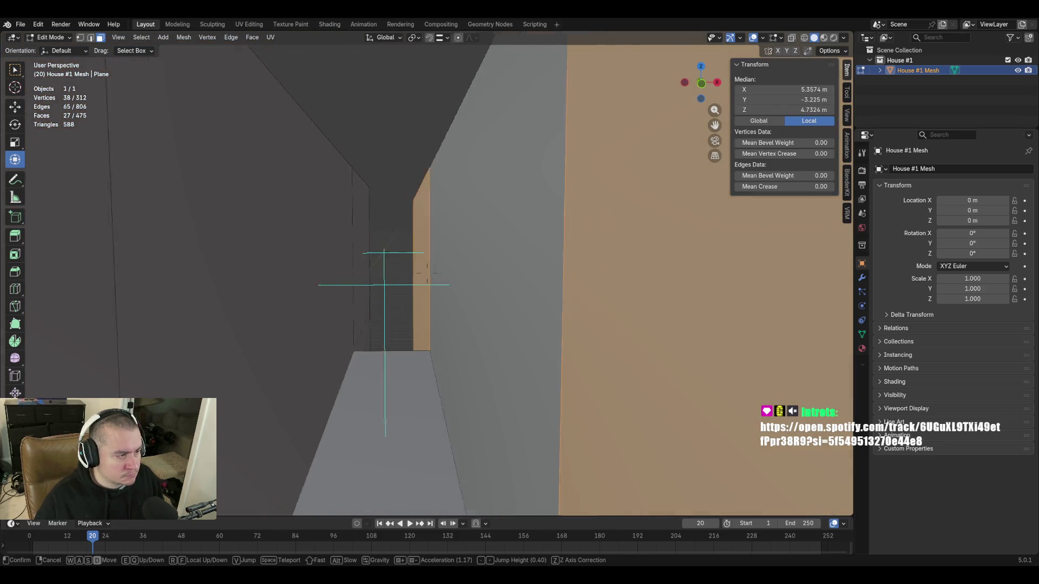
key(s)
click(528, 382)
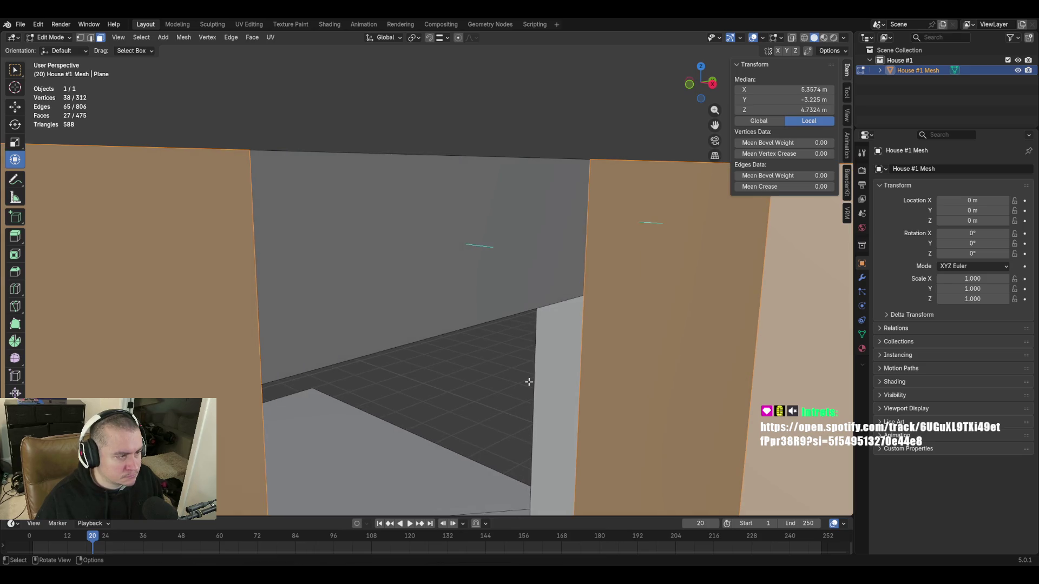
right_click(398, 251)
key(Escape)
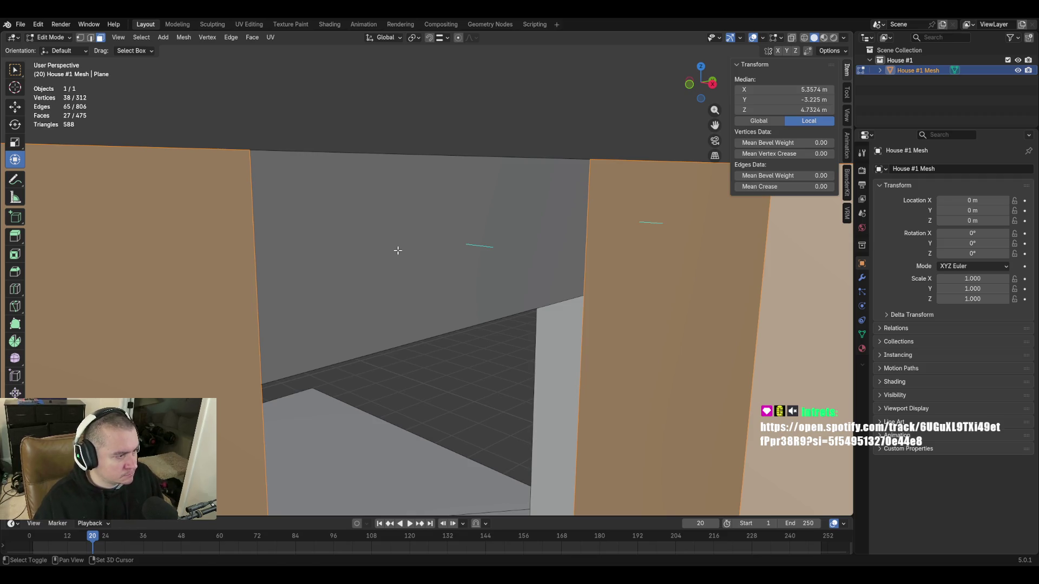
Re-enter the corridor and select the two triangle faces of its left wall
key(shift+grave)
key(s)
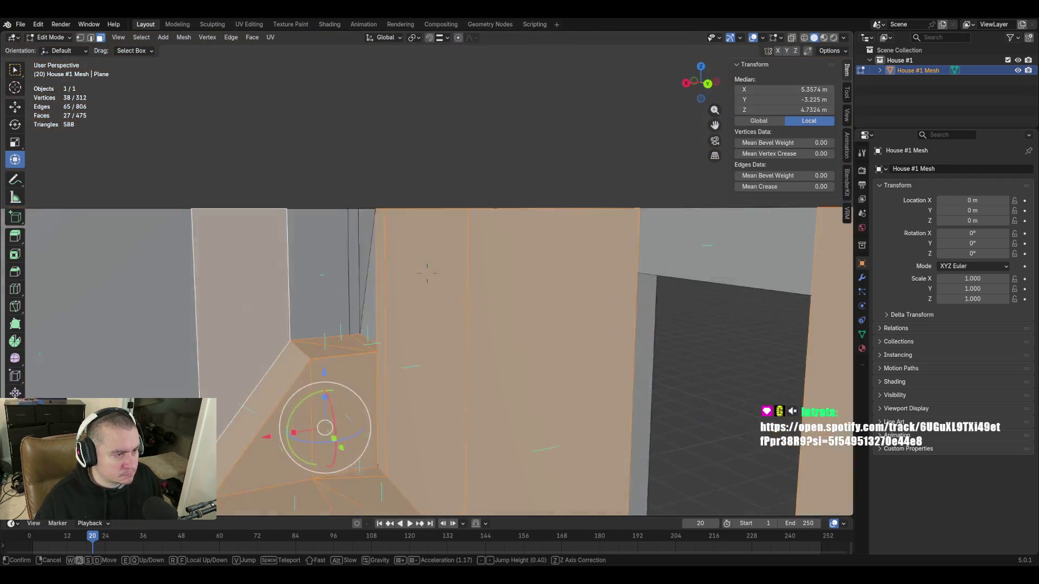
key(w)
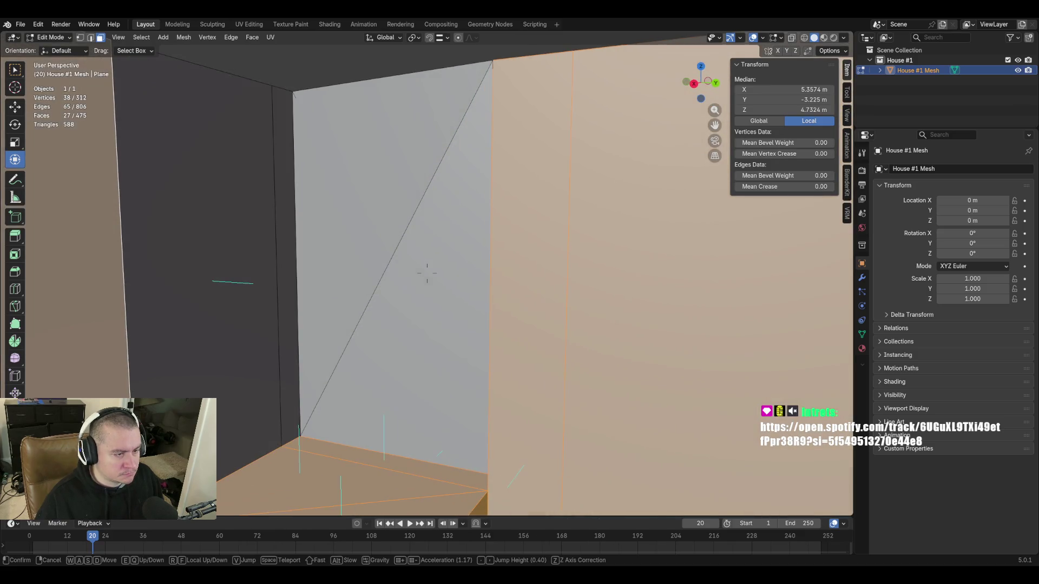
click(427, 274)
click(349, 243)
shift+click(428, 316)
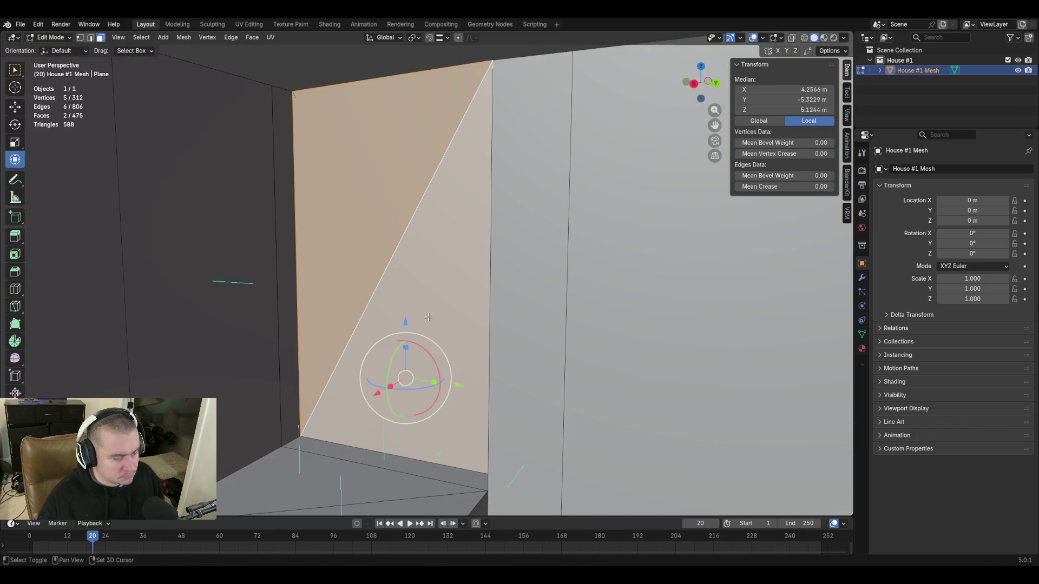
Walk back to the doorway and select the wall panel face above it
key(shift+grave)
click(494, 343)
click(467, 216)
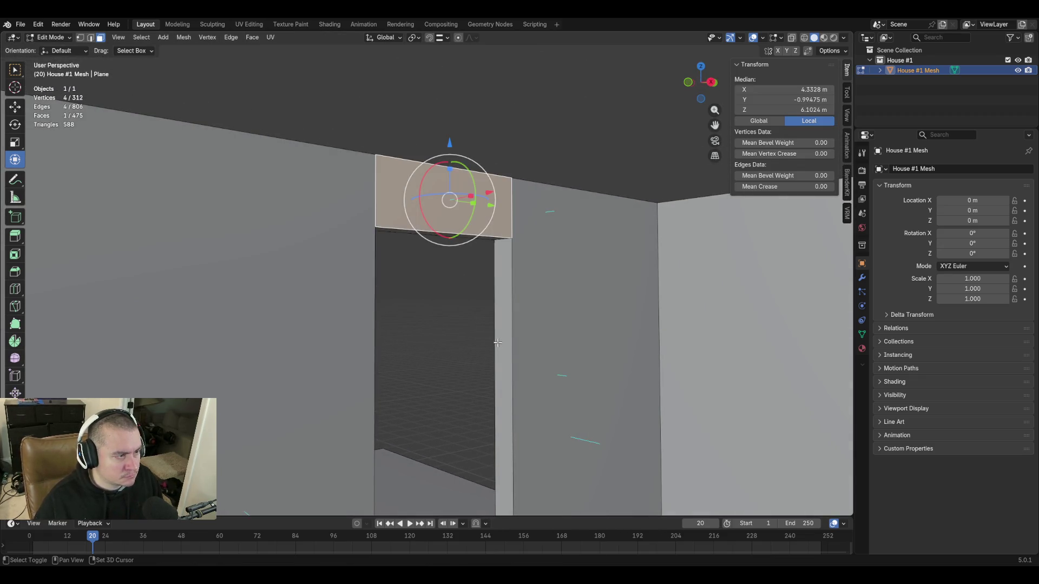
With box selection, walk through the doorway and pick the large left face of the wall behind it
click(14, 70)
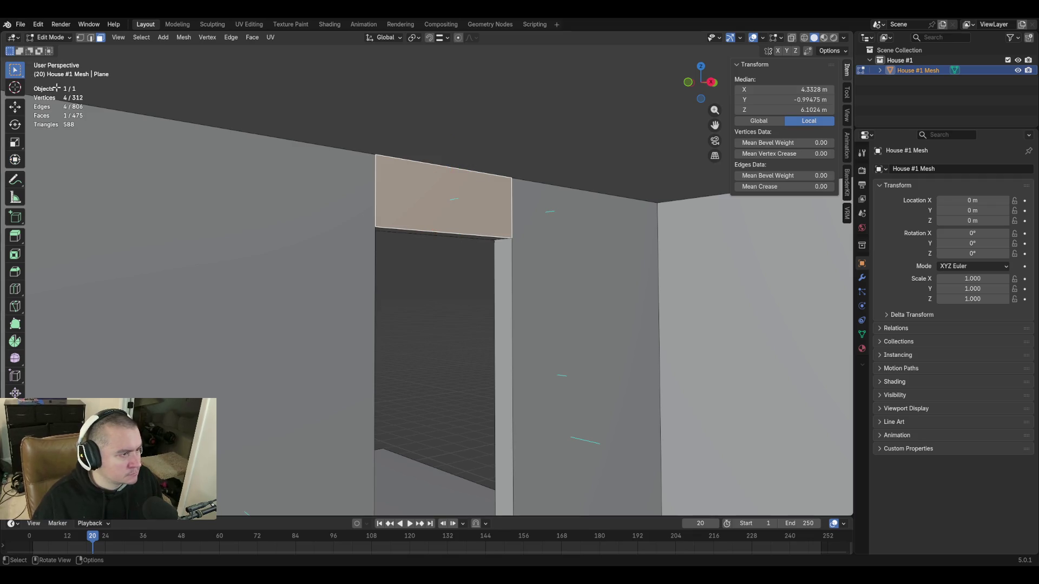
key(shift+grave)
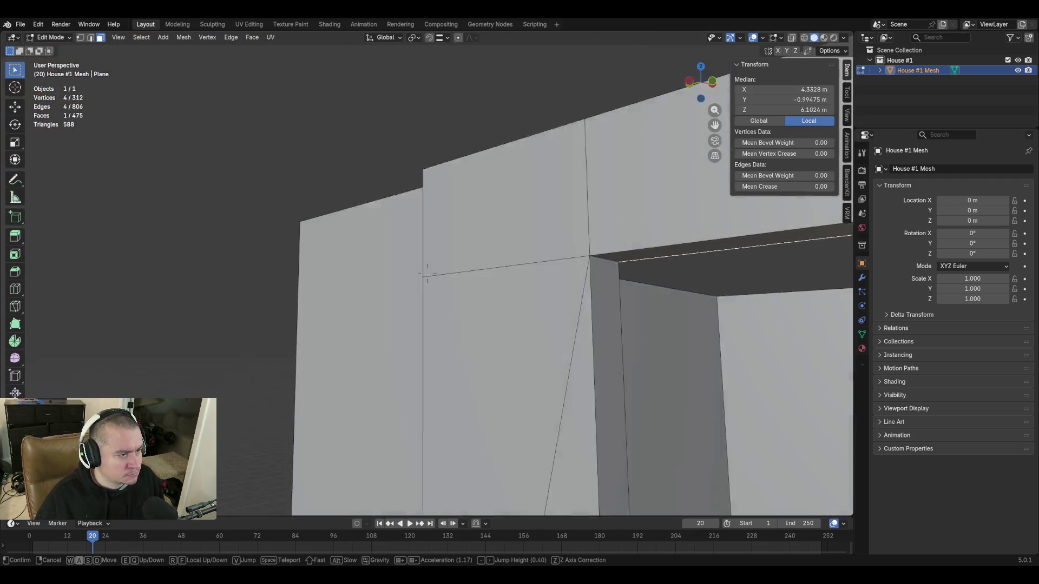
click(427, 272)
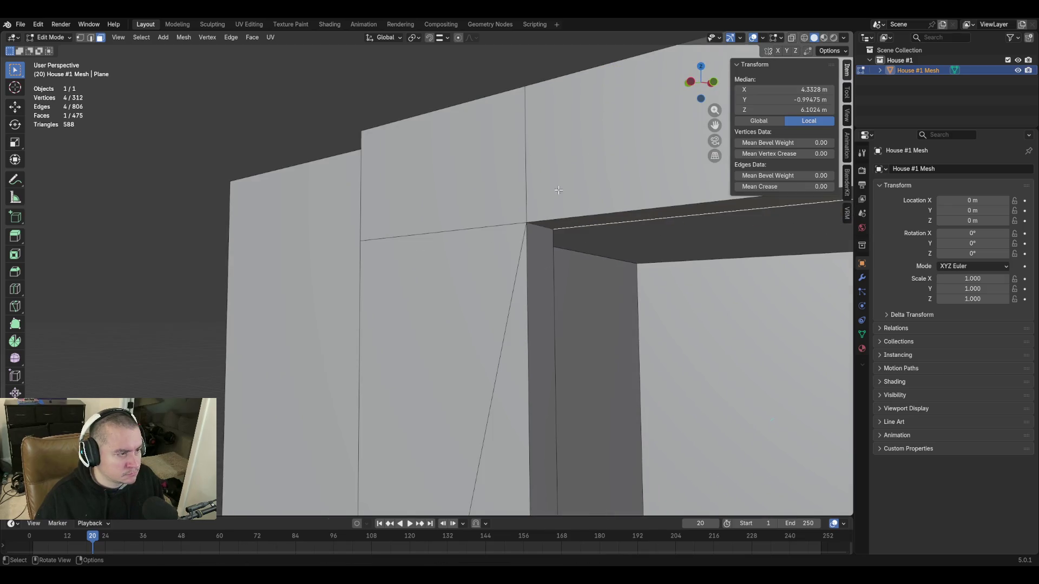
click(457, 242)
click(431, 305)
click(308, 284)
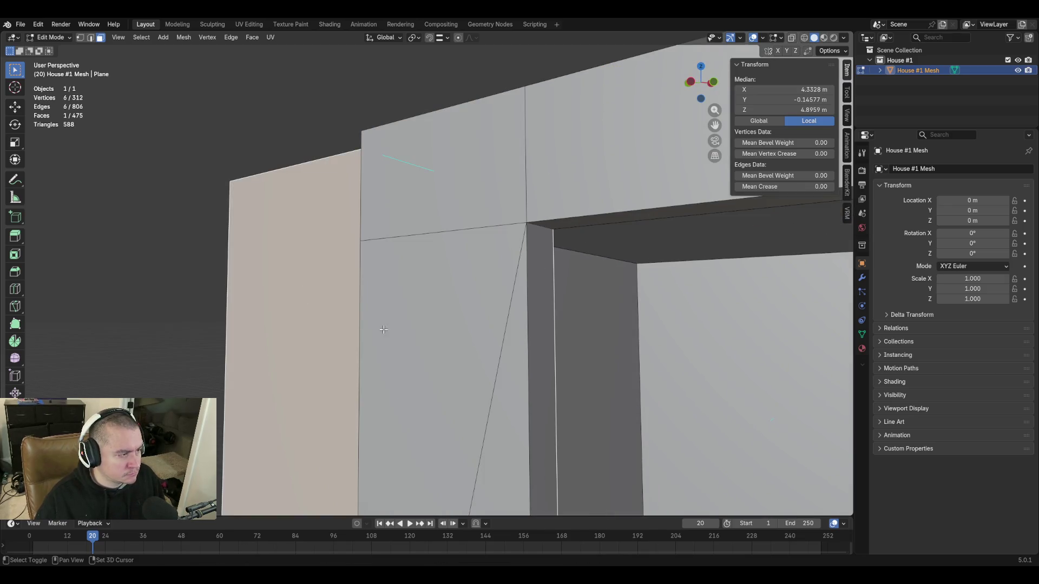
key(shift+grave)
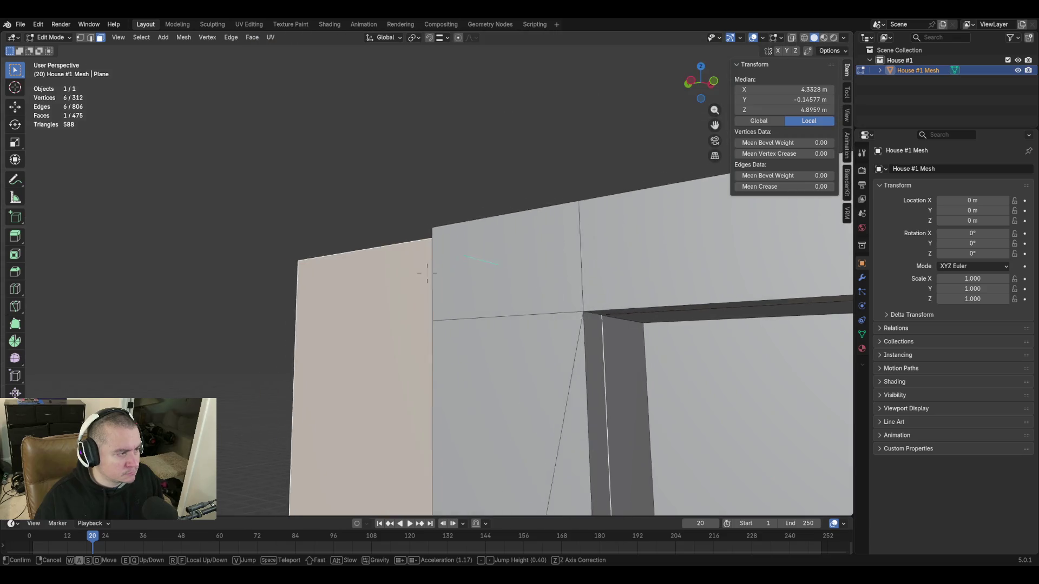
click(448, 351)
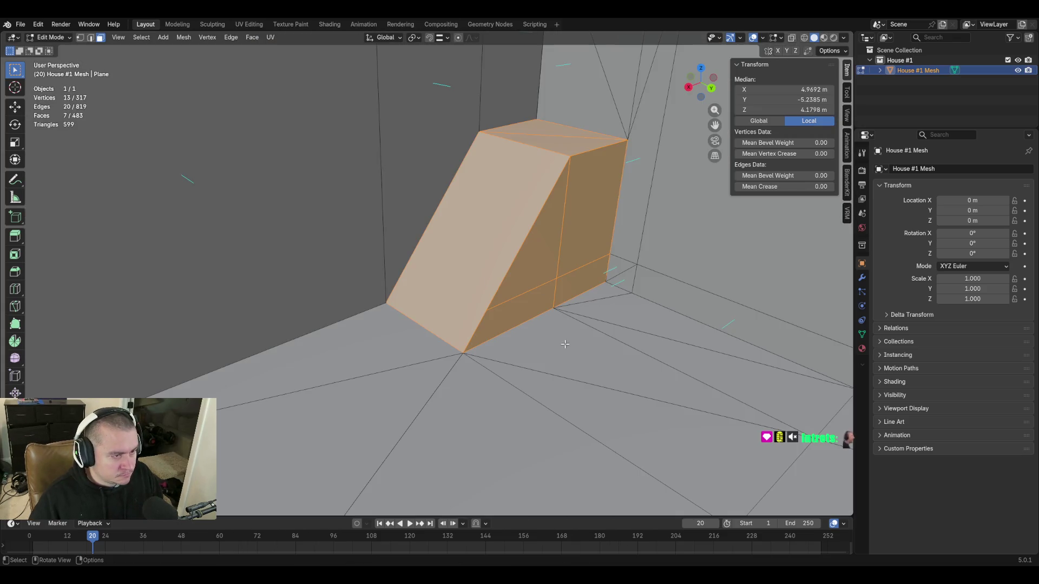
Abandon a first knife cut and walk over beside the stair and sloped block
key(k)
key(Escape)
key(shift+grave)
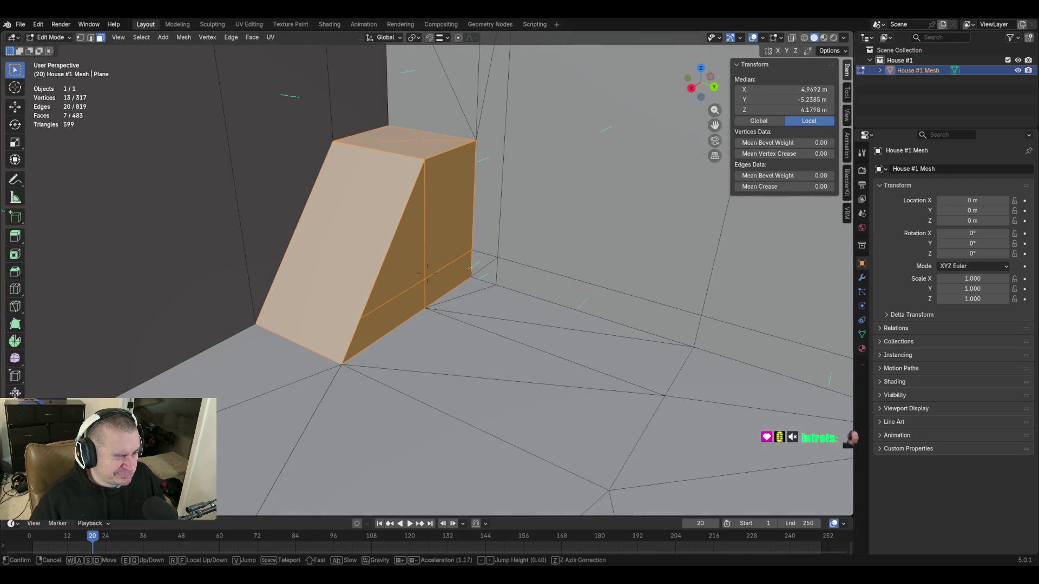
click(544, 237)
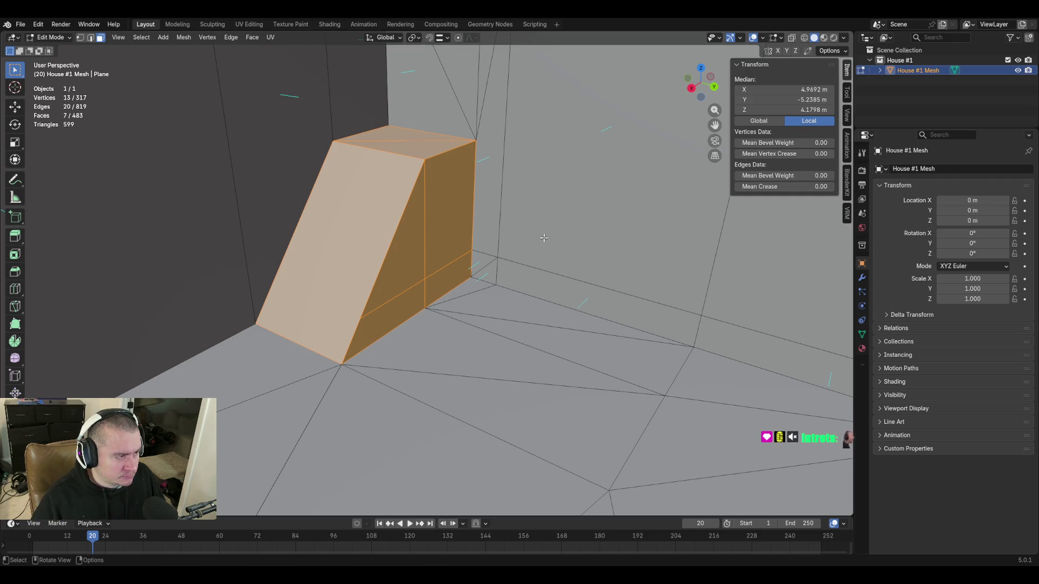
Knife-cut a Y-constrained edge across the lower part of the sloped block
key(k)
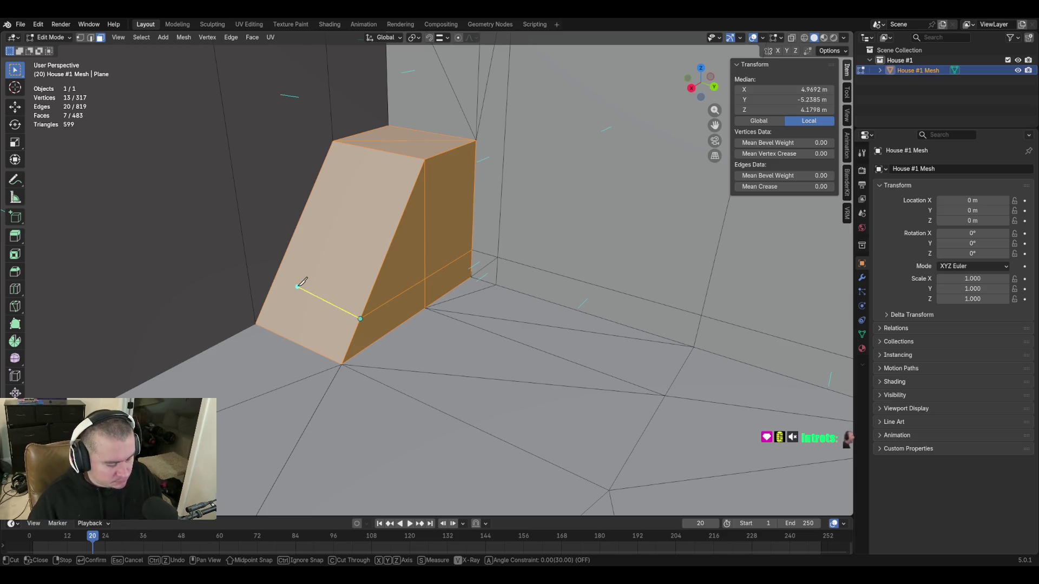
key(x)
key(y)
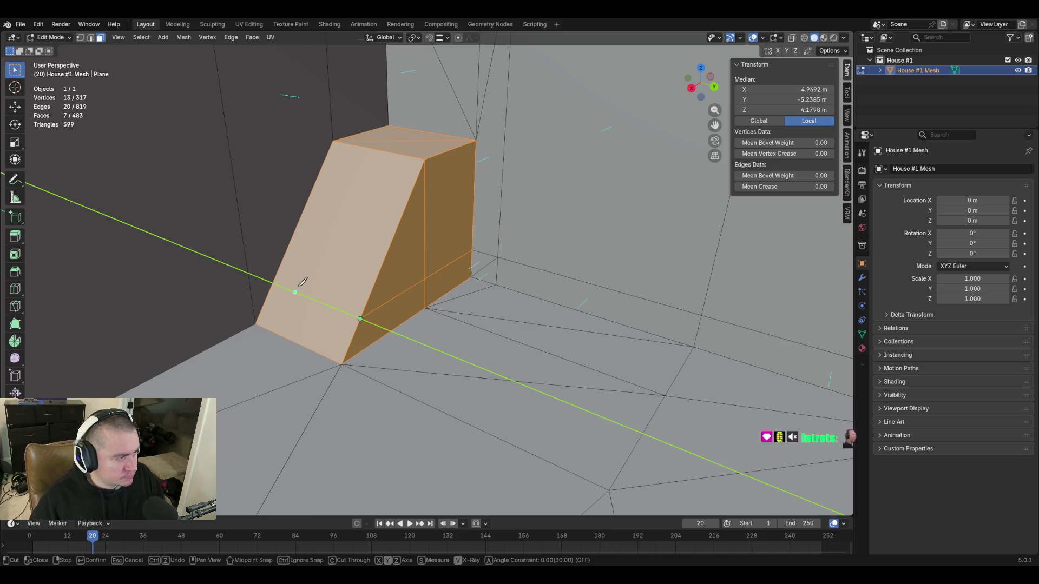
key(y)
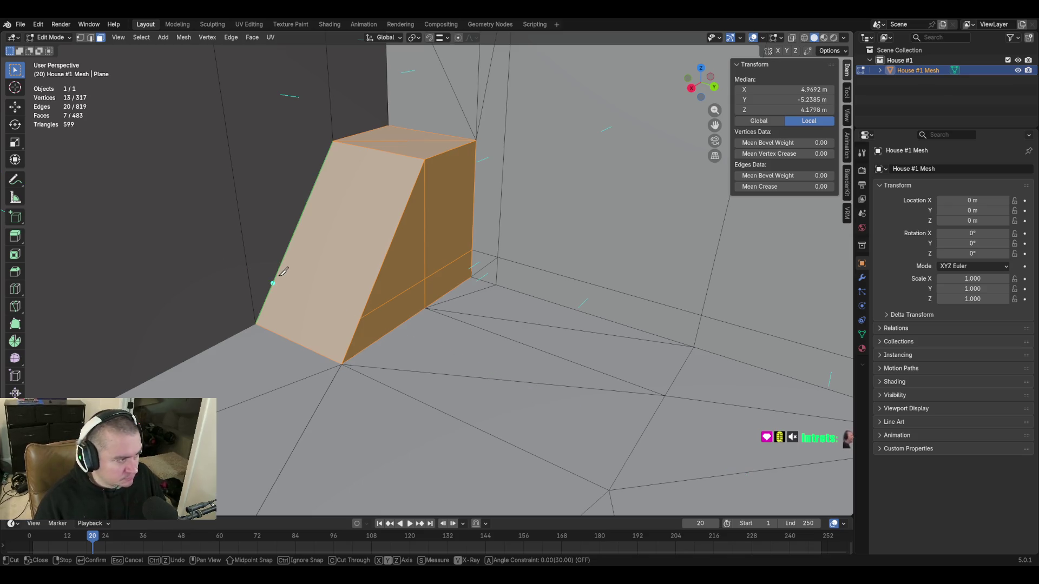
key(y)
click(367, 307)
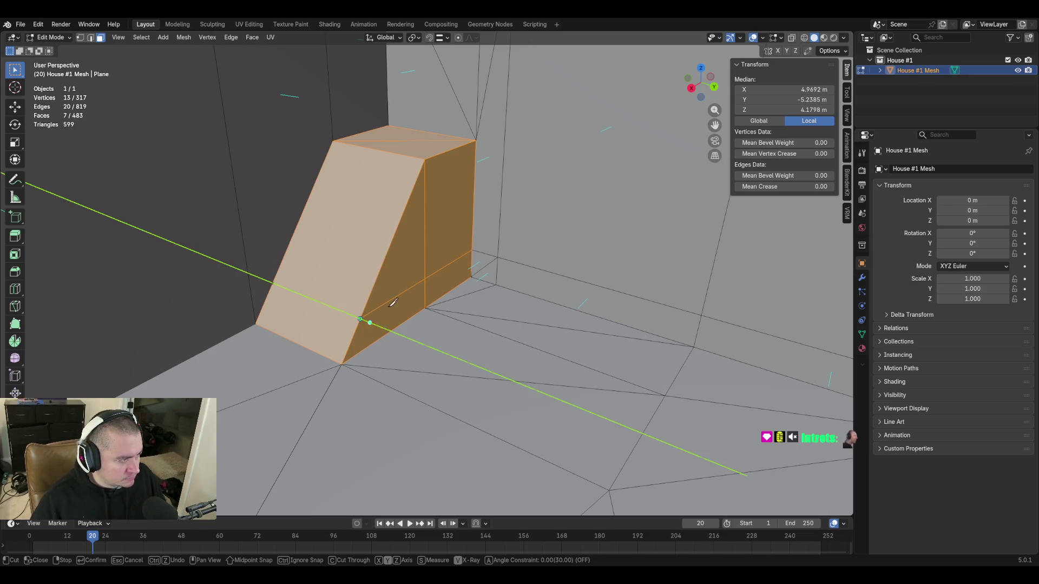
key(Return)
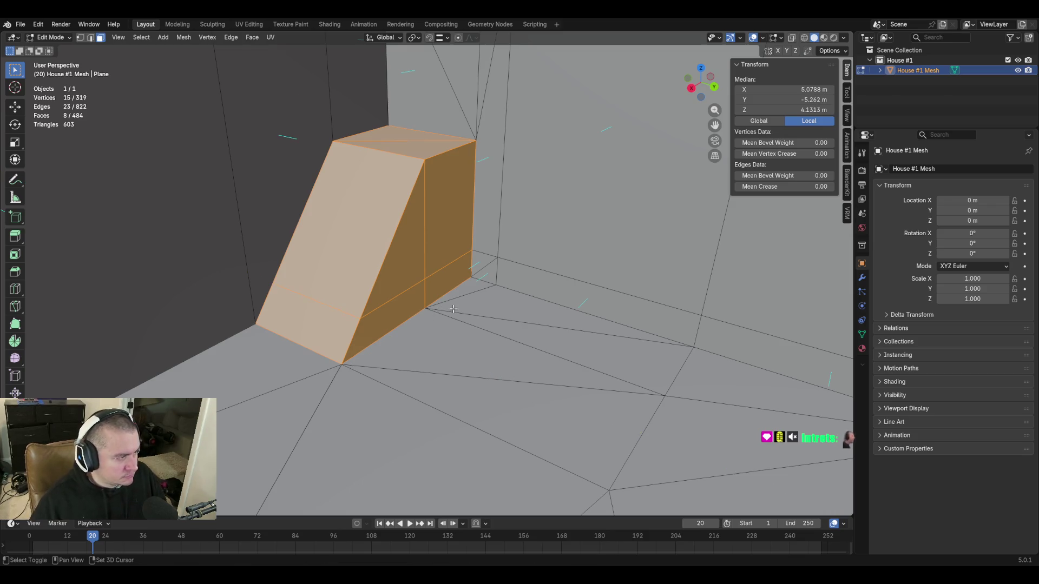
shift+middle_drag(452, 309, 528, 304)
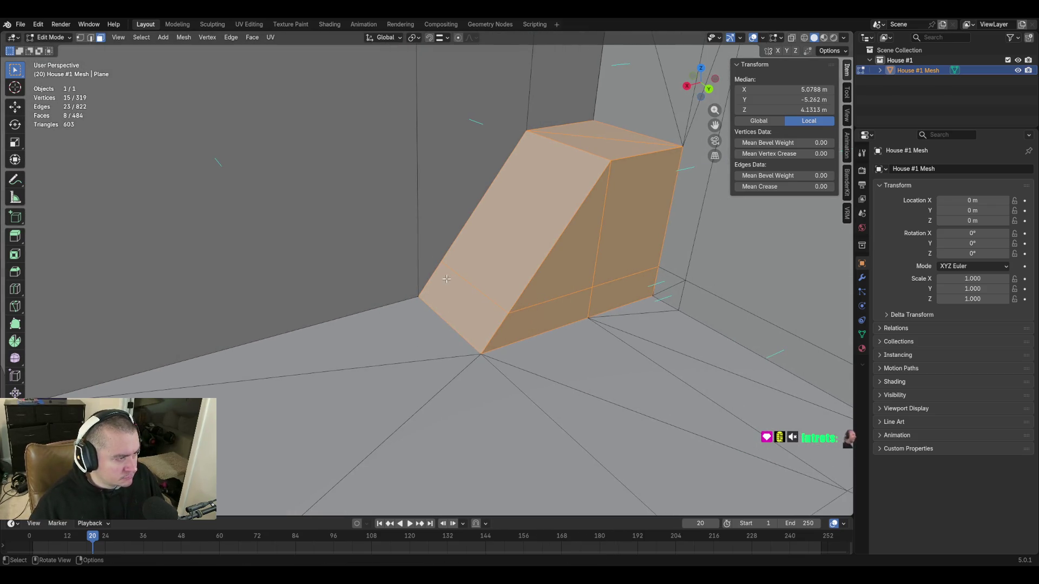
Knife-cut a horizontal edge from the block's edge to the wall's far edge
middle_drag(462, 283, 469, 284)
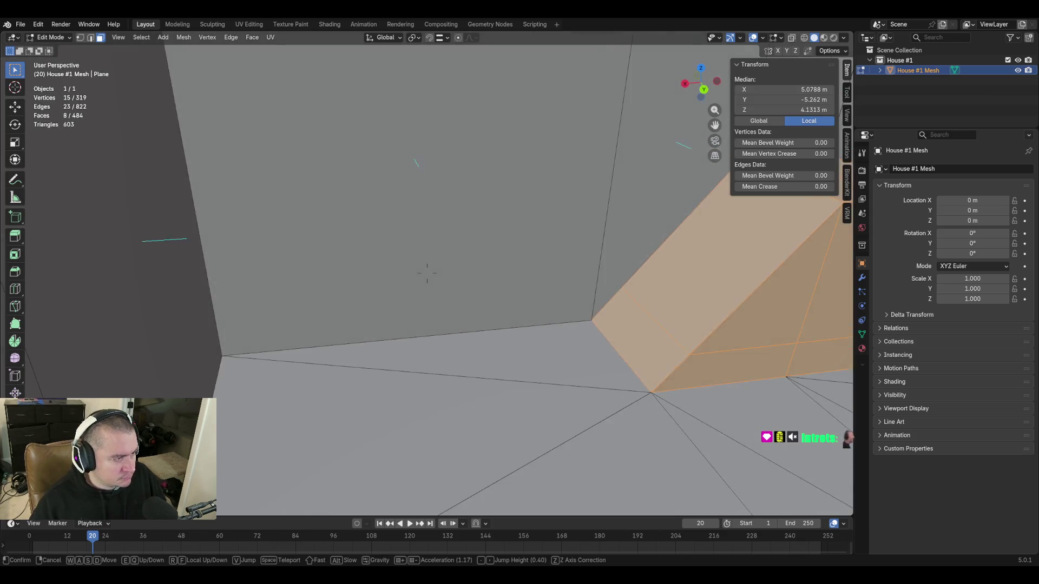
key(k)
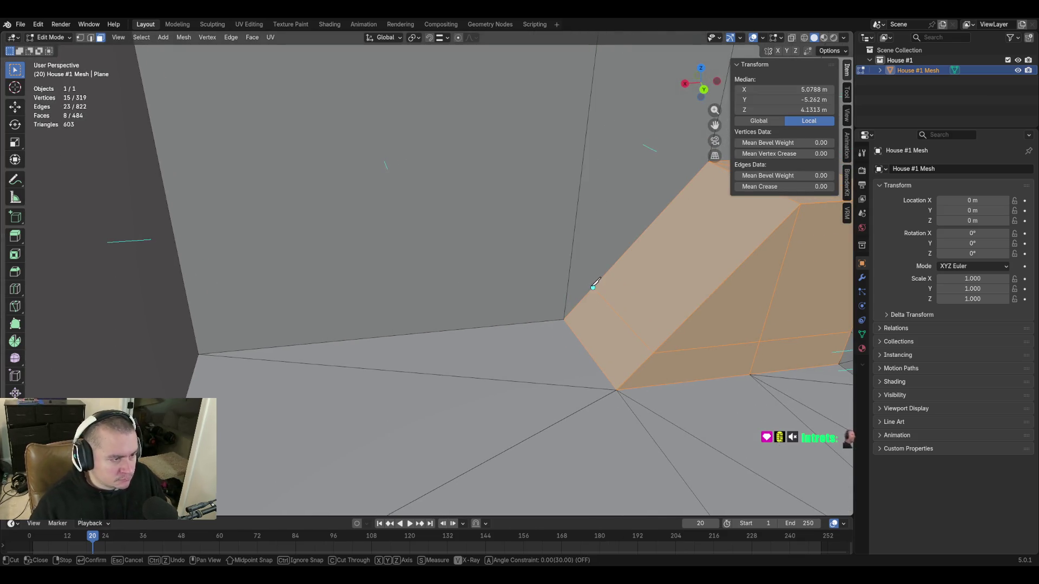
click(592, 287)
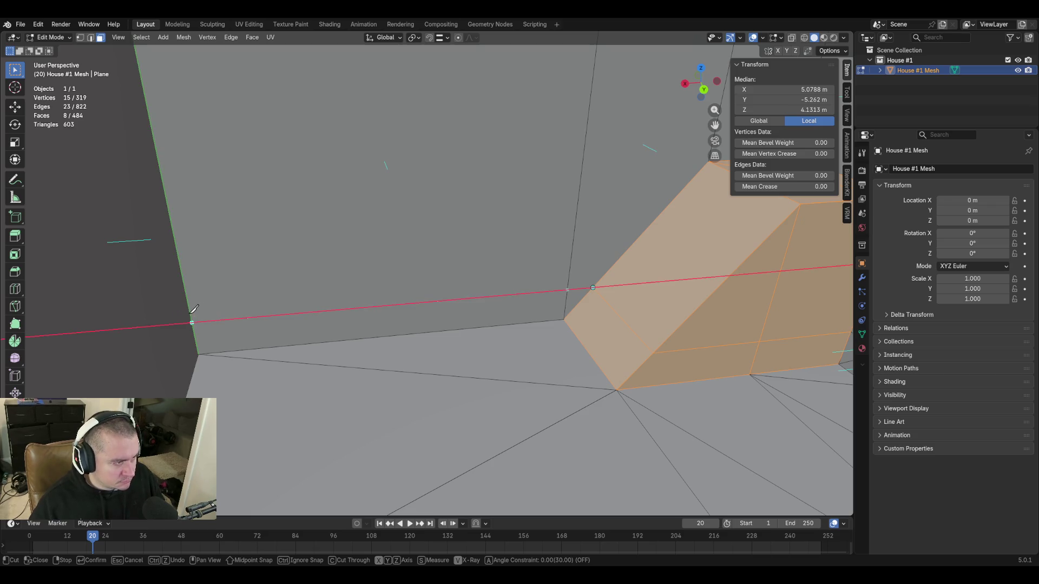
click(191, 322)
key(Return)
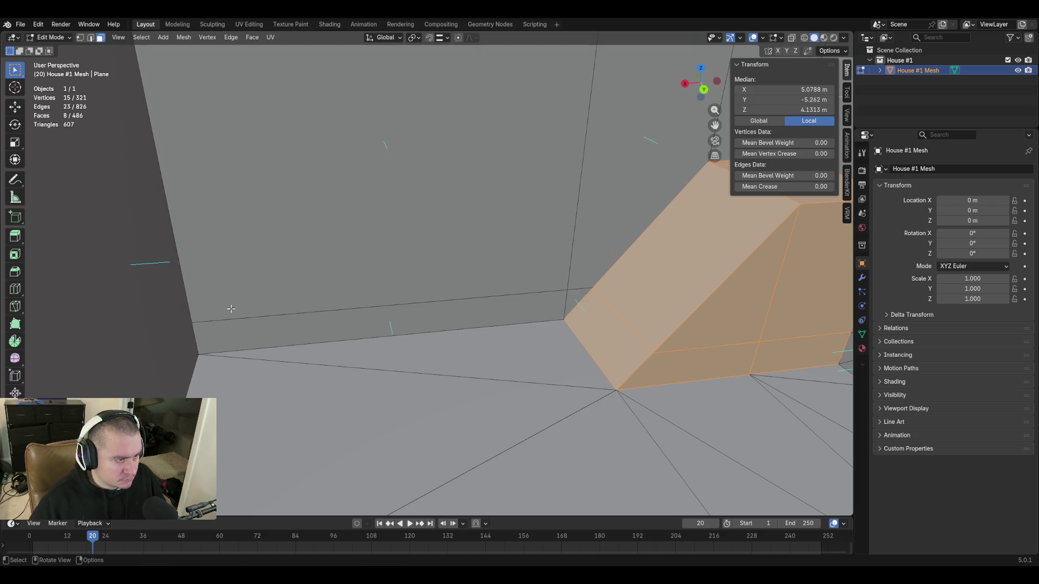
Fly to the far wall and knife-cut a long Y-constrained edge along its base
key(shift+grave)
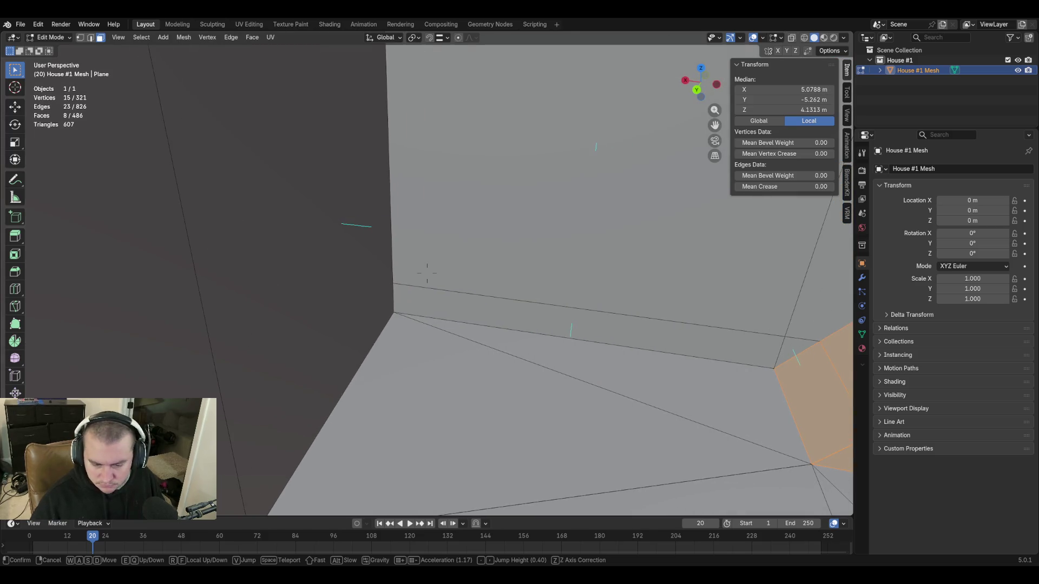
key(w)
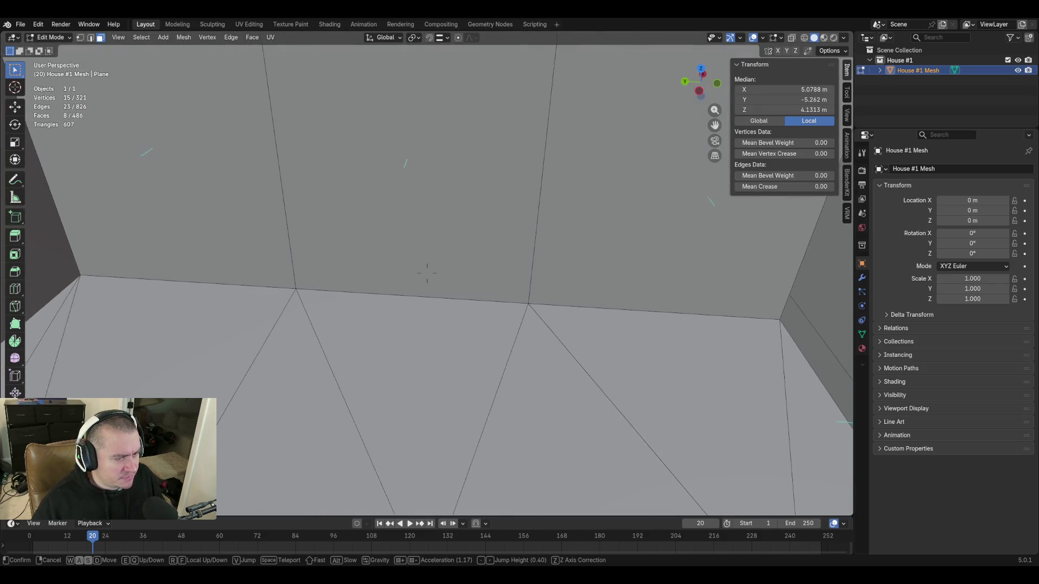
click(467, 337)
key(k)
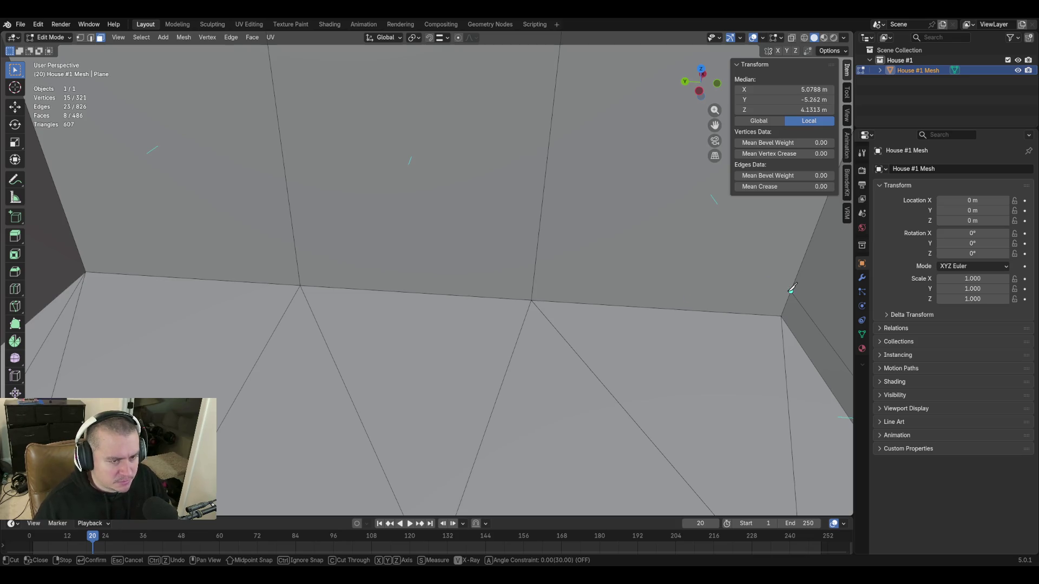
key(x)
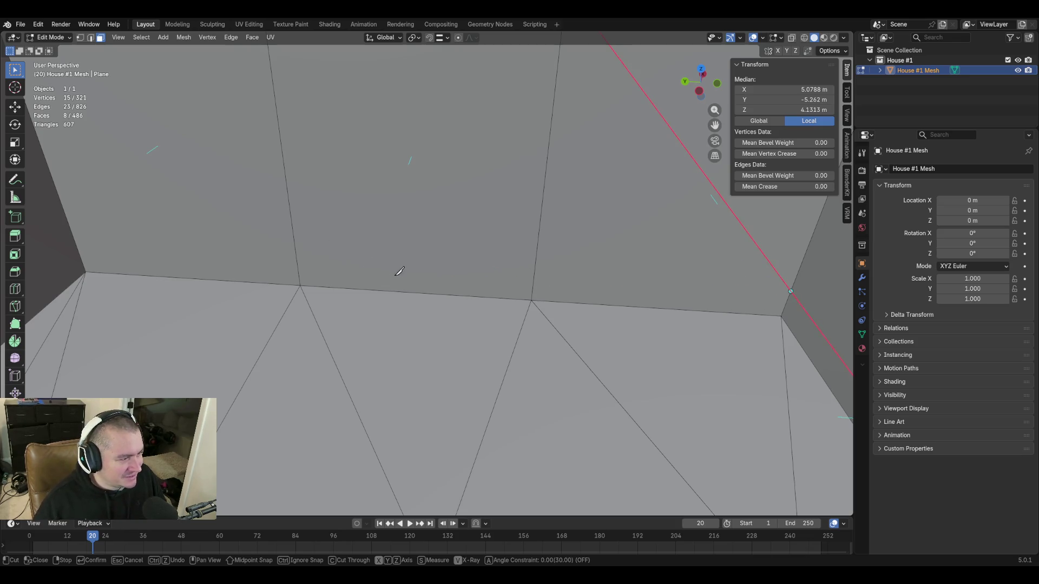
key(y)
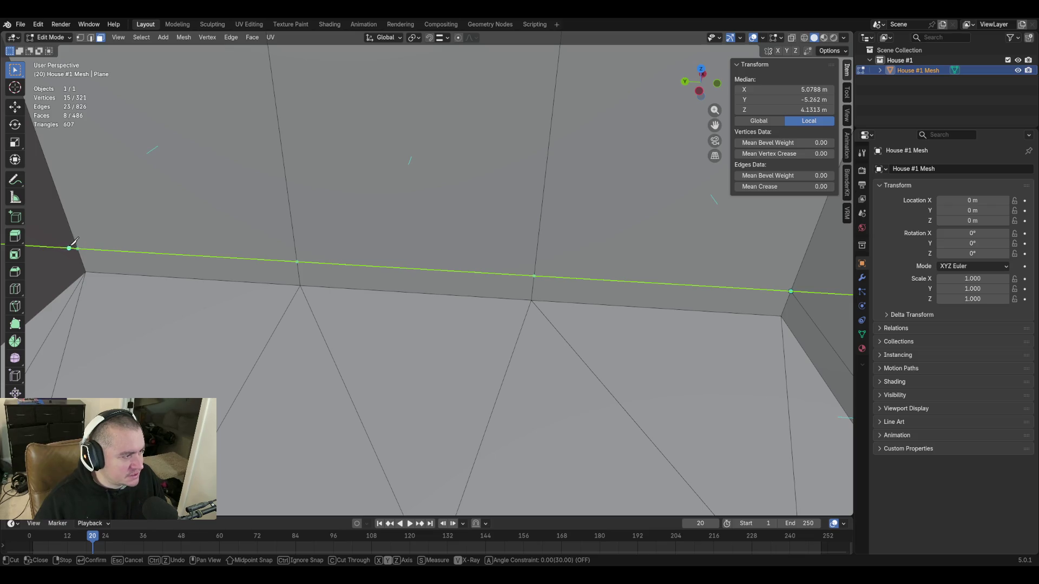
key(Return)
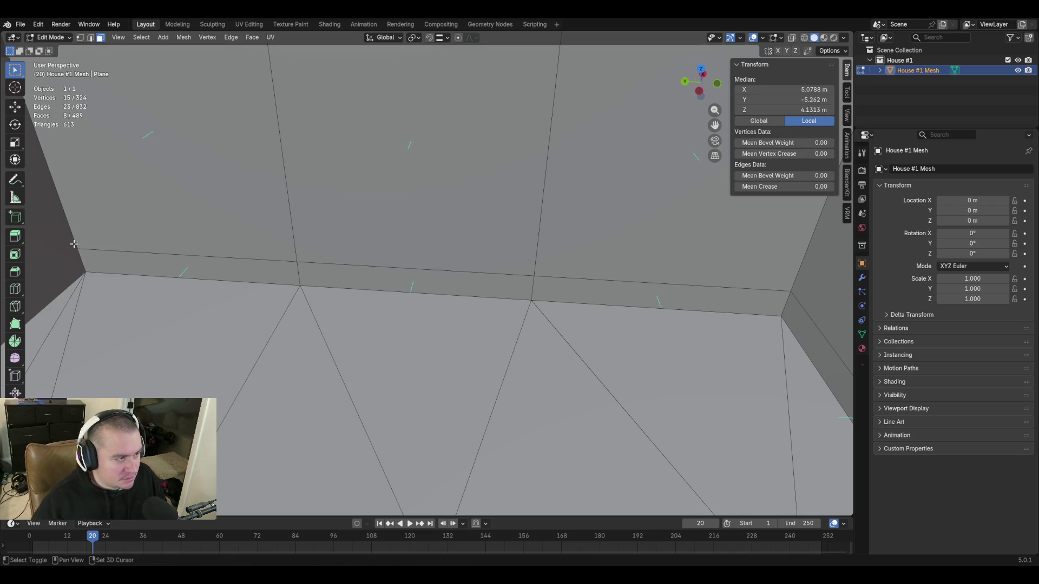
key(shift+grave)
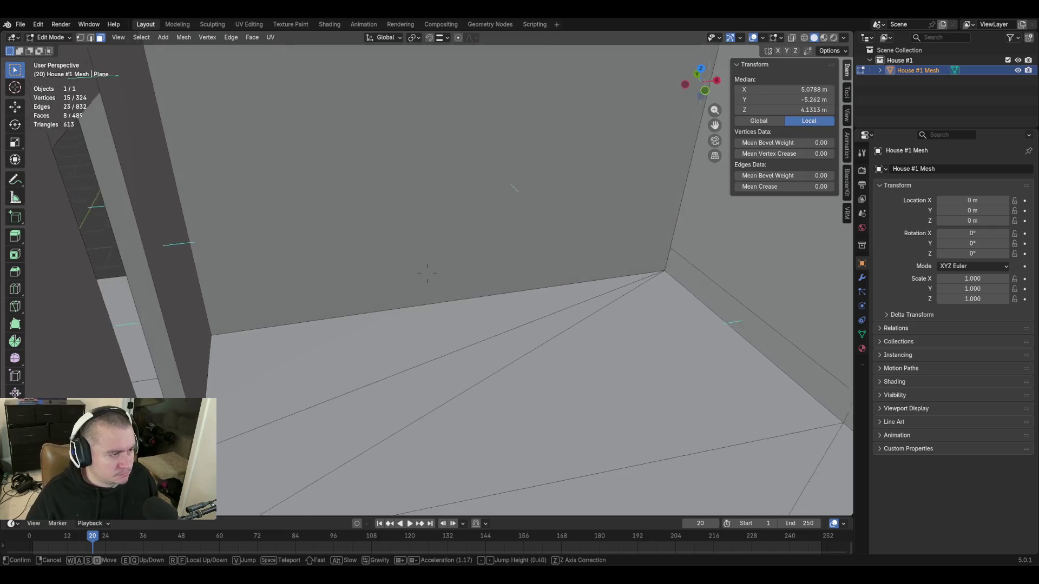
Knife-cut an axis-constrained edge from the wall vertex to the corner vertex
click(167, 239)
key(k)
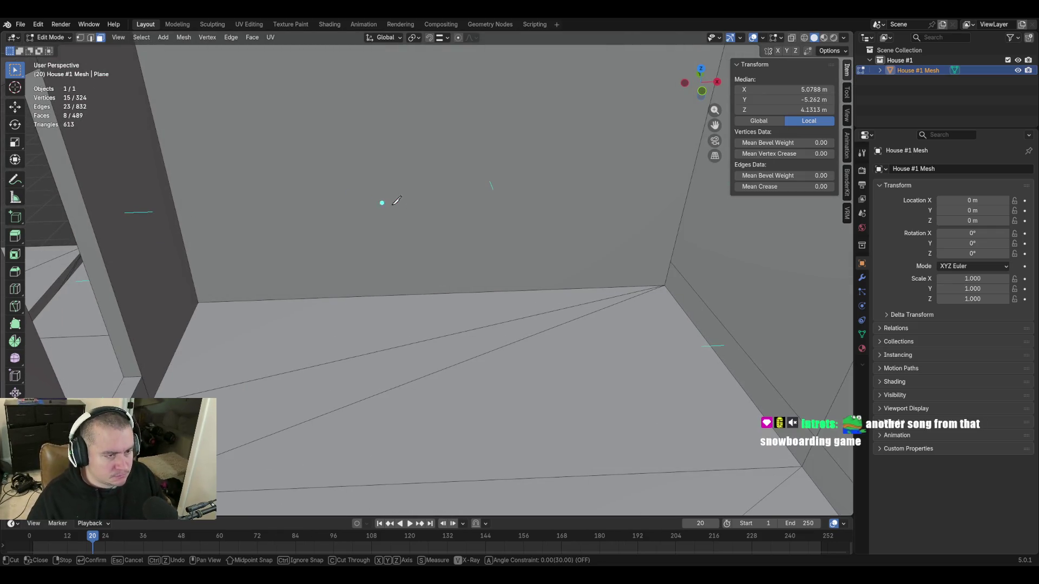
click(671, 260)
key(x)
click(193, 279)
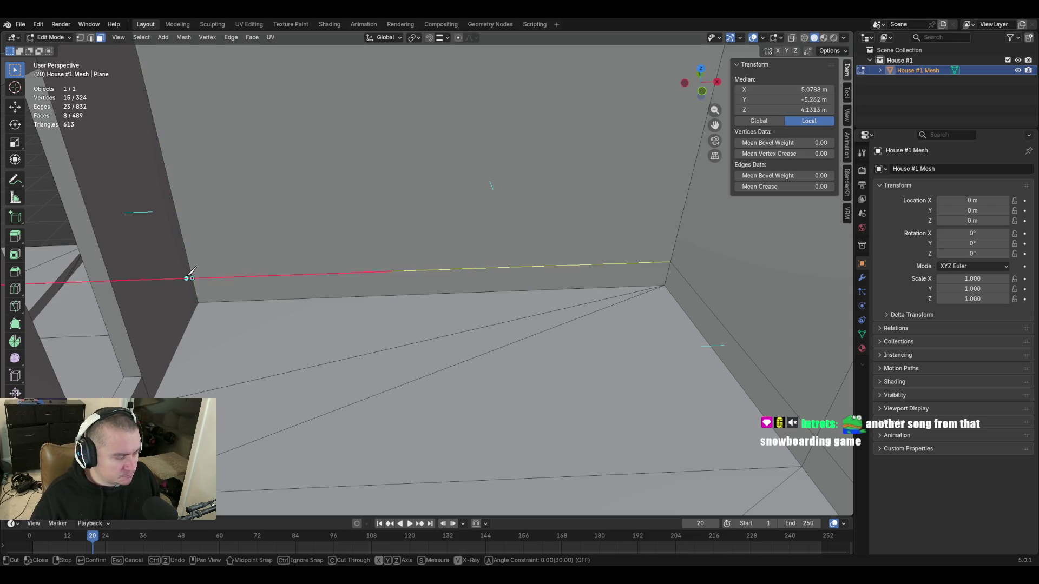
key(Return)
Knife-cut a short edge from the wall corner to the opening's edge
middle_drag(186, 276, 183, 278)
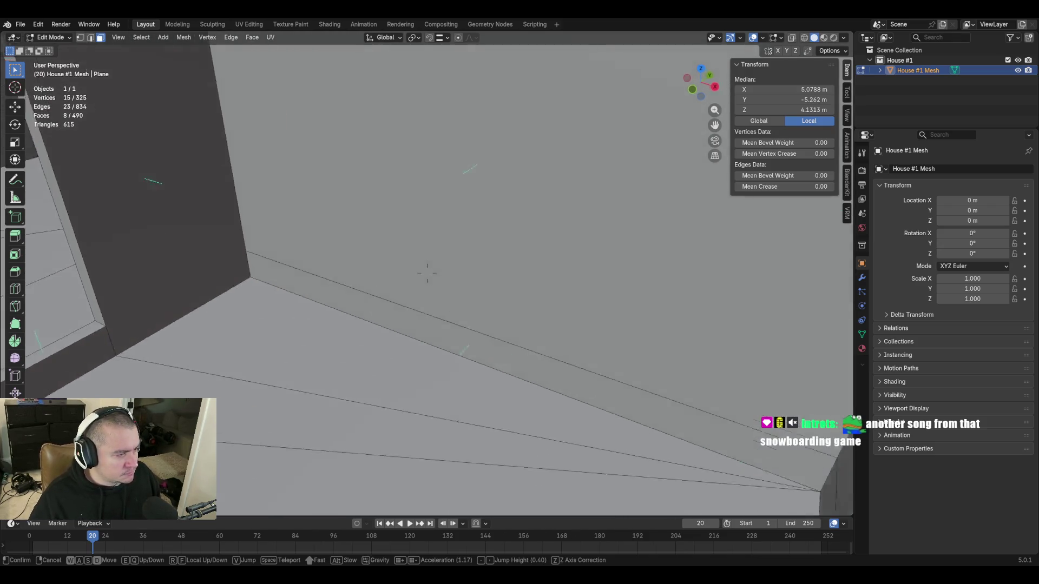
key(k)
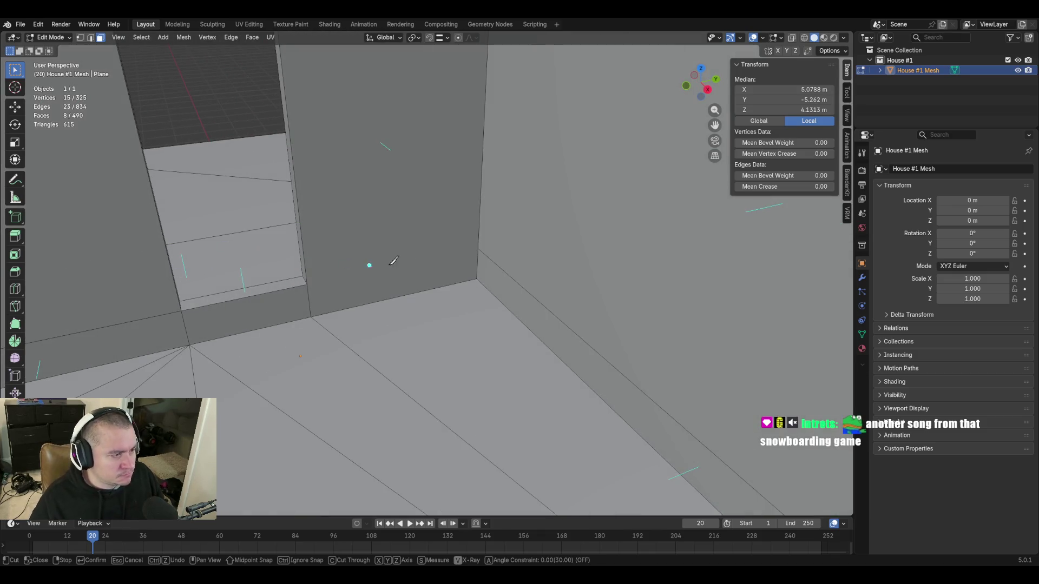
click(478, 248)
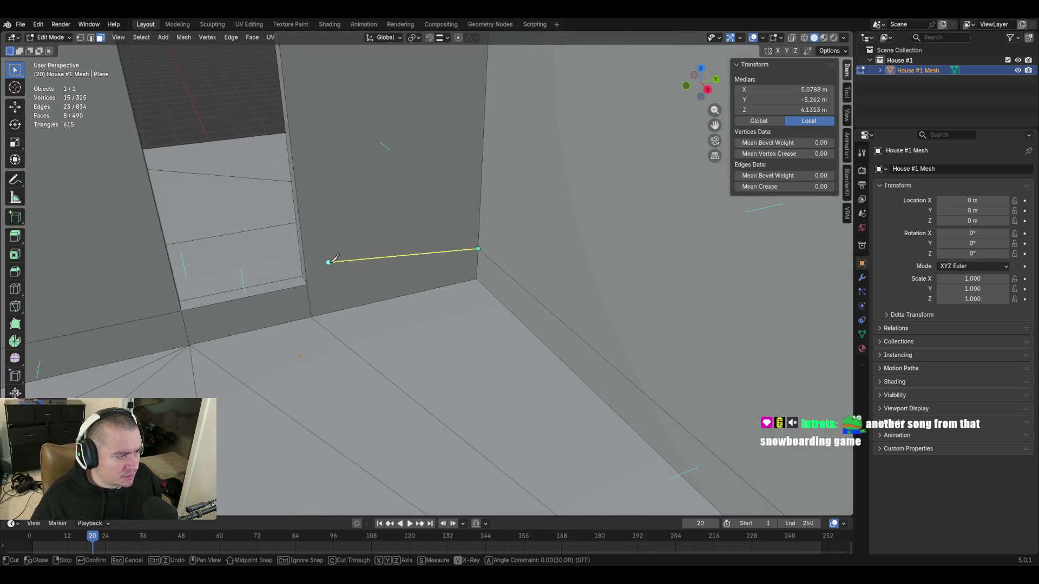
click(306, 285)
key(Return)
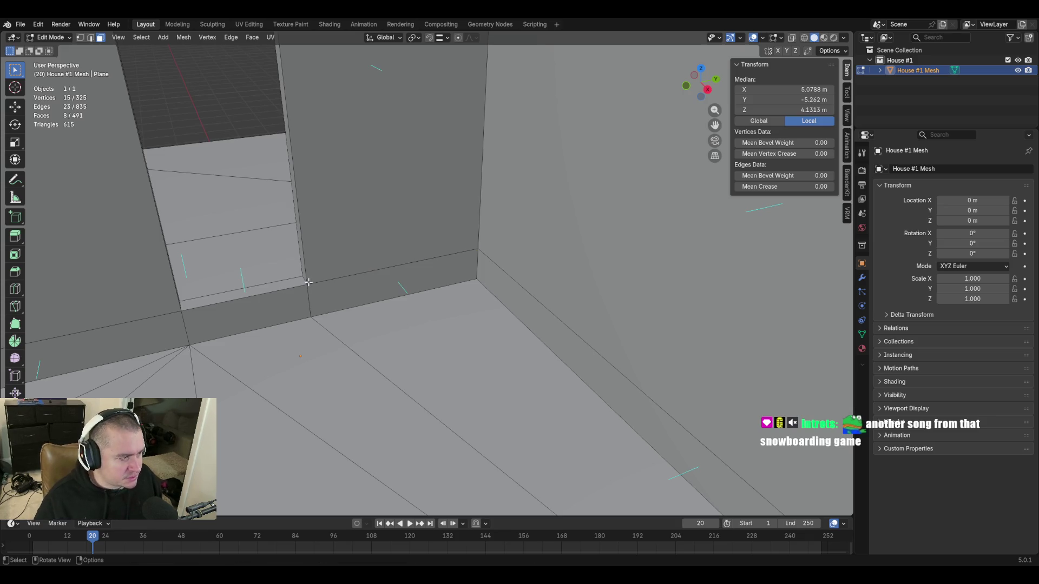
Fly back around to bring the sloped block into view
key(shift+grave)
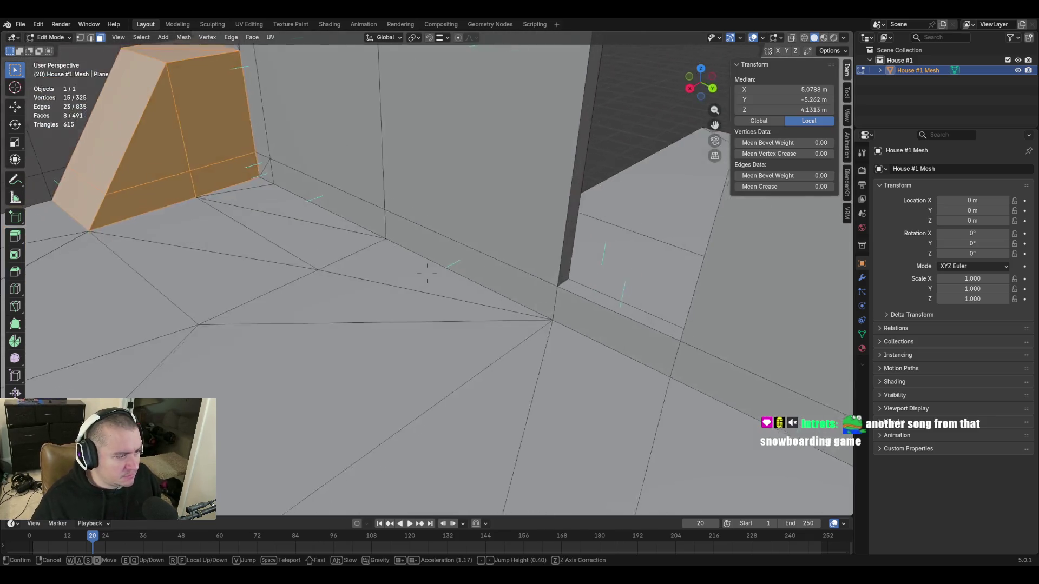
key(a)
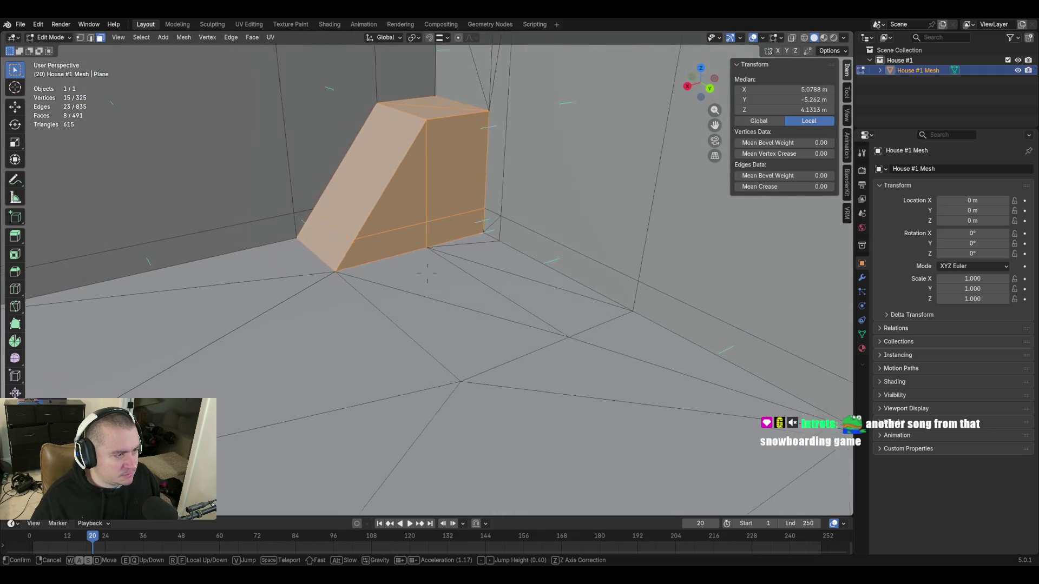
click(391, 283)
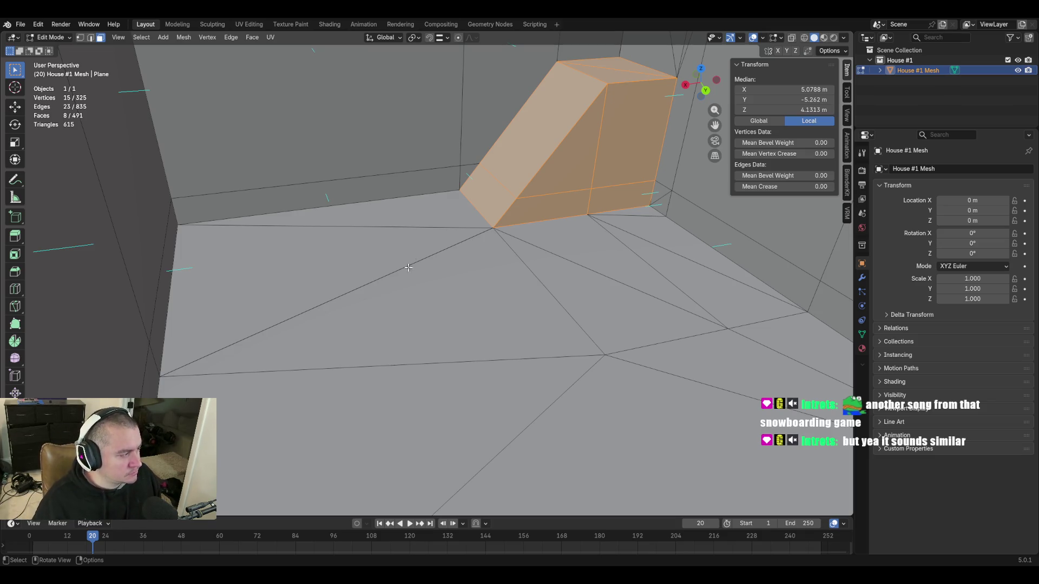
key(shift+grave)
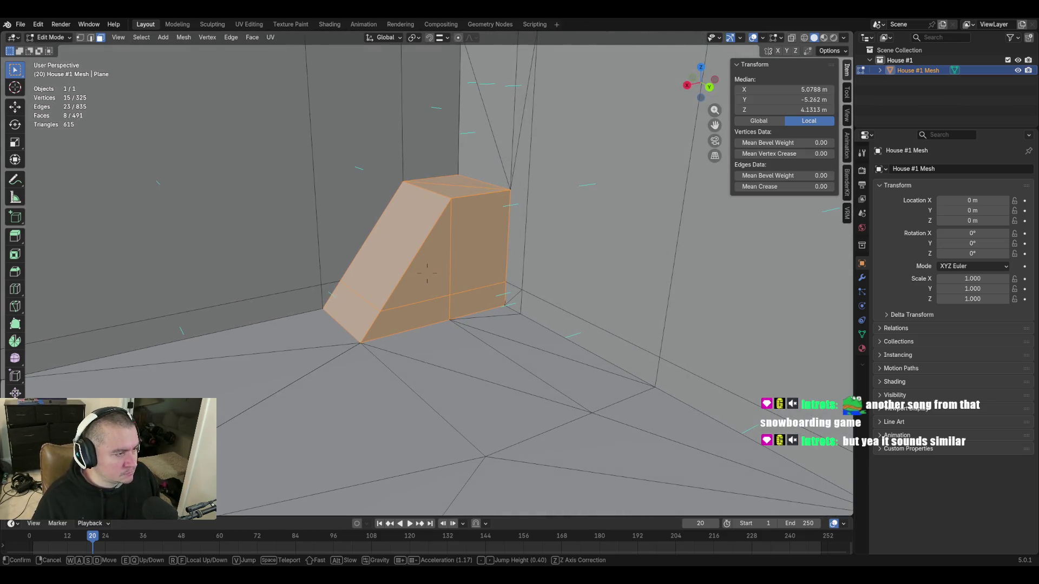
Select the block's side face, then Ctrl-pick the four narrow wall-base faces below the new cuts
click(427, 273)
click(464, 256)
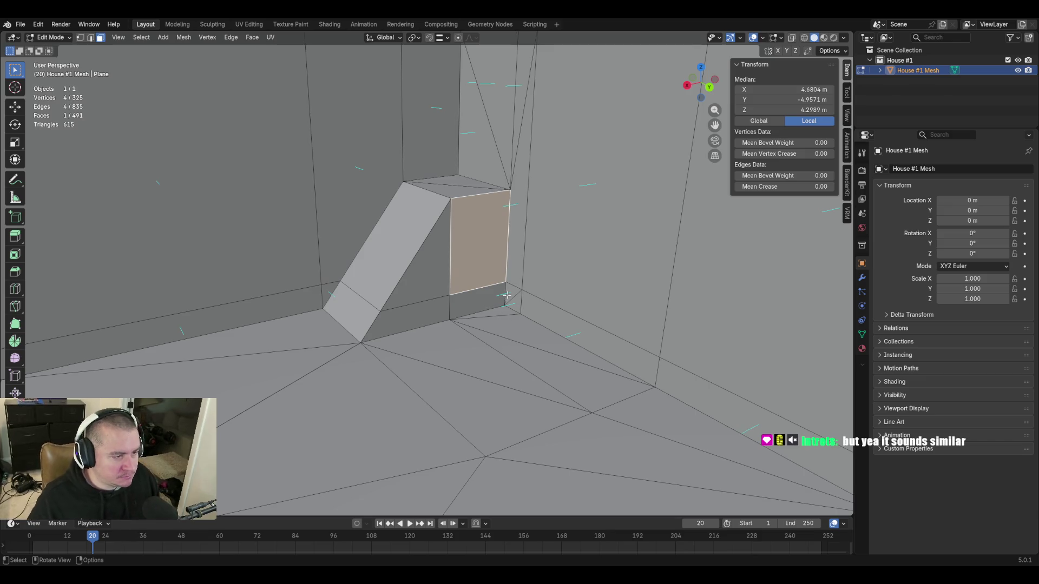
alt+click(560, 321)
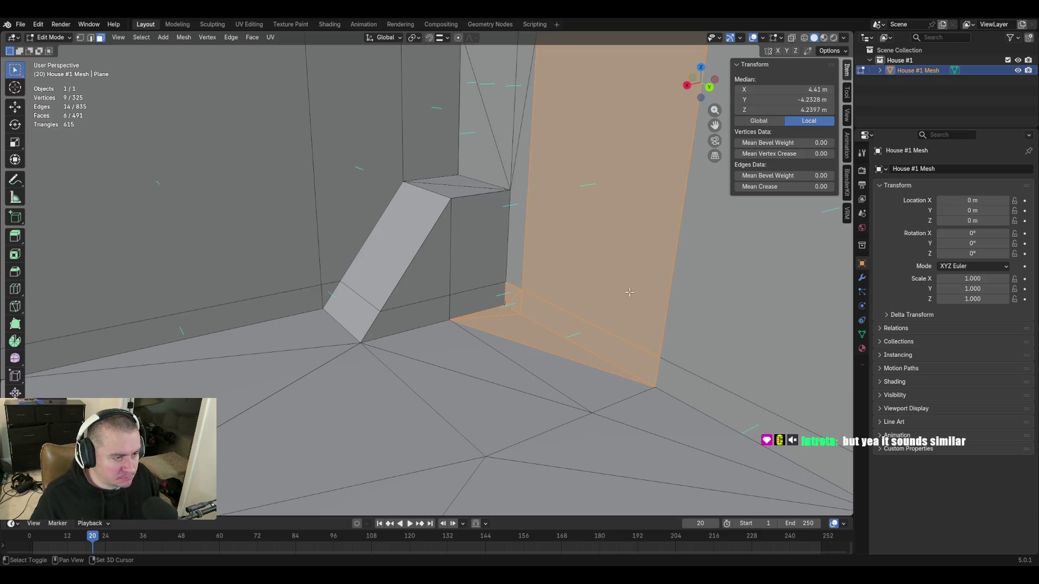
key(shift+grave)
key(s)
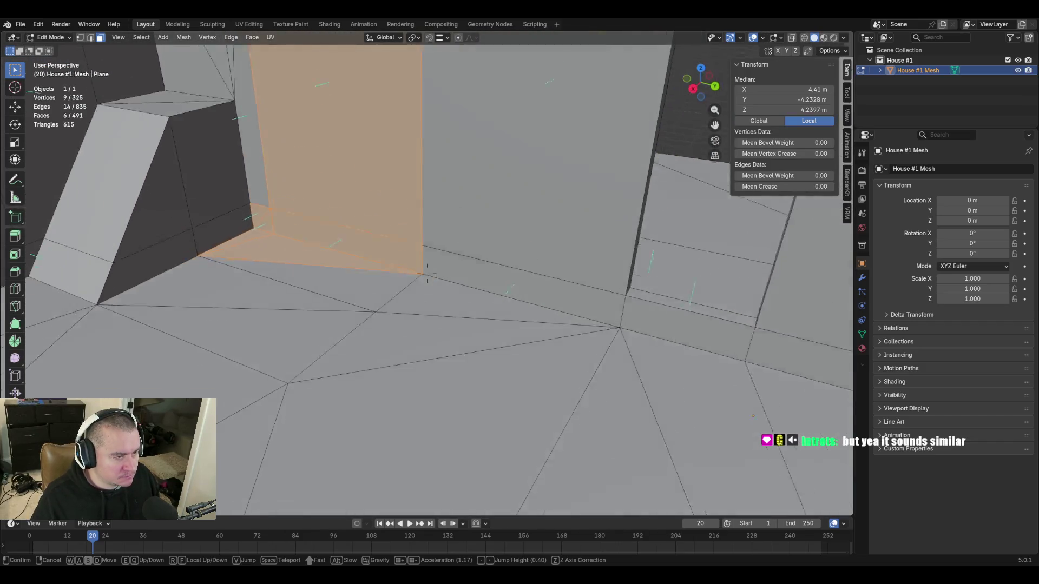
click(635, 294)
click(484, 279)
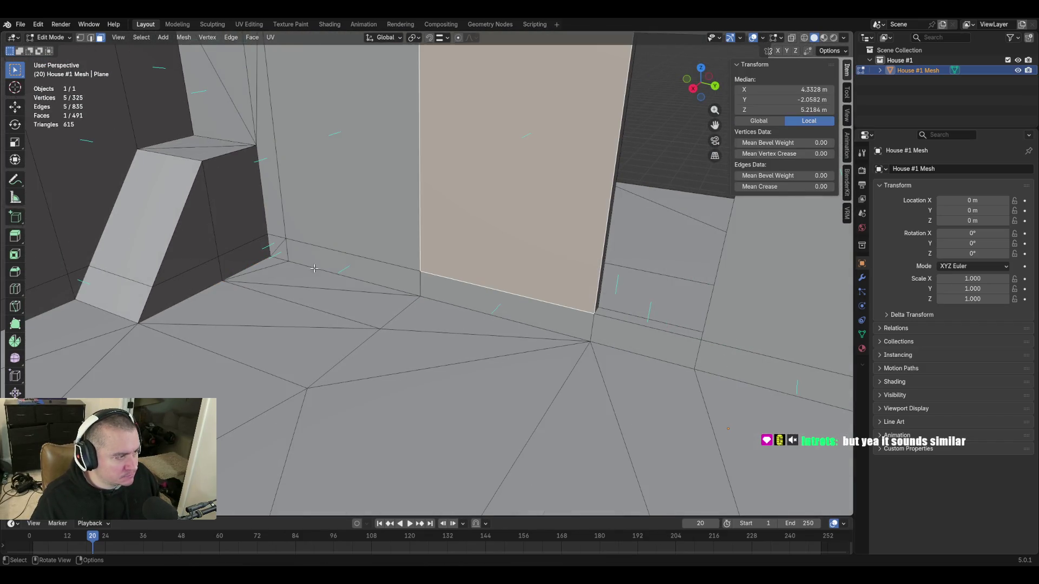
click(273, 242)
ctrl+click(510, 305)
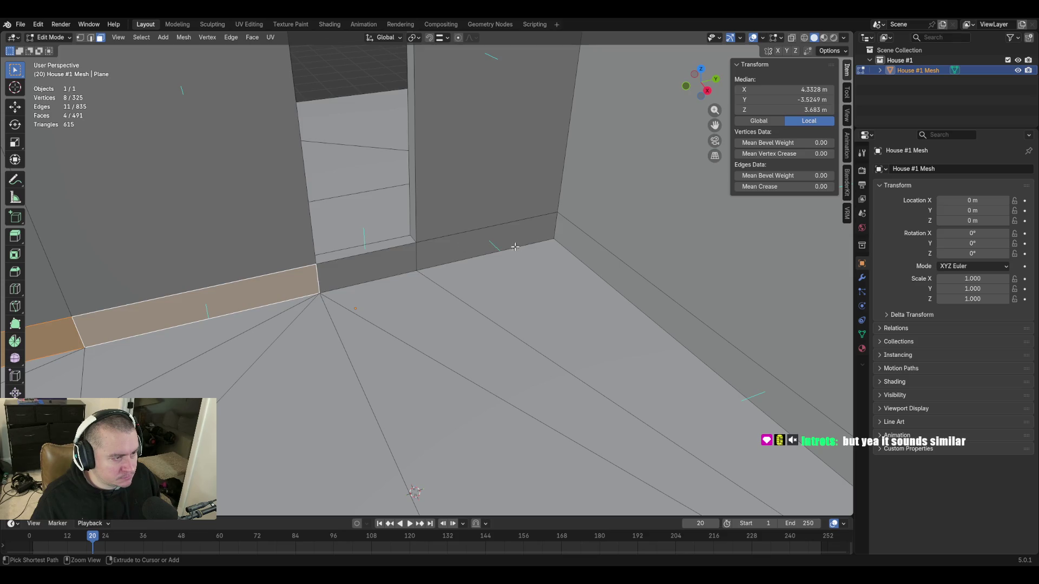
Extend the selection along the wall-base strips on both sides of the room
ctrl+click(515, 246)
ctrl+click(639, 290)
key(shift+grave)
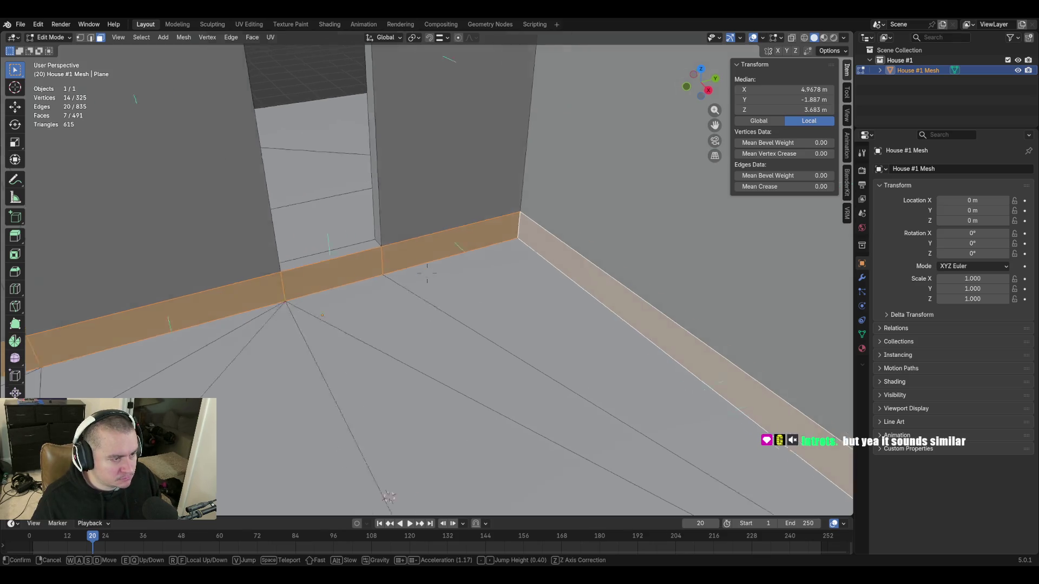
key(s)
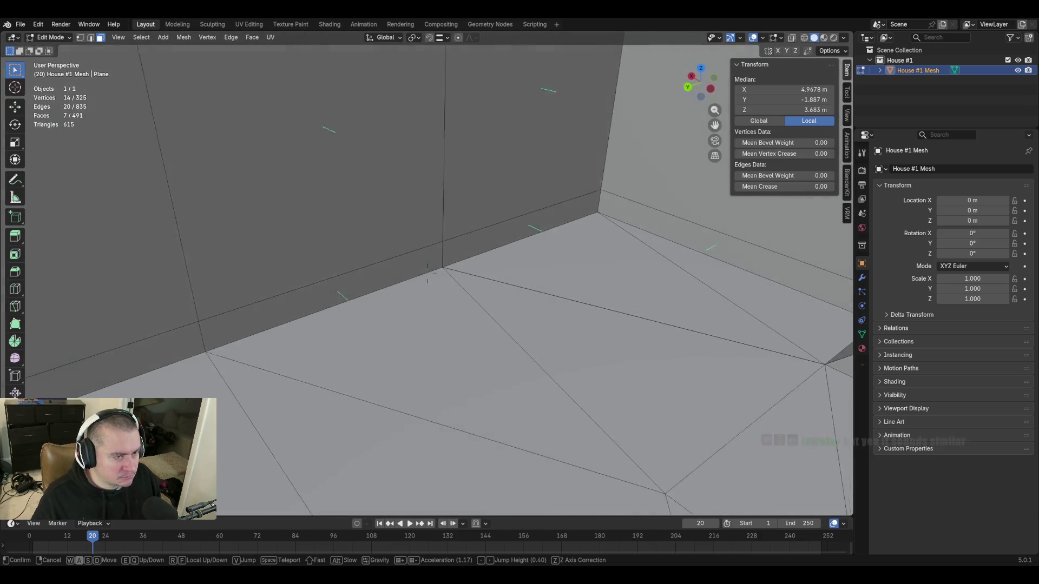
click(427, 273)
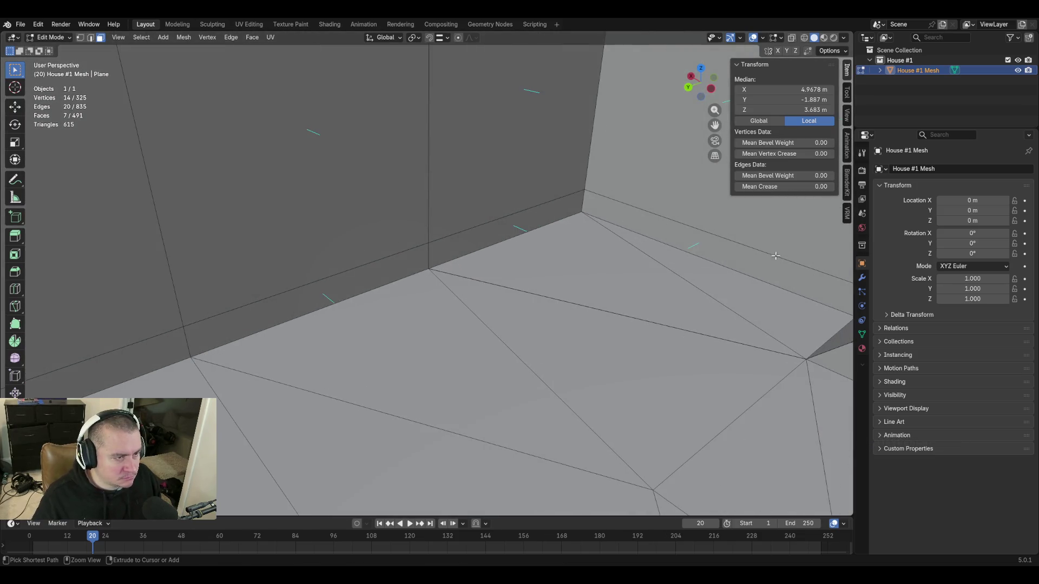
ctrl+click(572, 203)
ctrl+click(651, 233)
Add the small corner face and delete the twelve wall-base strip faces
key(shift+grave)
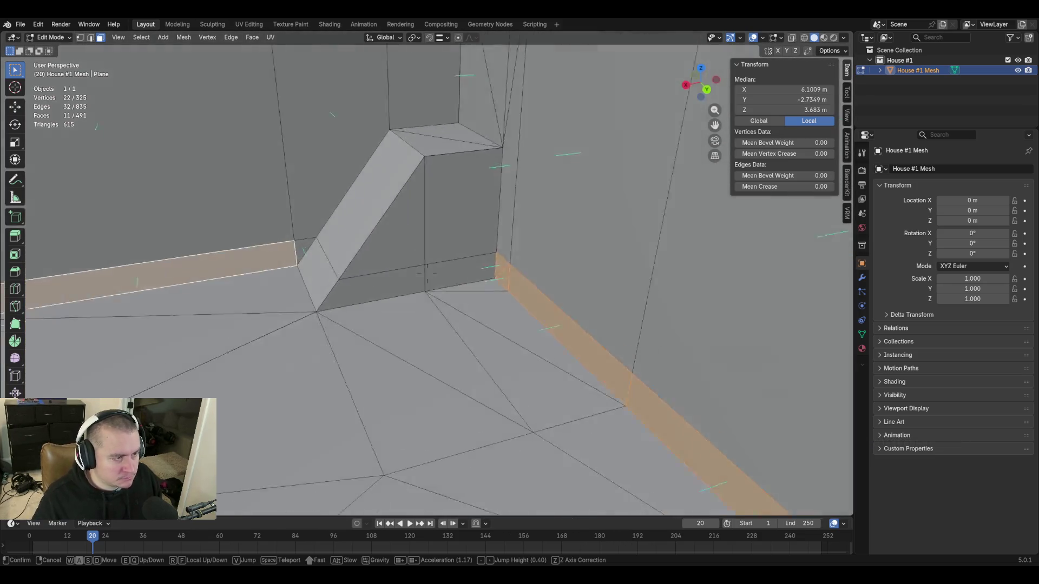
key(s)
click(427, 273)
ctrl+click(402, 244)
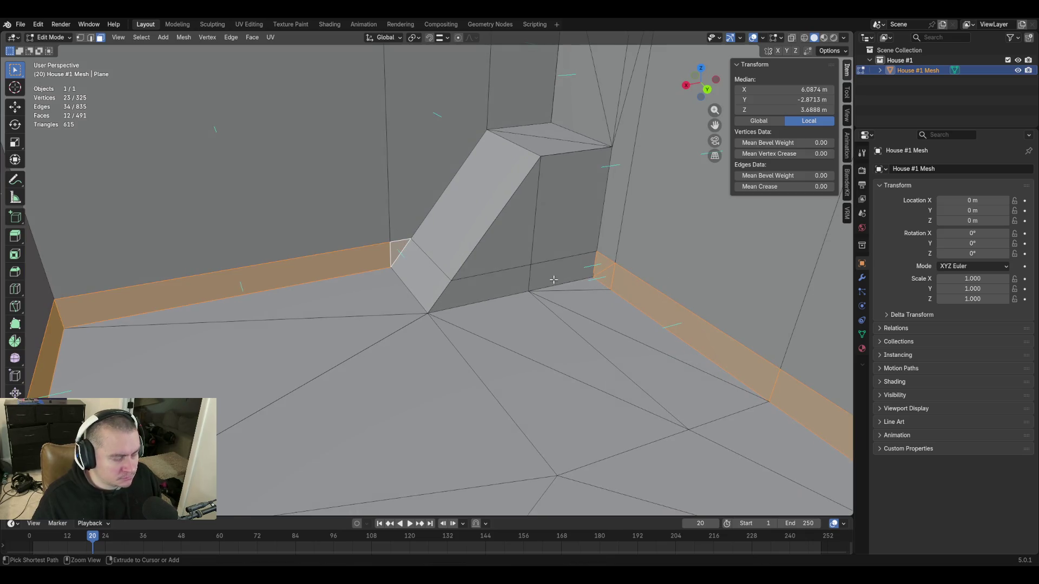
key(x)
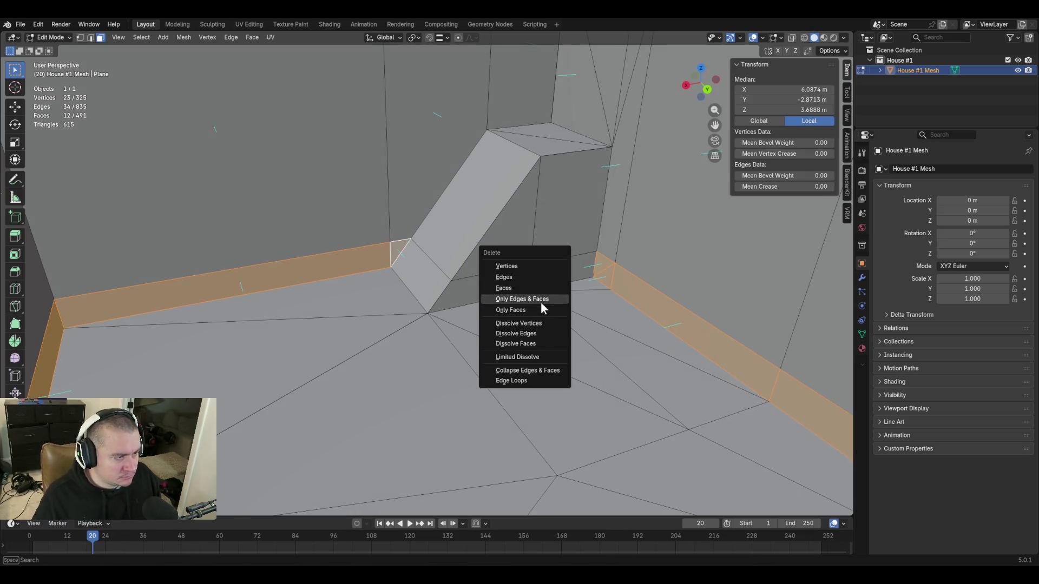
click(541, 309)
key(shift+grave)
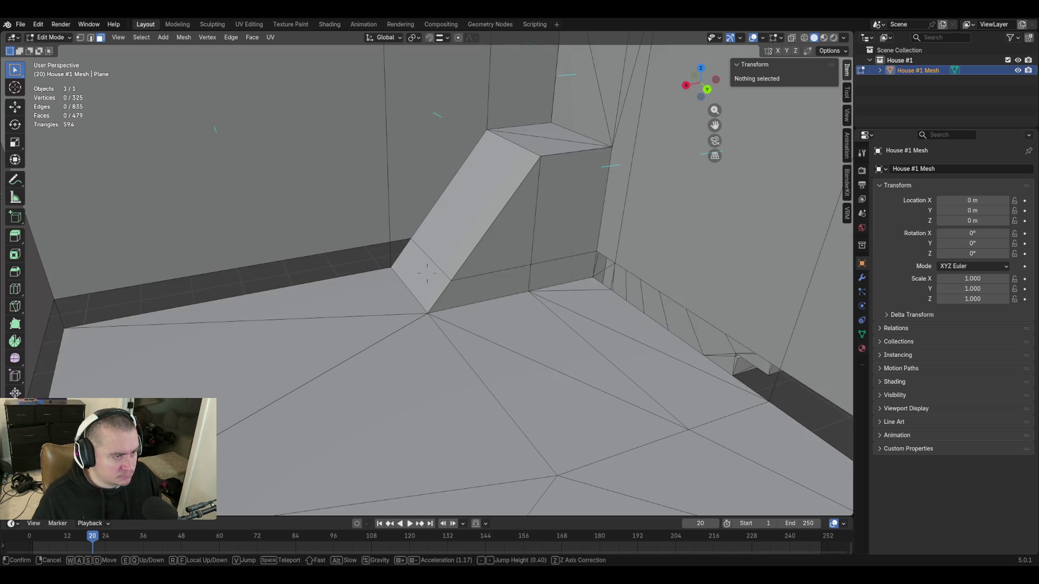
click(482, 255)
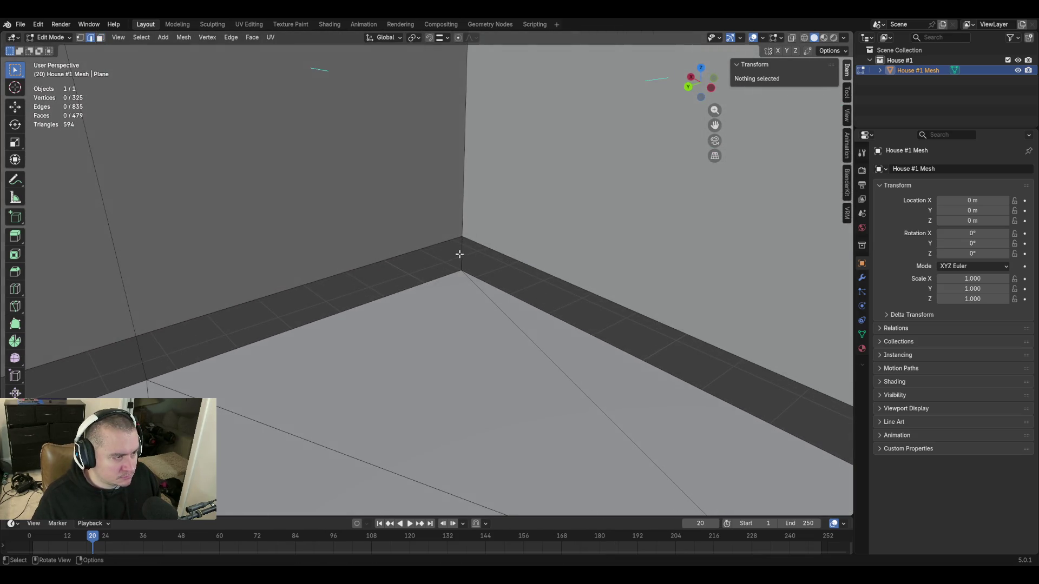
click(459, 254)
middle_drag(458, 254, 576, 382)
shift+click(493, 309)
mouse_move(492, 309)
middle_down()
mouse_move(541, 282)
mouse_move(618, 313)
middle_up()
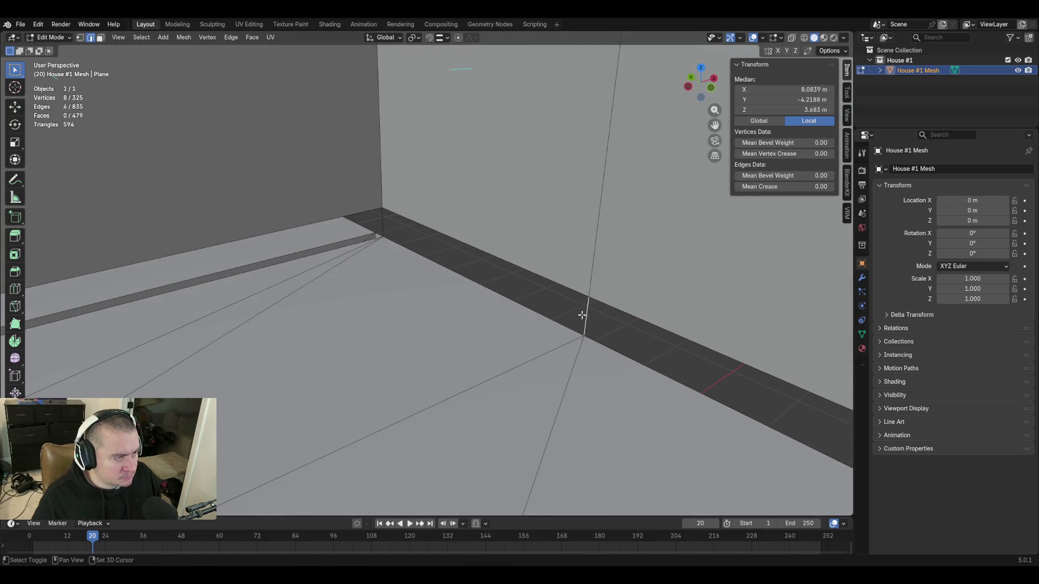
key(shift+grave)
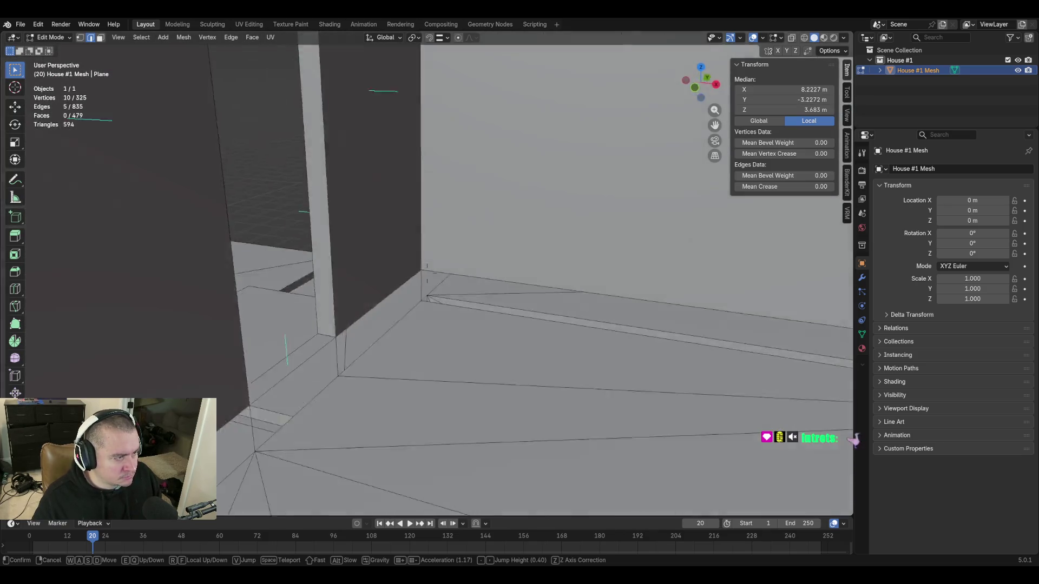
key(s)
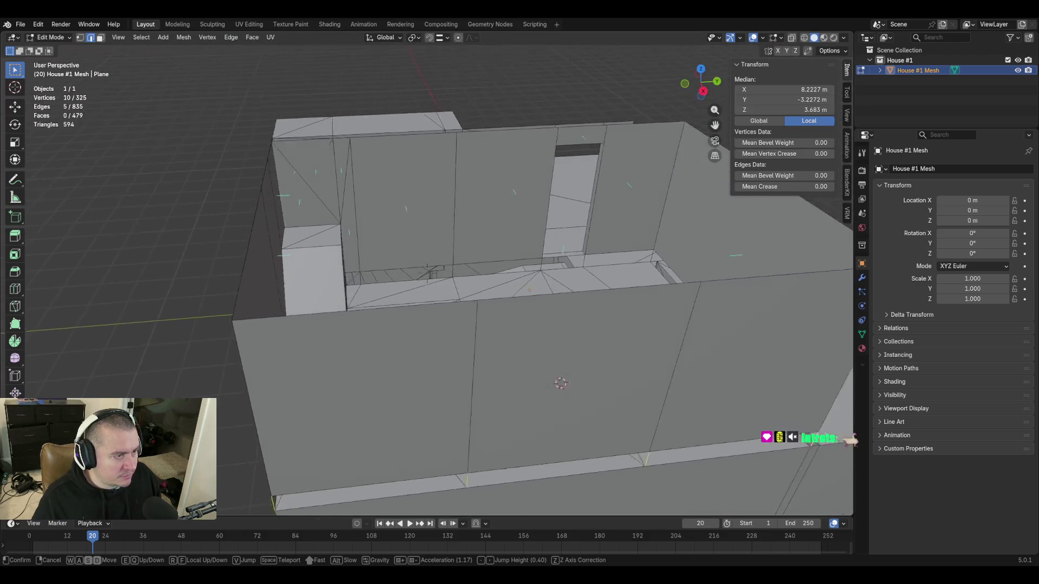
Delete the stray loop of vertices running along the wall tops
click(607, 323)
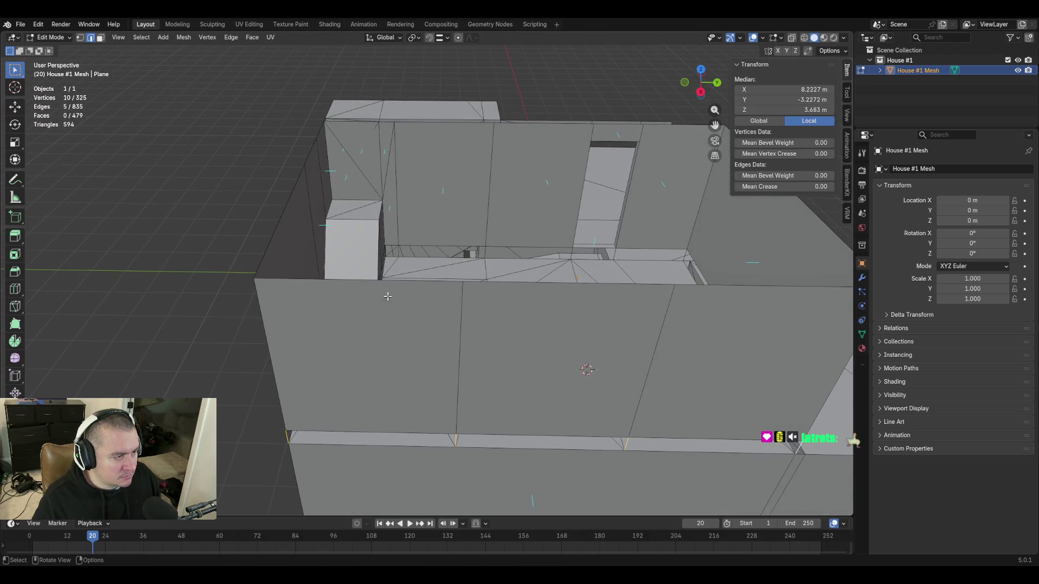
alt+shift+click(406, 282)
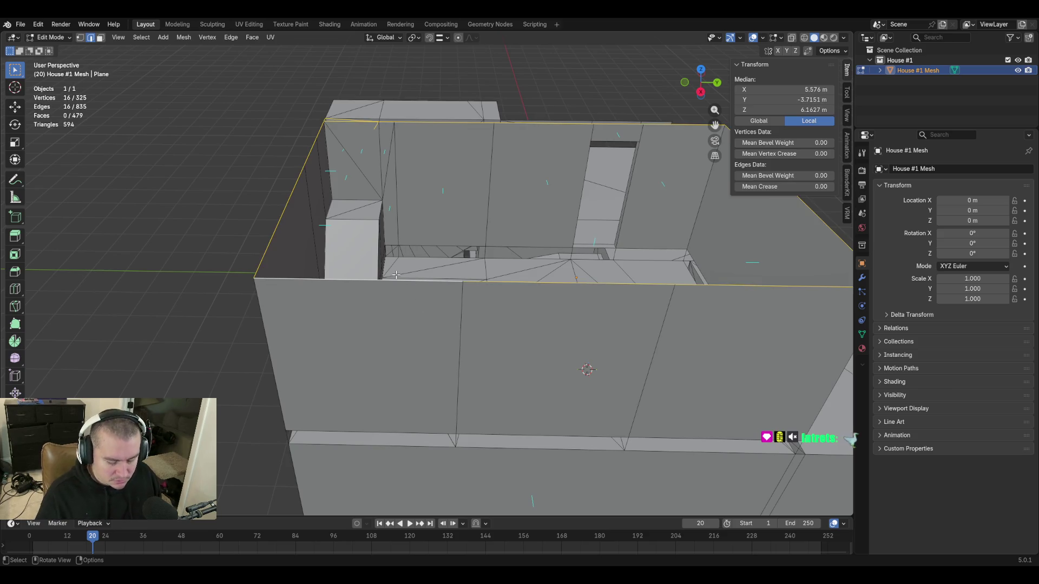
key(x)
click(392, 229)
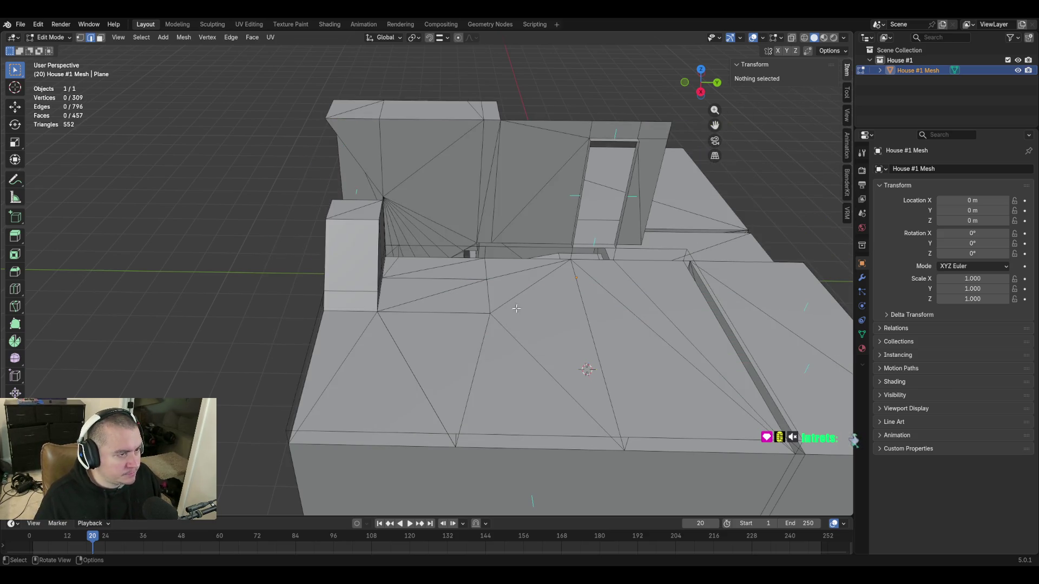
Delete the chain of floor-ledge edges as Edges only, undoing a first vertex deletion
key(shift+grave)
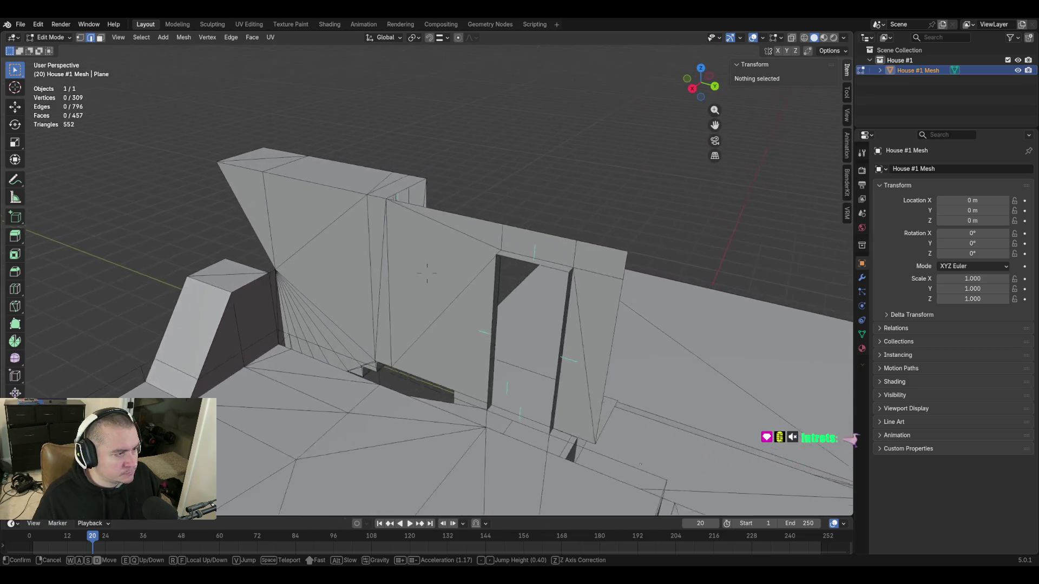
key(w)
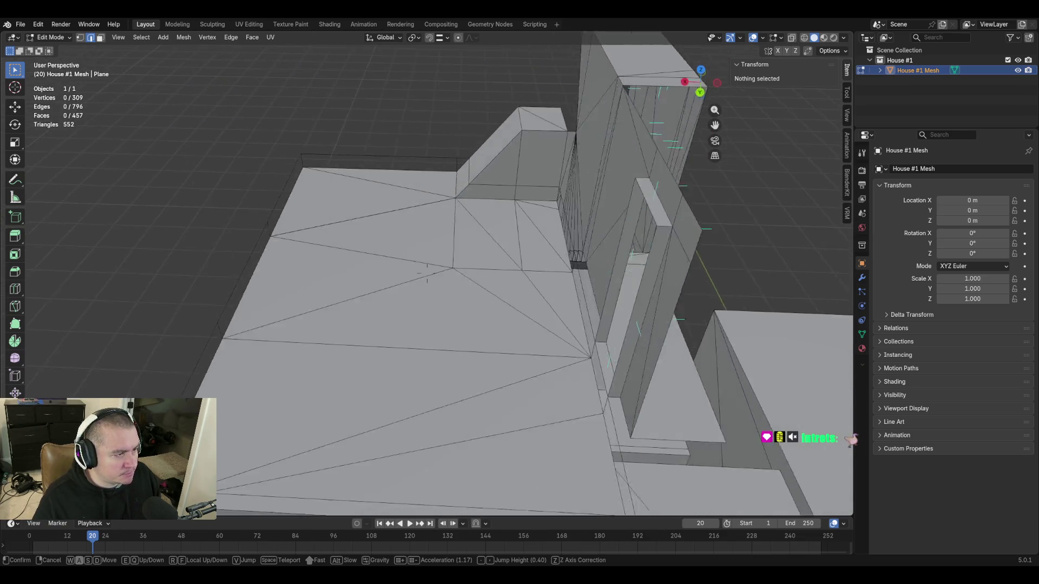
key(w)
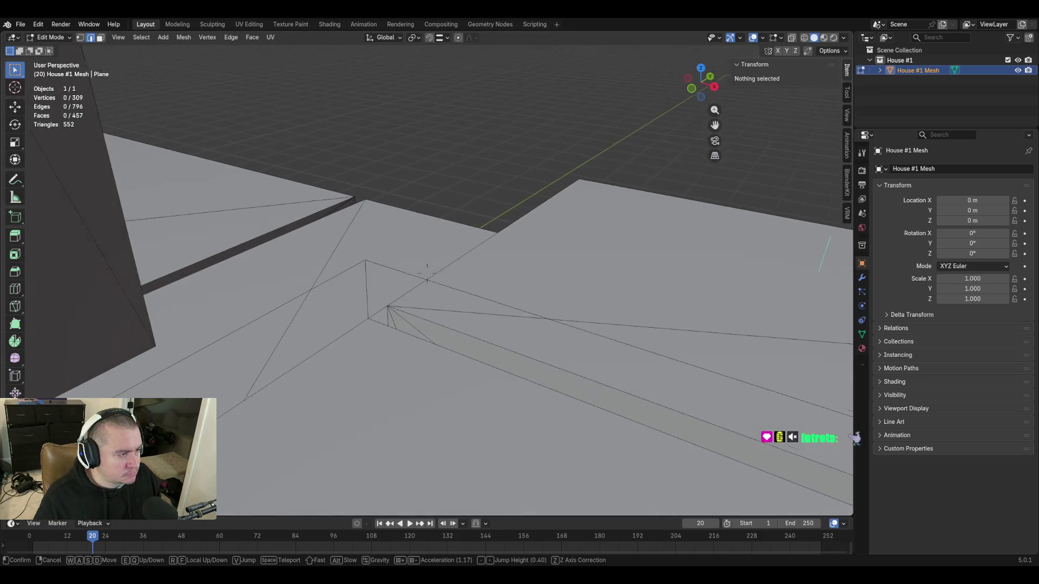
click(467, 196)
alt+click(384, 252)
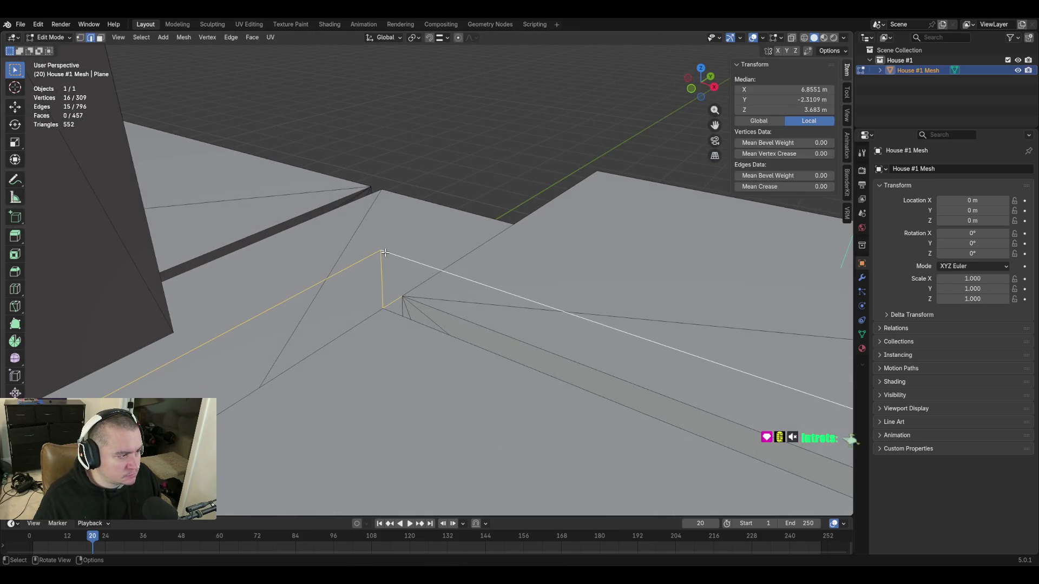
key(shift+grave)
key(s)
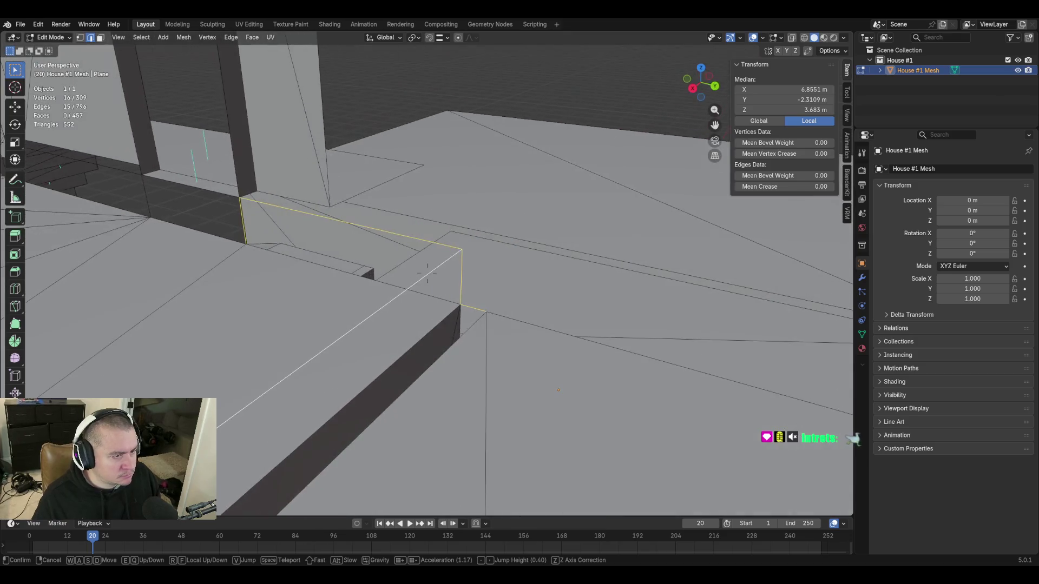
key(d)
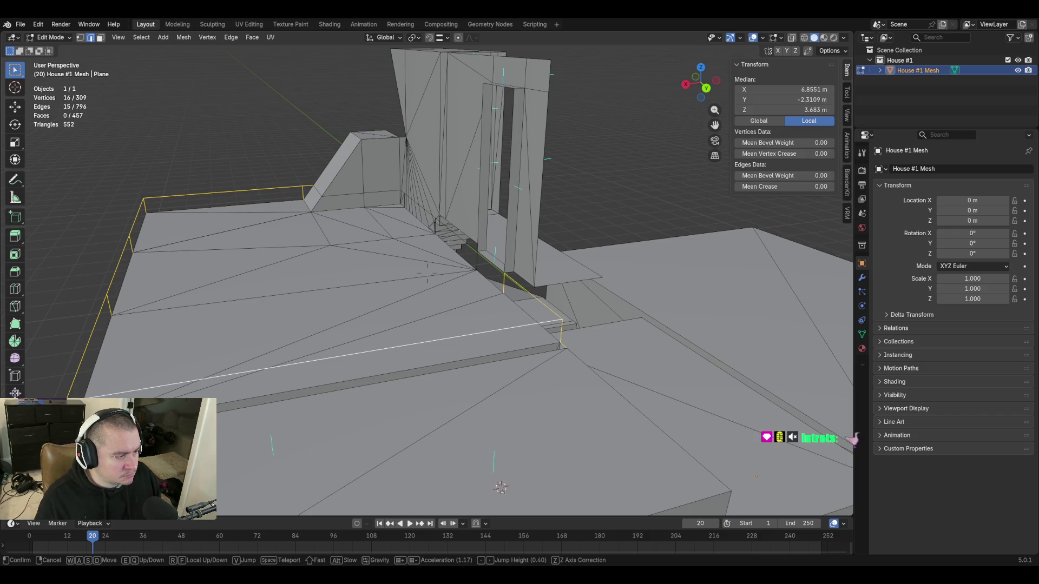
key(s)
click(385, 250)
key(x)
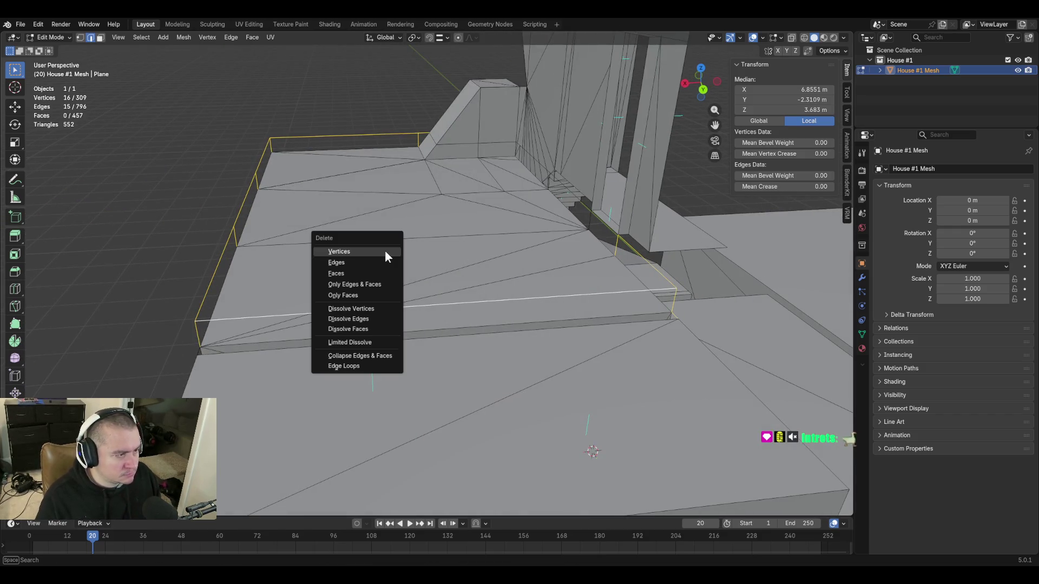
click(385, 250)
key(ctrl+z)
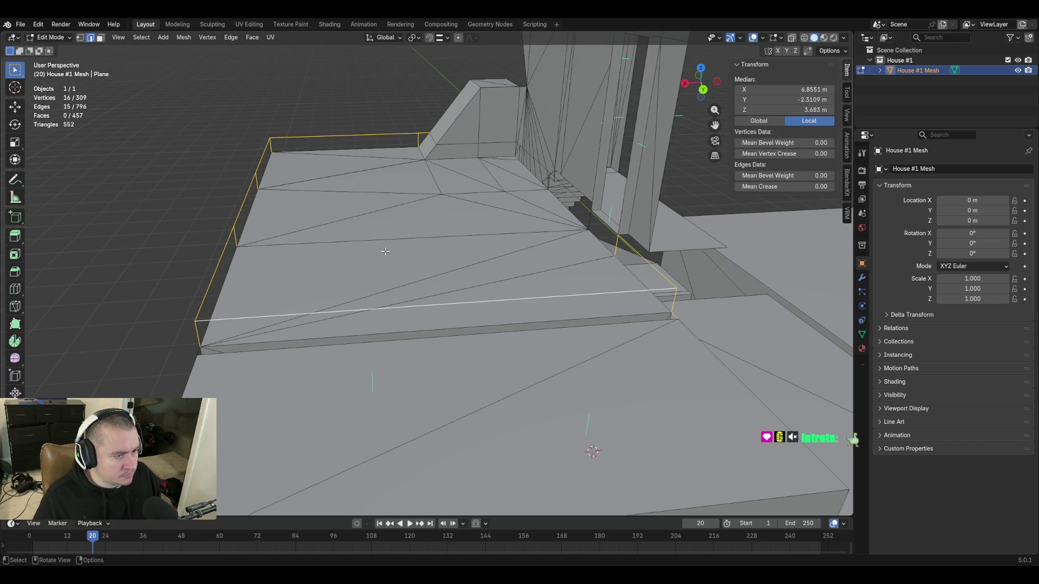
key(x)
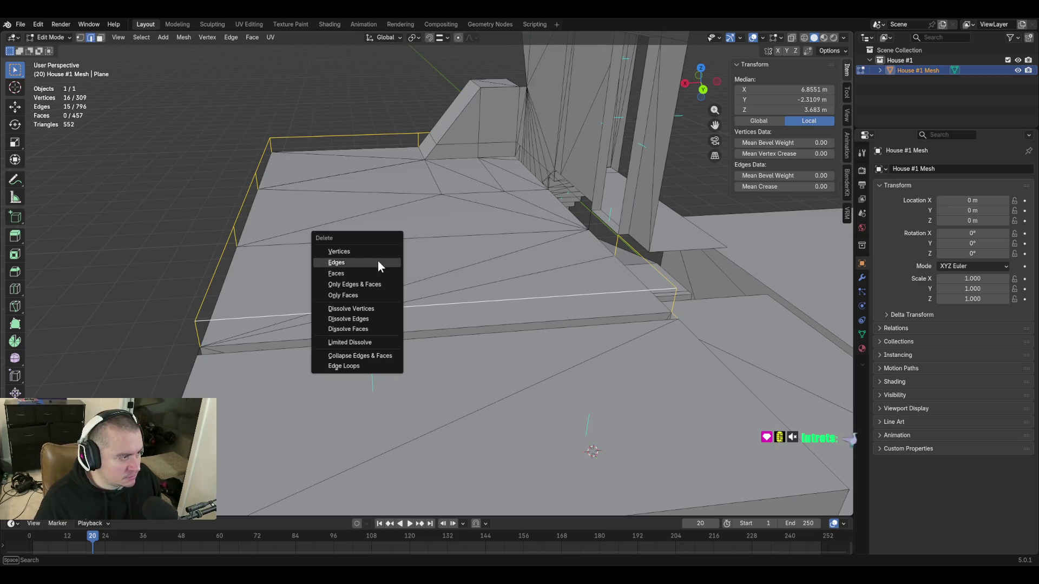
click(377, 260)
Delete the stray edge at the ledge corner and save blockout.blend, then select the doorway floor edge
drag(193, 350, 217, 315)
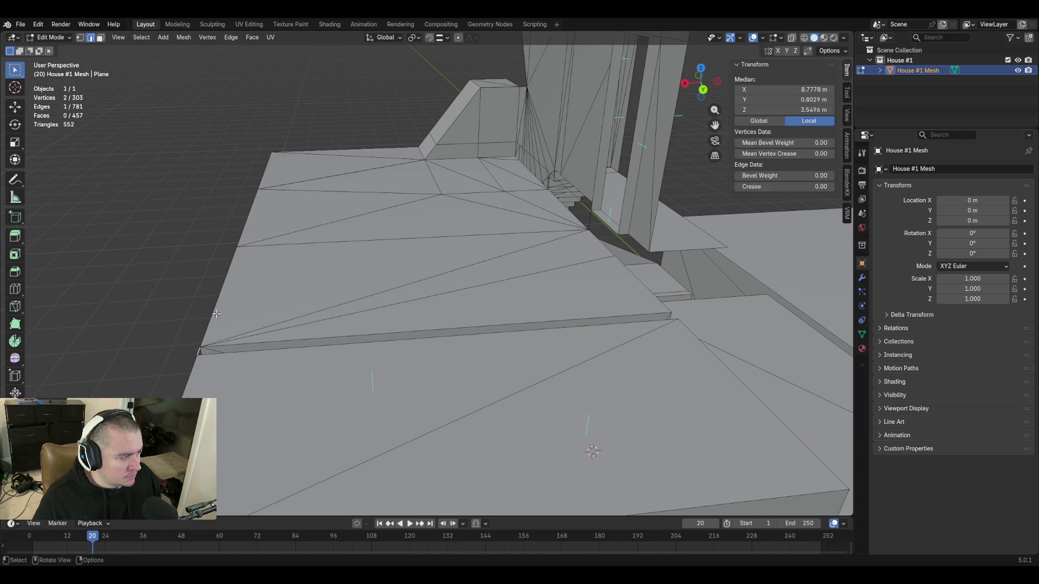
key(x)
click(270, 248)
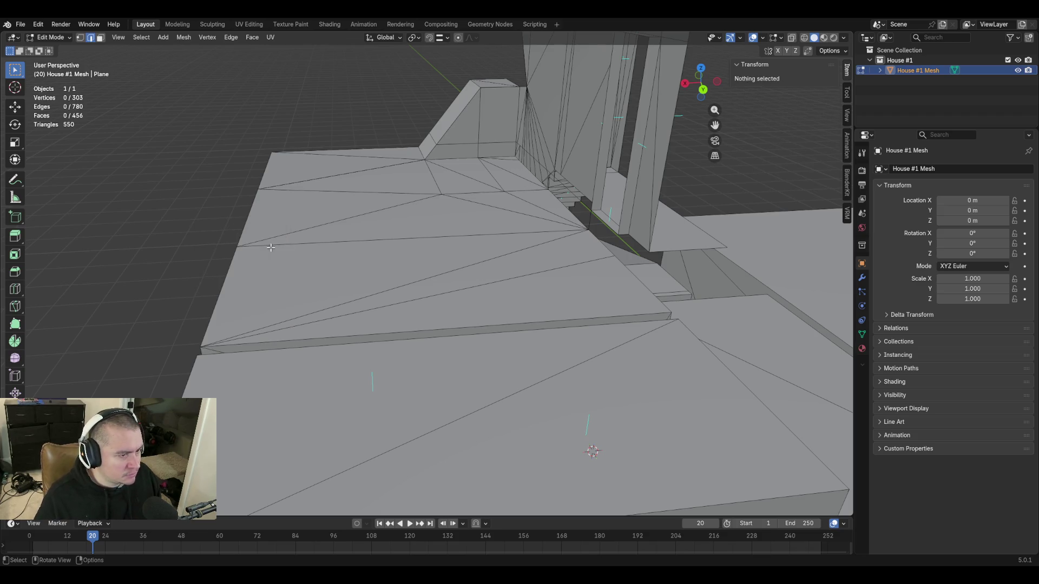
key(shift+grave)
click(513, 252)
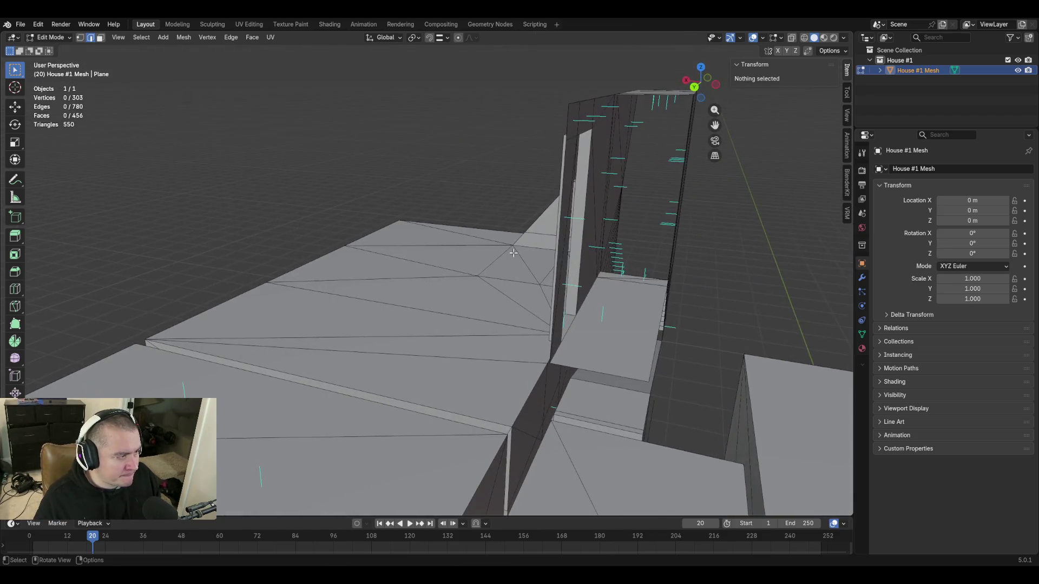
key(ctrl+s)
key(shift+grave)
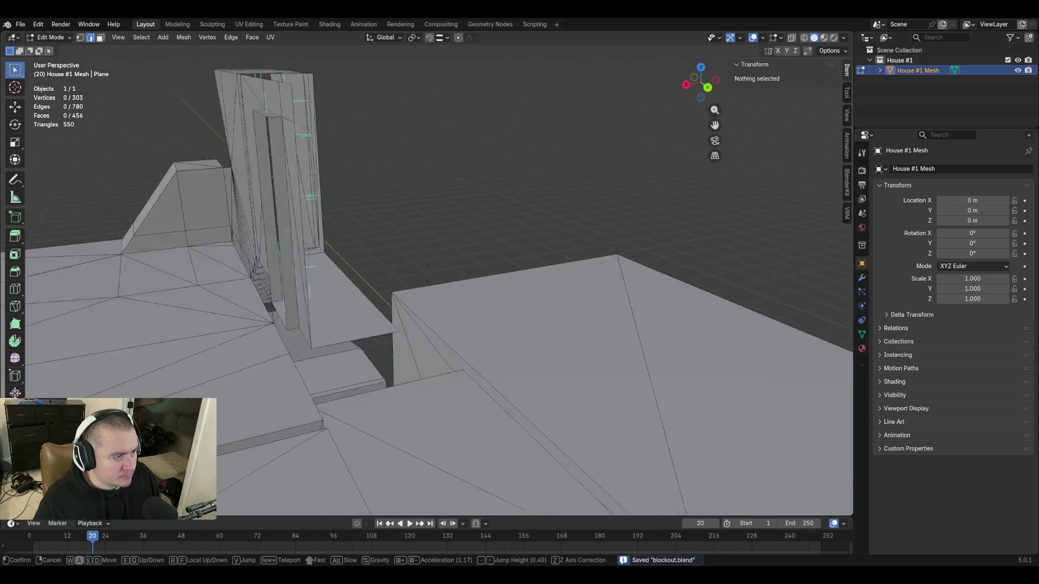
click(426, 274)
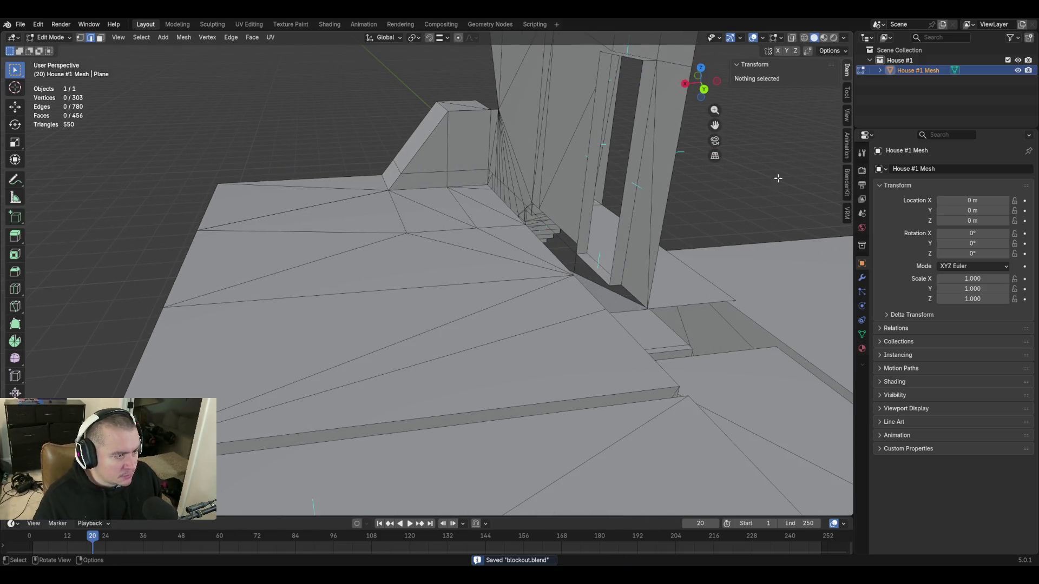
click(620, 262)
key(shift+grave)
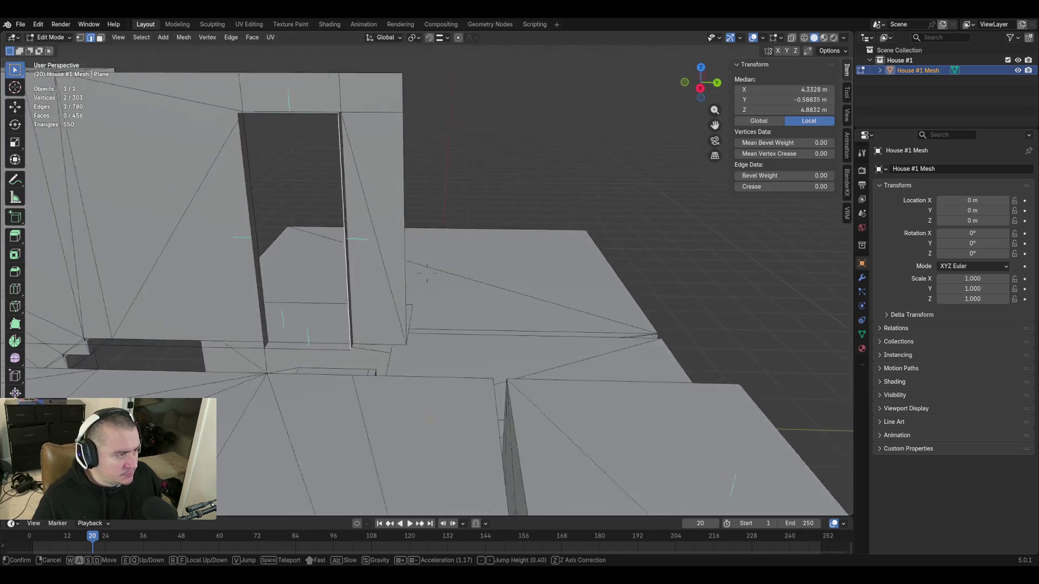
Extrude the doorway floor edge along Y into a new wall face
click(427, 271)
key(e)
key(x)
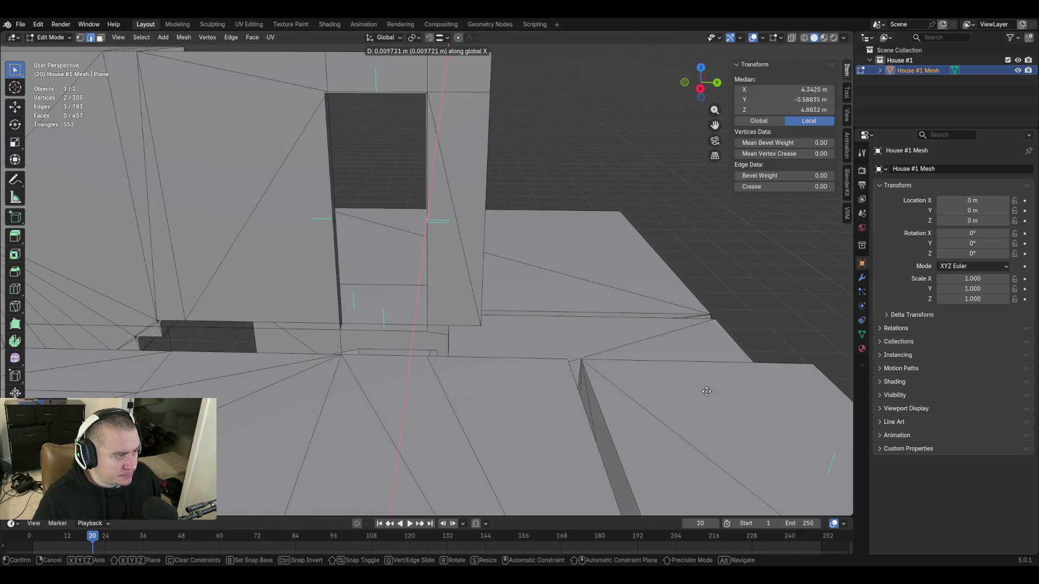
key(y)
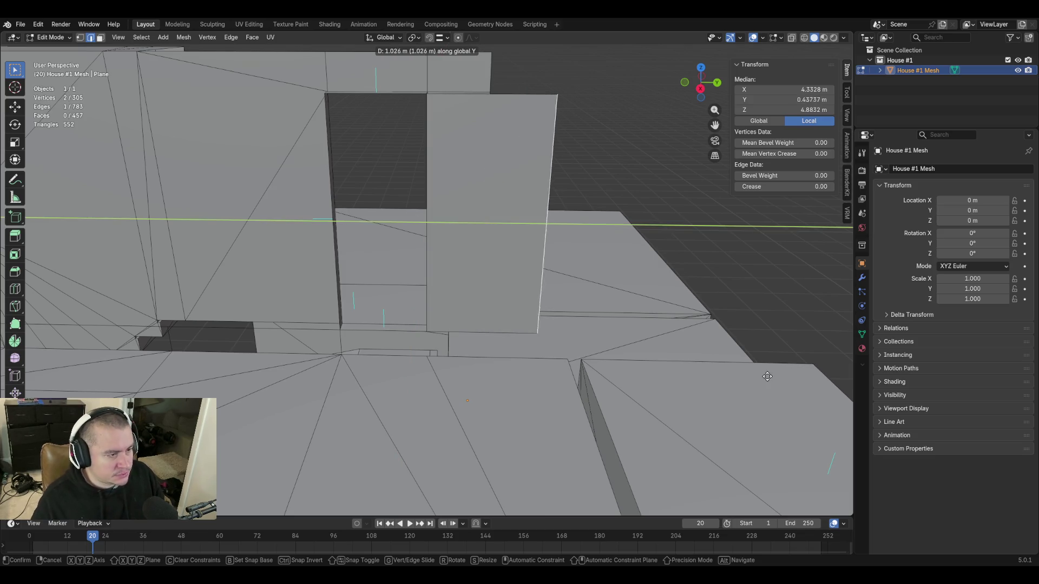
click(767, 378)
Set the wall's diagonal edge to a Median Y of 0.7394 m in the Item panel
key(shift+grave)
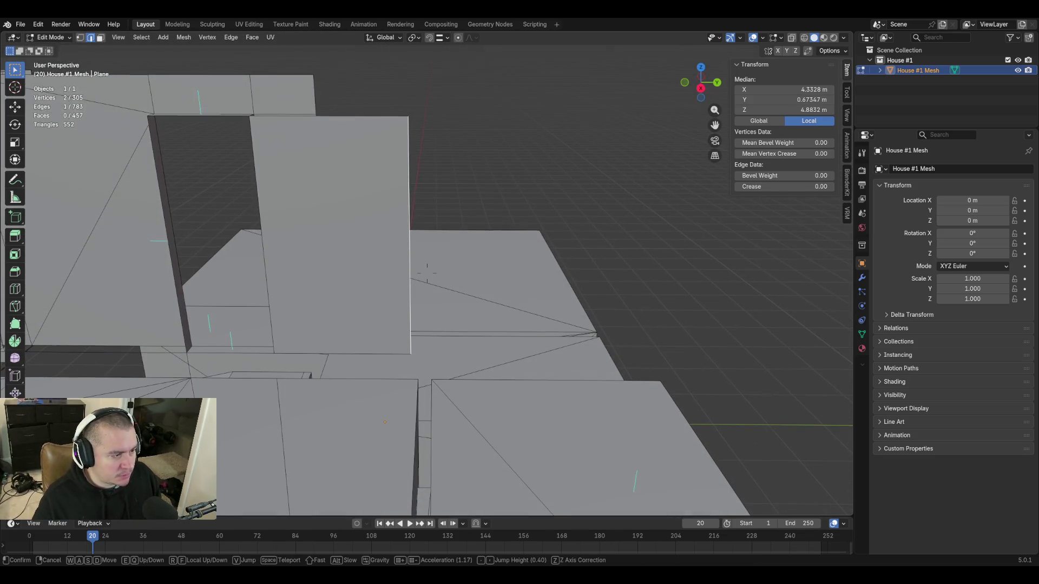
click(398, 387)
click(421, 387)
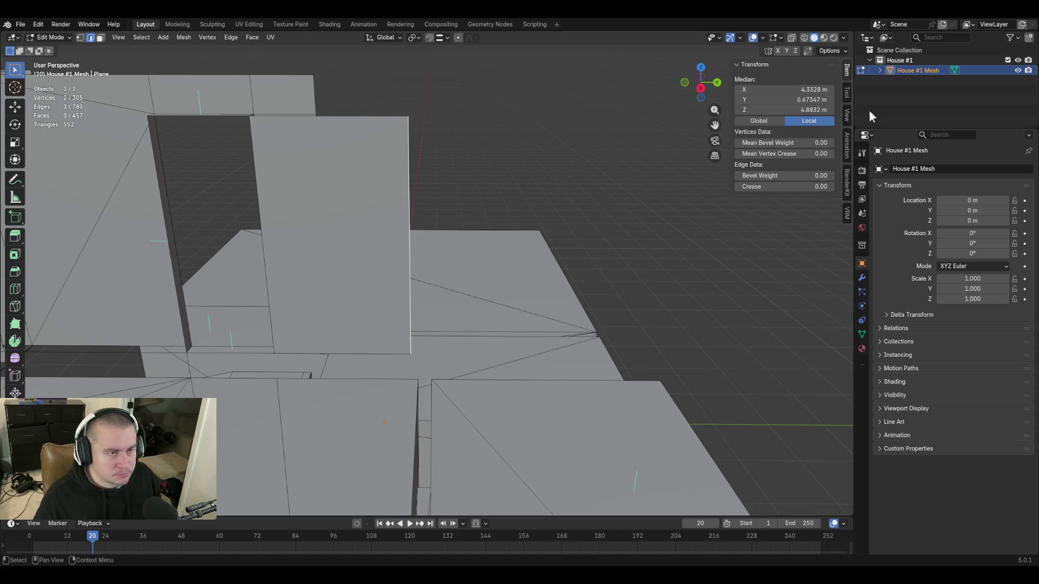
click(775, 98)
key(Return)
Fly the view back to see the whole house, then around the floor slabs toward the doorway walls
key(shift+grave)
key(s)
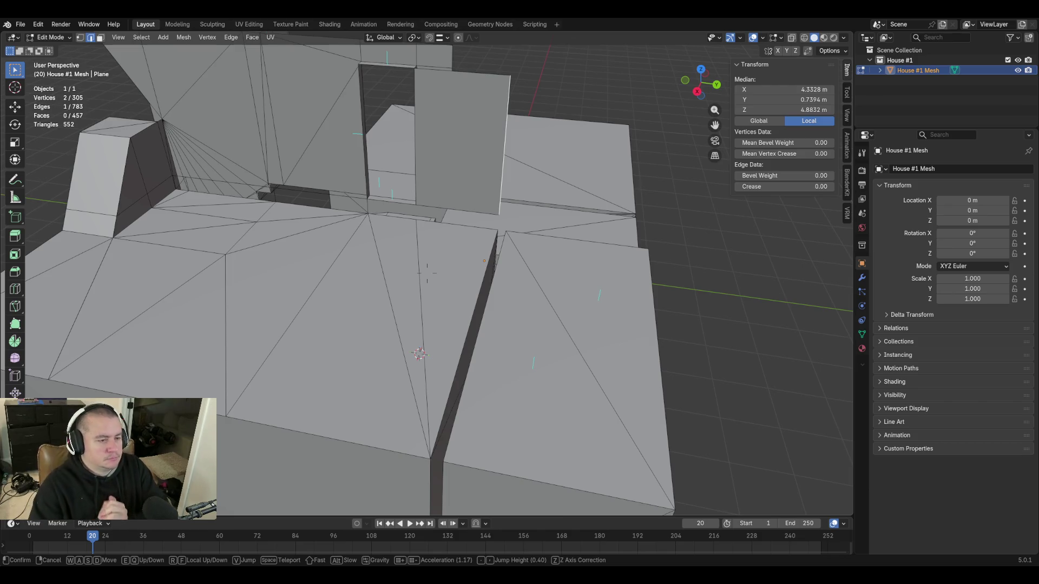
key(s)
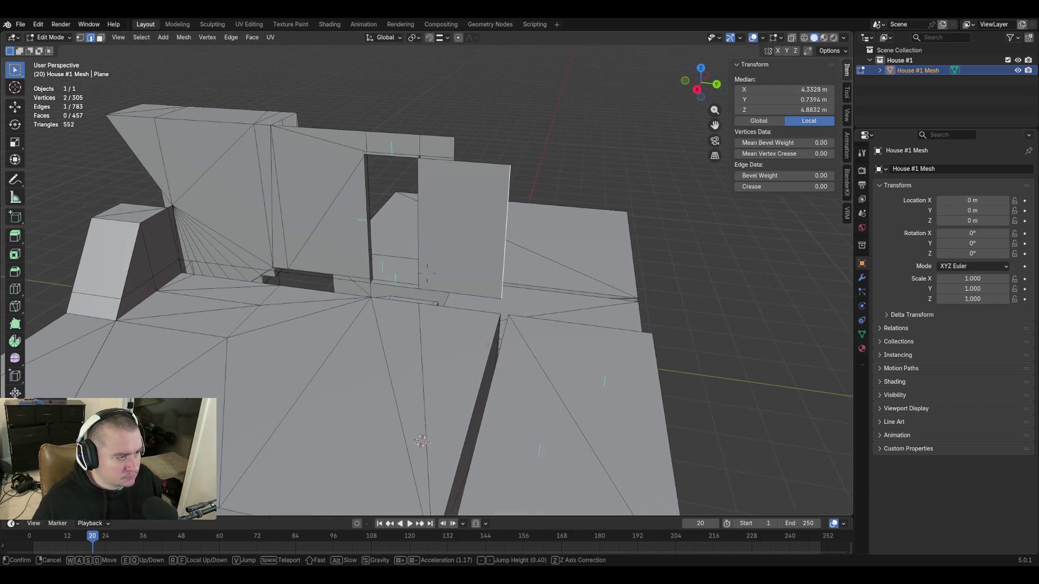
key(s)
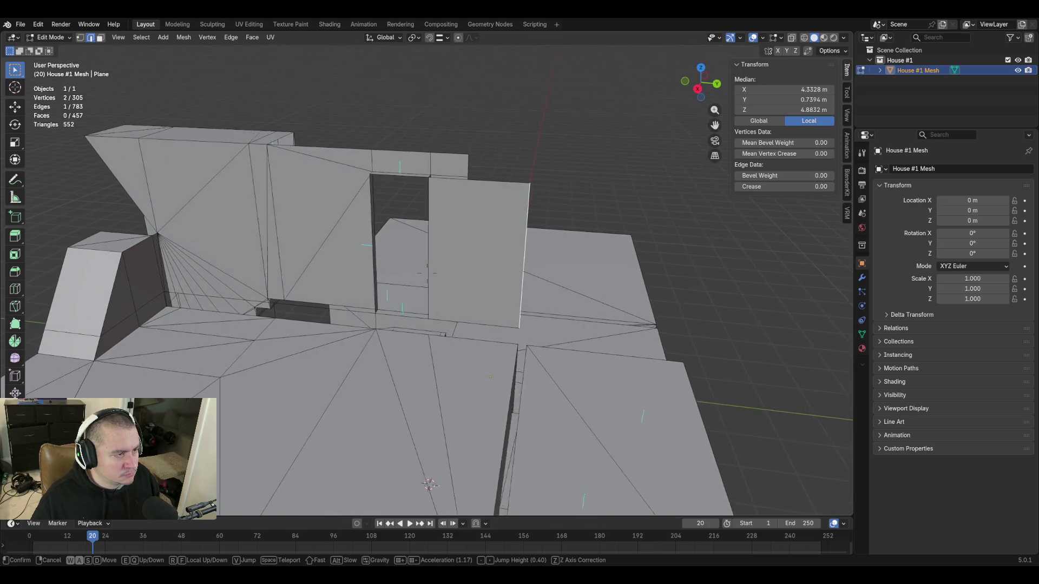
click(524, 264)
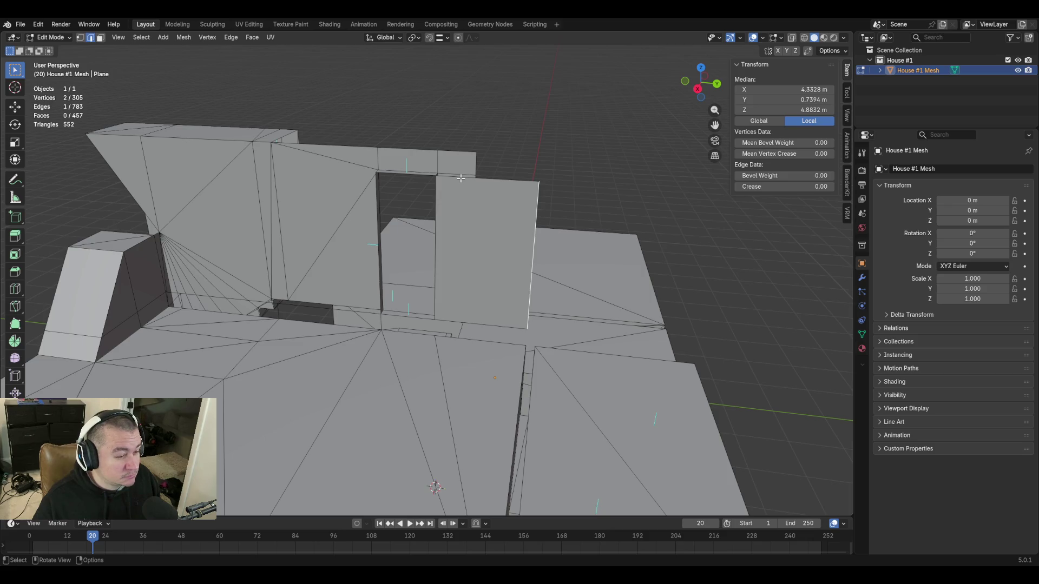
key(shift+grave)
key(w)
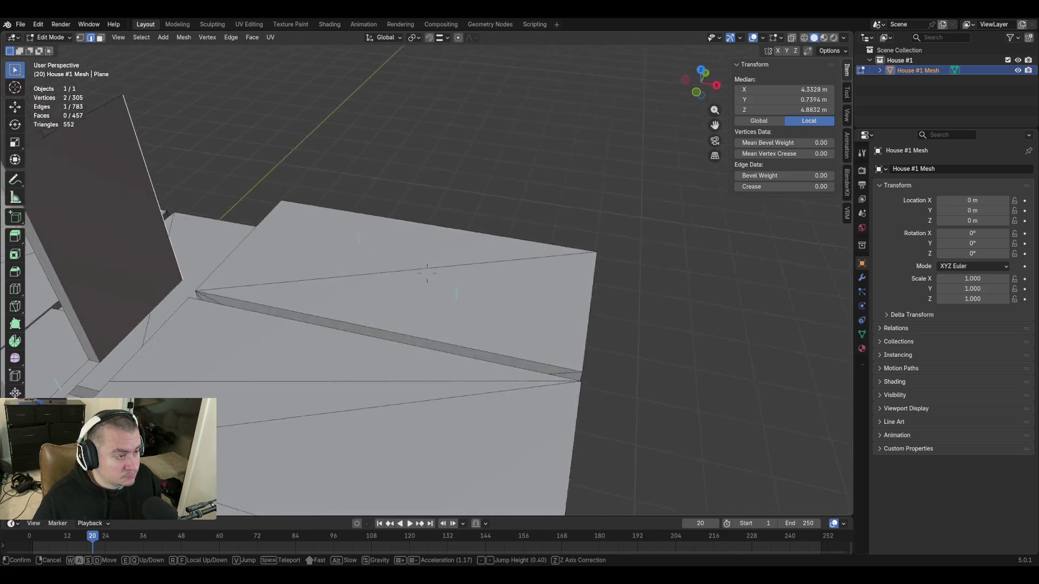
click(427, 272)
key(shift+grave)
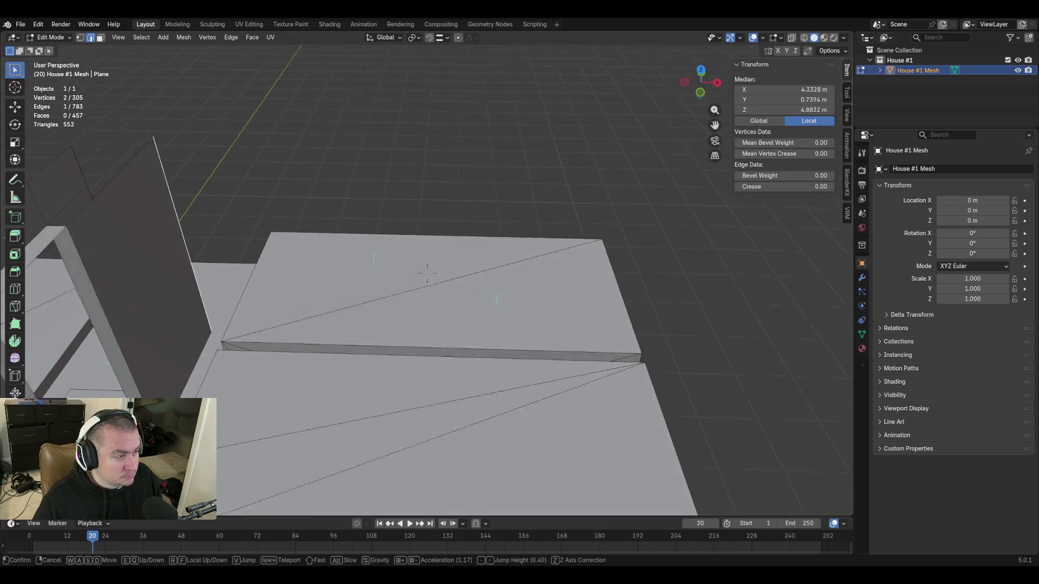
click(463, 210)
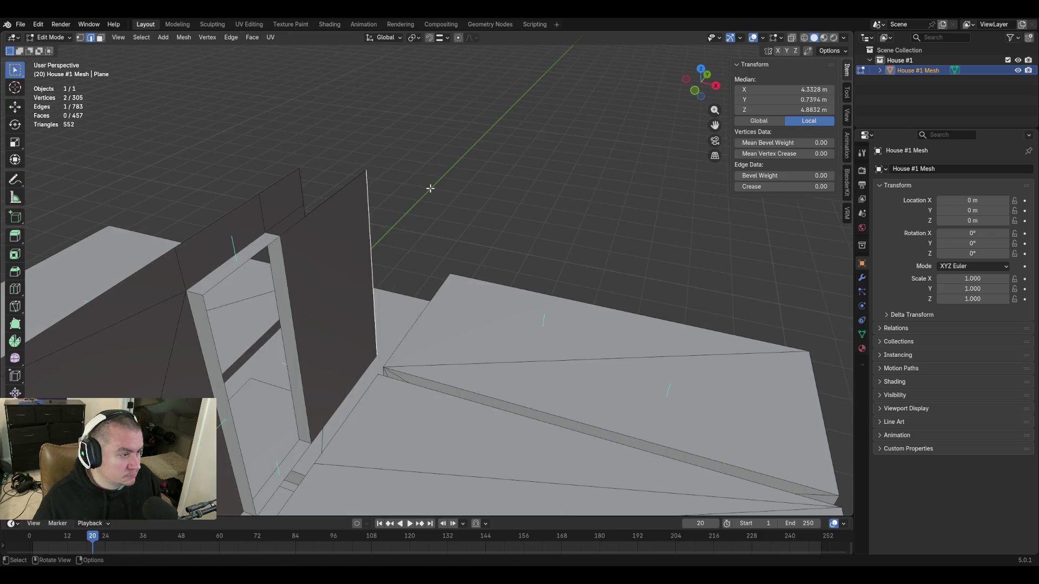
key(shift+grave)
key(w)
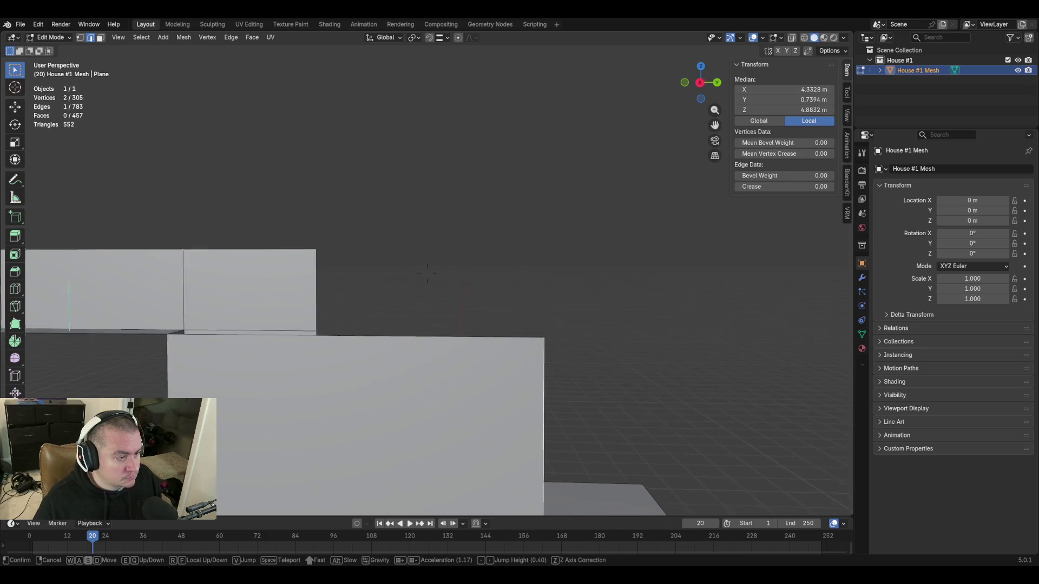
Raise the doorway wall's two top corner vertices to a Z of 6.2547 m
click(428, 273)
click(348, 253)
click(784, 109)
key(Return)
click(502, 312)
click(773, 110)
key(Return)
Select the edge above the doorway for the next wall panel
key(shift+grave)
key(w)
key(s)
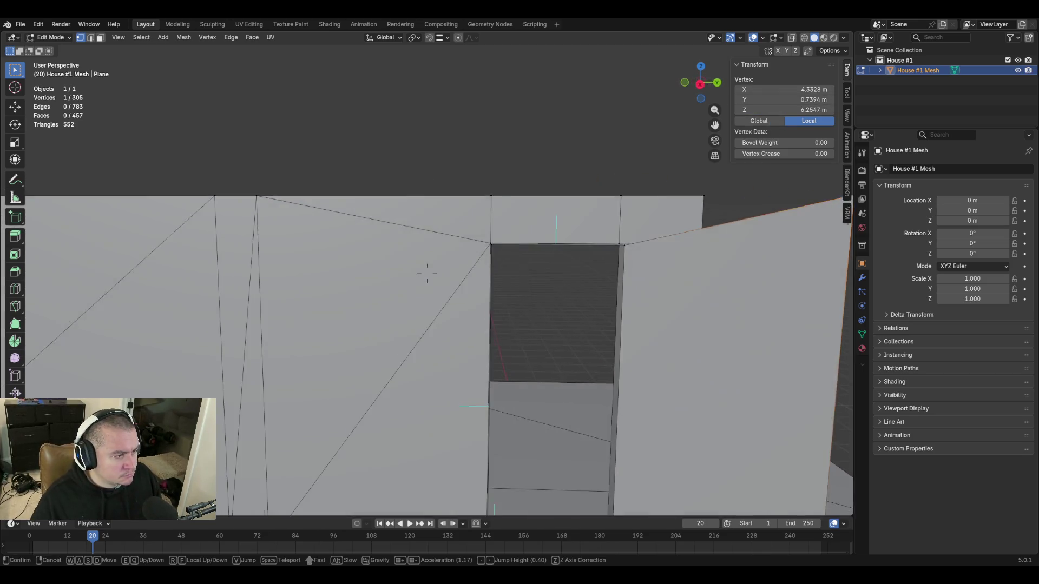
click(444, 284)
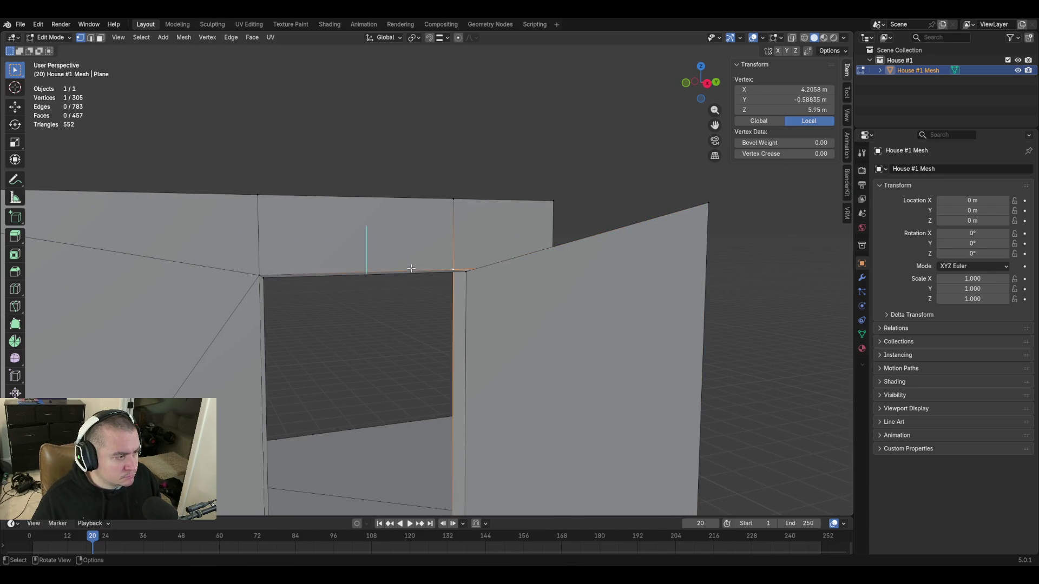
click(327, 273)
click(303, 274)
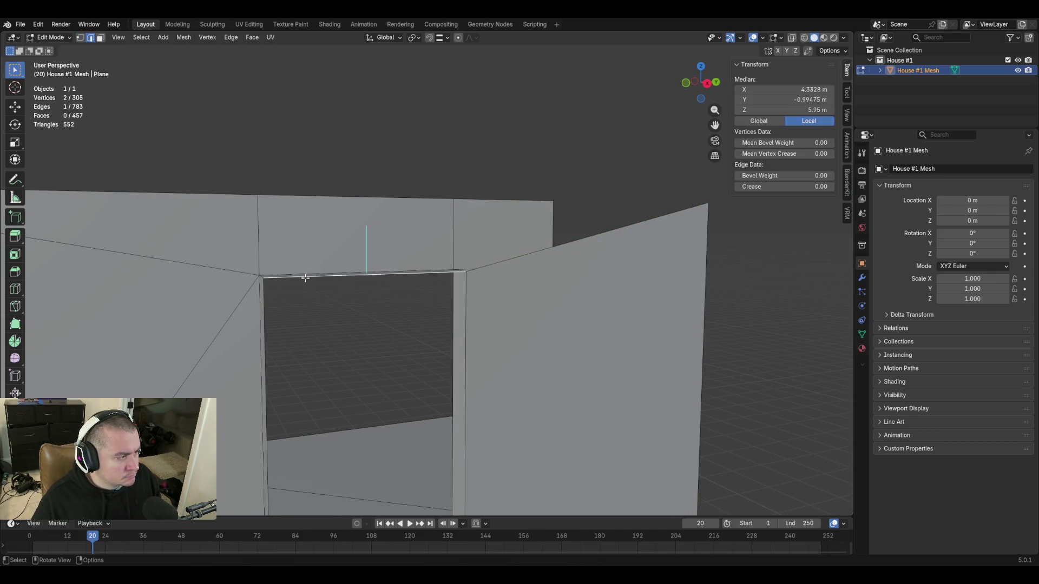
key(shift+grave)
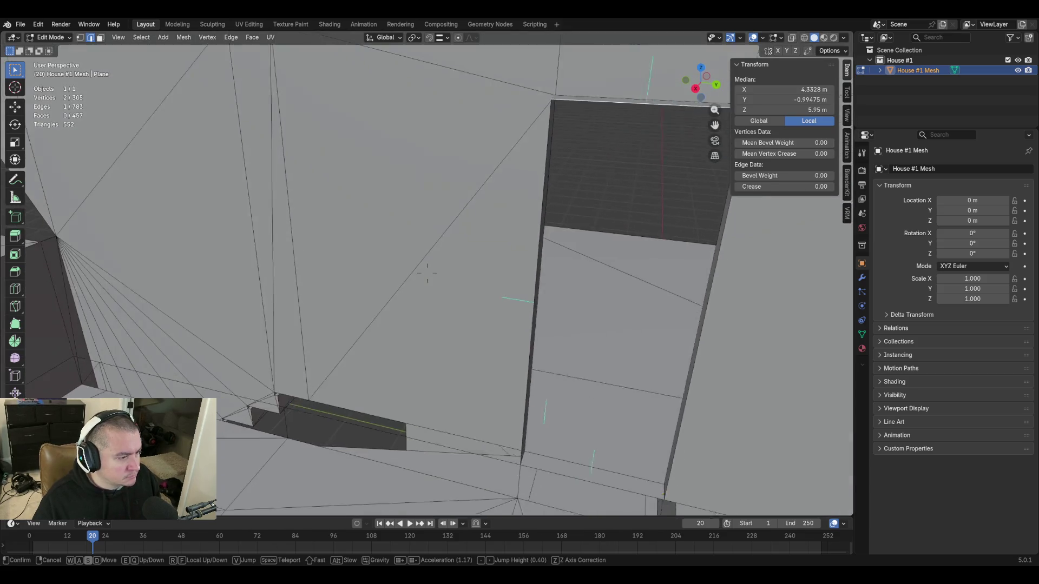
key(d)
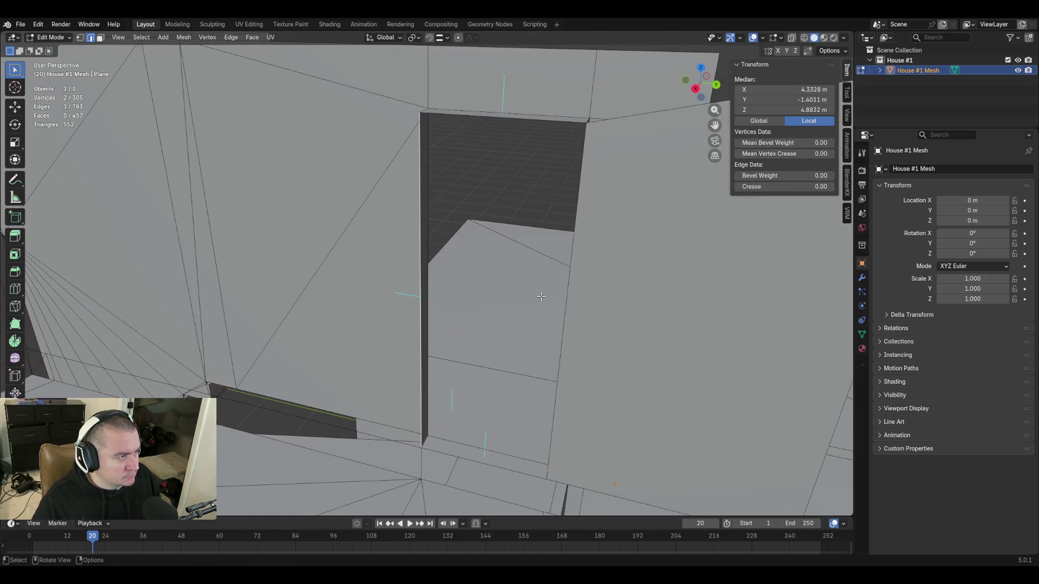
key(s)
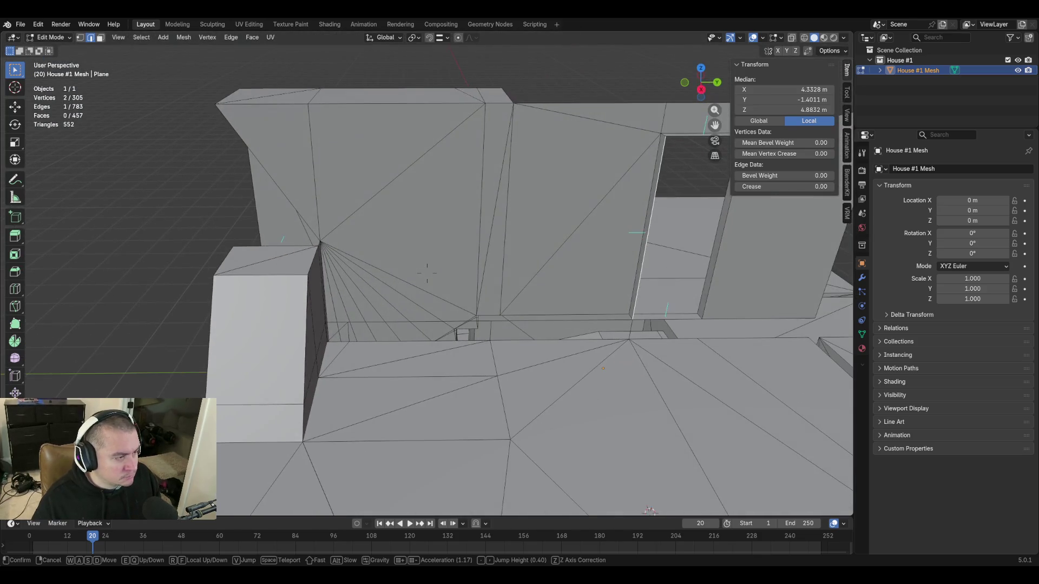
click(610, 311)
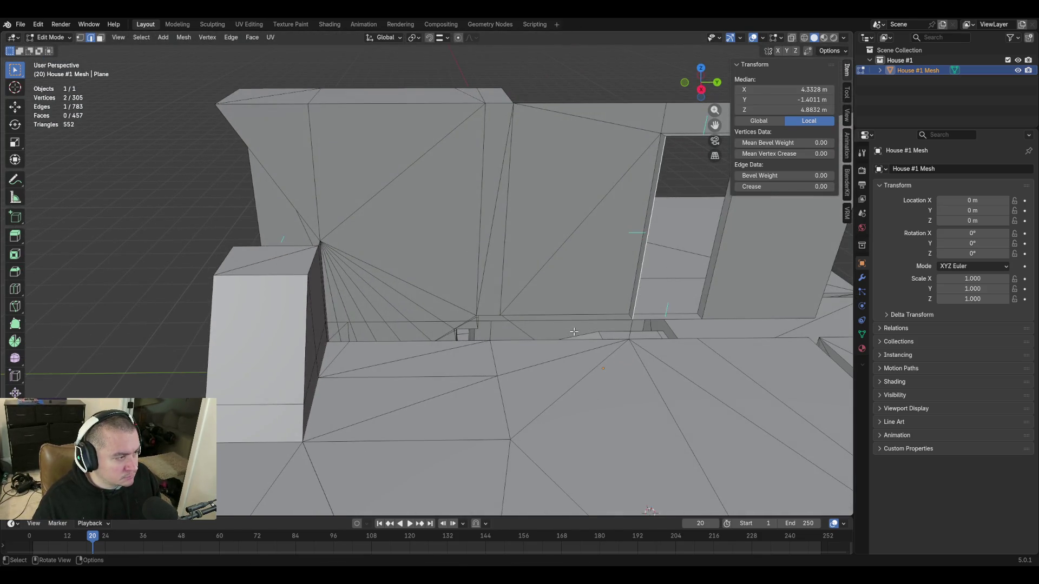
Extrude that edge about 2.2 m along Y into a new wall panel
key(e)
key(x)
key(y)
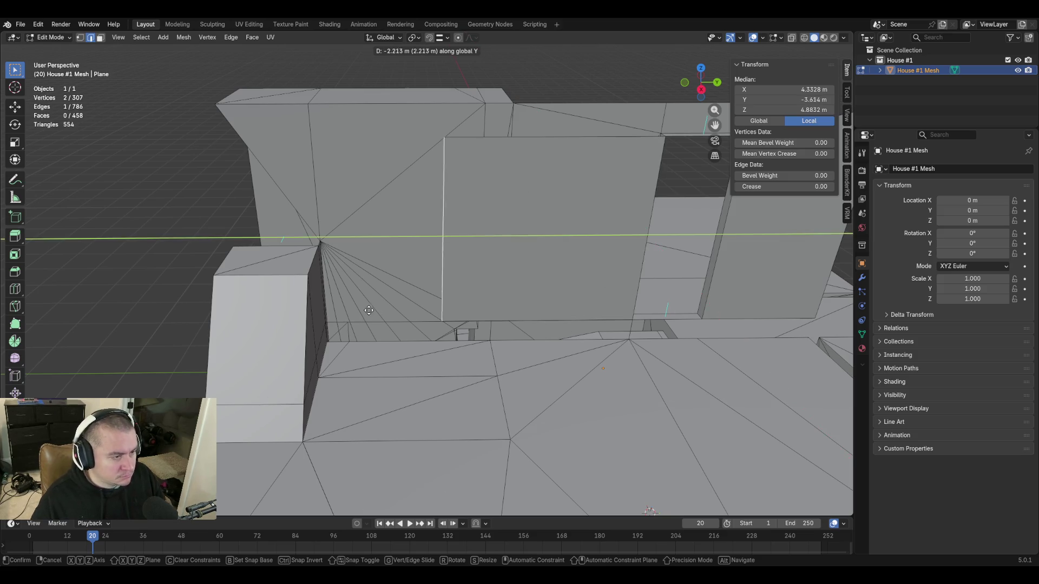
click(274, 315)
key(shift+grave)
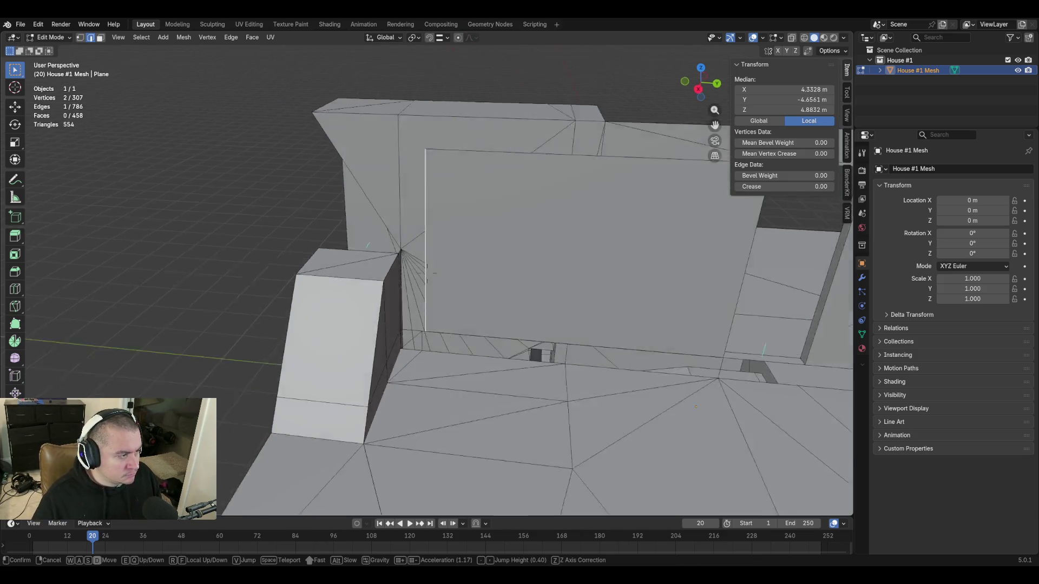
key(w)
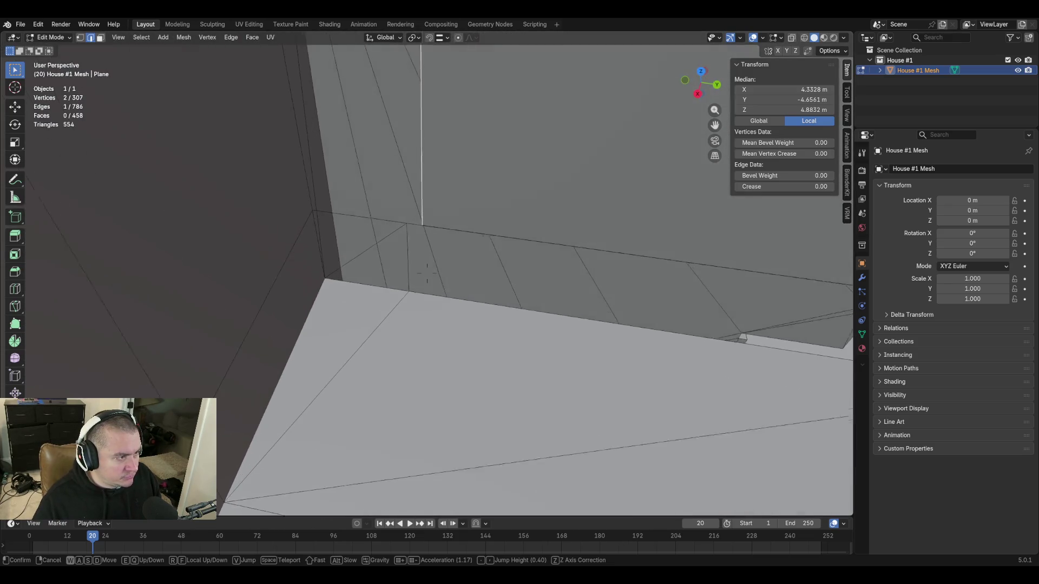
click(476, 300)
Delete the two stray edges at the base of the wall block as Edges
click(397, 220)
shift+click(422, 222)
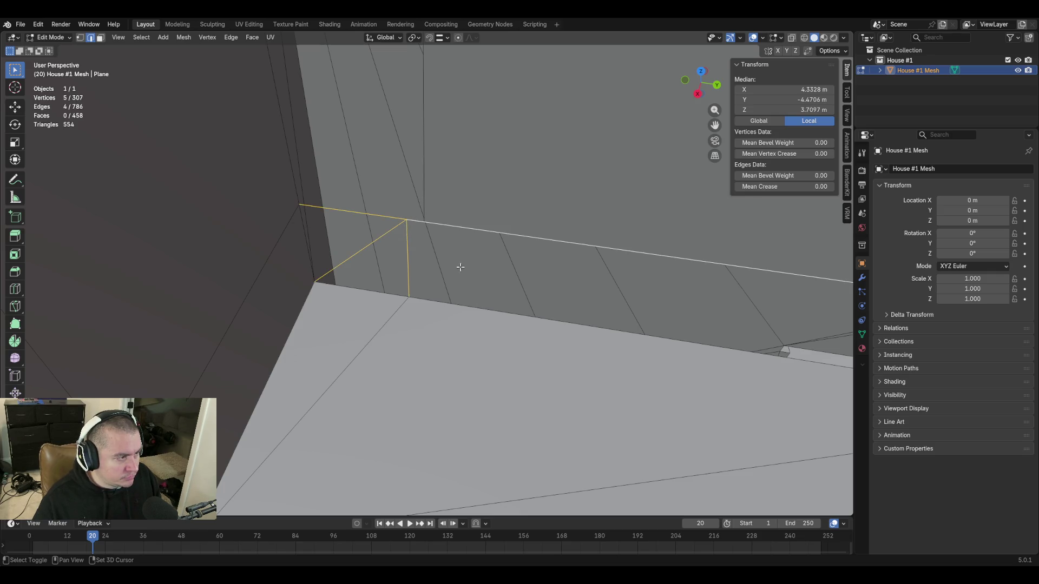
key(shift+grave)
key(s)
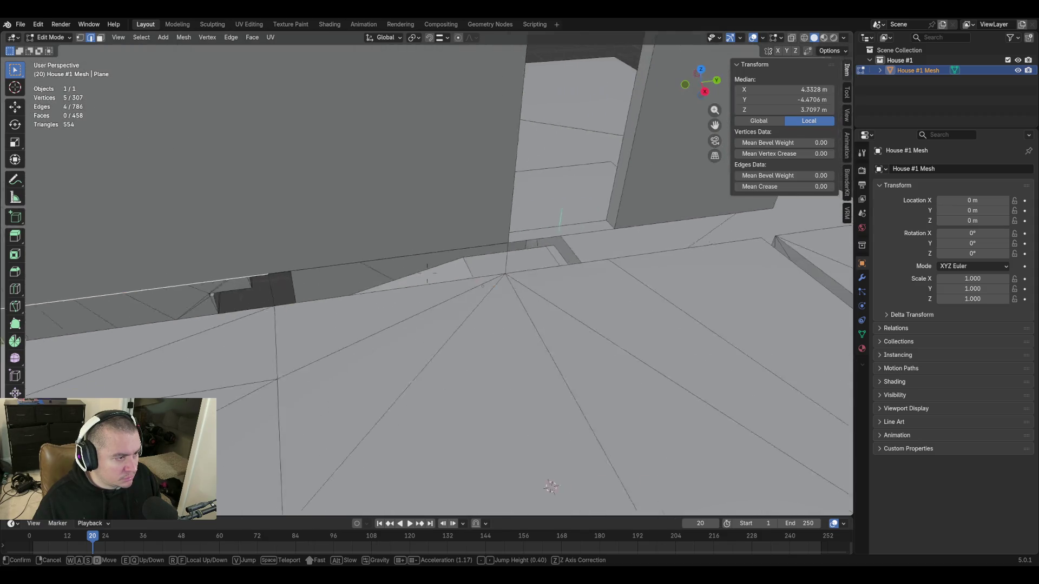
click(491, 303)
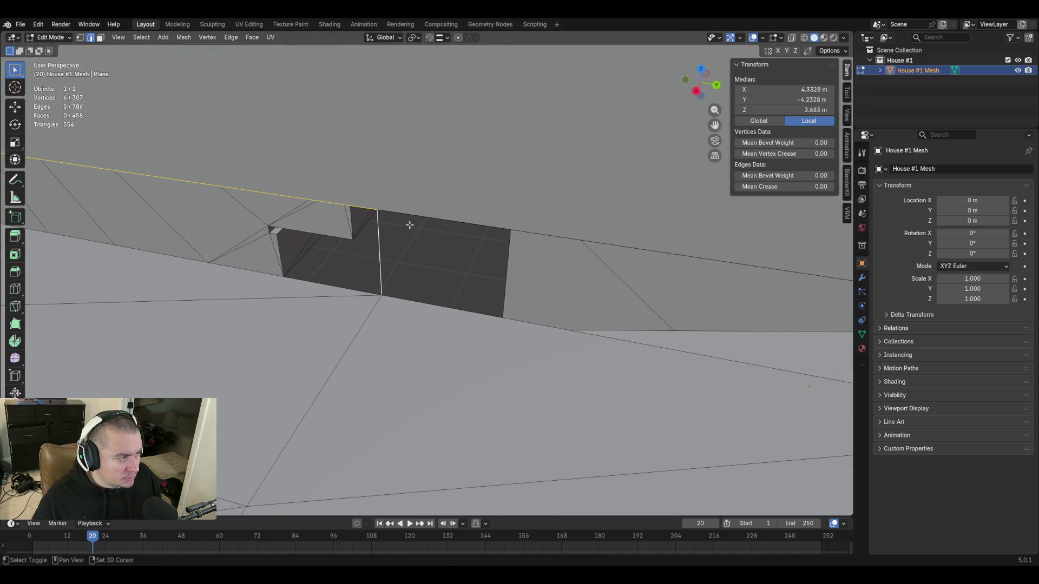
key(shift+grave)
key(w)
click(464, 270)
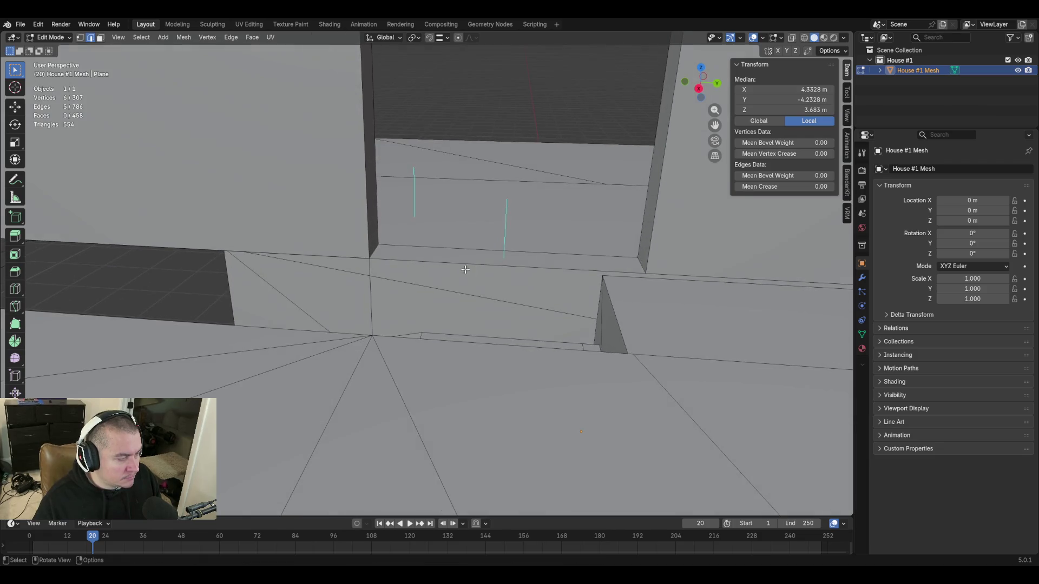
key(x)
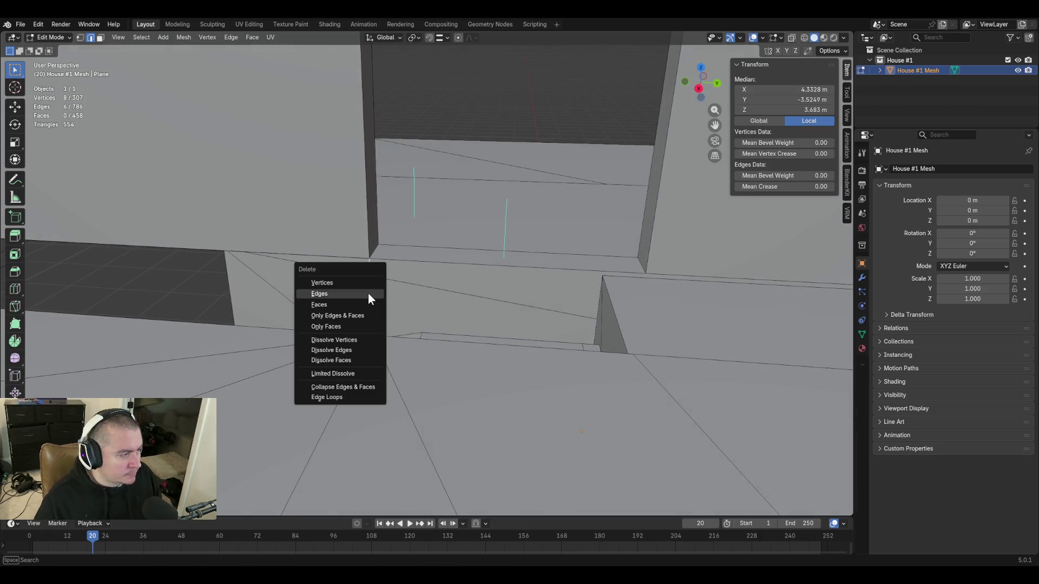
click(368, 293)
Delete the remaining horizontal stray edge beside the dark floor opening
click(347, 256)
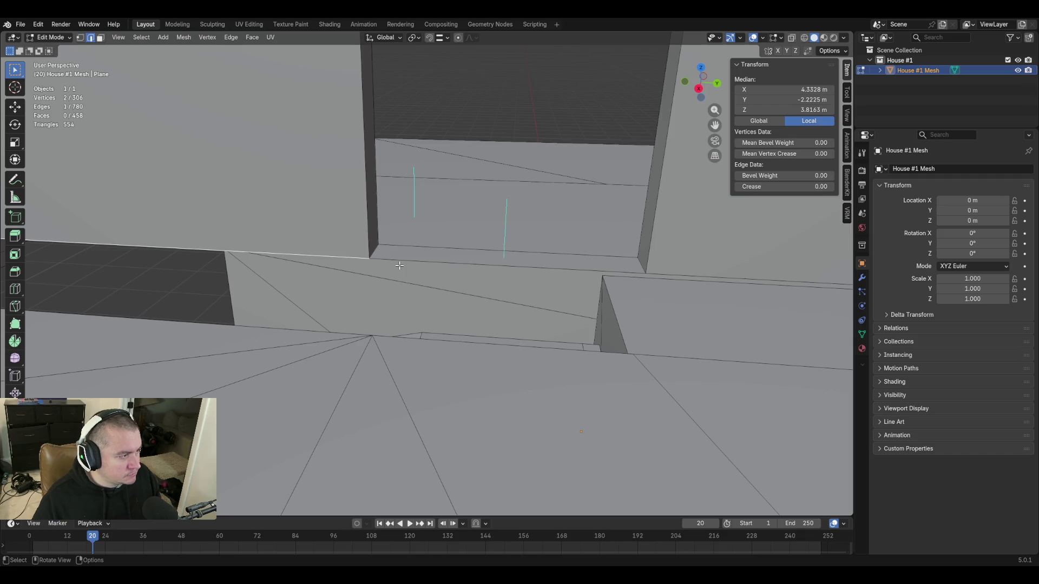
key(shift+grave)
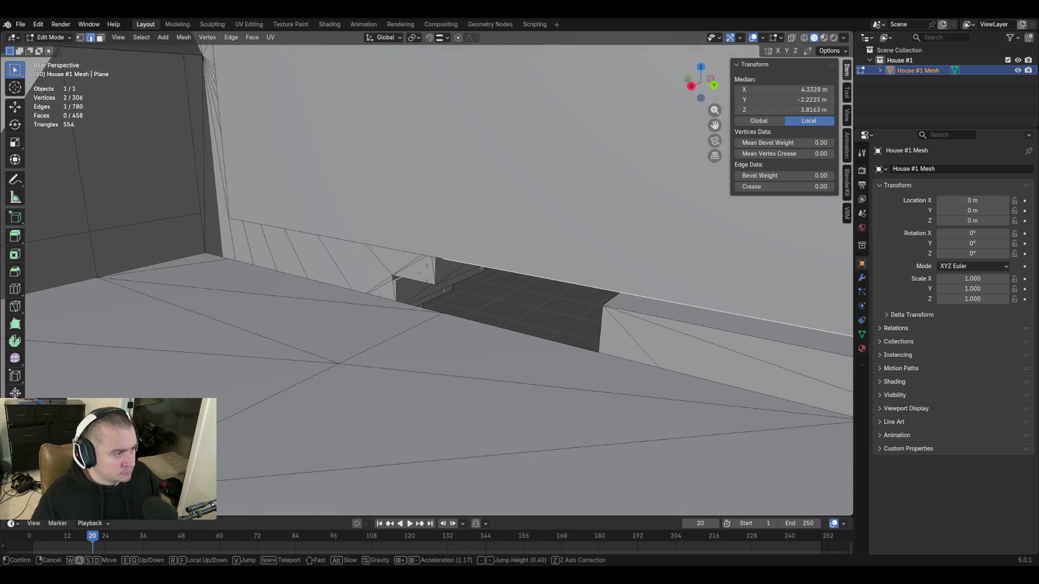
click(392, 266)
key(x)
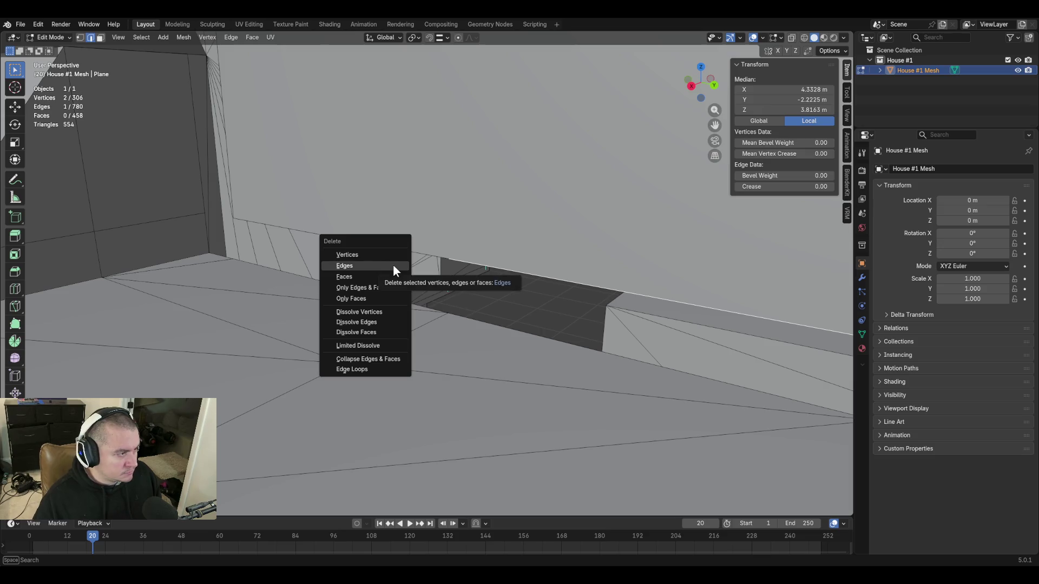
click(386, 265)
key(shift+grave)
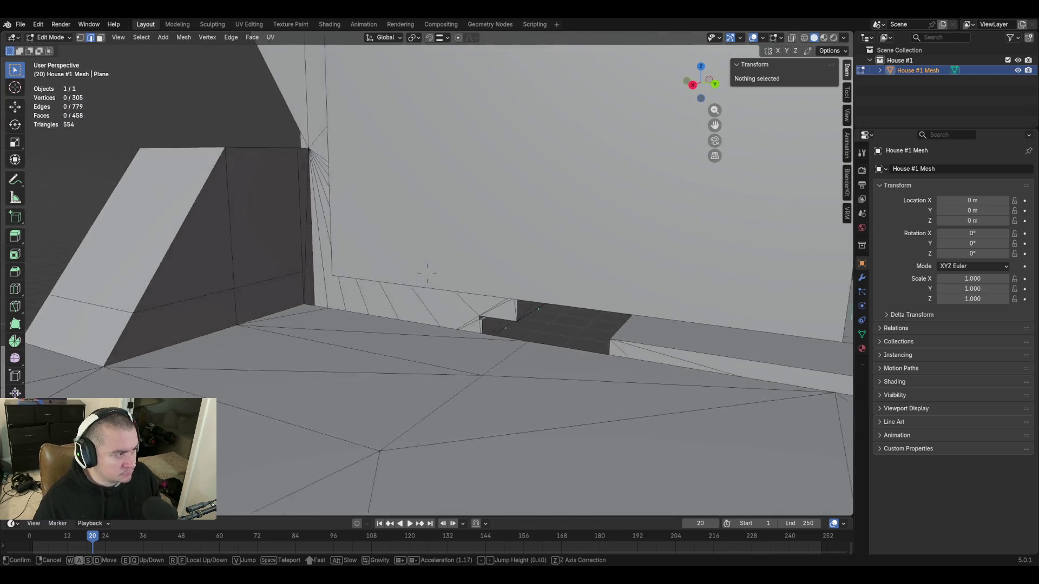
key(w)
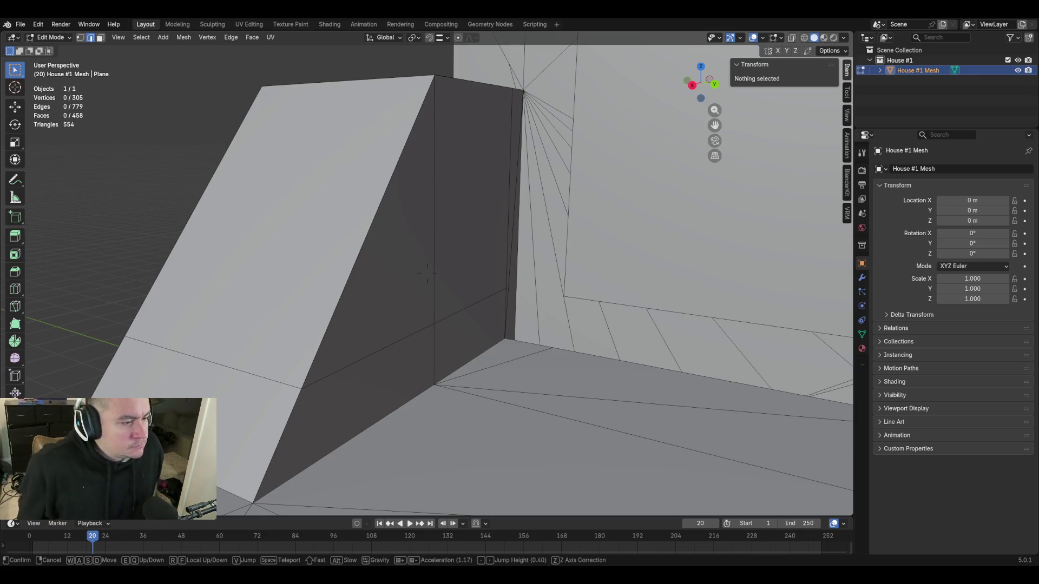
Extrude the sloped wall block's side faces outward in face select mode
key(s)
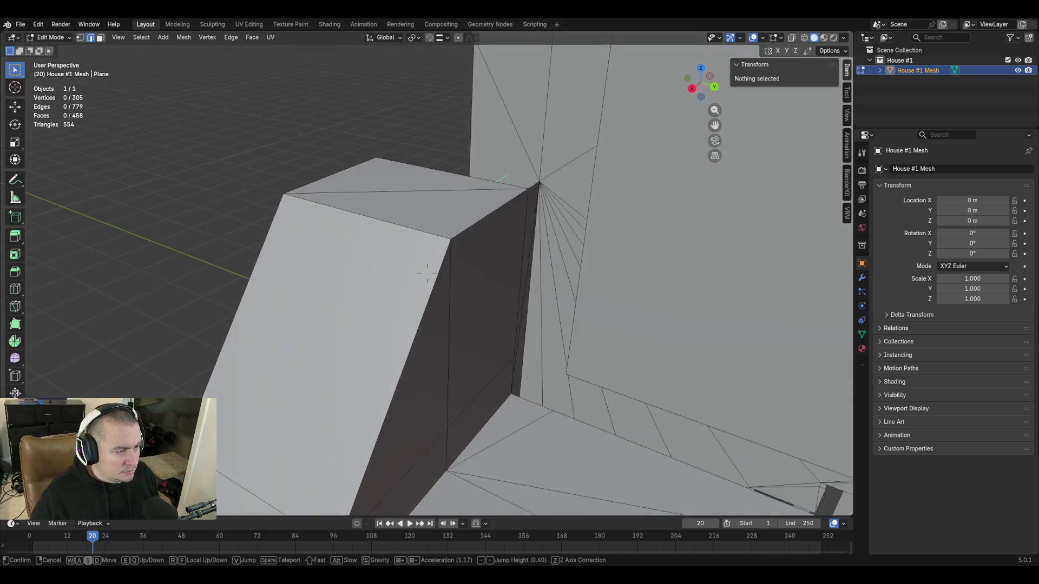
click(509, 313)
click(465, 251)
key(3)
click(482, 243)
shift+click(440, 323)
key(e)
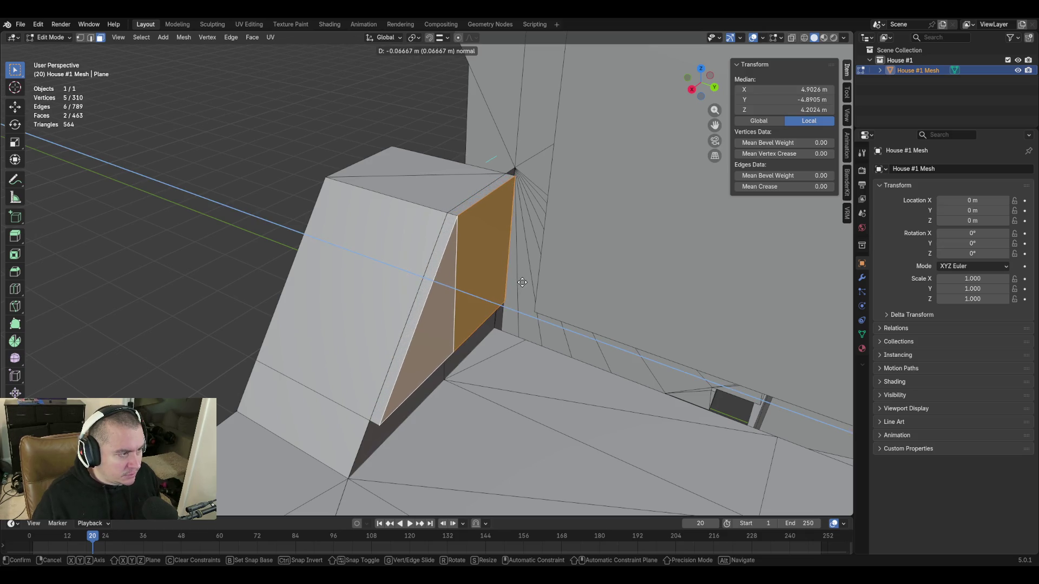
click(522, 282)
Extrude the block's top and slanted front faces about 0.1 m vertically along Z into a raised cap
click(441, 186)
shift+click(405, 167)
shift+click(480, 182)
shift+click(431, 258)
key(e)
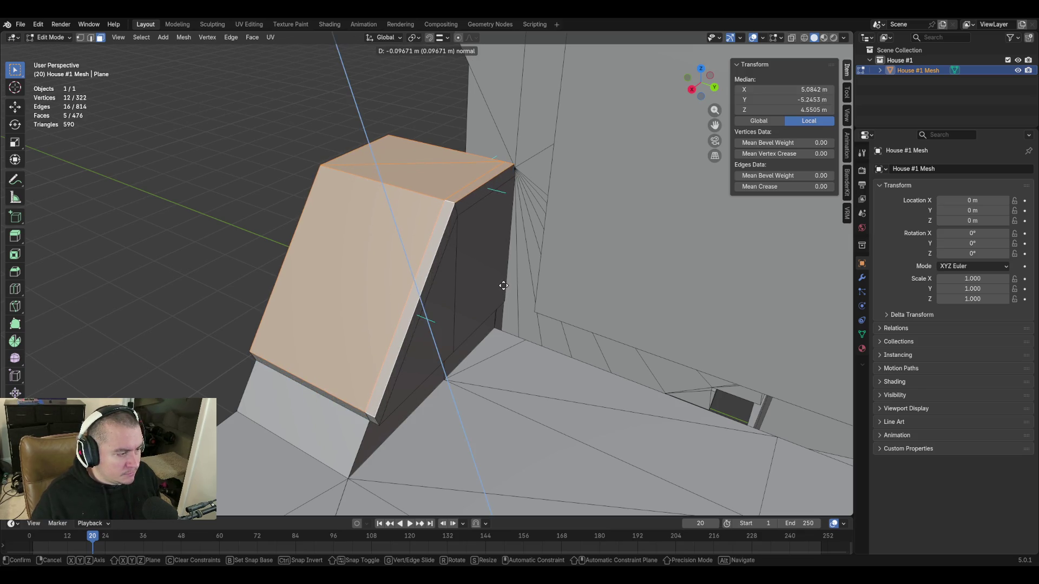
key(Escape)
key(ctrl+z)
key(ctrl+z)
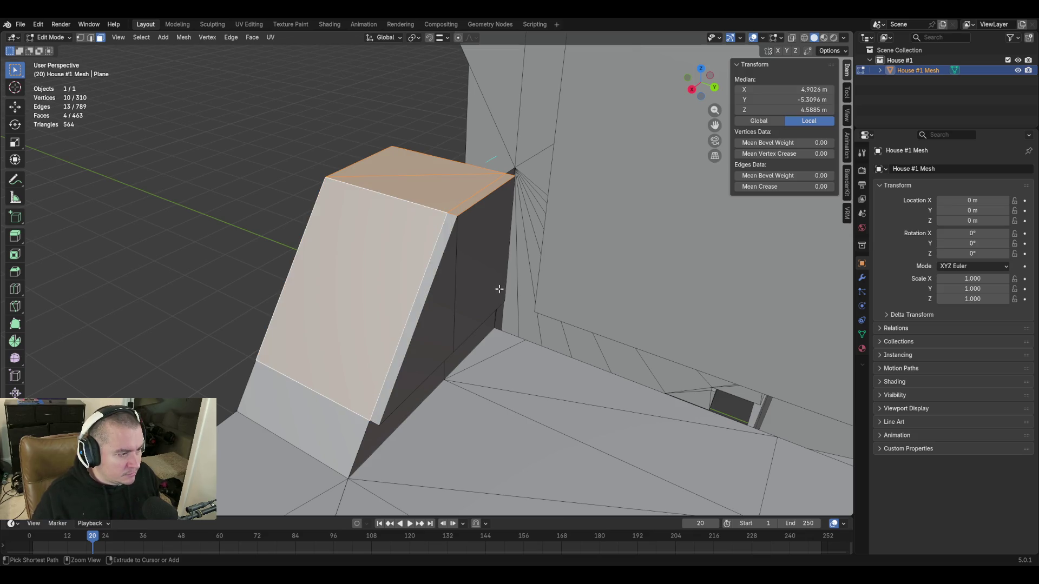
key(e)
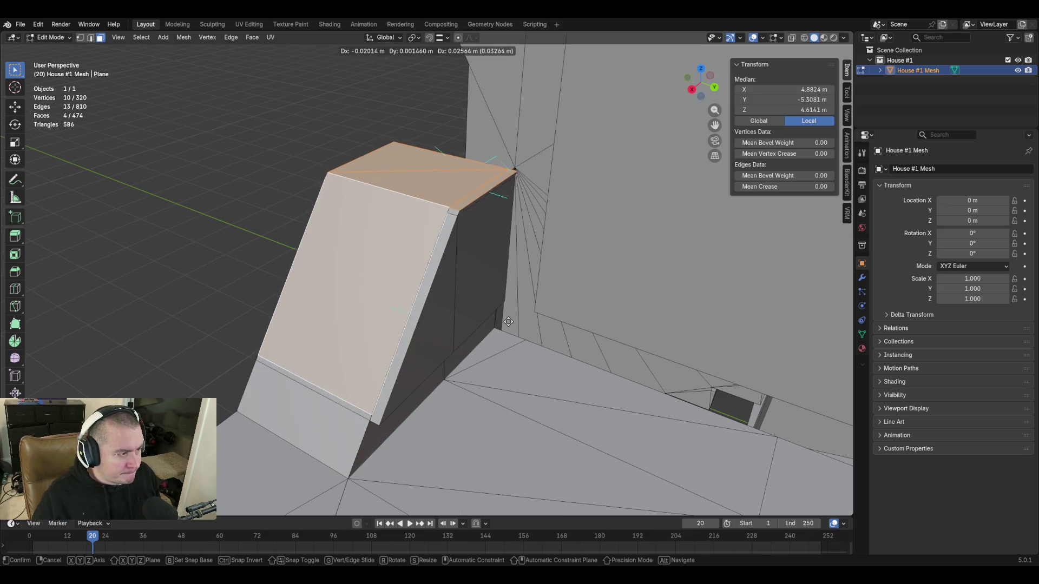
key(Escape)
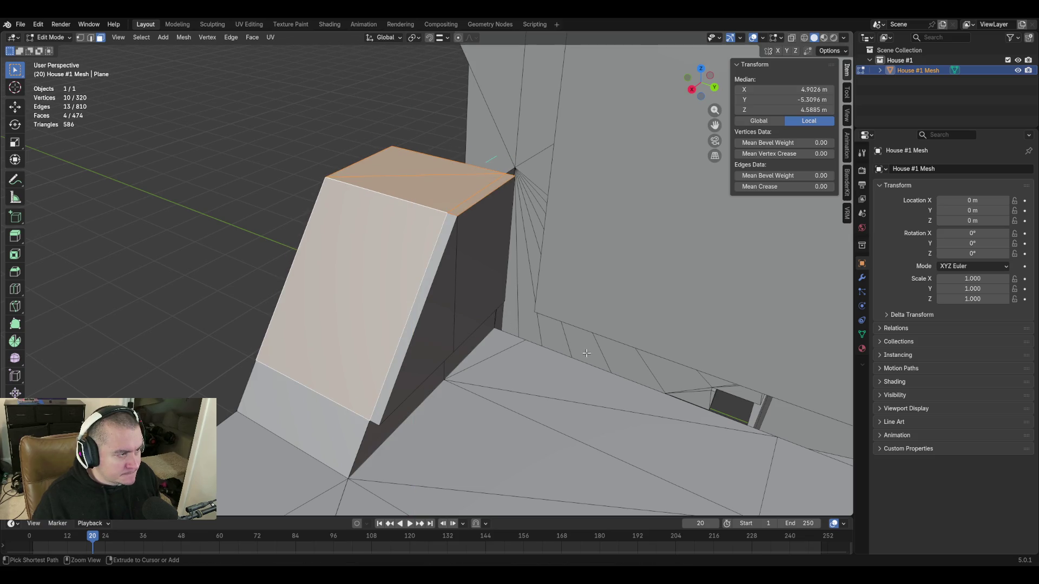
shift+click(461, 234)
key(e)
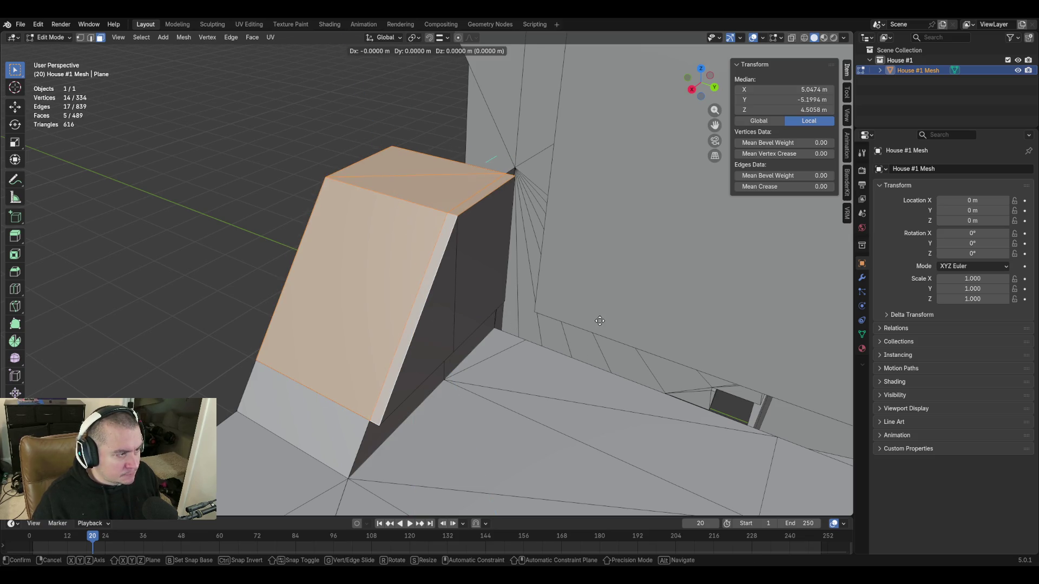
key(z)
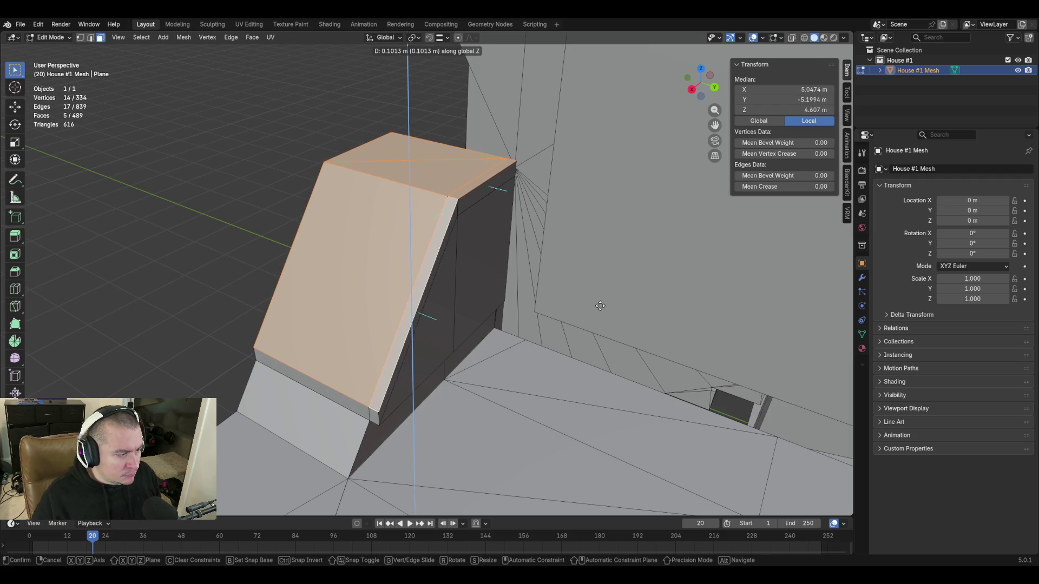
key(Return)
key(shift+grave)
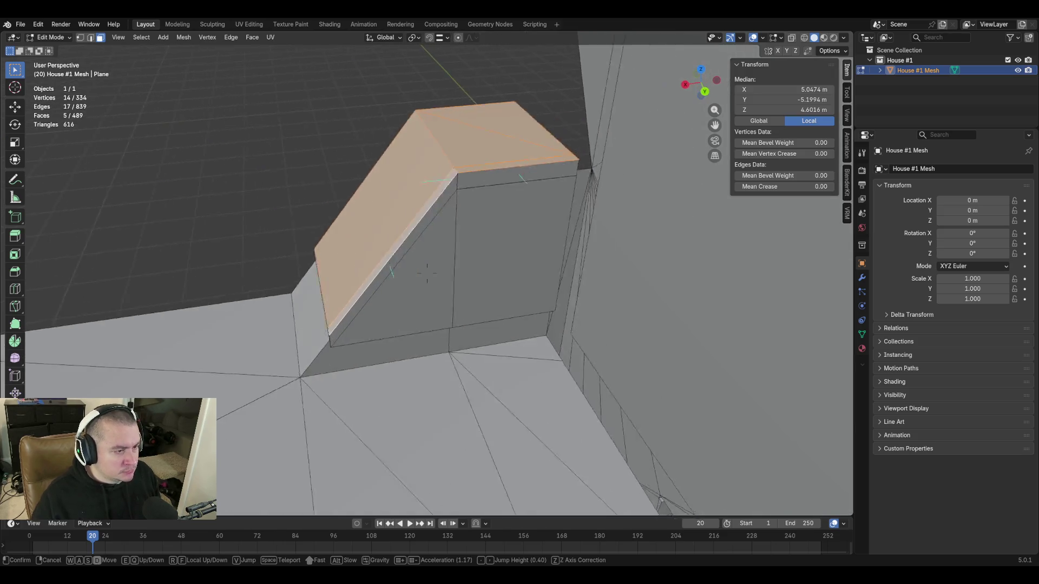
Merge the two vertices at the block's first lower corner At Last
click(493, 416)
key(1)
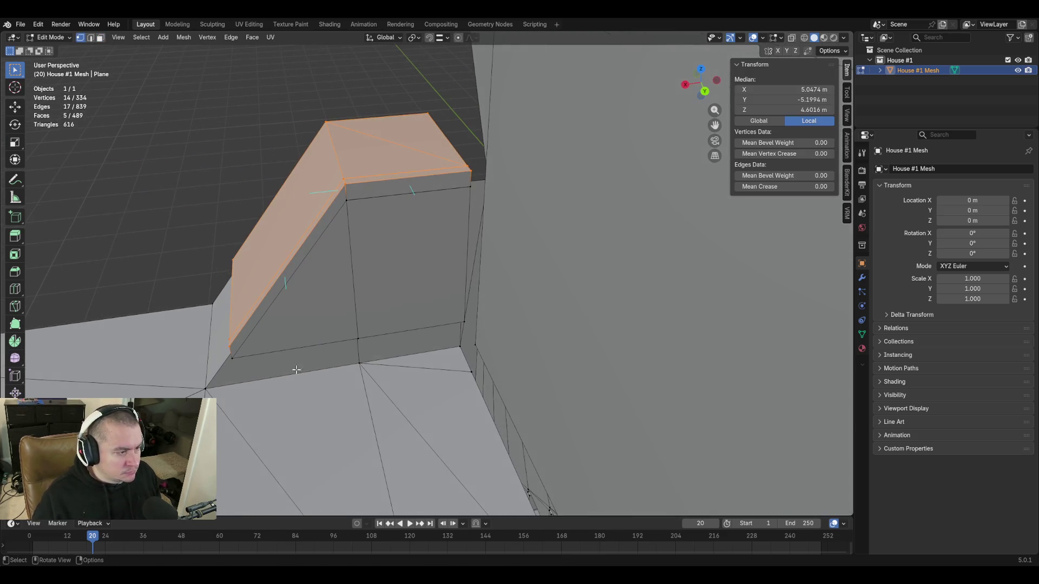
click(229, 348)
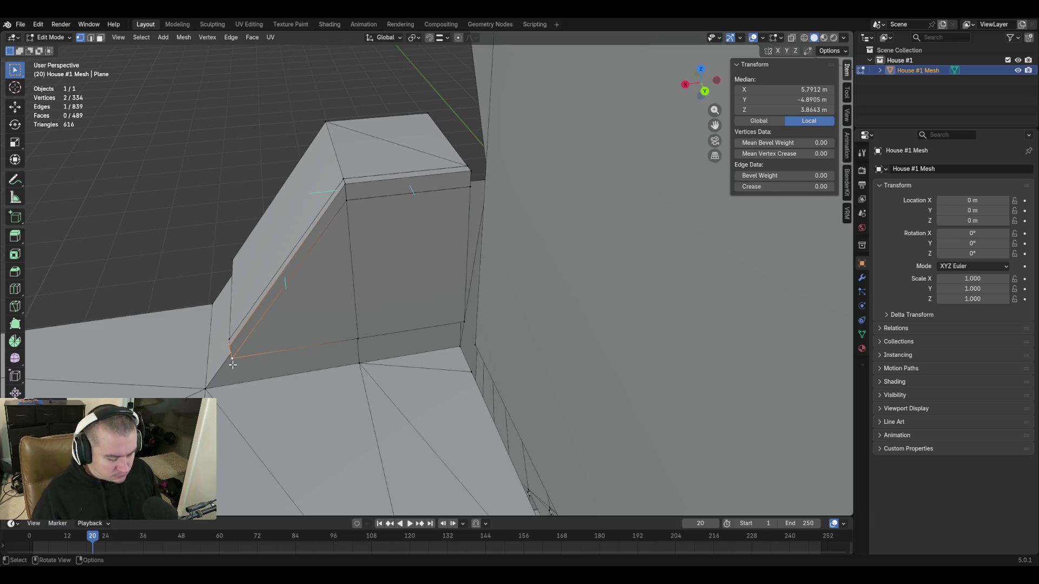
key(m)
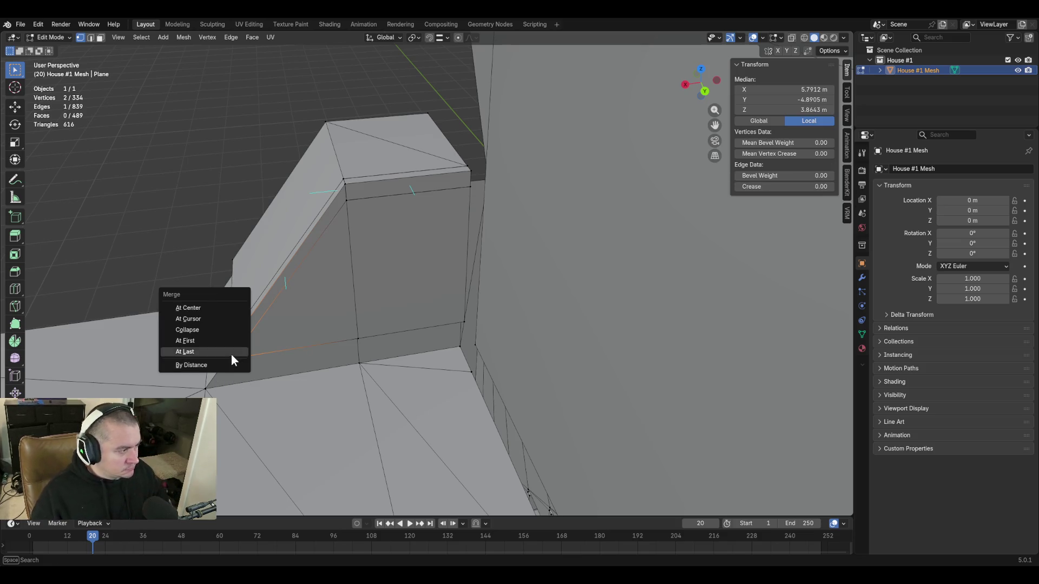
click(232, 353)
Merge the band's corner vertex into the lower one and collapse the sliver vertices
middle_drag(405, 359, 377, 335)
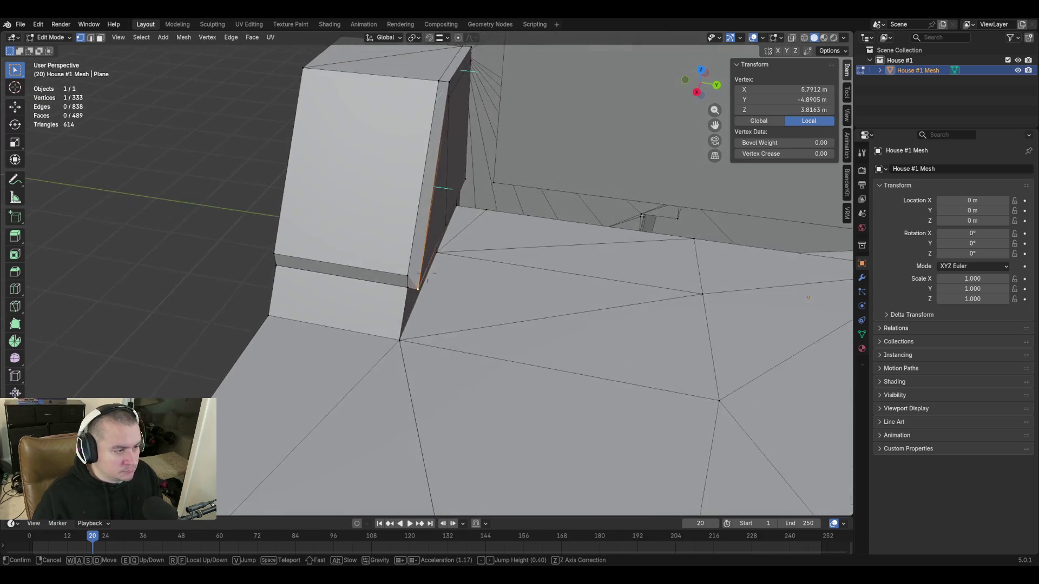
click(418, 246)
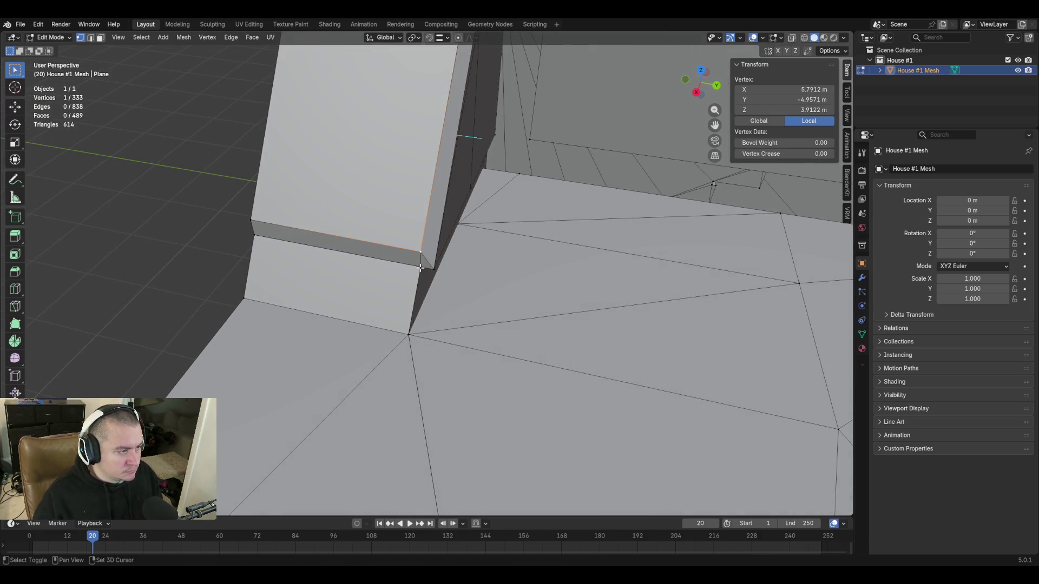
shift+click(421, 264)
key(m)
click(493, 302)
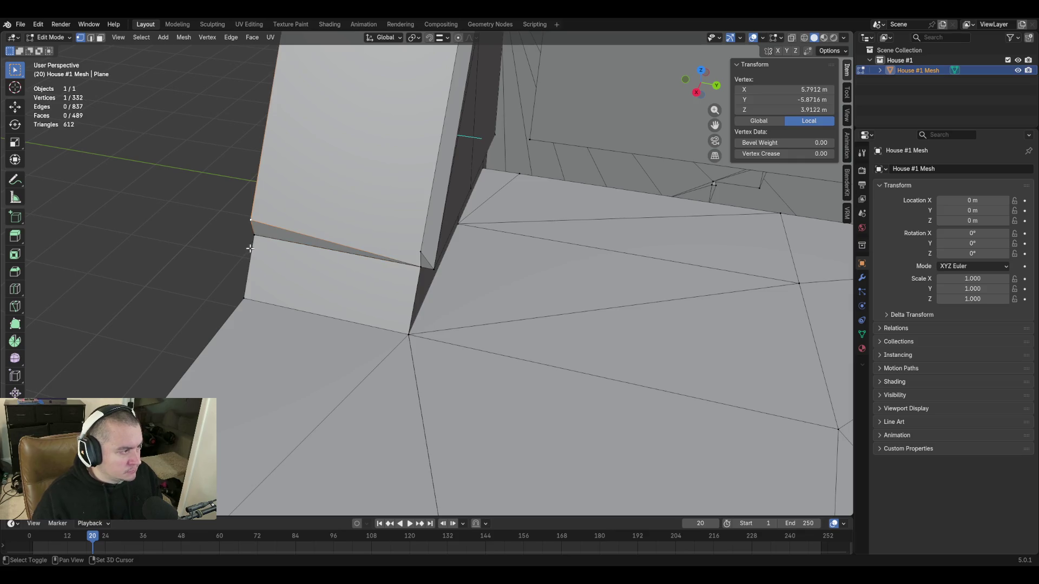
click(421, 251)
key(m)
click(497, 329)
Merge another vertex pair at the block's base, then undo that last merge
key(shift+grave)
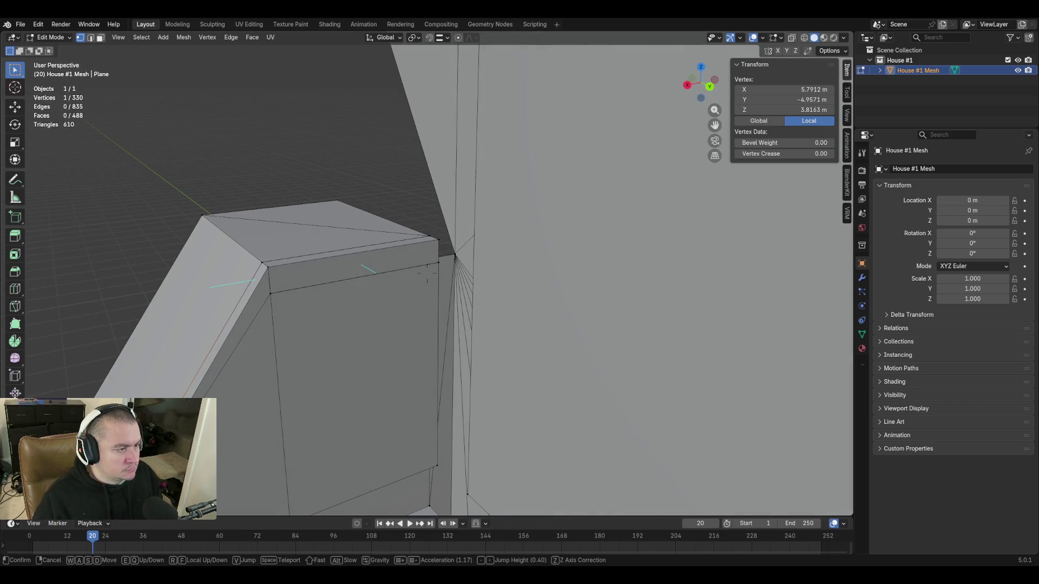
click(497, 328)
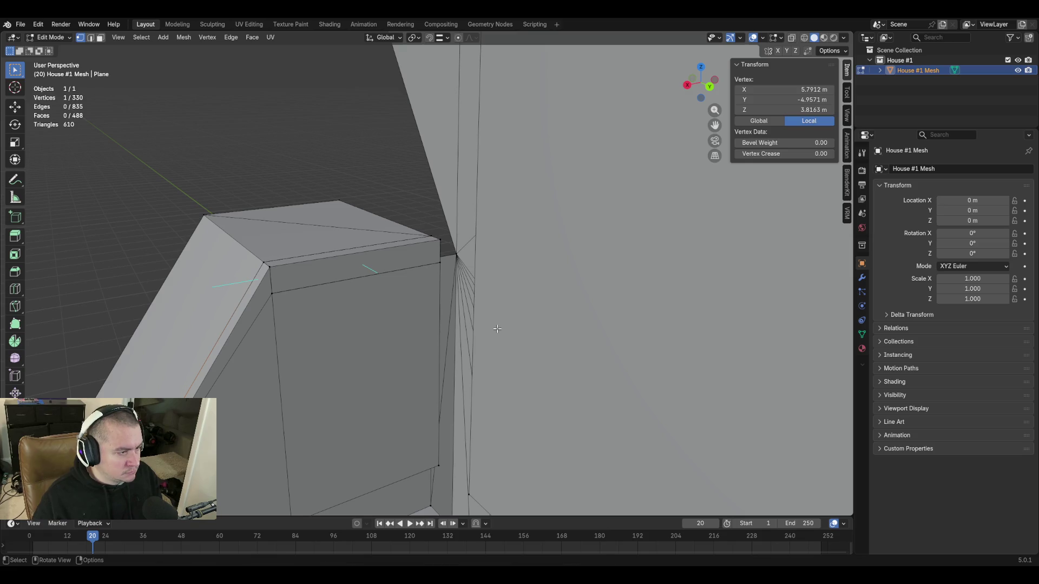
key(shift+grave)
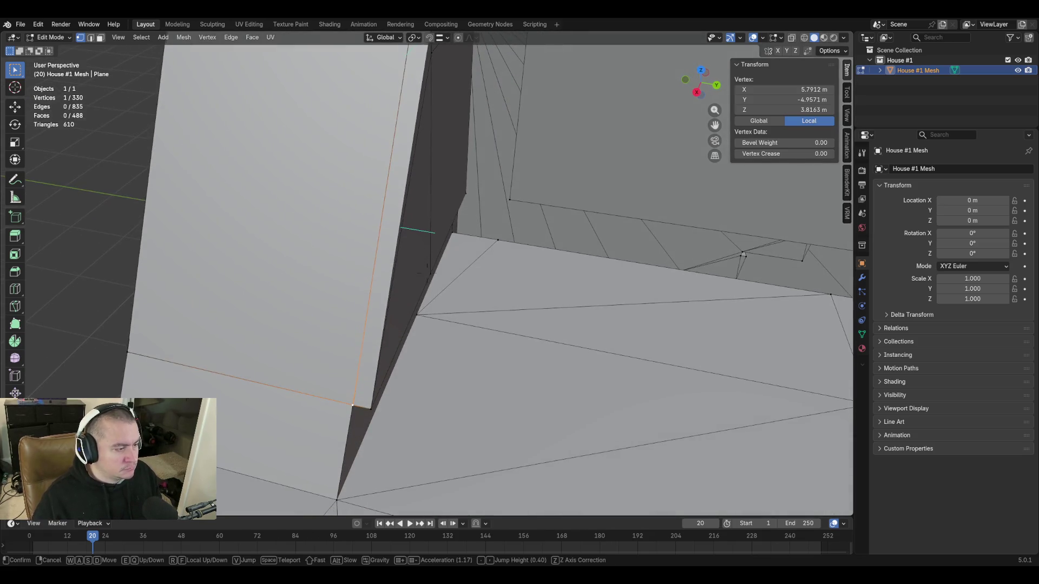
click(448, 443)
shift+click(374, 400)
key(m)
scroll(443, 429, down, 3)
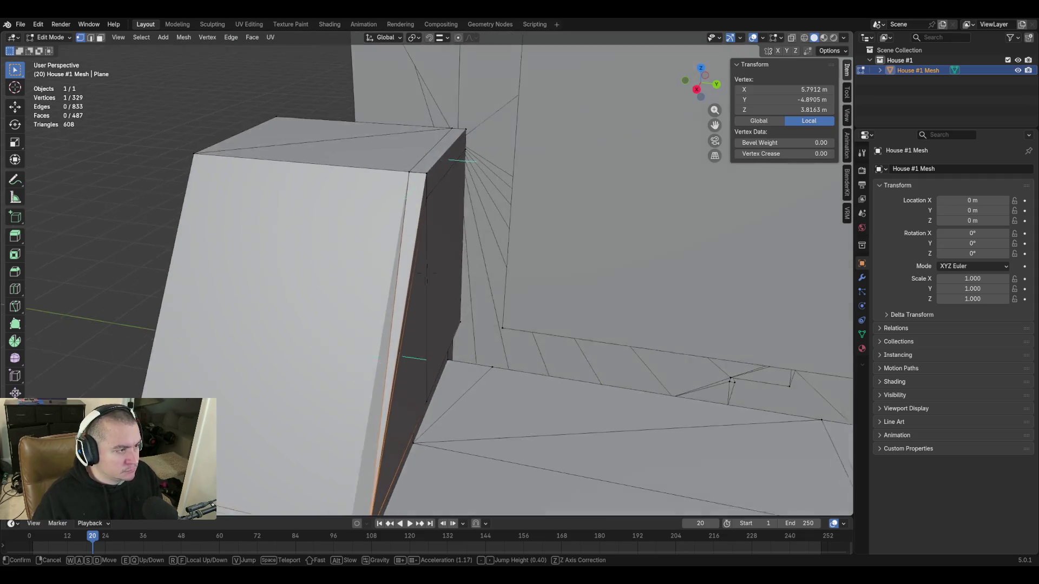
key(ctrl+z)
key(shift+grave)
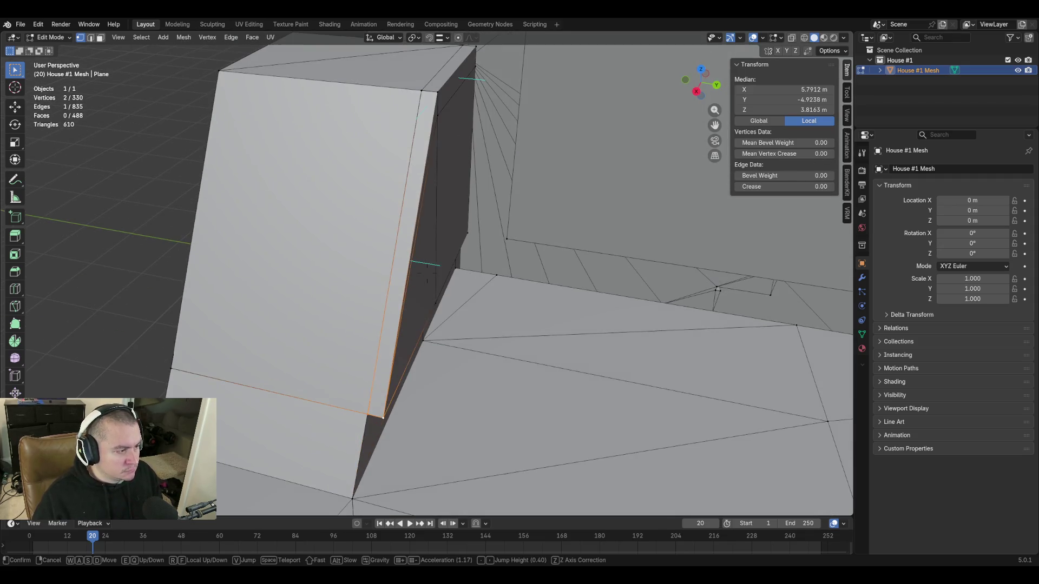
Cut a new edge loop into the sloped block's bottom band and slide it to the band's right edge
click(449, 439)
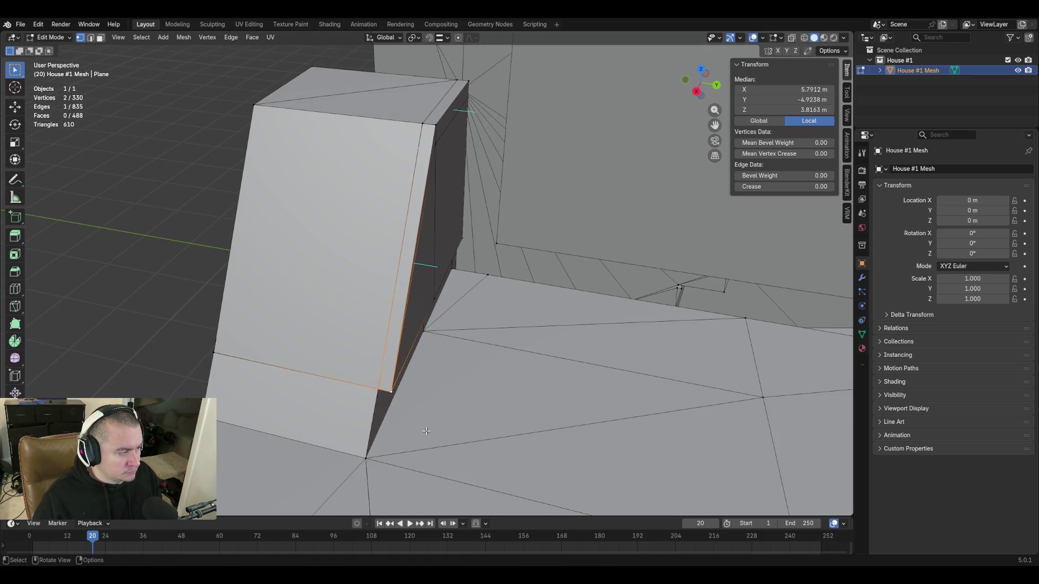
key(ctrl+z)
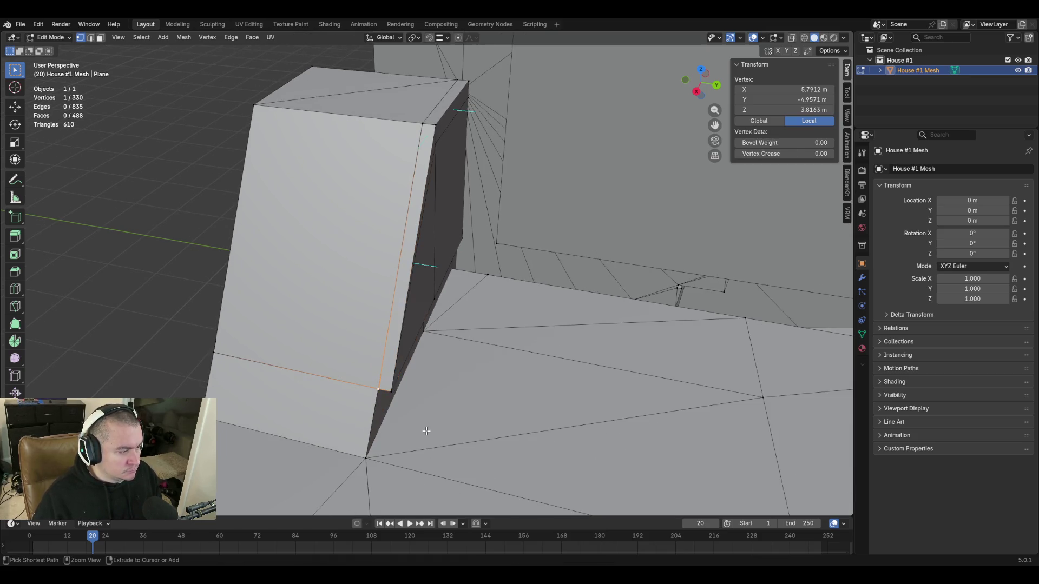
key(ctrl+shift+z)
key(ctrl+z)
key(ctrl+shift+z)
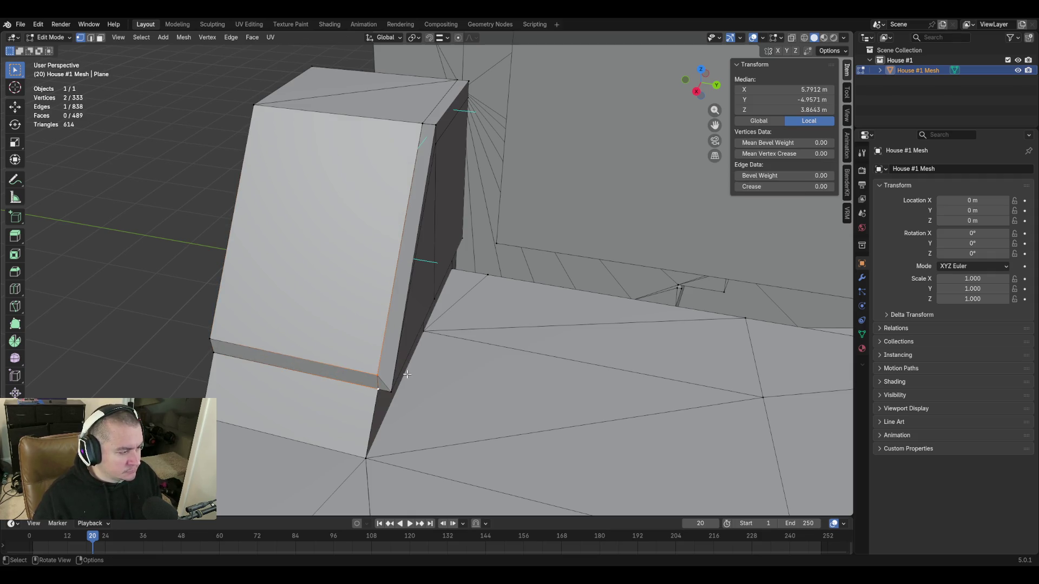
key(g)
key(z)
key(Escape)
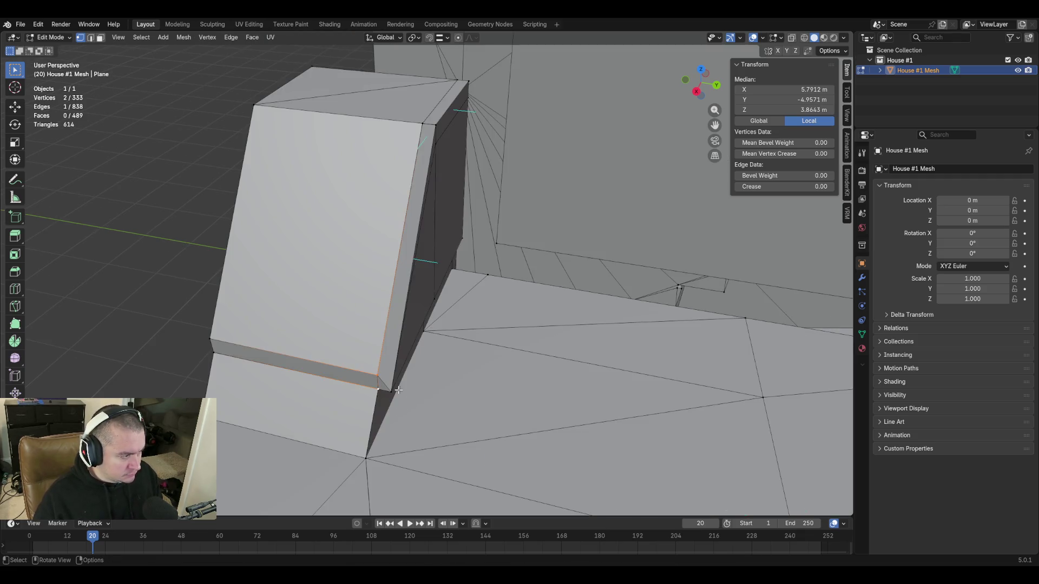
key(ctrl+z)
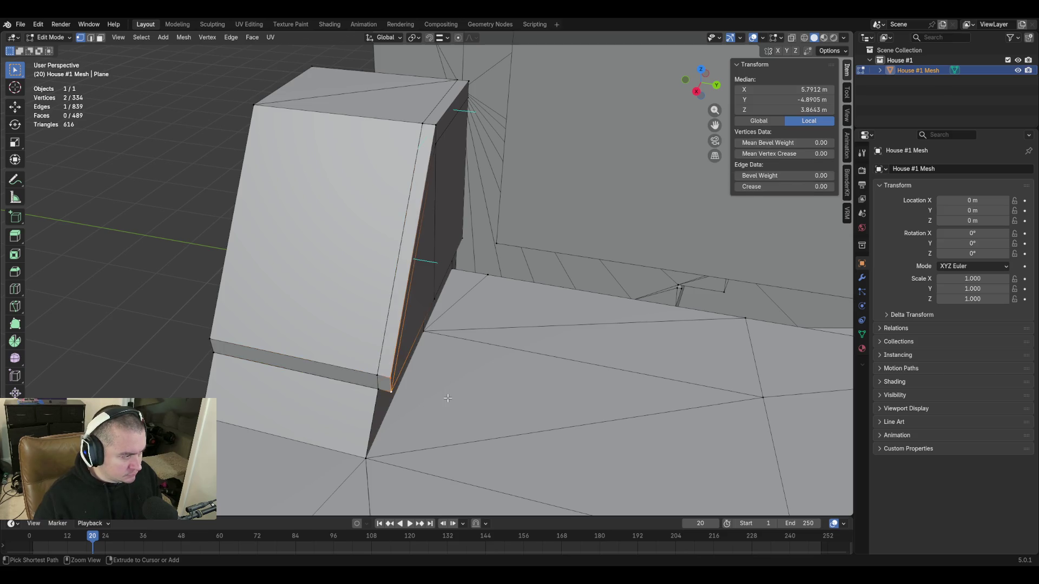
Grab the single corner vertex into alignment with the new edge
key(ctrl+z)
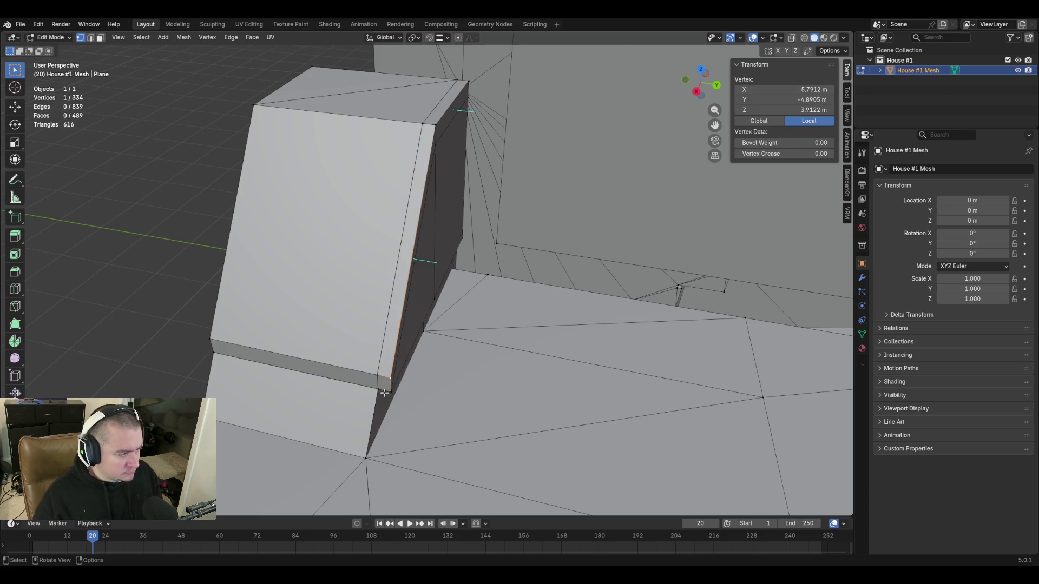
key(g)
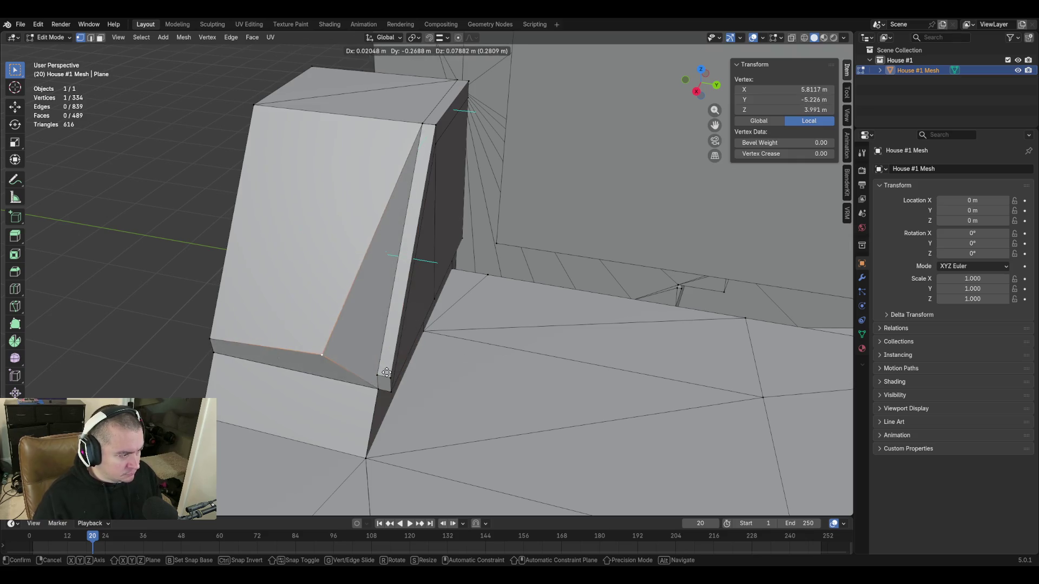
click(392, 439)
key(shift+grave)
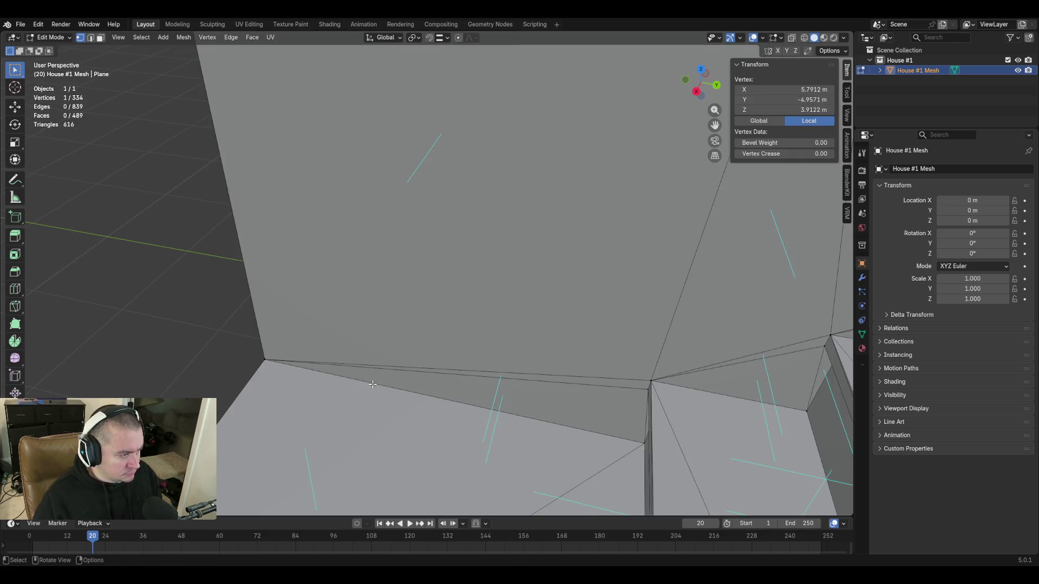
key(w)
click(427, 274)
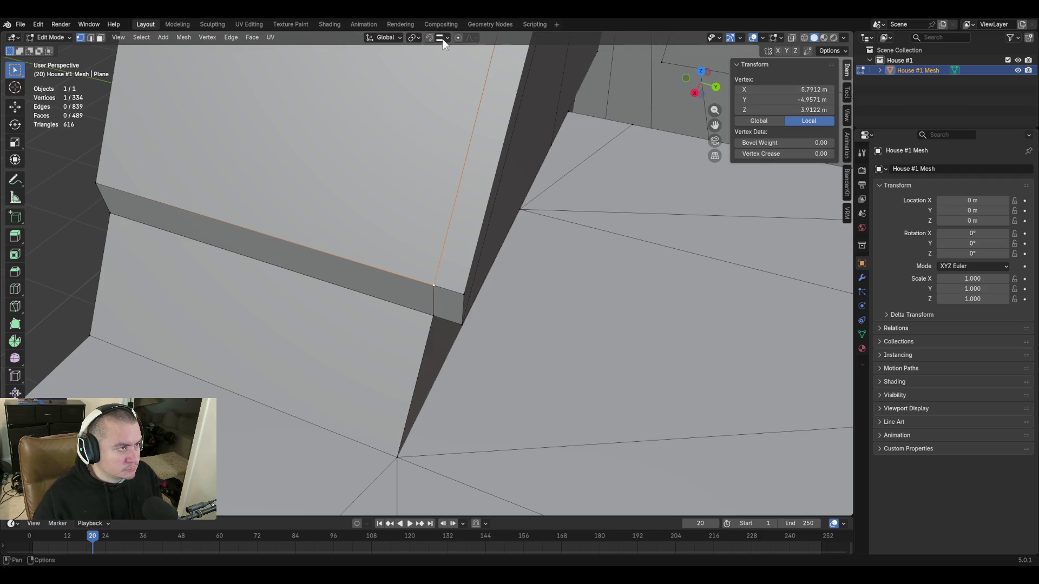
Turn on X-ray and merge the two overlapping vertices at the sloped block's corner At Last
click(791, 37)
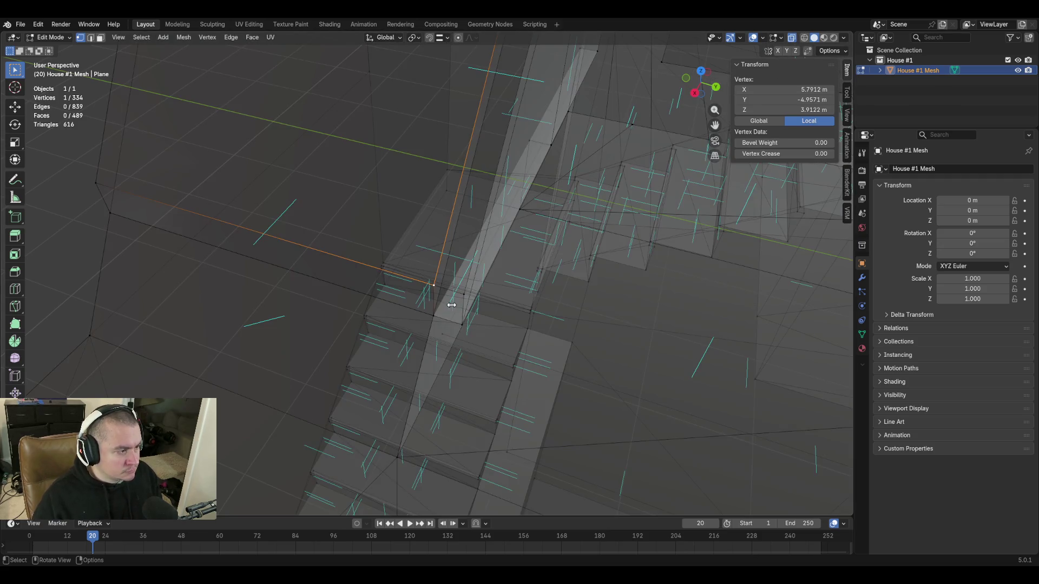
shift+click(431, 286)
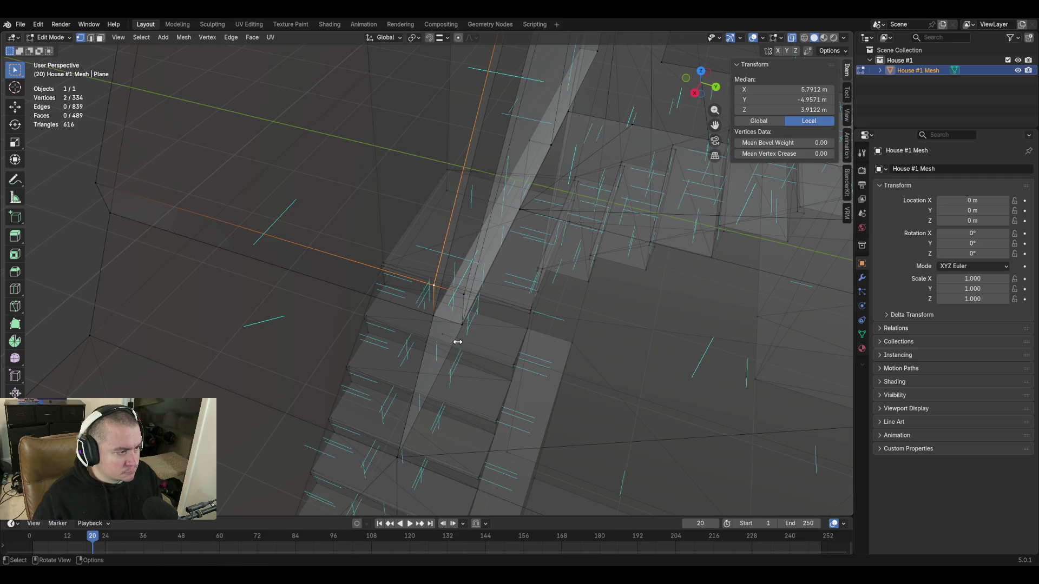
key(m)
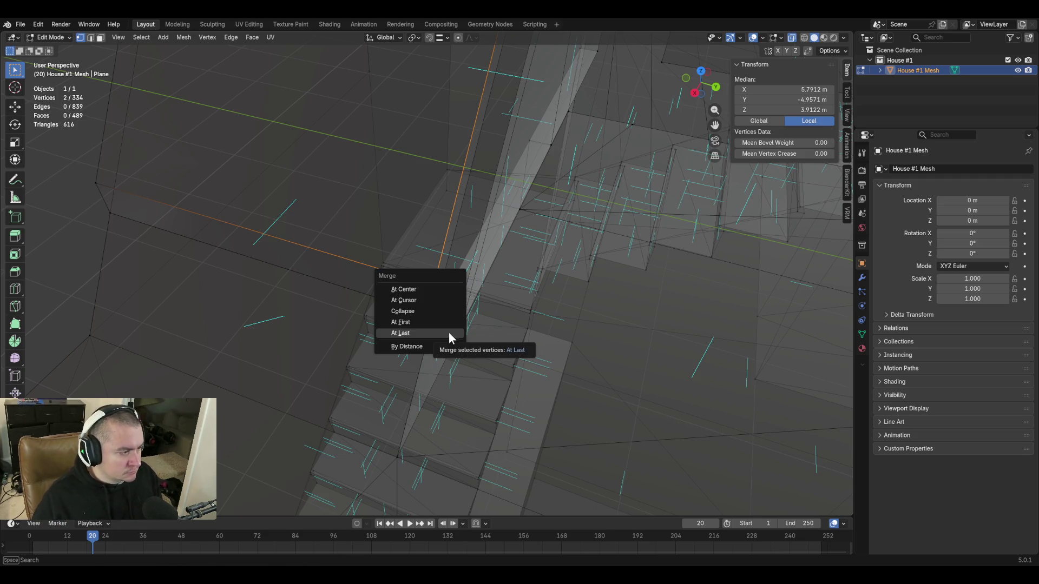
click(451, 331)
Weld the doubled vertices at the next wall corner into a single vertex
key(w)
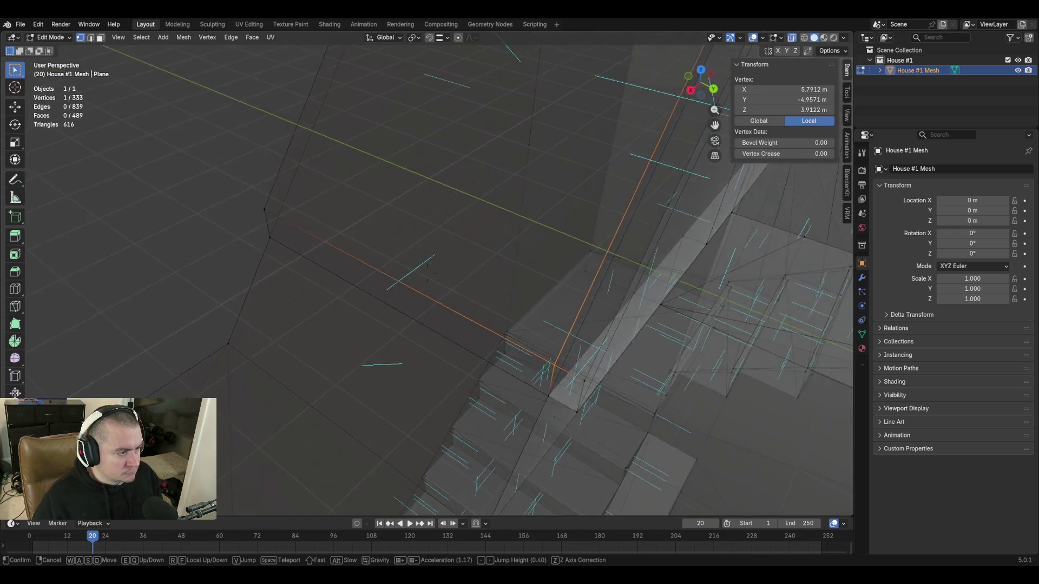
click(499, 368)
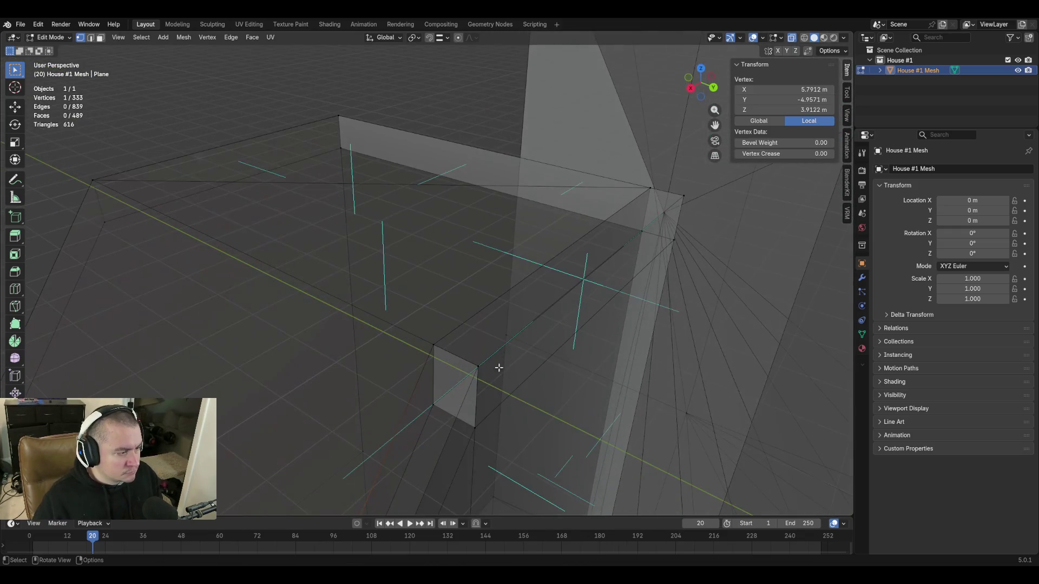
click(440, 339)
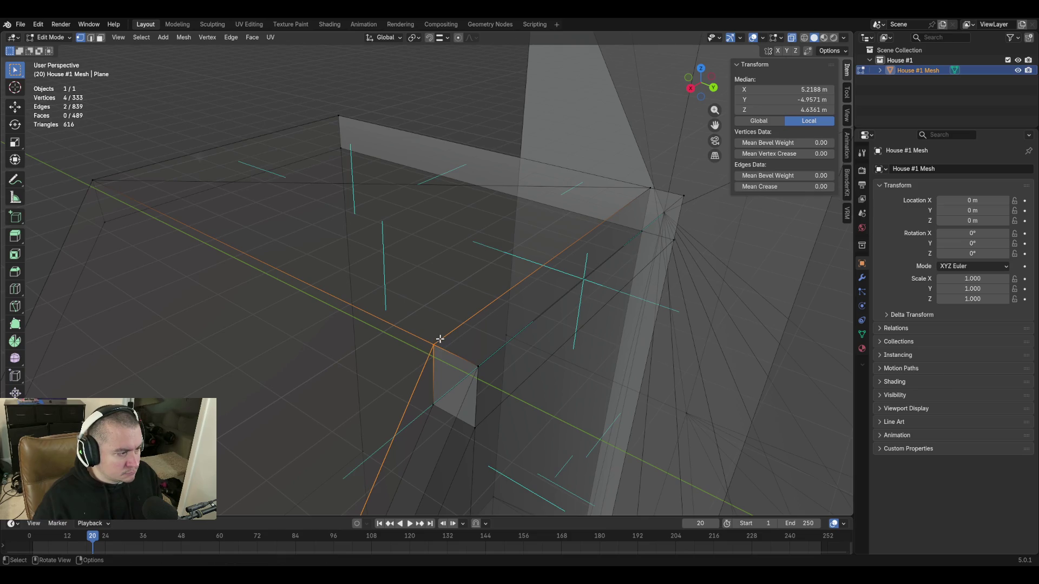
click(479, 369)
key(c)
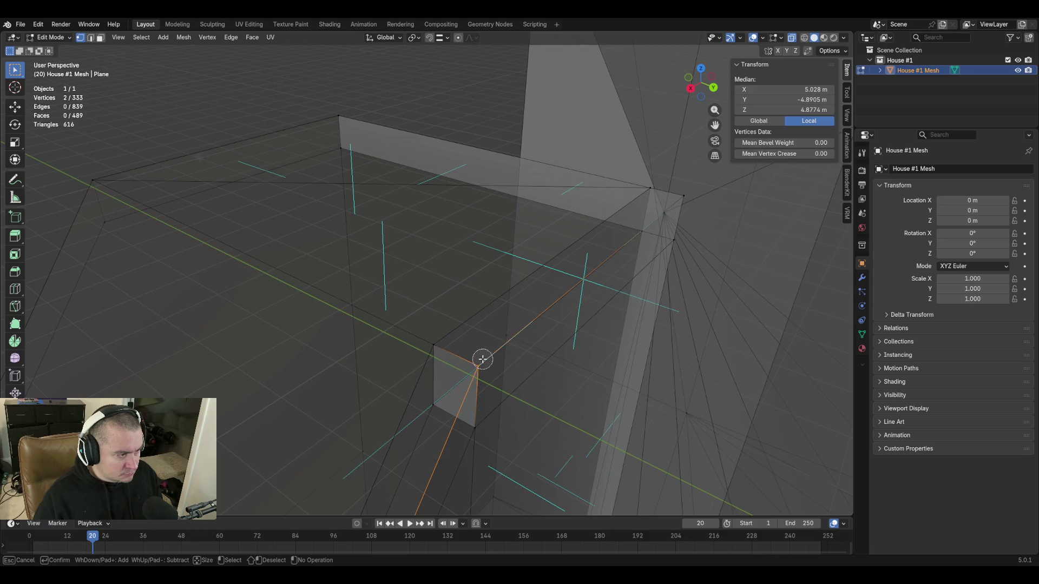
key(Escape)
key(m)
click(490, 341)
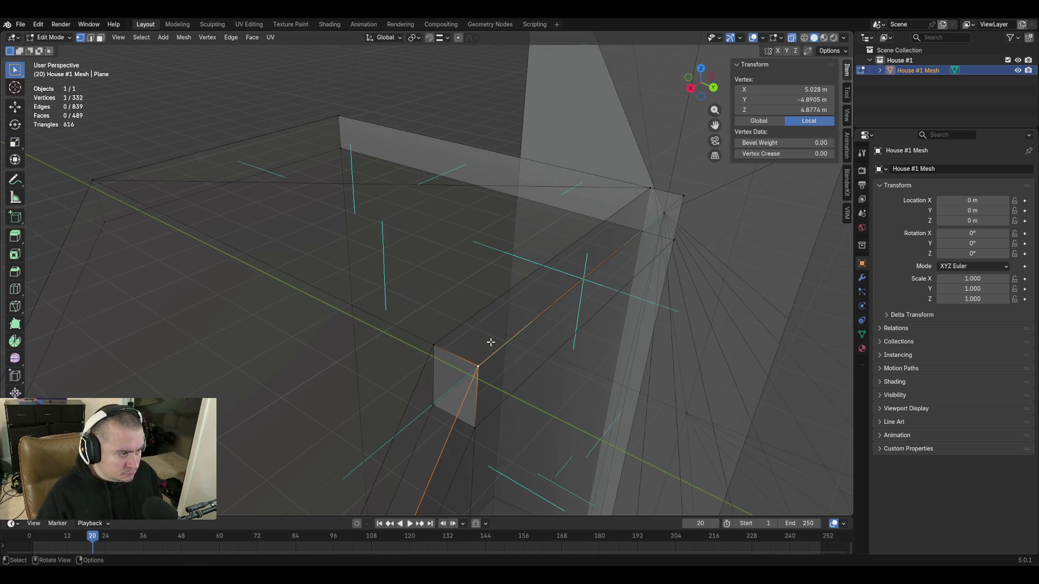
Select another single corner vertex and move through the house to the next corner
shift+click(433, 344)
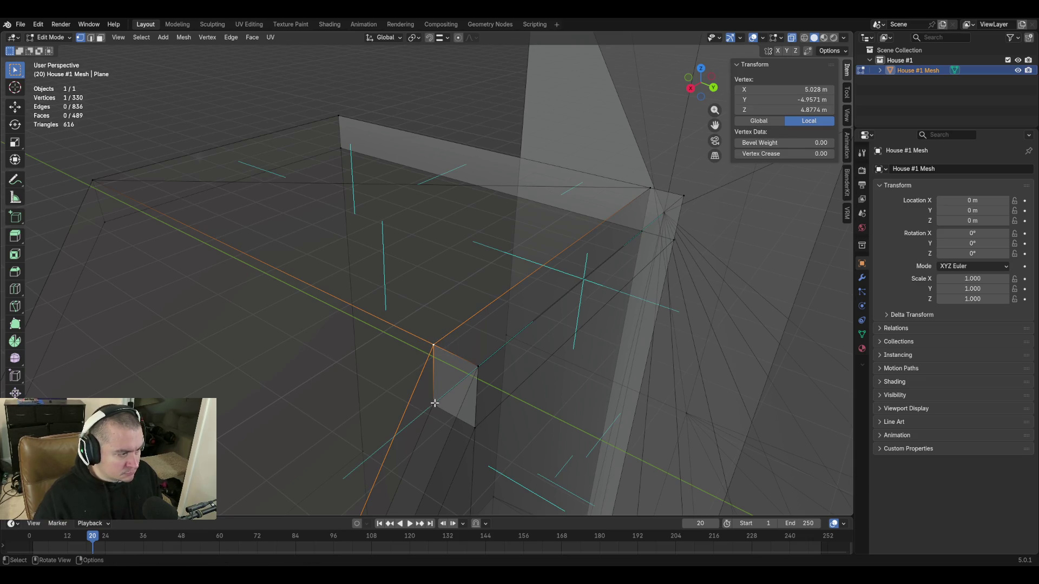
click(451, 426)
key(shift+grave)
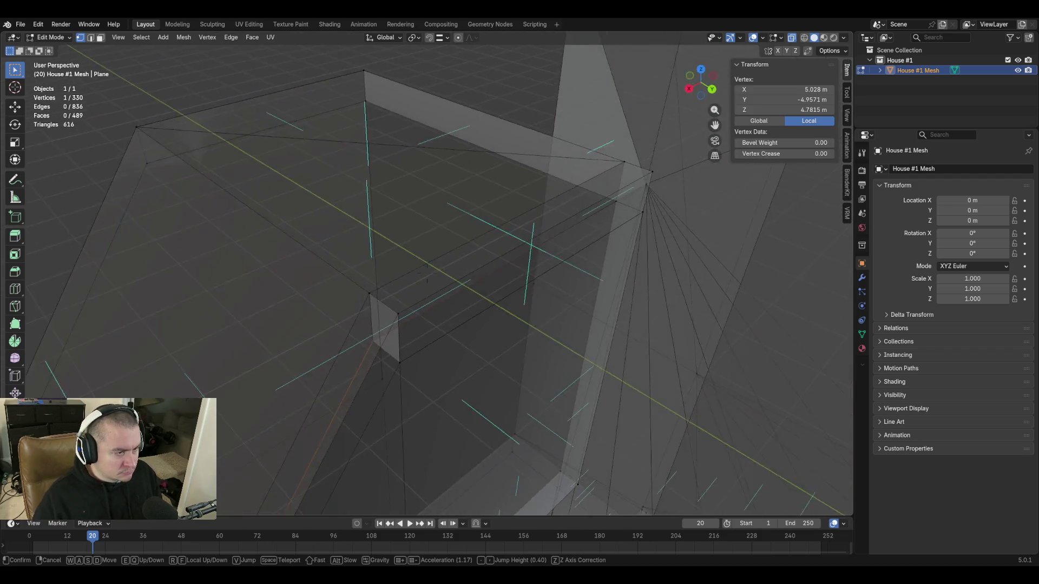
click(455, 386)
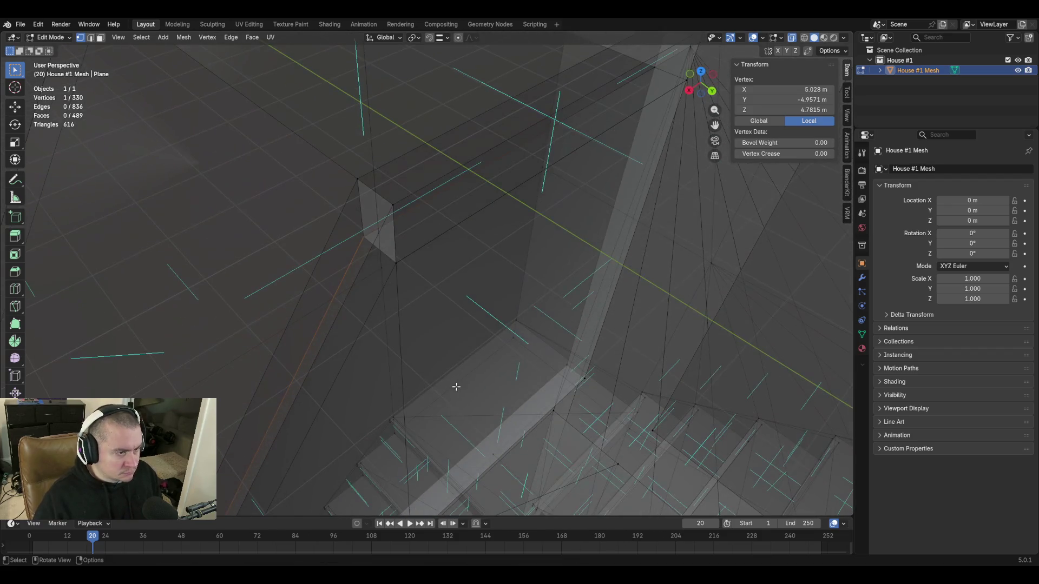
Merge the selected corner vertex with its overlapping neighbour into one
shift+click(396, 265)
key(m)
click(431, 300)
key(shift+grave)
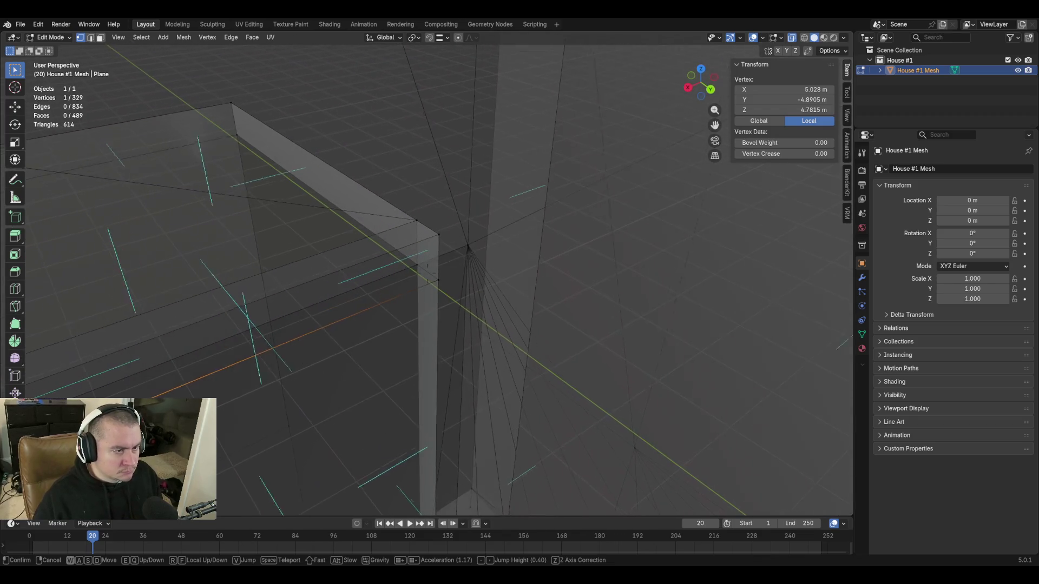
click(429, 301)
Merge the wall-top corner vertices At Center, slide the result along Y, and weld the neighbouring vertex in
mouse_move(409, 204)
mouse_down()
mouse_move(416, 195)
mouse_move(420, 261)
mouse_move(458, 271)
mouse_move(415, 261)
mouse_up()
key(c)
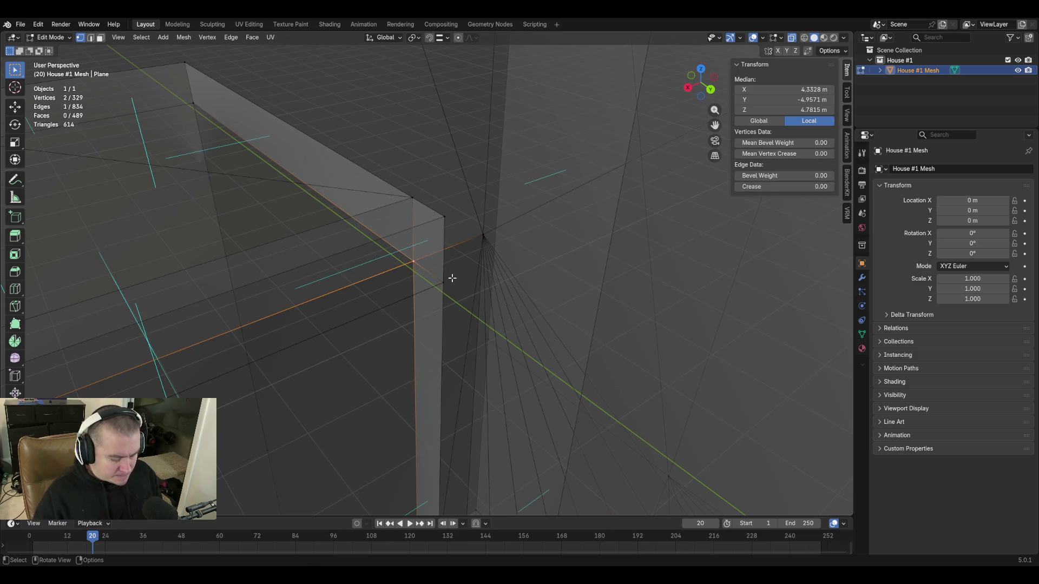
key(m)
click(452, 278)
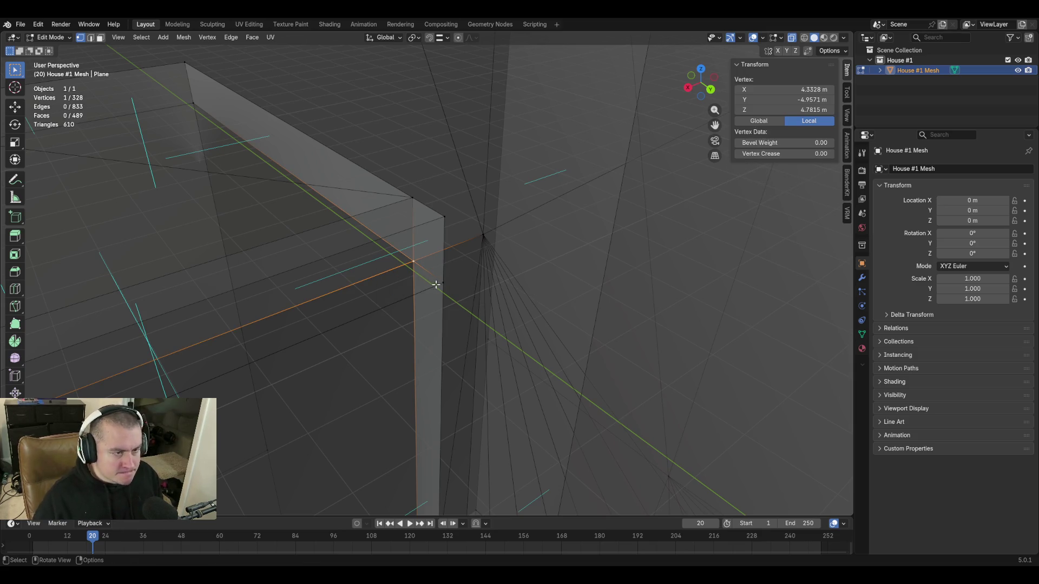
key(g)
key(y)
click(431, 283)
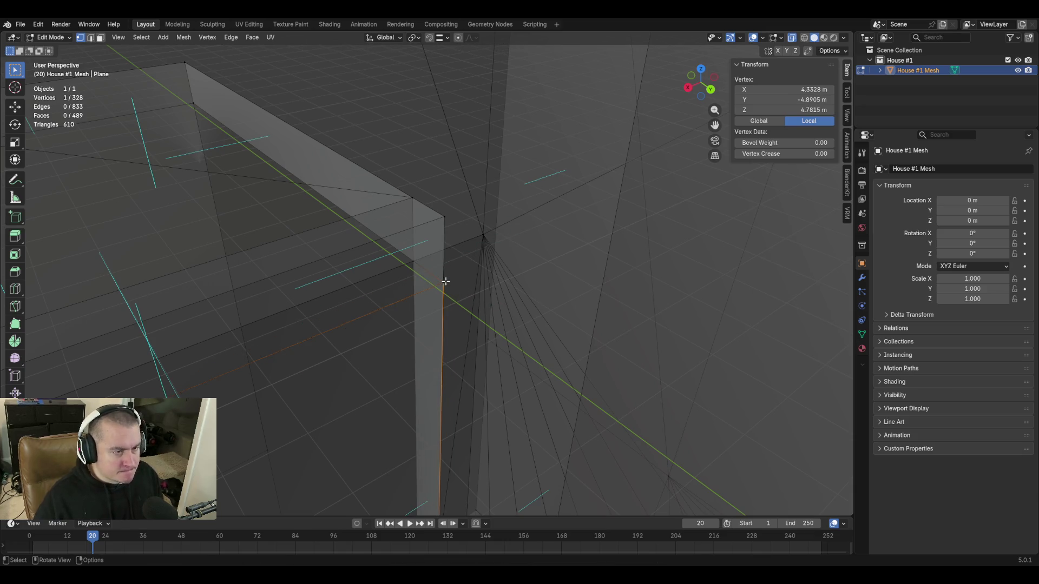
shift+click(445, 281)
key(m)
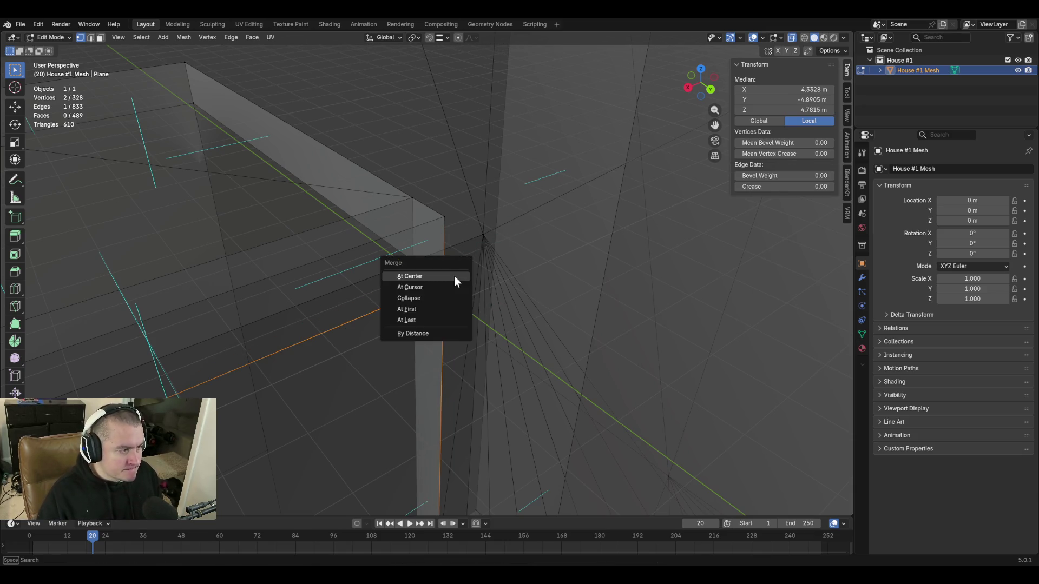
click(453, 276)
Save the house file as blockout.blend
key(shift+grave)
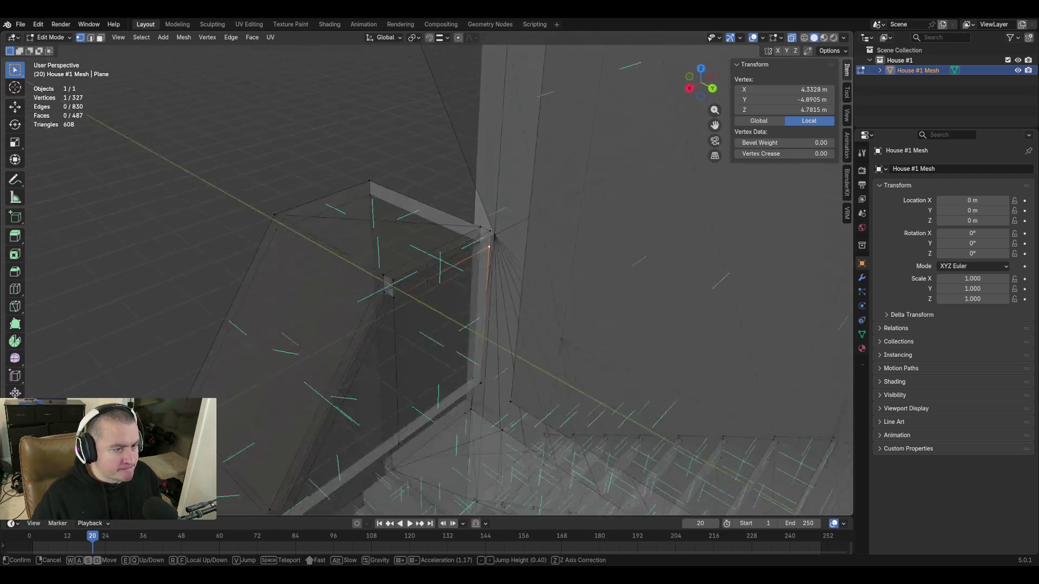
click(454, 275)
key(ctrl+s)
key(shift+grave)
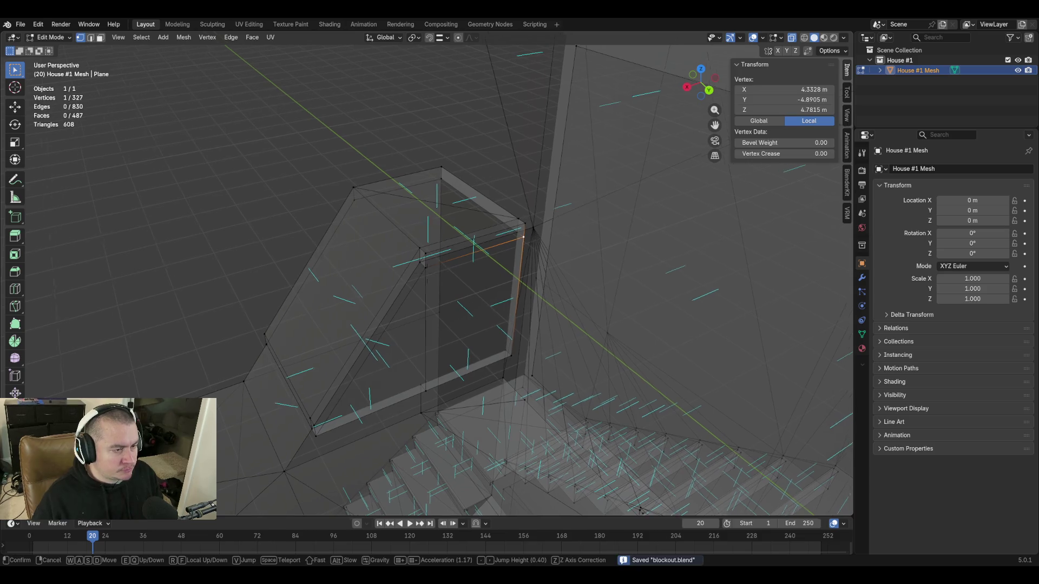
key(w)
click(426, 275)
Delete the small stray face on the wall top in face select mode
key(3)
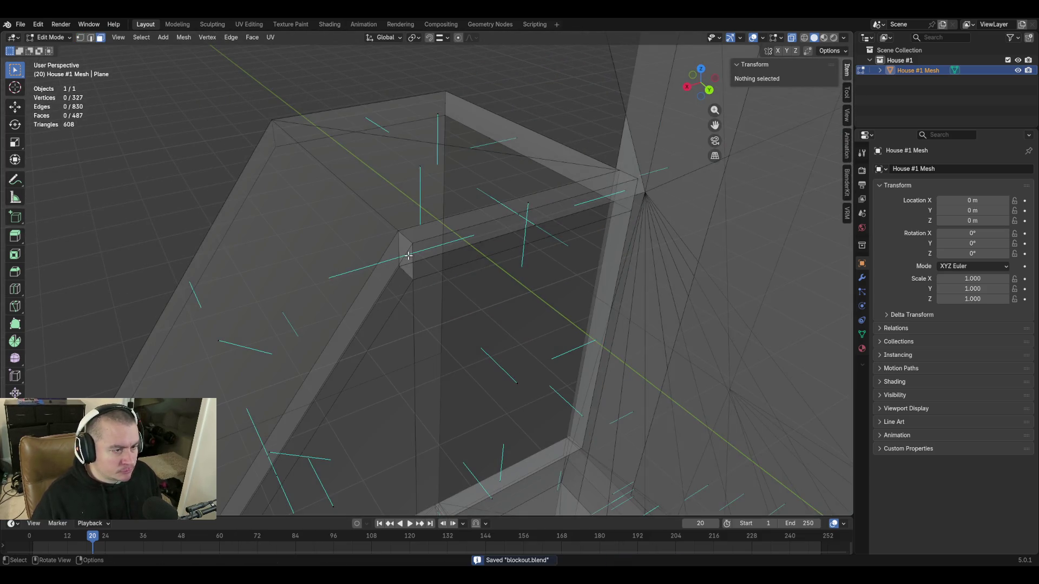
click(406, 256)
key(x)
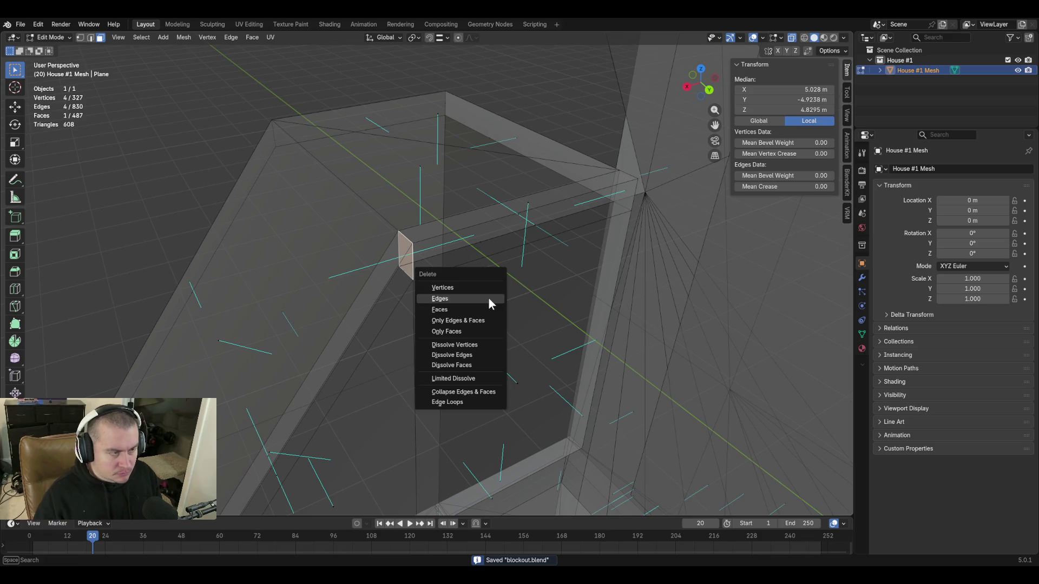
click(480, 311)
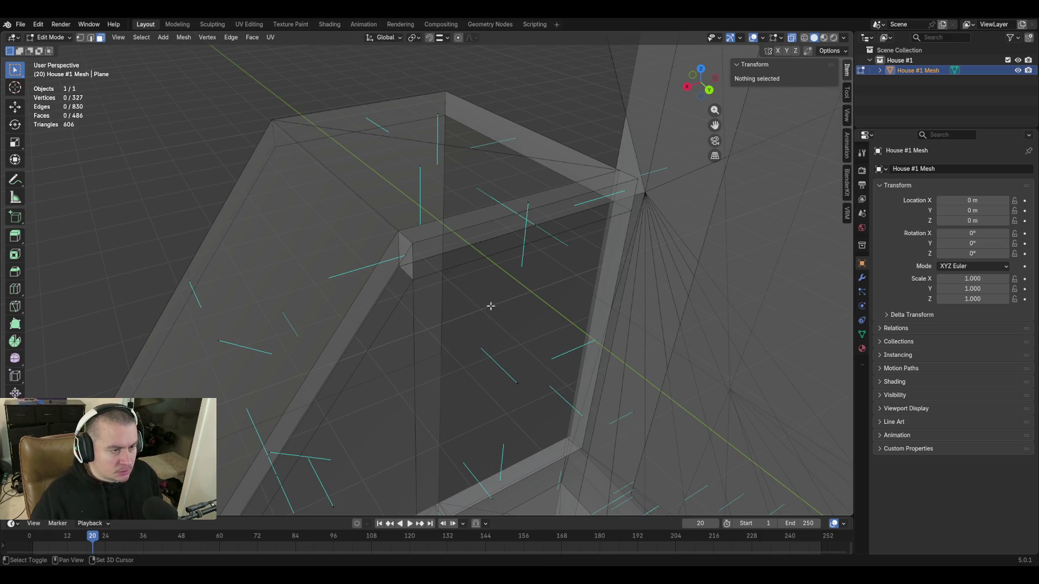
middle_drag(487, 301, 478, 258)
click(483, 271)
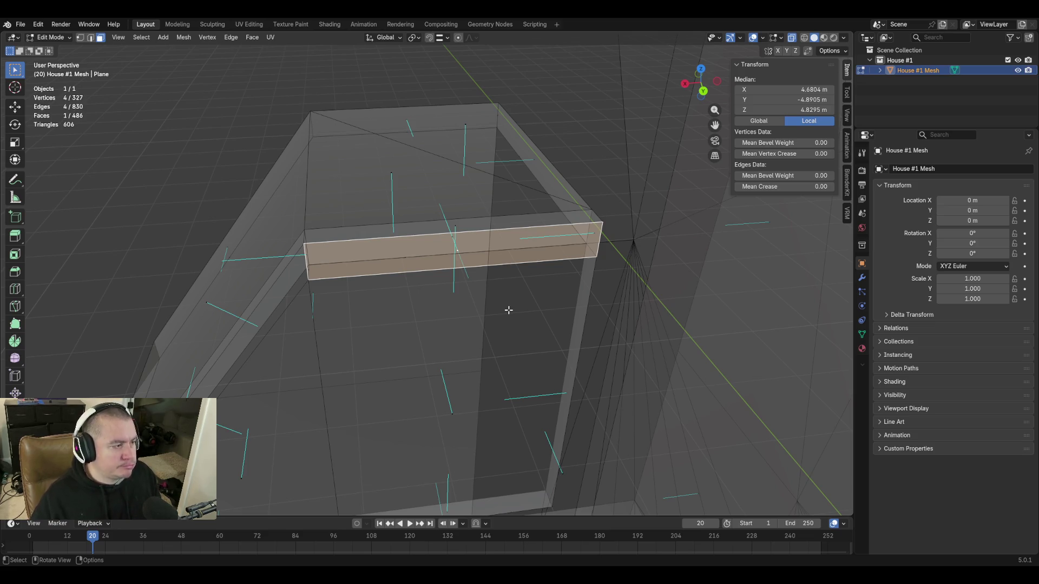
Delete the beam's edges and their faces across the opening in edge select mode
key(shift+grave)
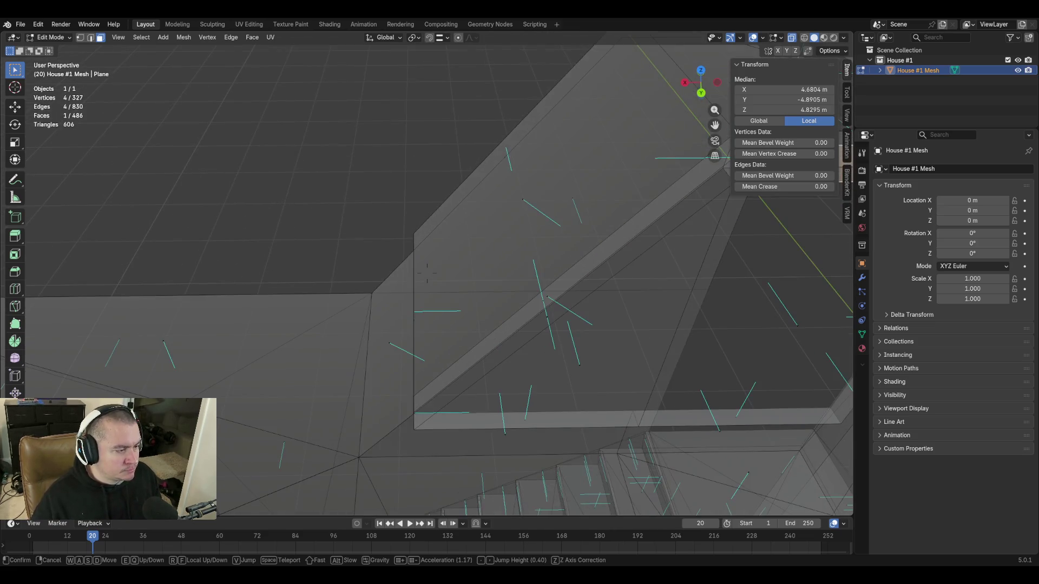
key(w)
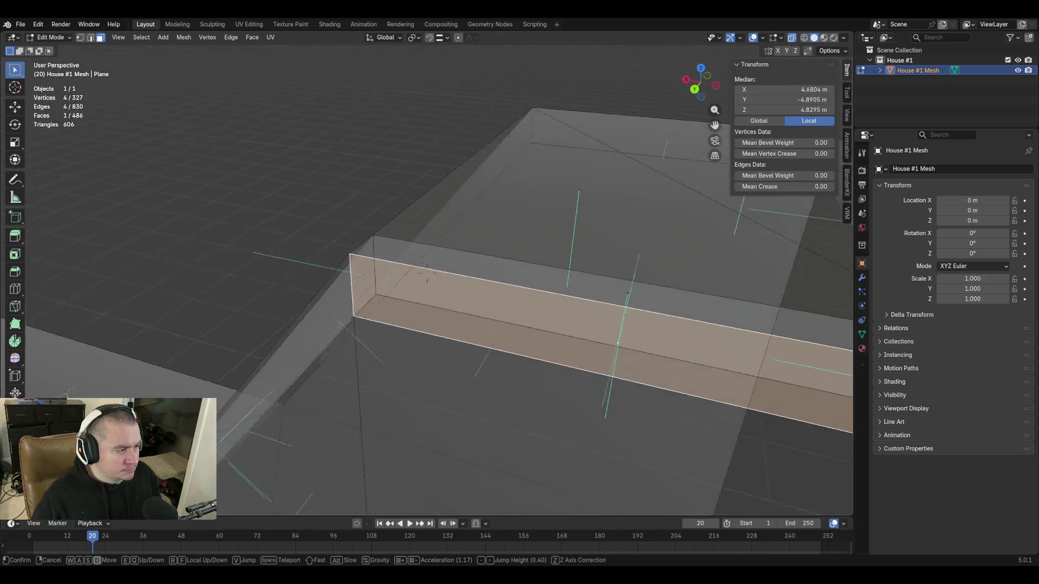
click(427, 275)
key(2)
click(338, 273)
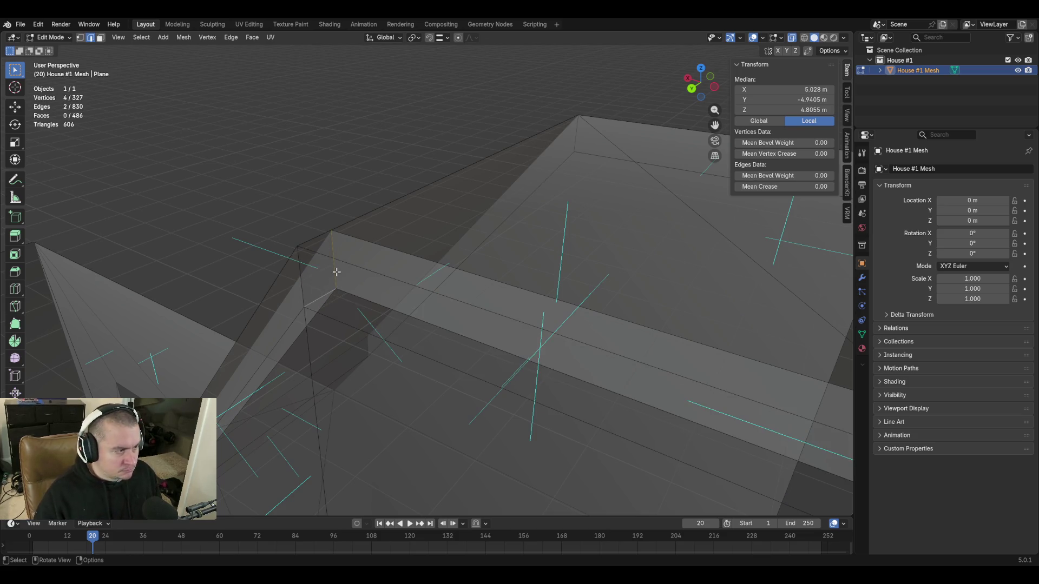
right_click(336, 272)
key(Escape)
key(x)
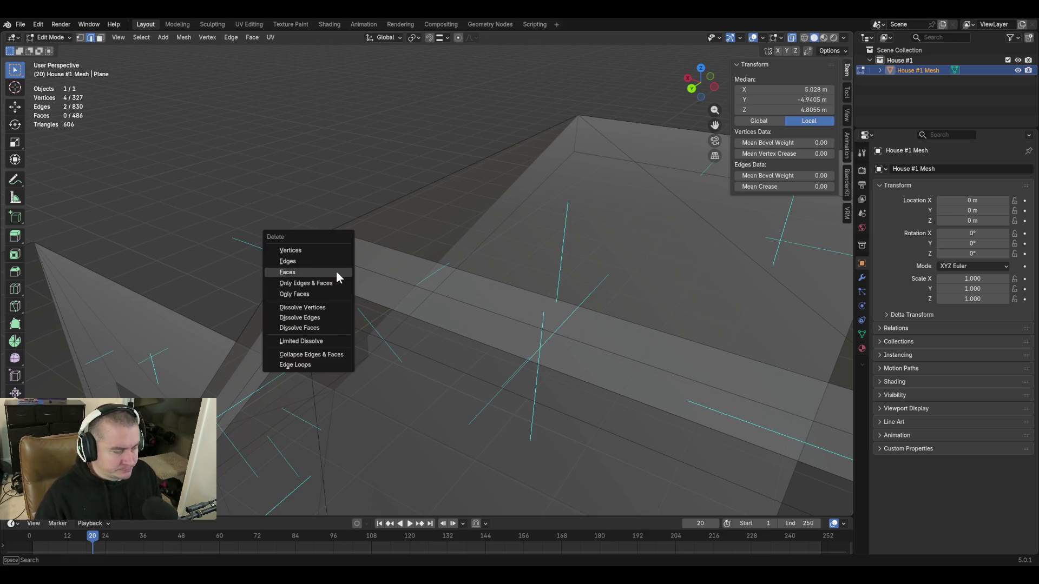
click(336, 271)
Remove the leftover corner edge and dissolve the vertical stray edge on the wall
middle_drag(428, 331, 409, 286)
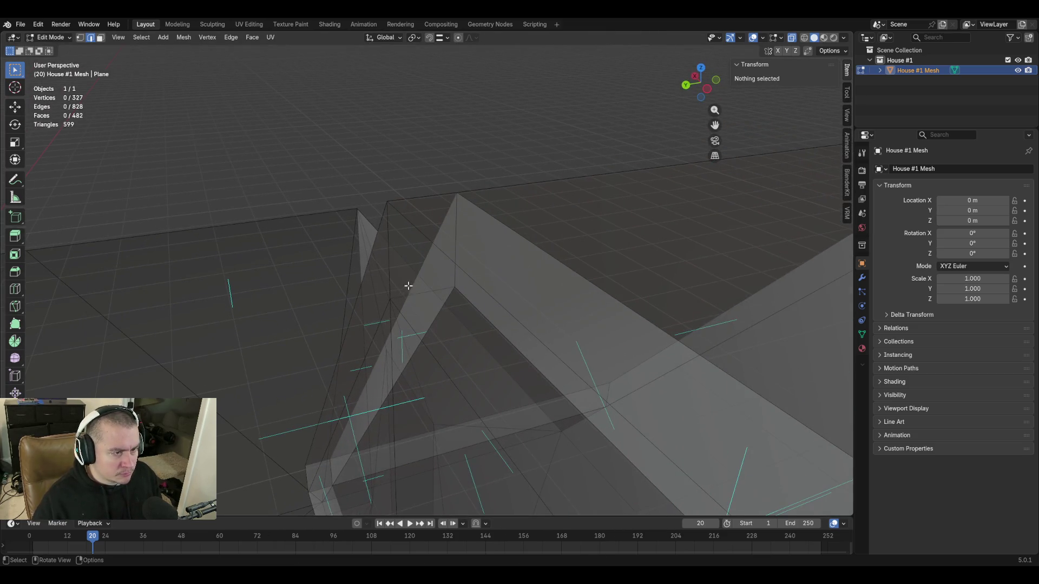
click(417, 297)
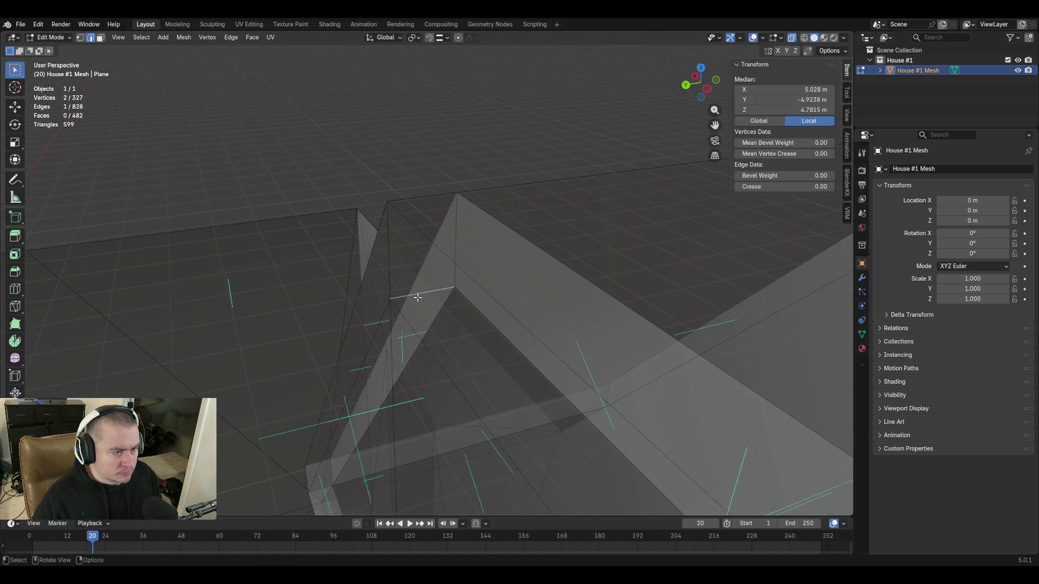
key(ctrl+x)
middle_drag(425, 301, 429, 277)
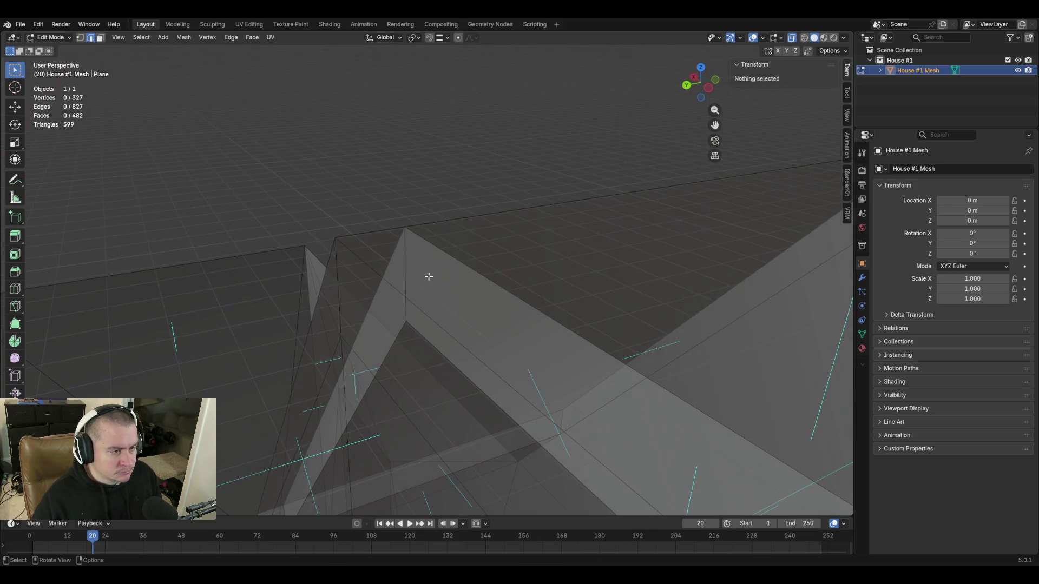
click(406, 272)
key(ctrl+x)
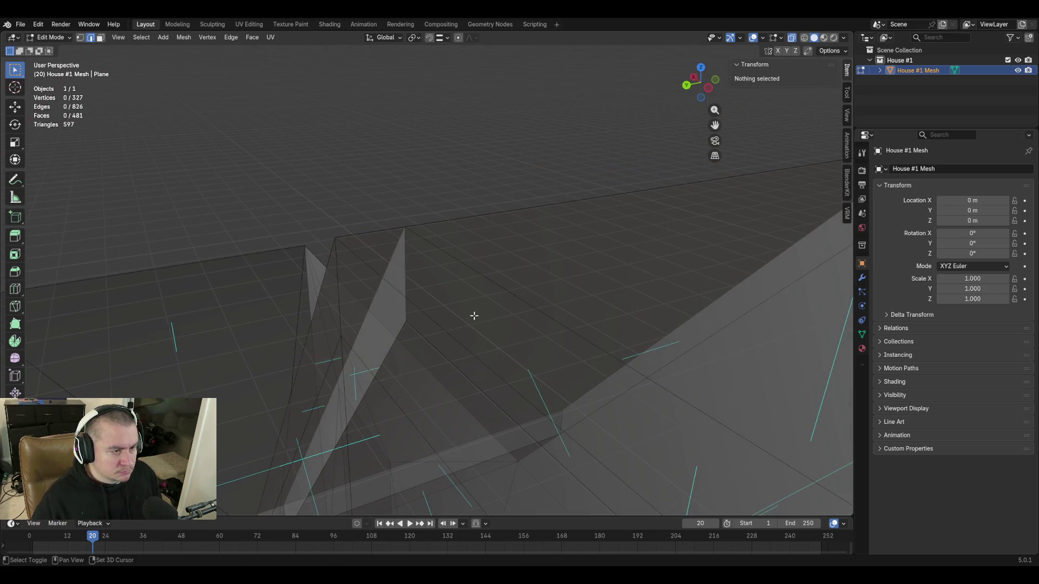
key(ctrl+z)
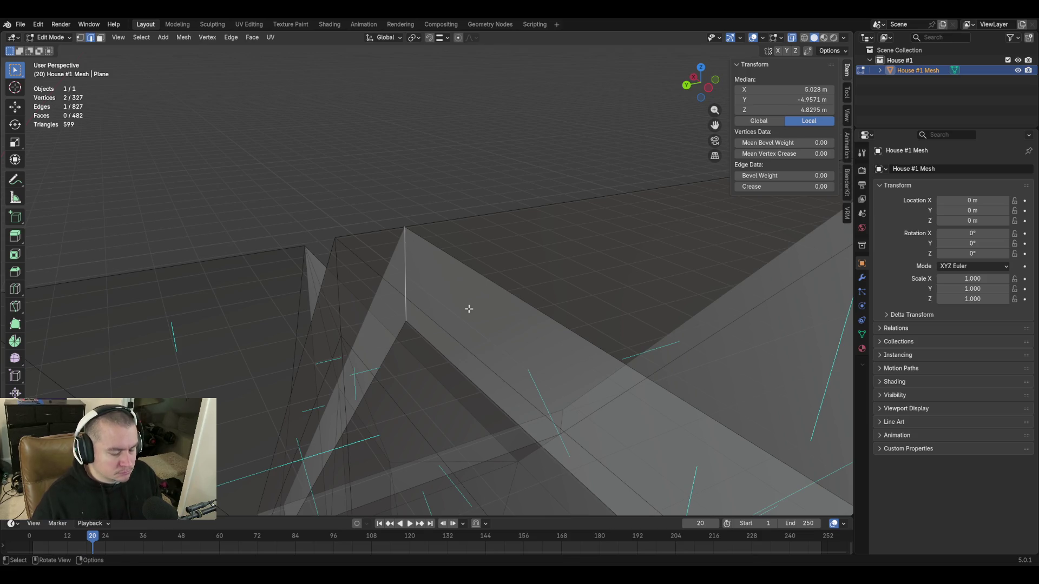
key(x)
click(469, 309)
Delete the stray vertical edge on the inner wall, leaving 825 edges and 479 faces
key(shift+grave)
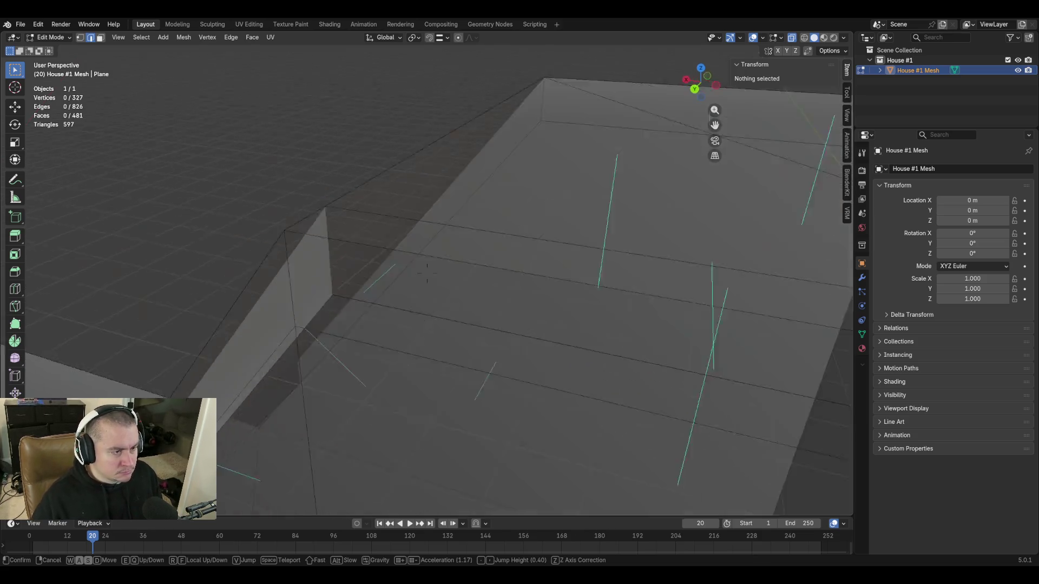
key(w)
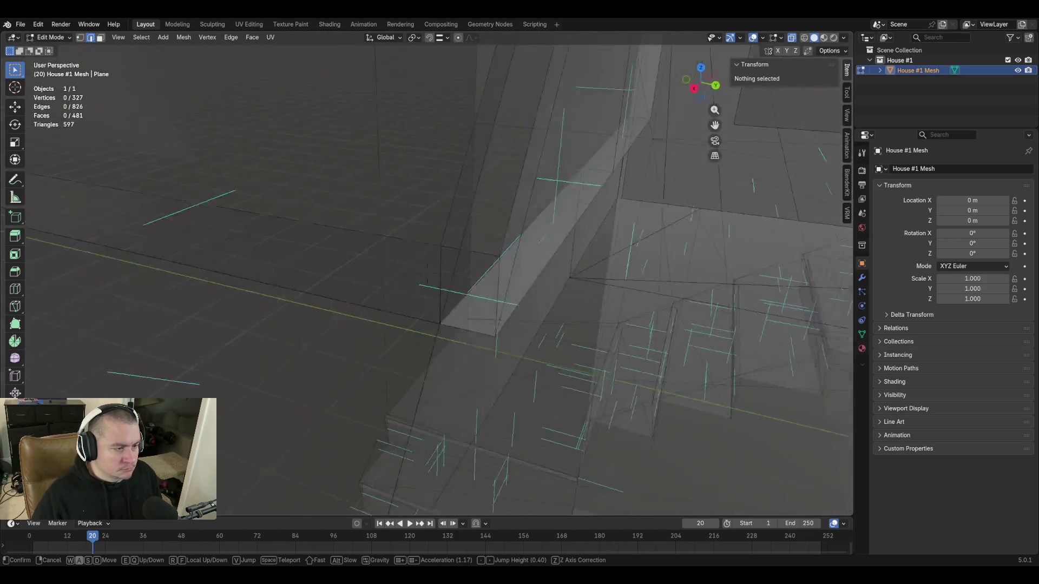
click(447, 314)
click(415, 258)
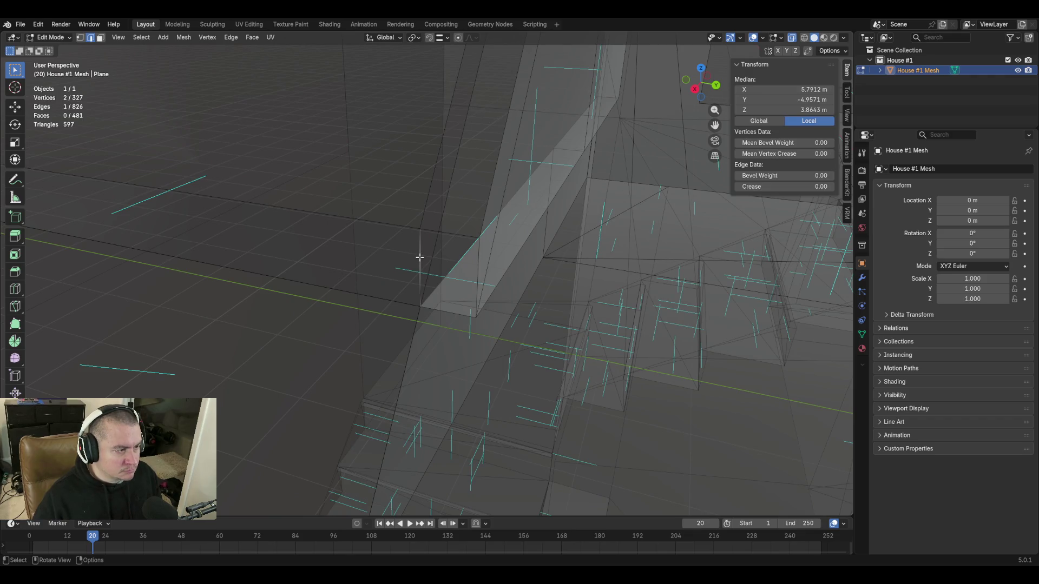
key(x)
click(420, 256)
key(shift+grave)
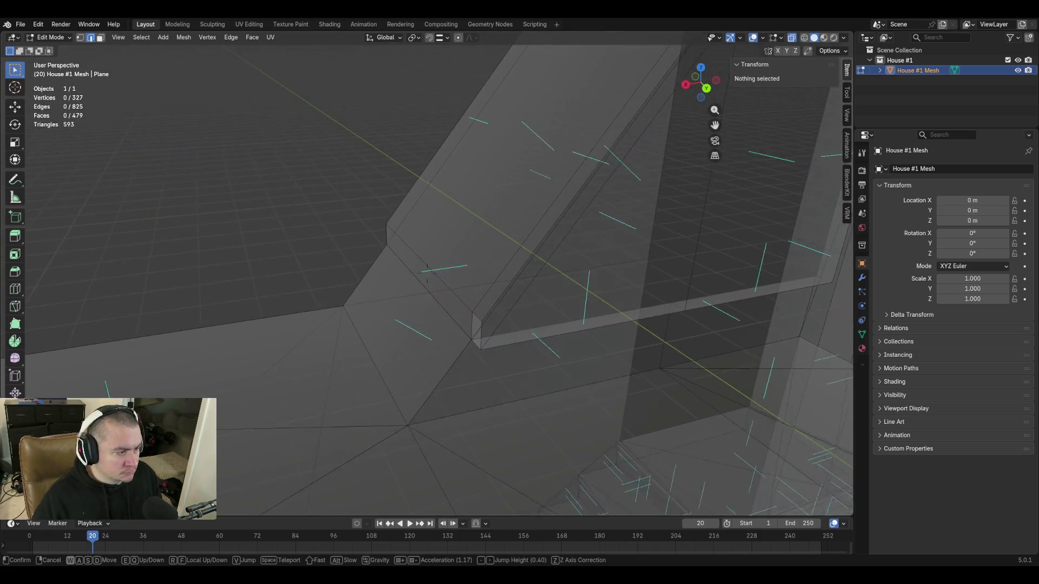
click(420, 258)
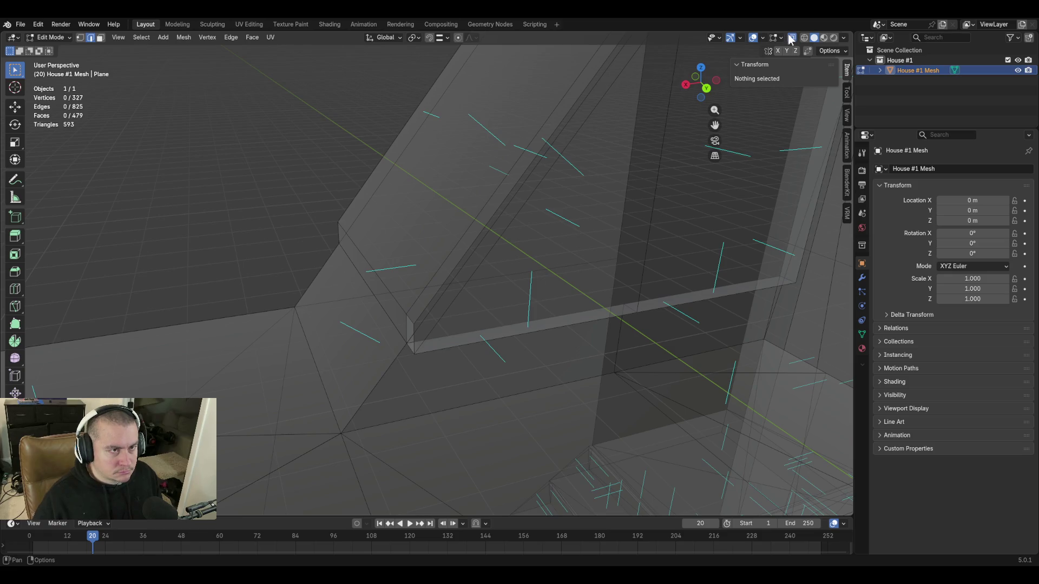
With X-ray off, fill the gap at the sloped wall top's end with a new face, then restore X-ray
click(791, 38)
key(shift+grave)
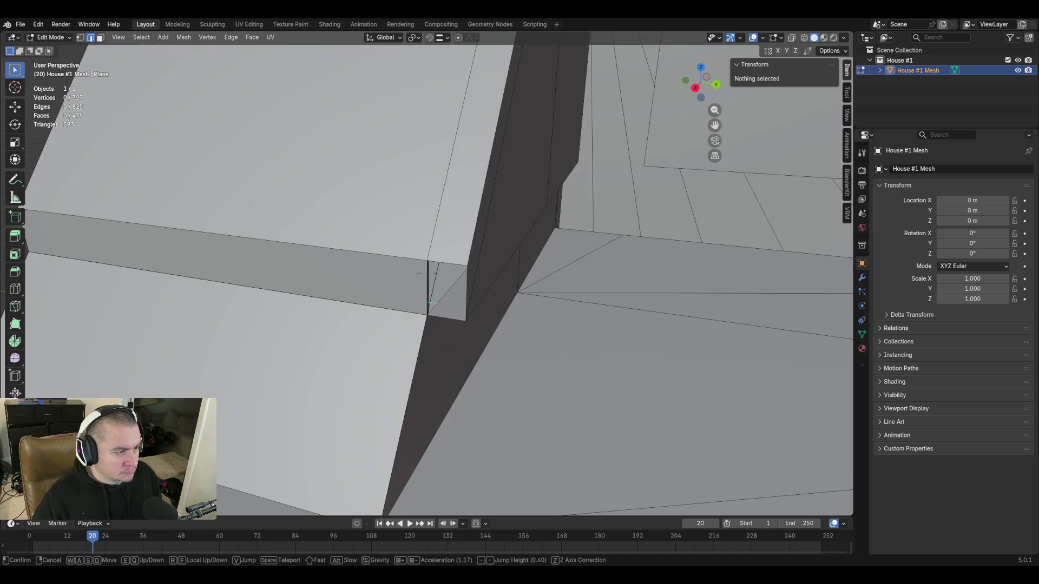
key(w)
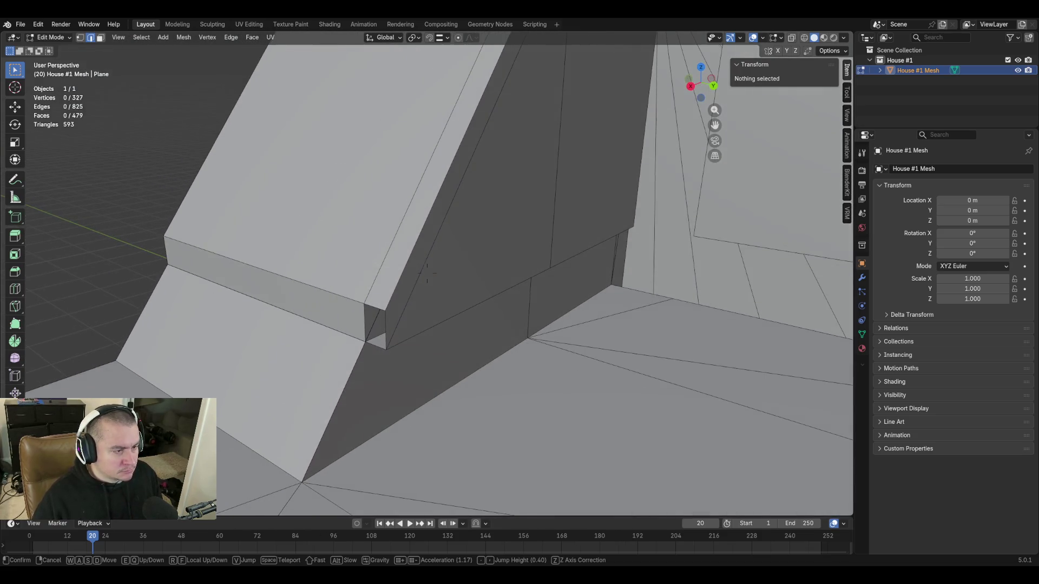
click(428, 276)
click(362, 317)
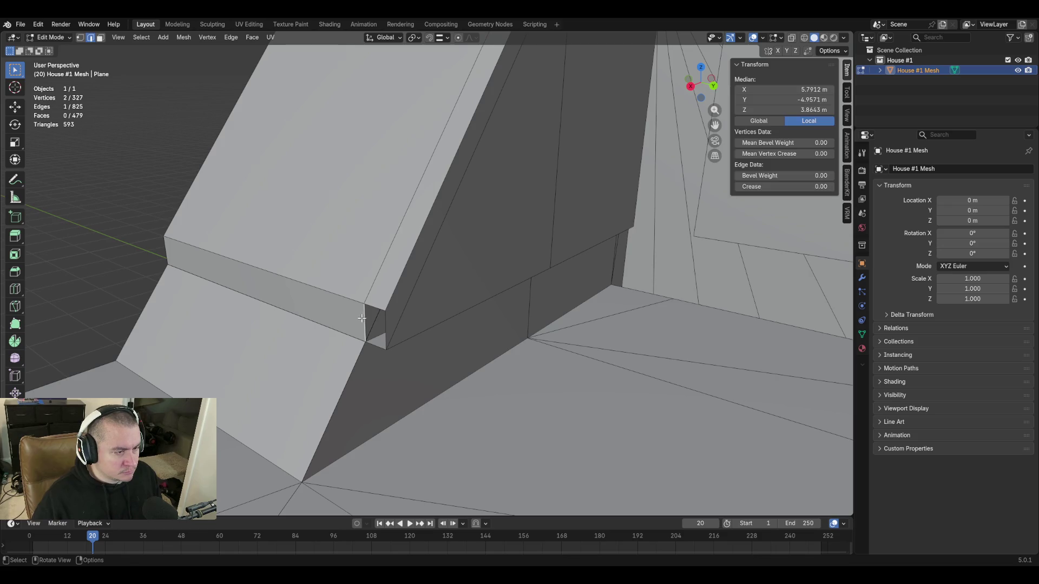
scroll(422, 324, up, 3)
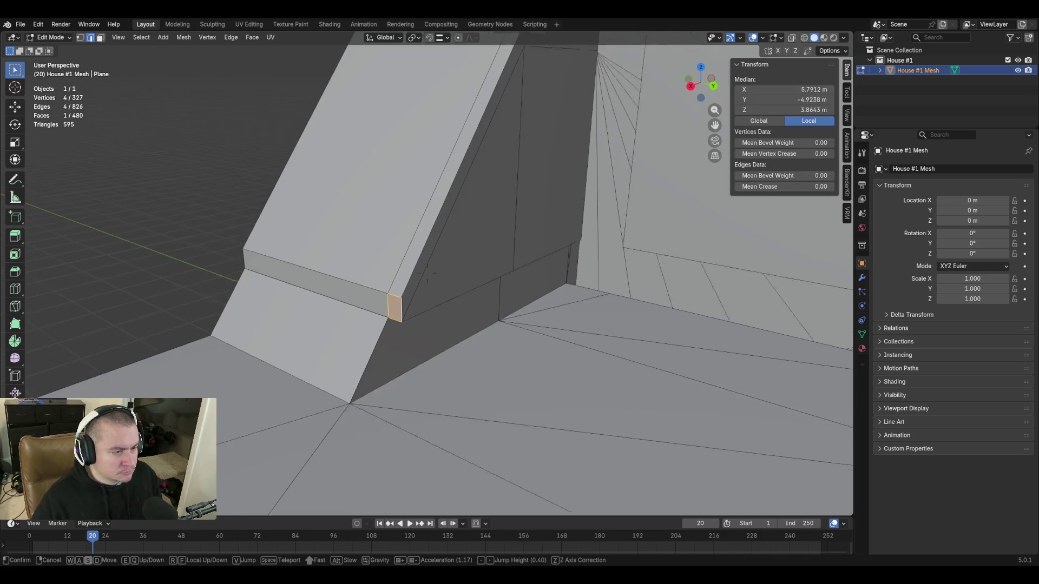
scroll(488, 276, up, 3)
scroll(568, 211, up, 3)
scroll(668, 143, up, 3)
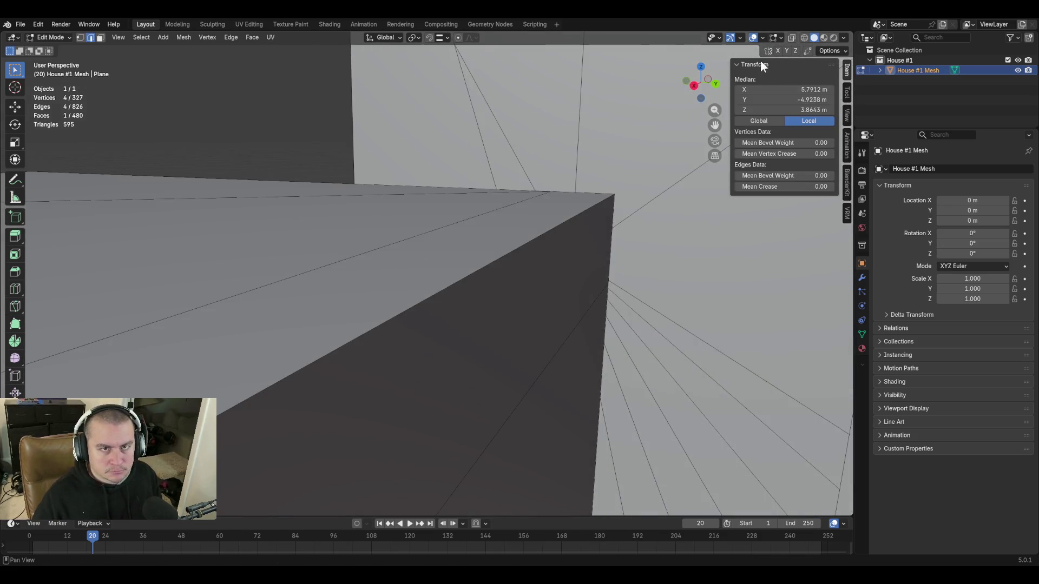
click(792, 37)
key(shift+grave)
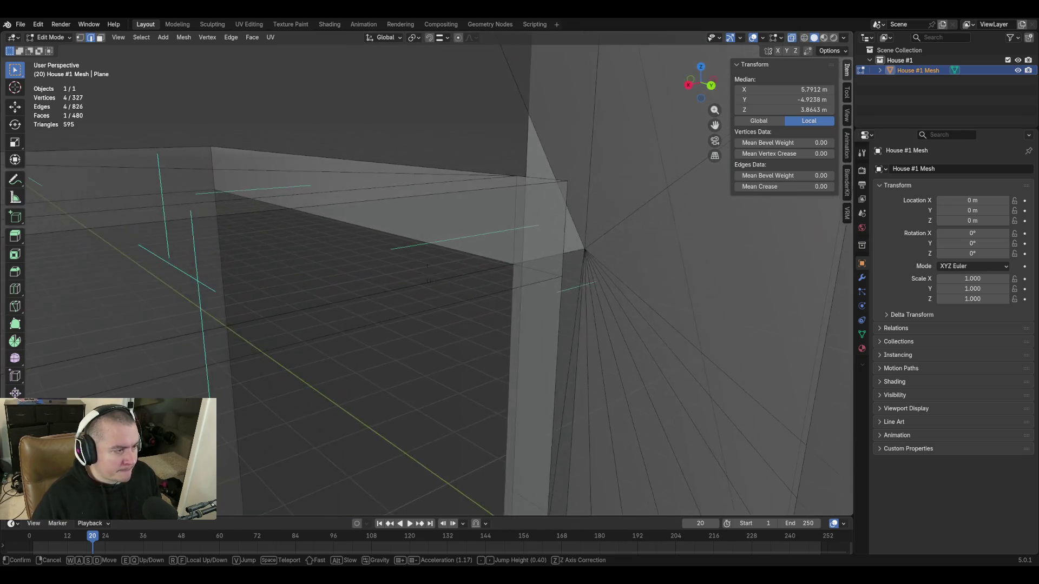
click(560, 217)
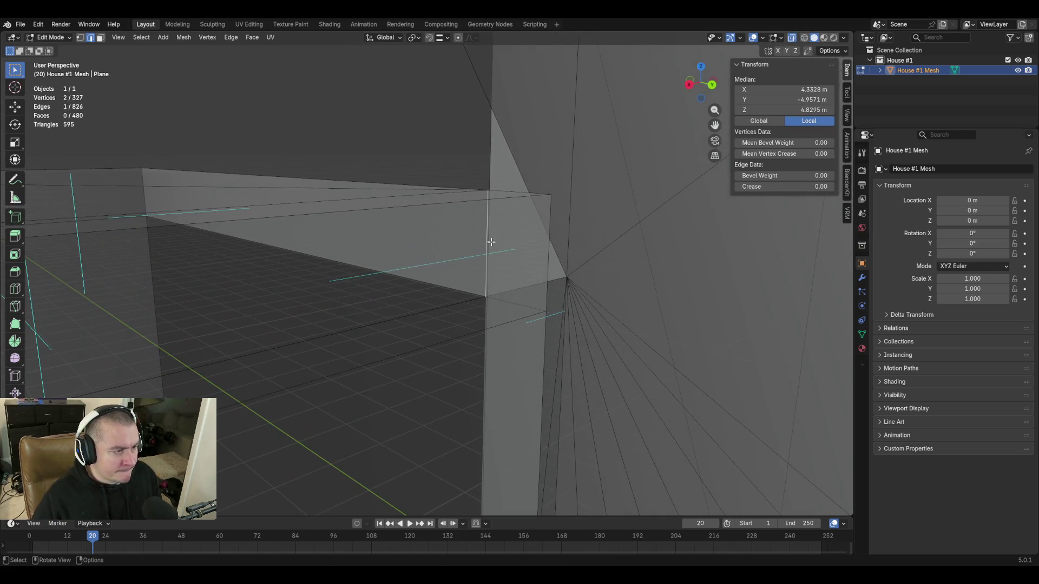
Delete the selected stray edge together with its adjoining faces
key(x)
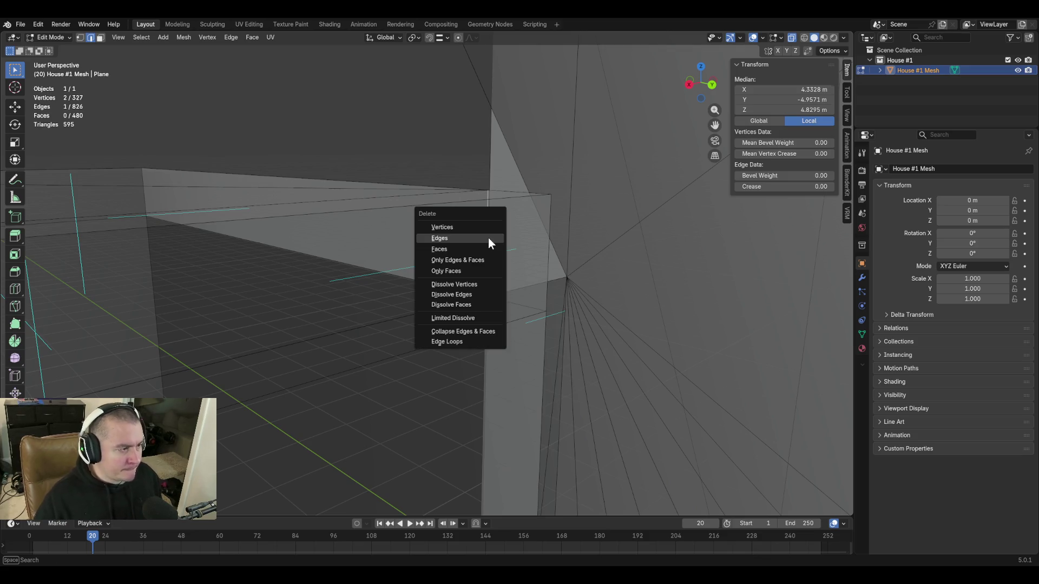
click(488, 238)
key(shift+grave)
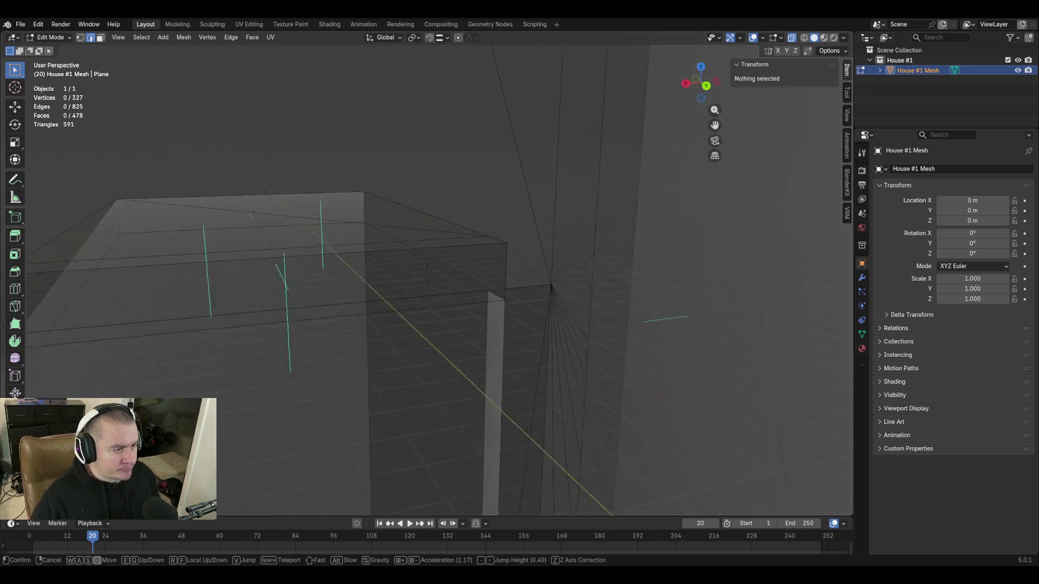
key(s)
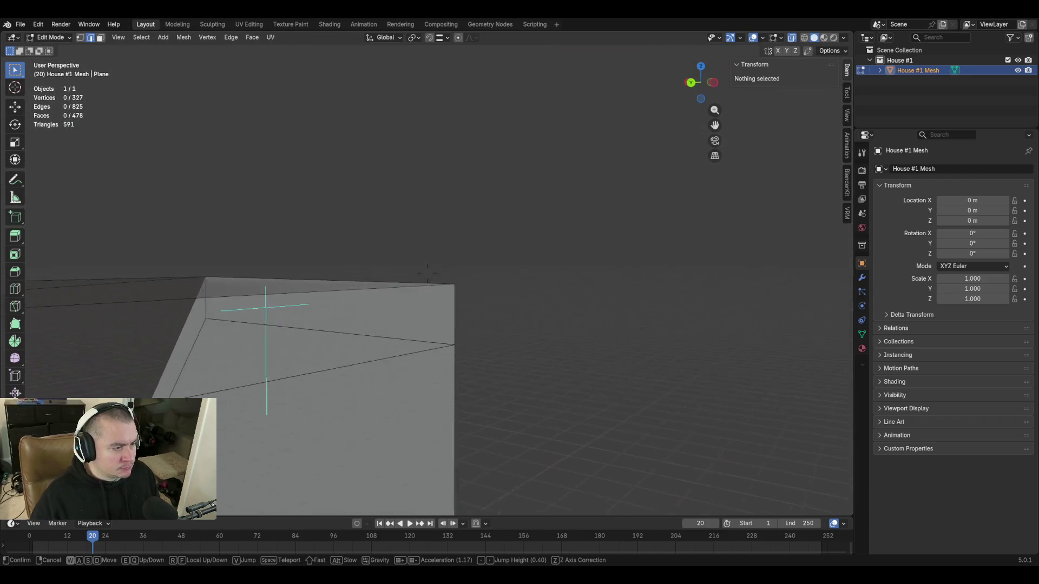
key(w)
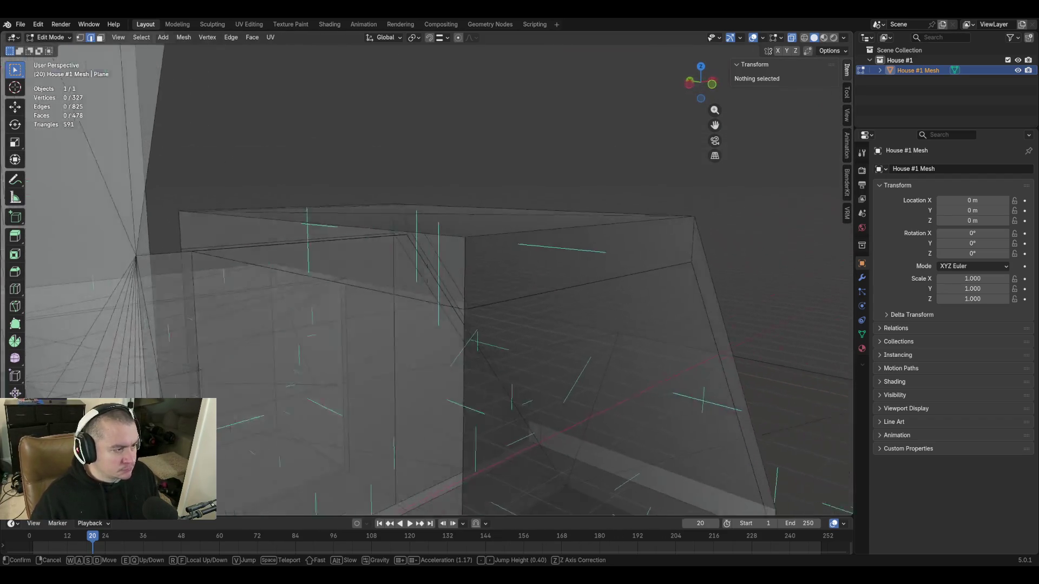
click(488, 238)
Delete two stray edges at the wall corner and dissolve the vertical edge on the wall slab
click(448, 268)
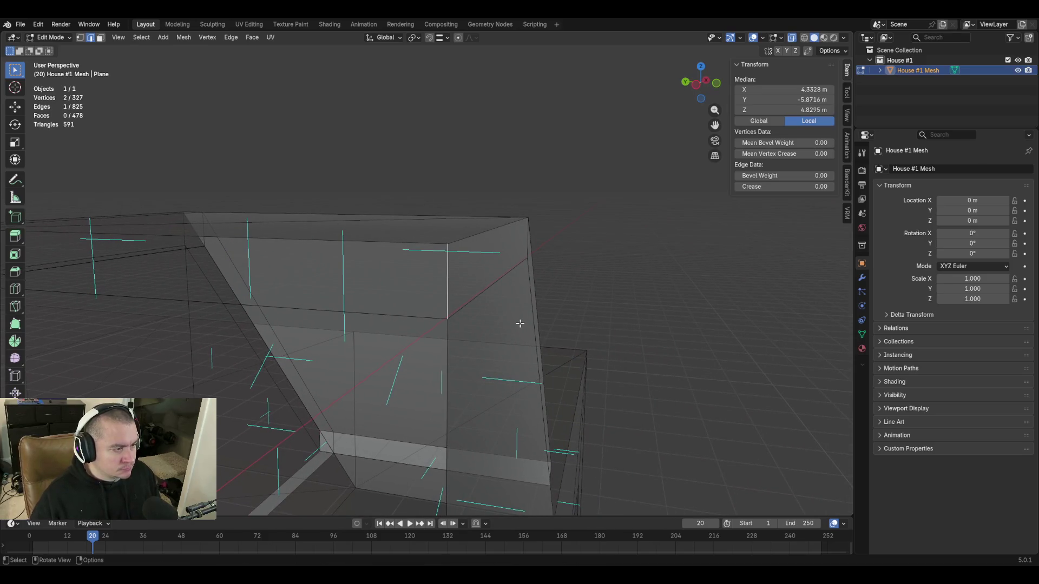
key(x)
click(518, 321)
click(489, 288)
key(x)
key(shift+grave)
key(w)
key(d)
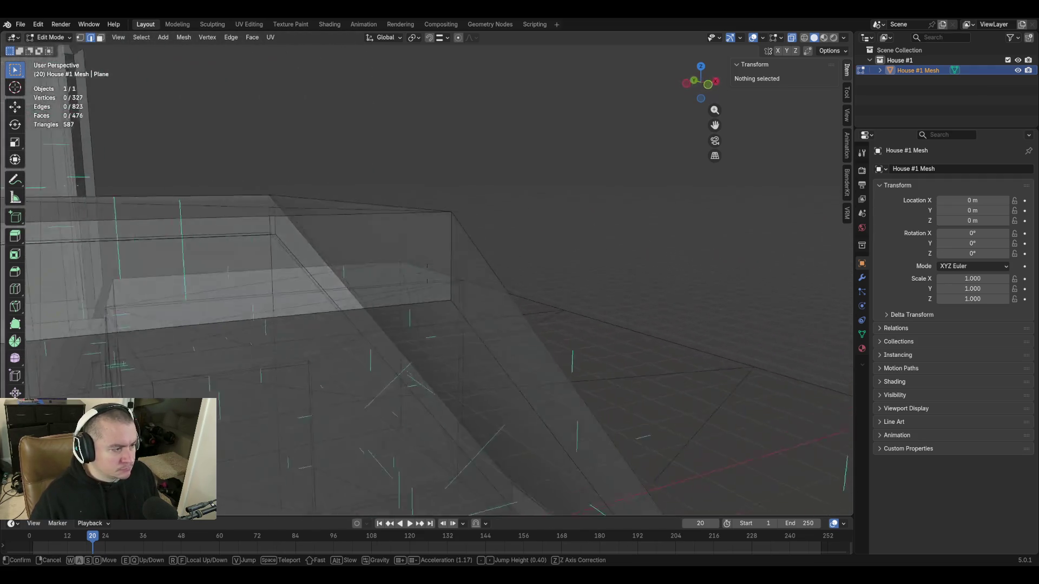
click(506, 225)
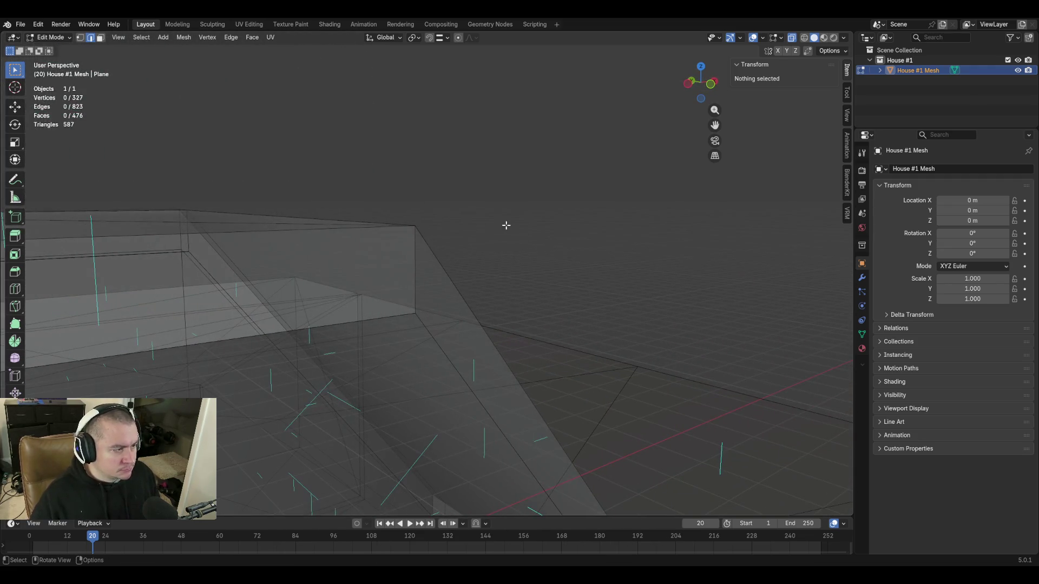
click(416, 255)
key(ctrl+x)
Dissolve the edge at the wall's sharp tip, undo that mistake, and save blockout.blend
key(shift+grave)
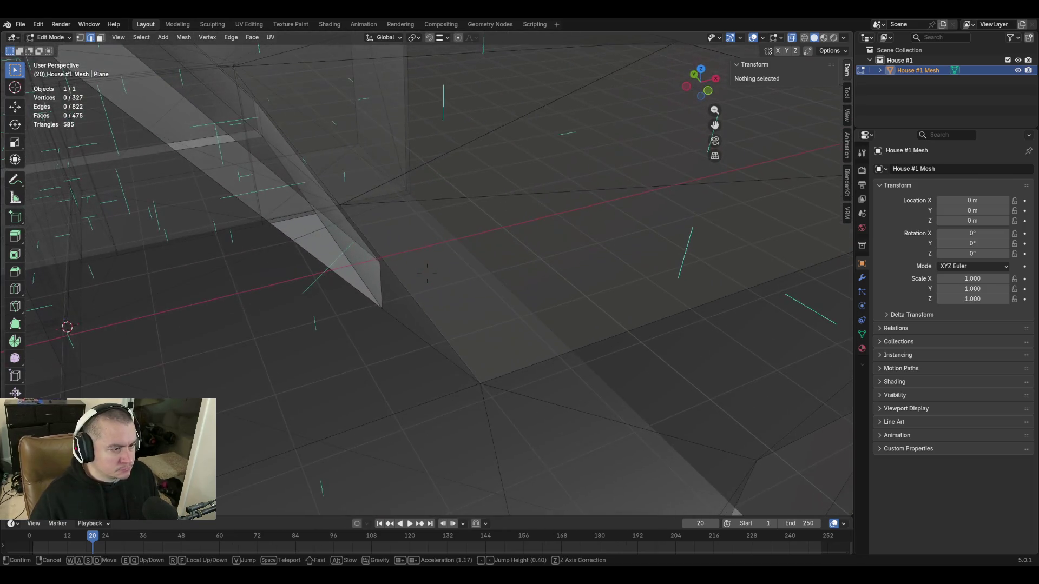
click(445, 203)
click(385, 278)
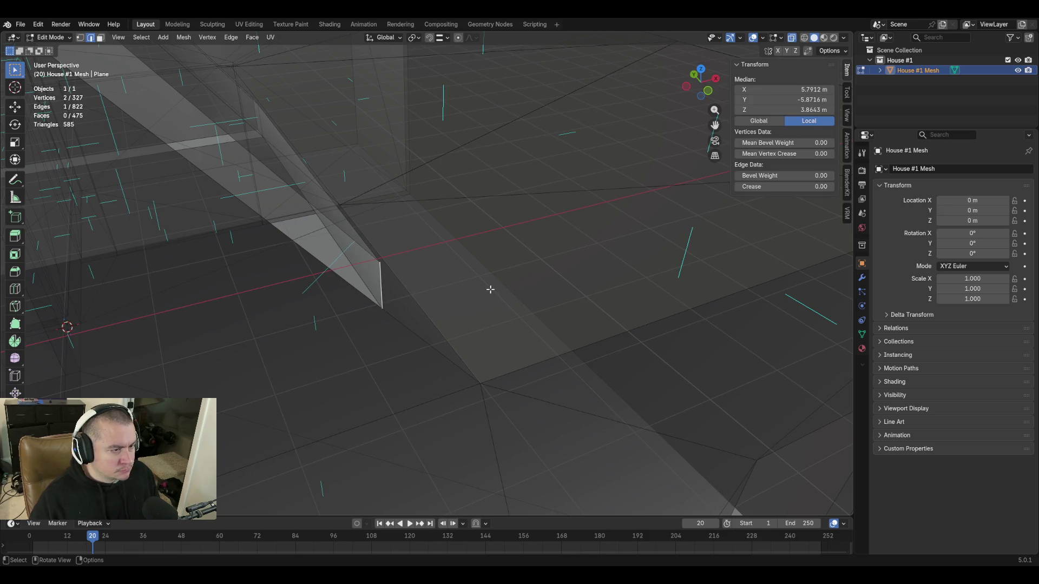
key(ctrl+x)
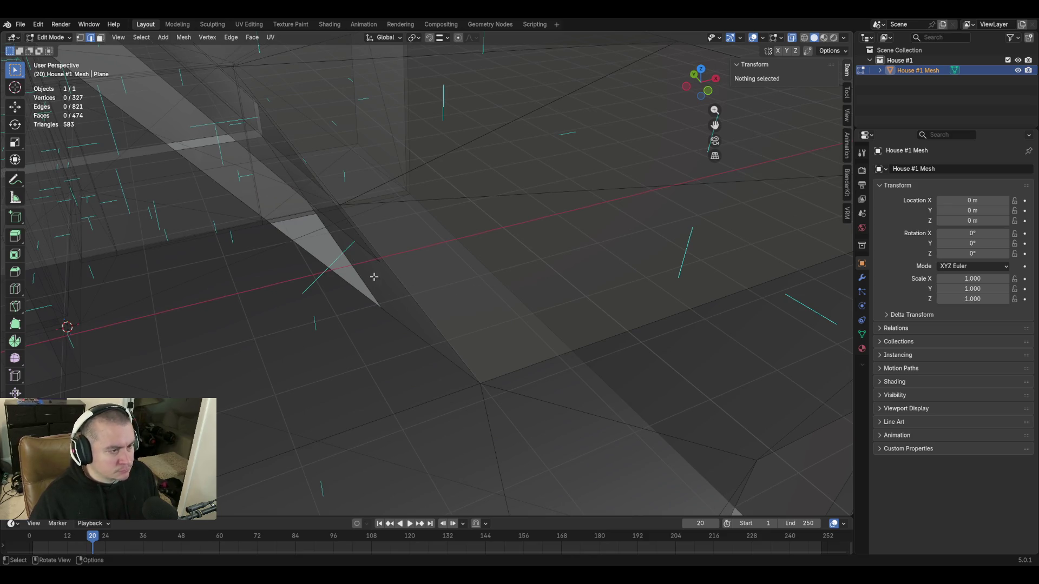
key(shift+grave)
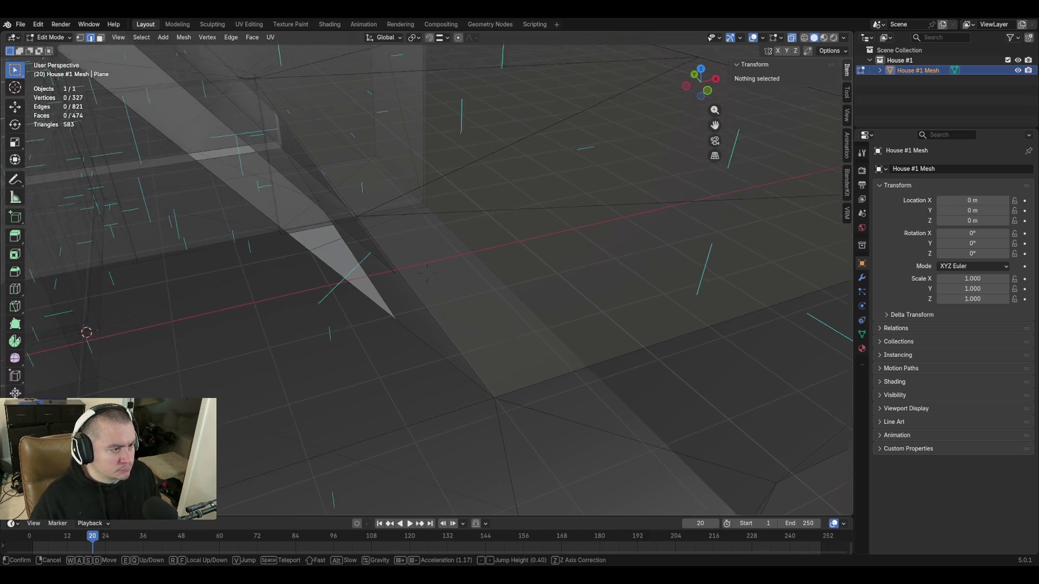
click(373, 277)
key(ctrl+z)
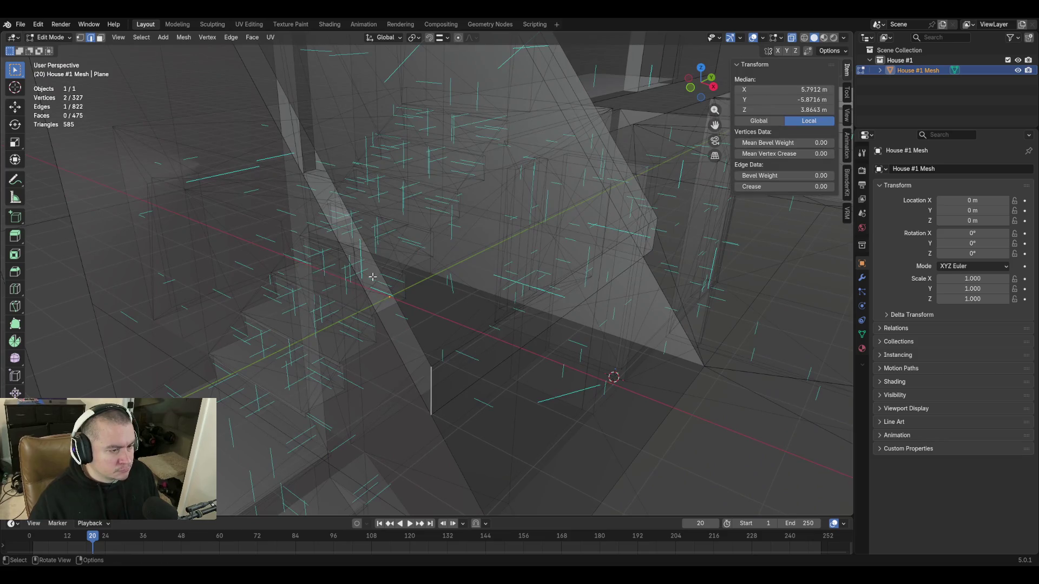
key(shift+grave)
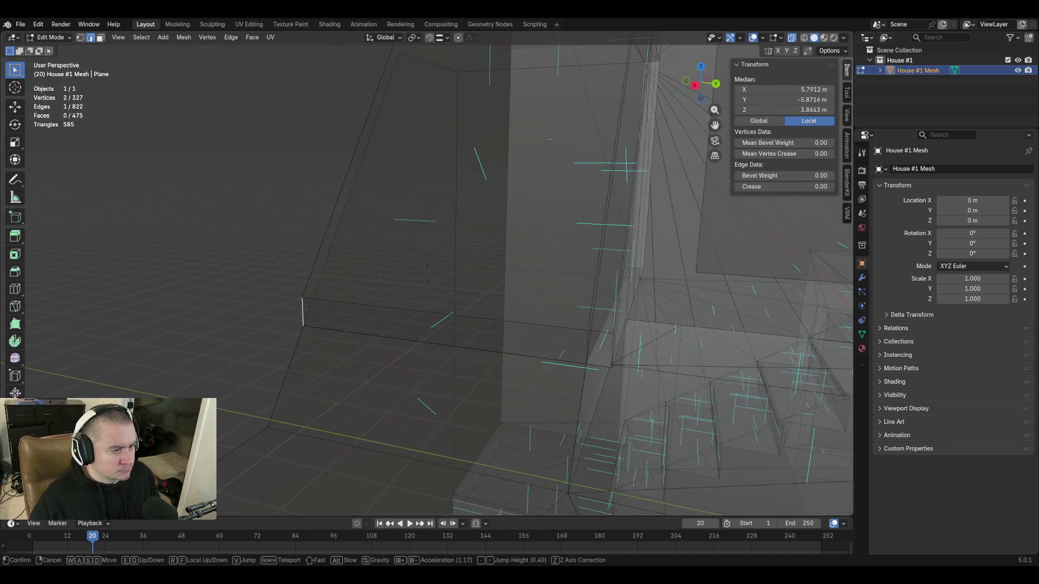
click(372, 277)
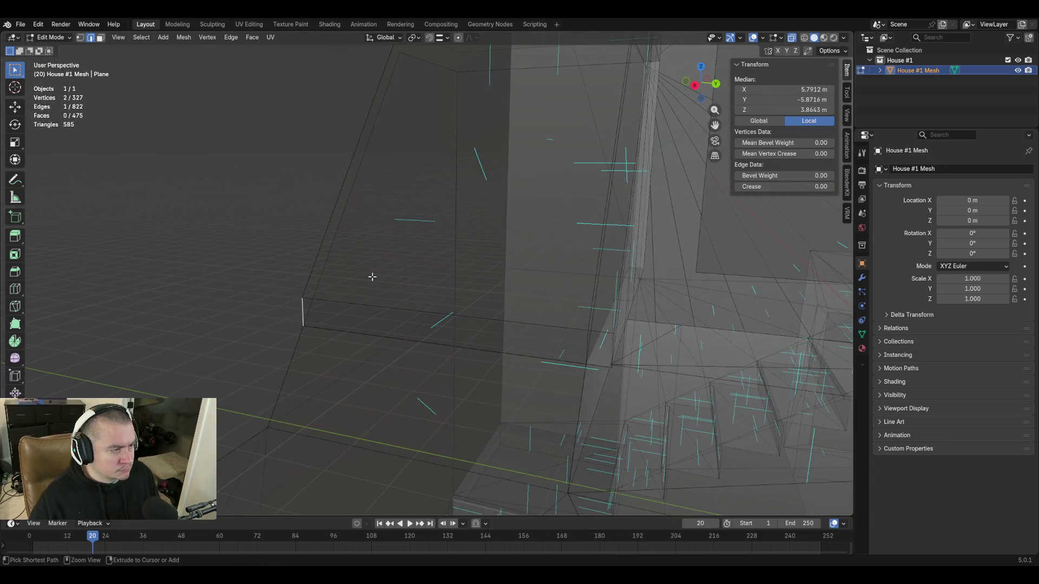
key(ctrl+s)
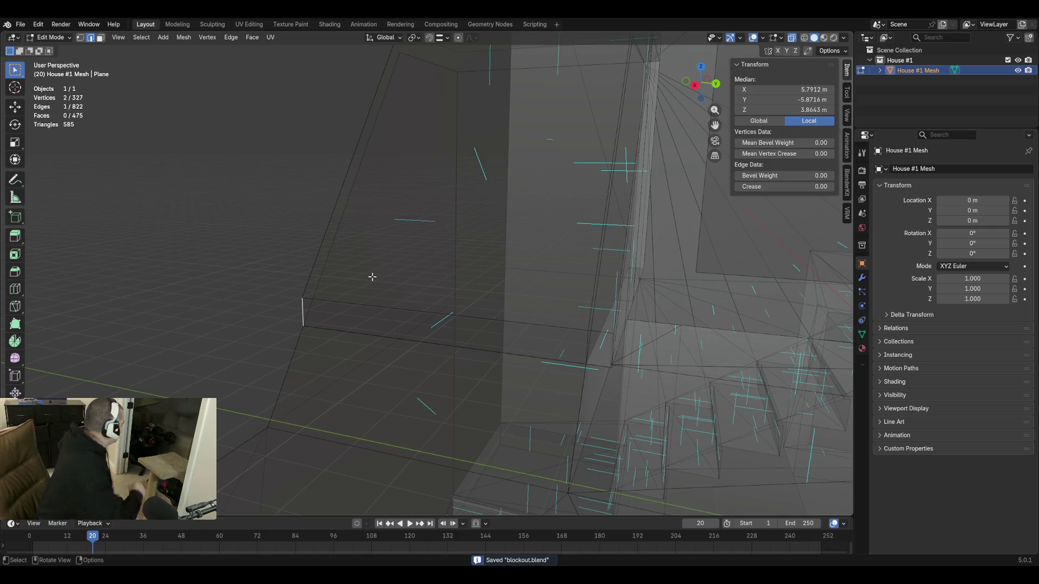
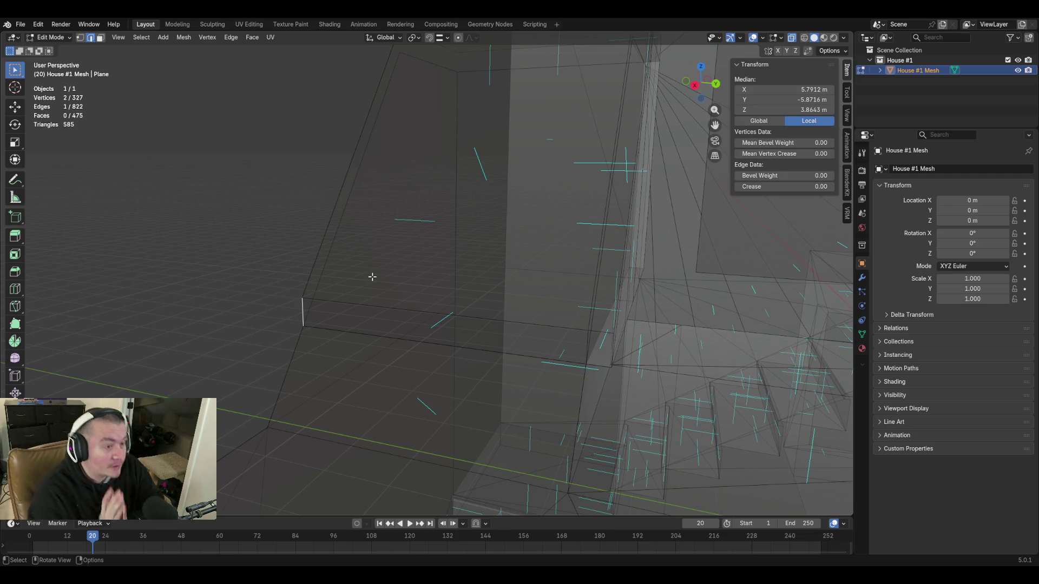
Toggle X-Ray on and off while walking the view through the interior toward the stairs and beam
click(790, 38)
key(shift+grave)
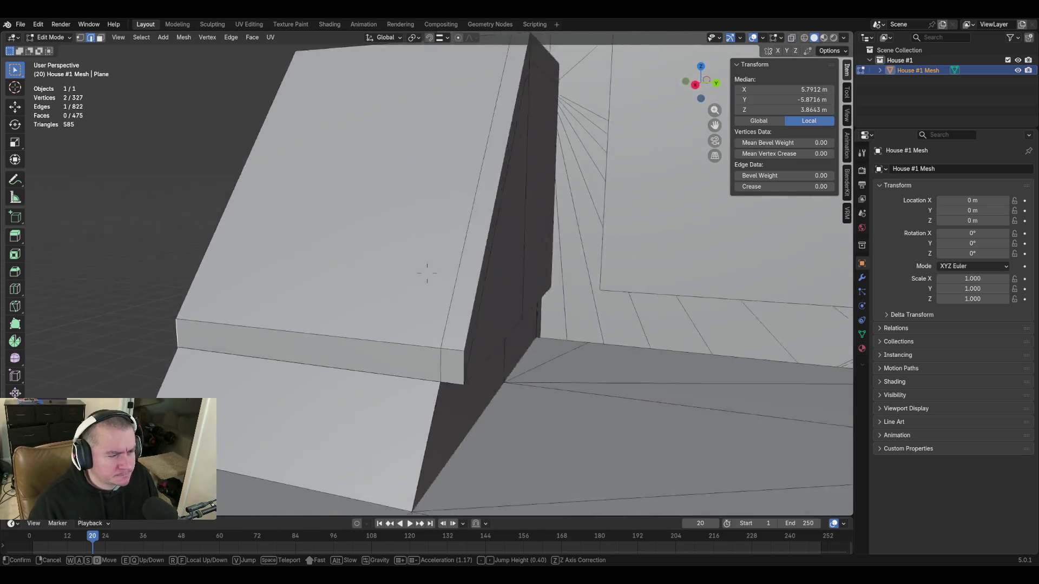
key(w)
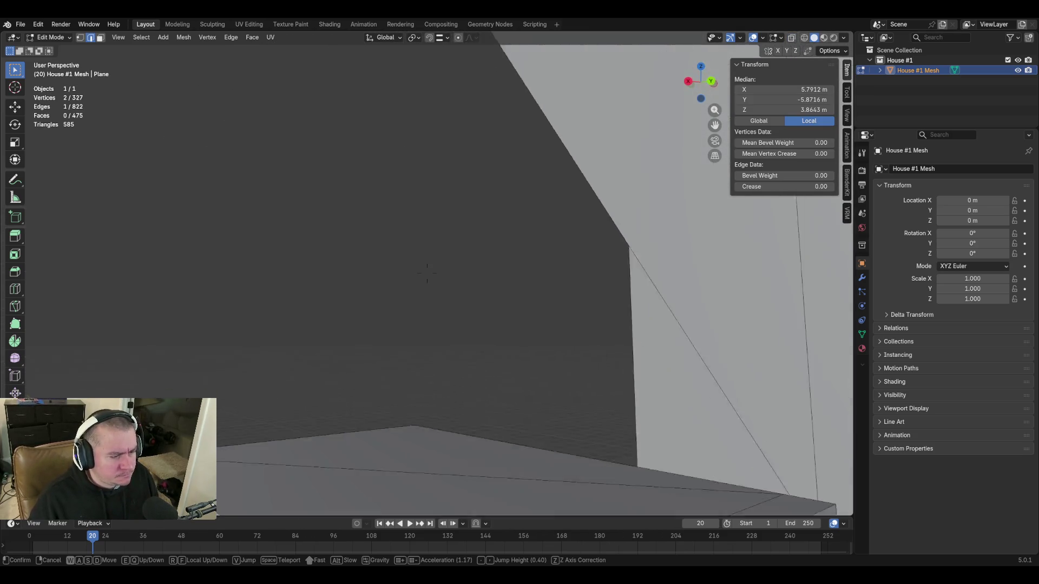
key(w)
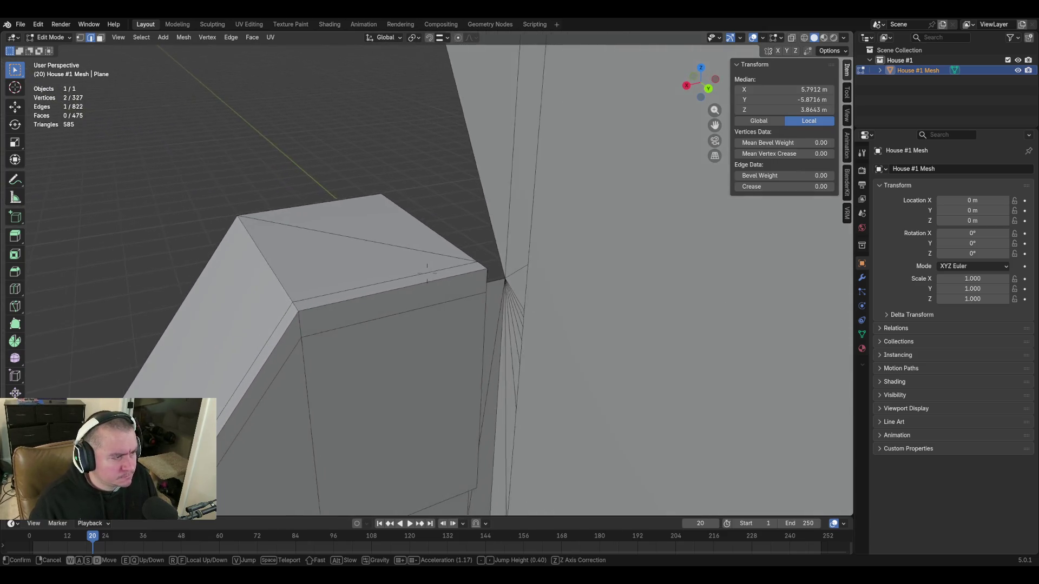
click(427, 273)
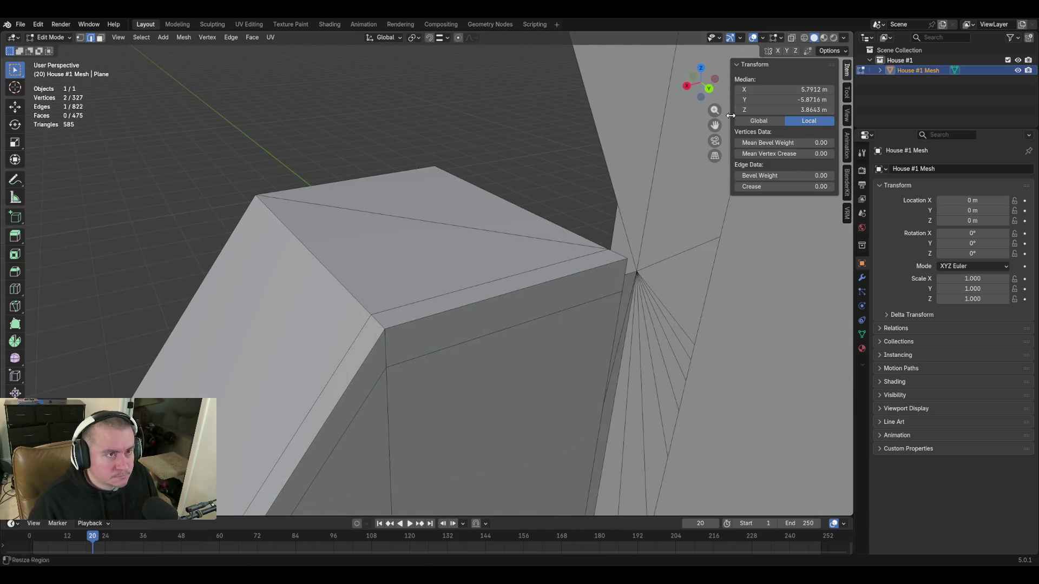
click(793, 37)
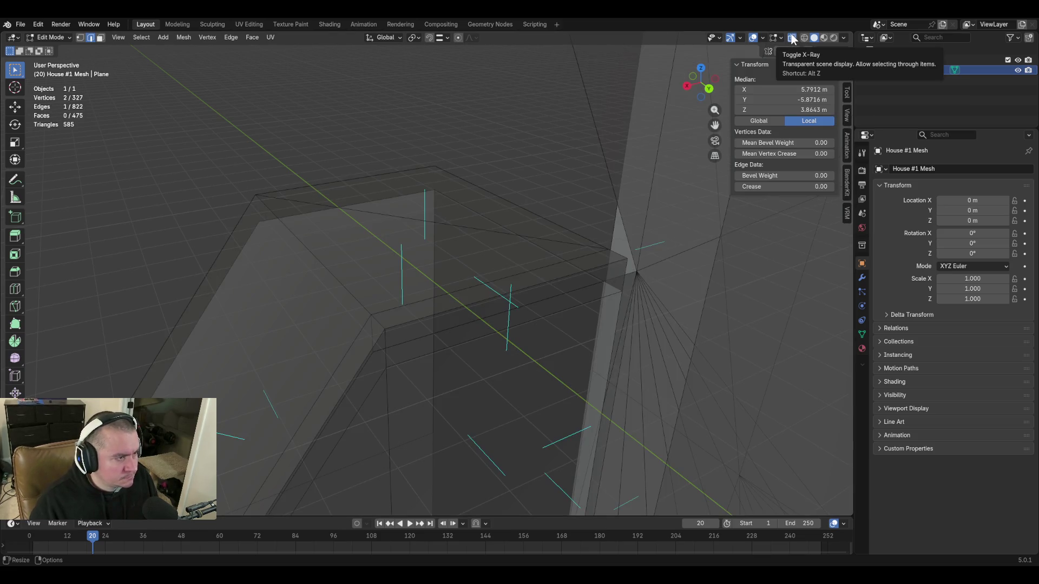
click(792, 37)
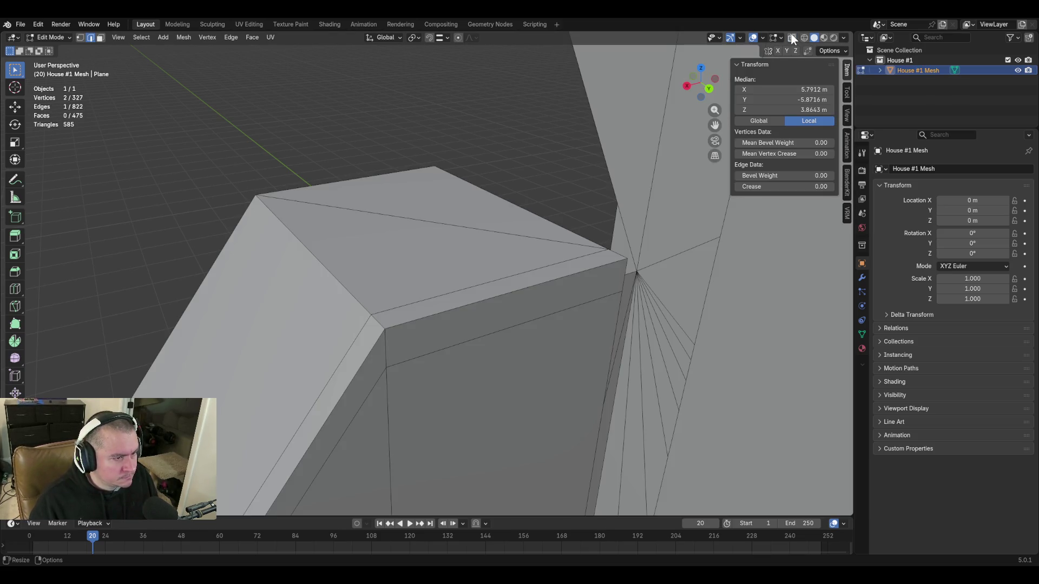
click(792, 38)
key(shift+grave)
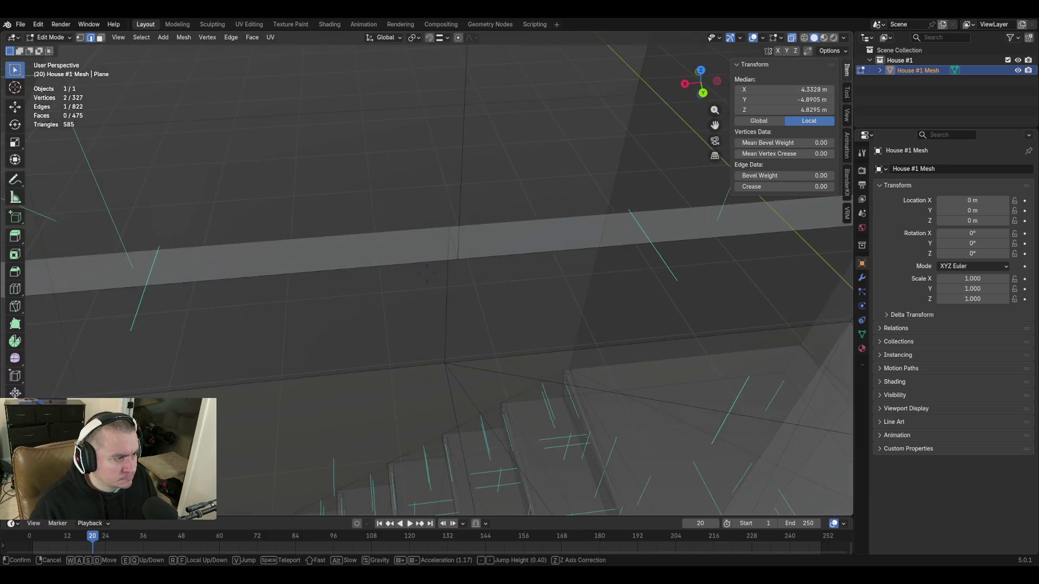
click(428, 276)
Select the beam's top face, then a single gap edge, turn X-Ray off and fly up to the ceiling corner
click(622, 209)
key(shift+grave)
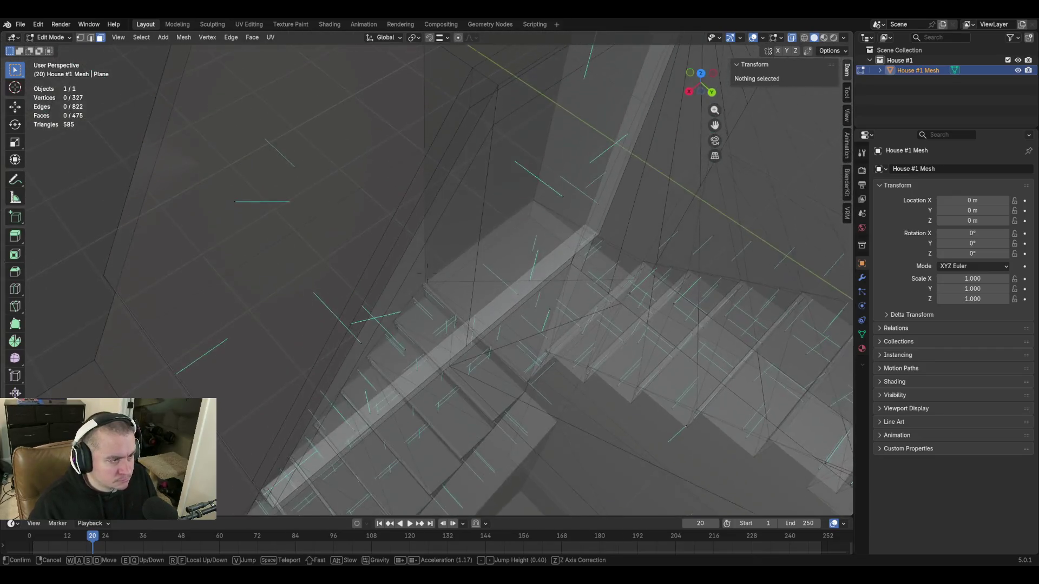
click(556, 168)
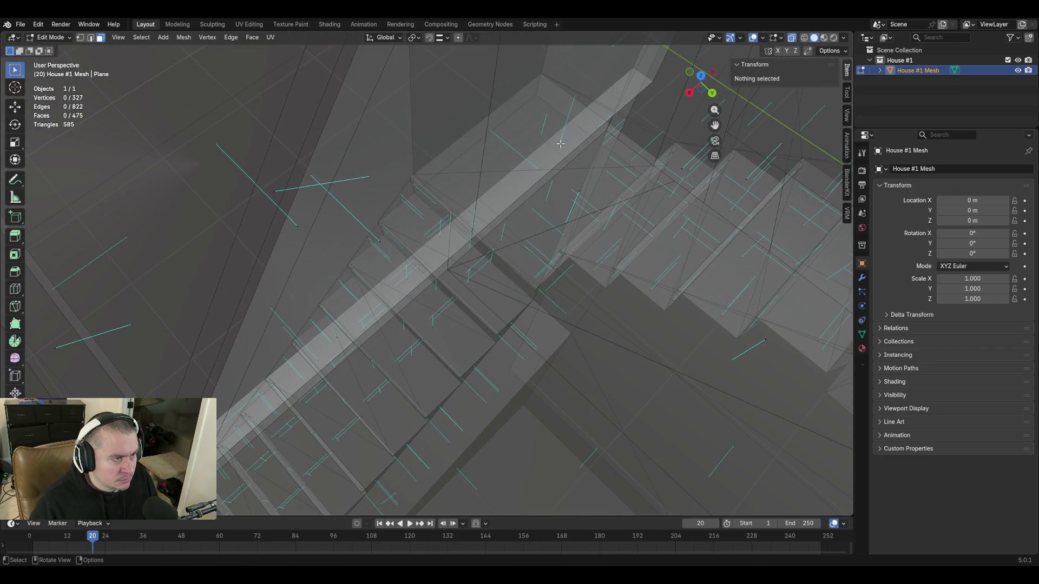
click(560, 144)
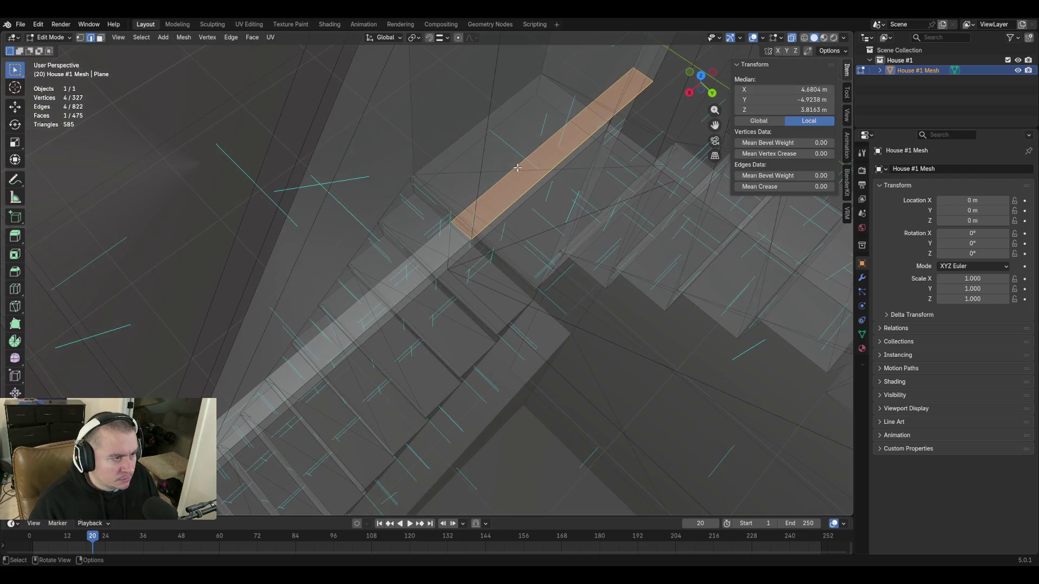
click(538, 154)
key(shift+grave)
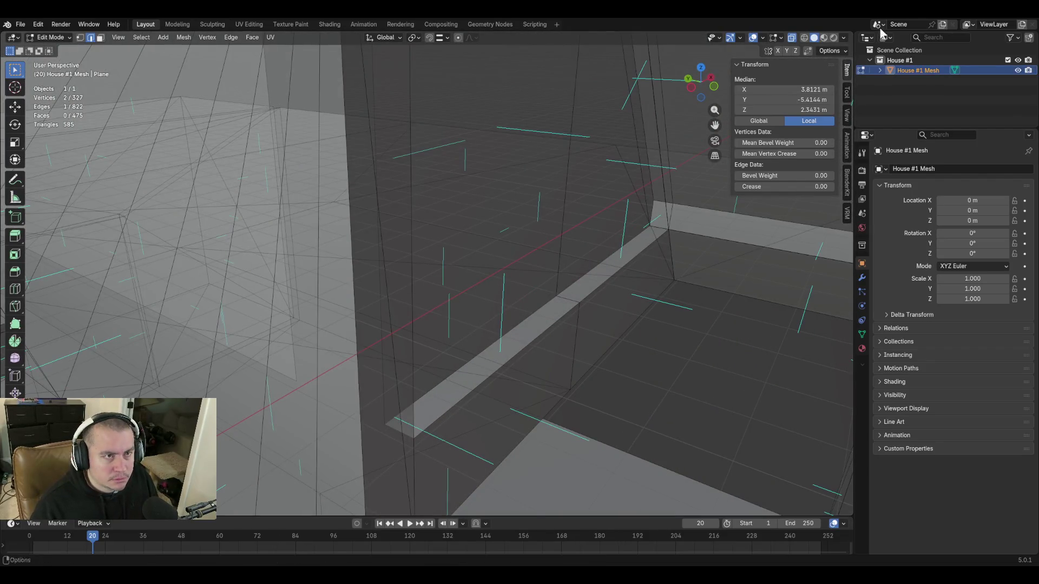
click(797, 39)
key(shift+grave)
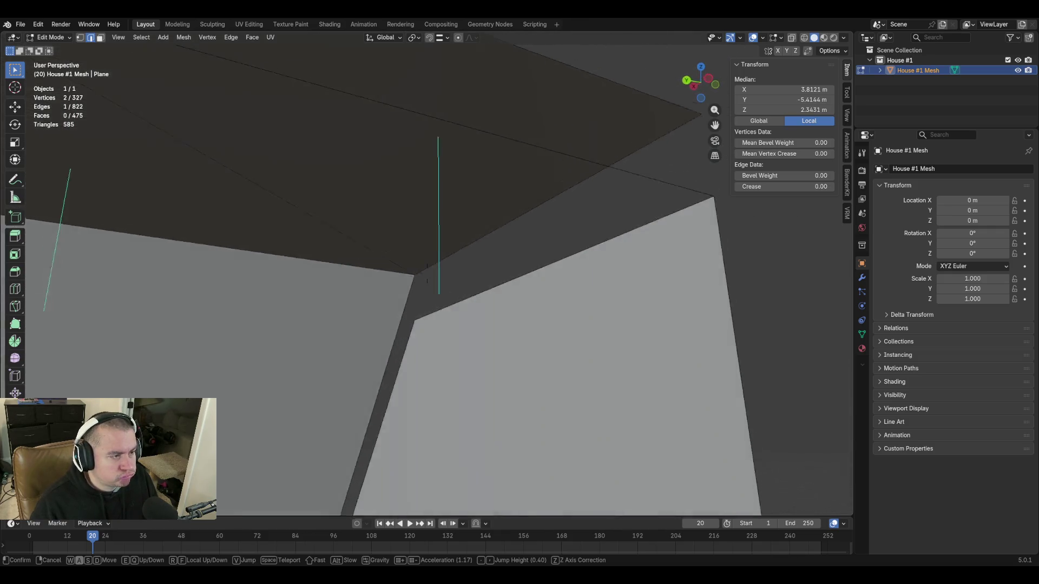
Fill the first ceiling-corner gap with a face between two selected edges (F) and check it
click(428, 280)
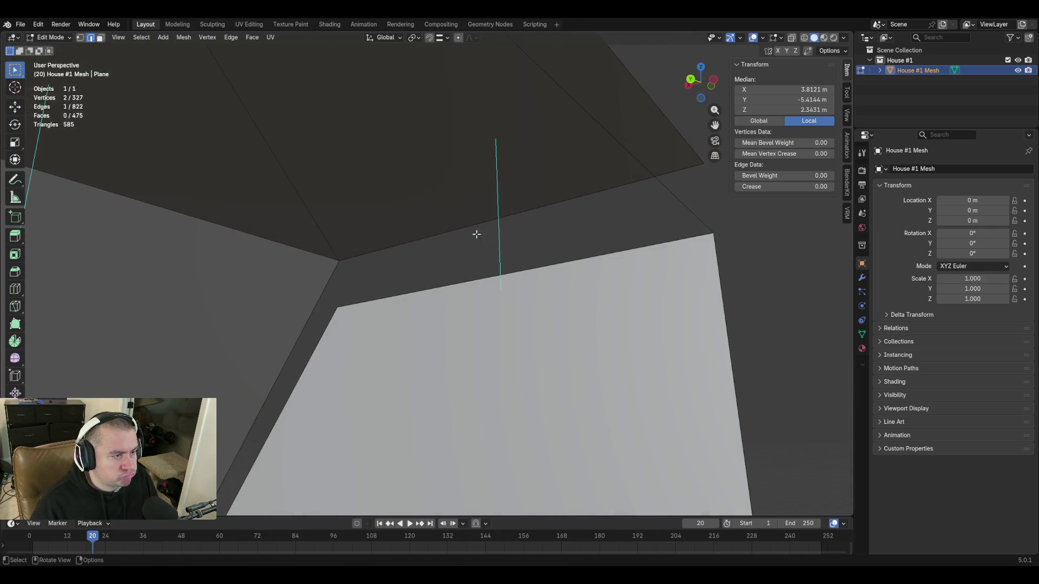
shift+click(484, 286)
key(f)
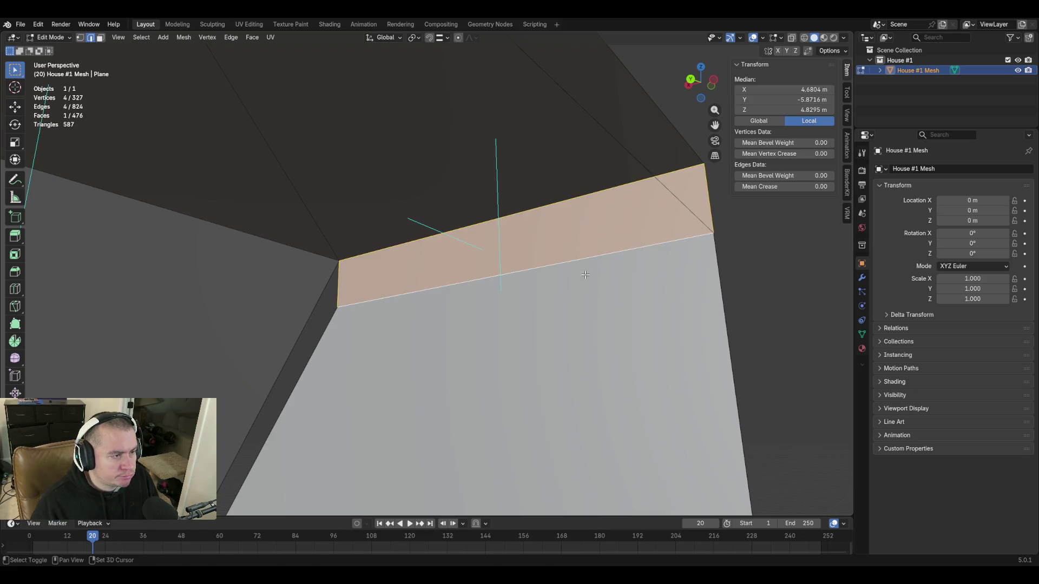
key(shift+grave)
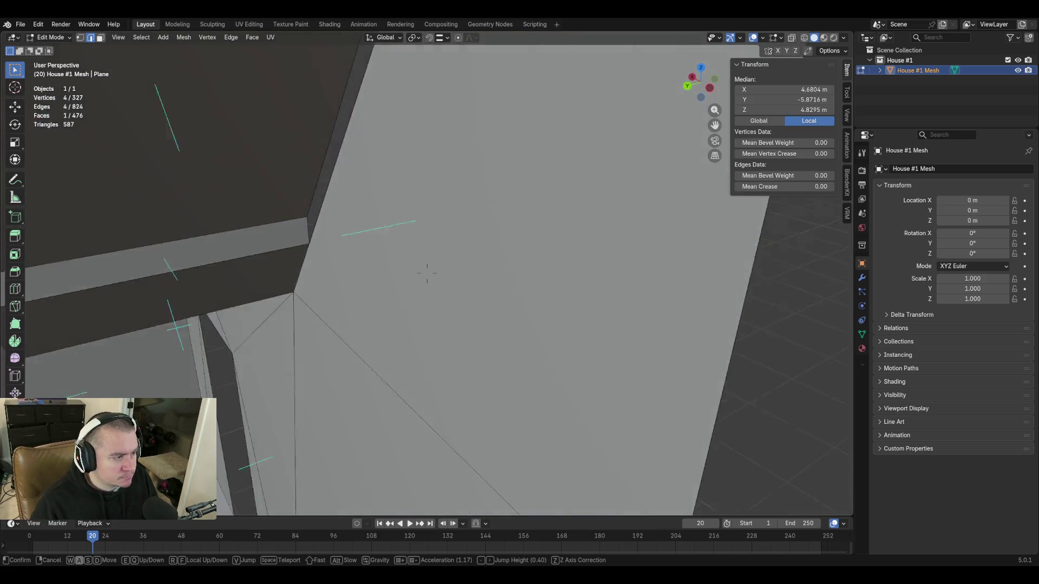
click(428, 279)
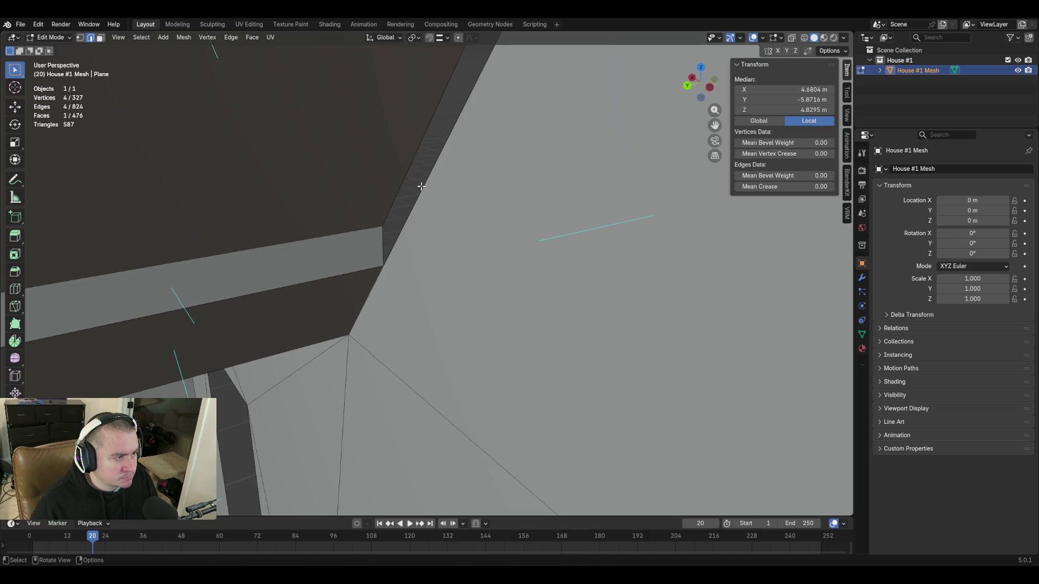
Fill the next gap at the ceiling edge with a new face and inspect it
key(shift+grave)
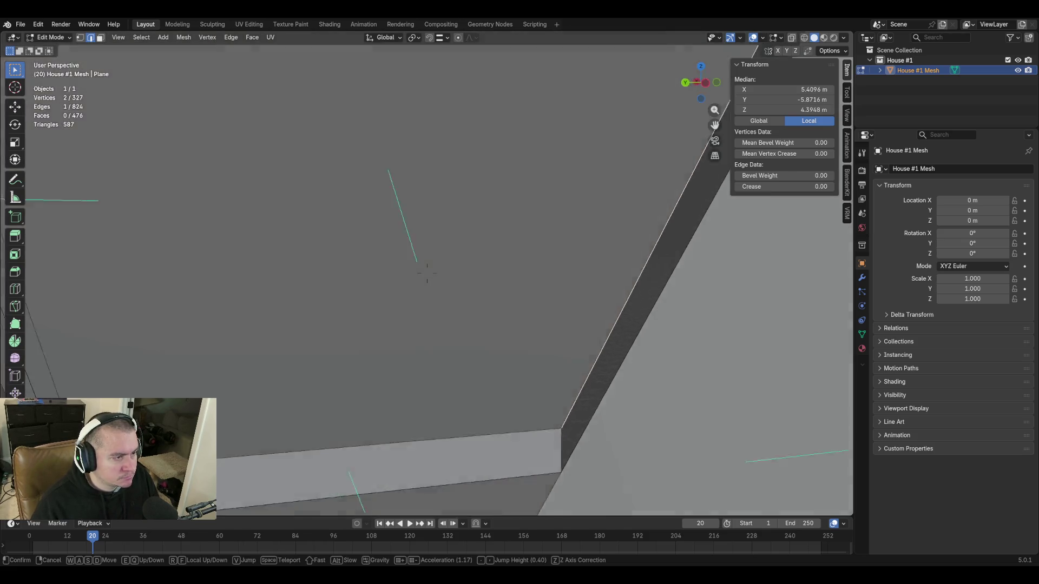
click(427, 275)
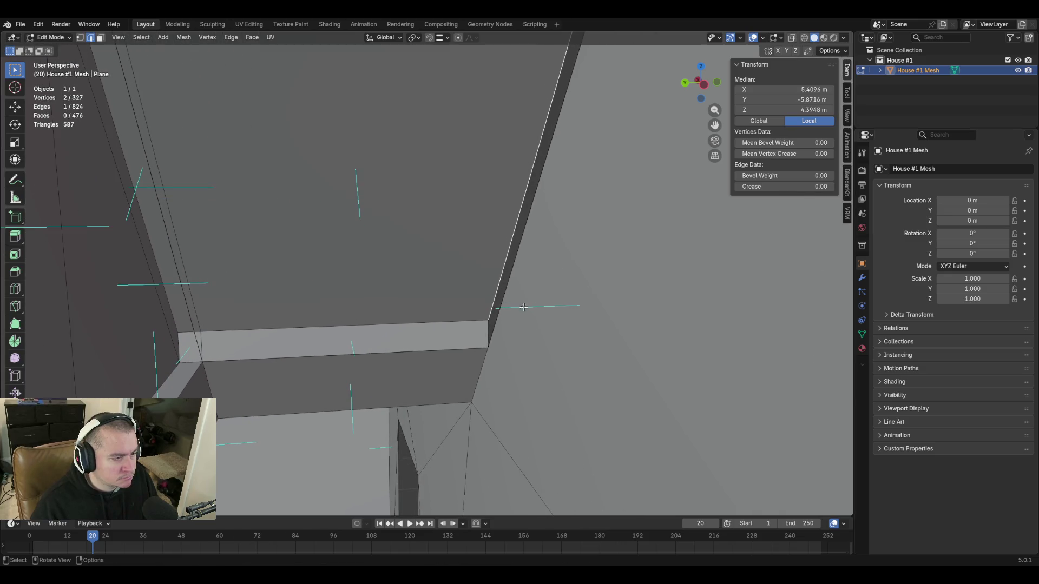
key(f)
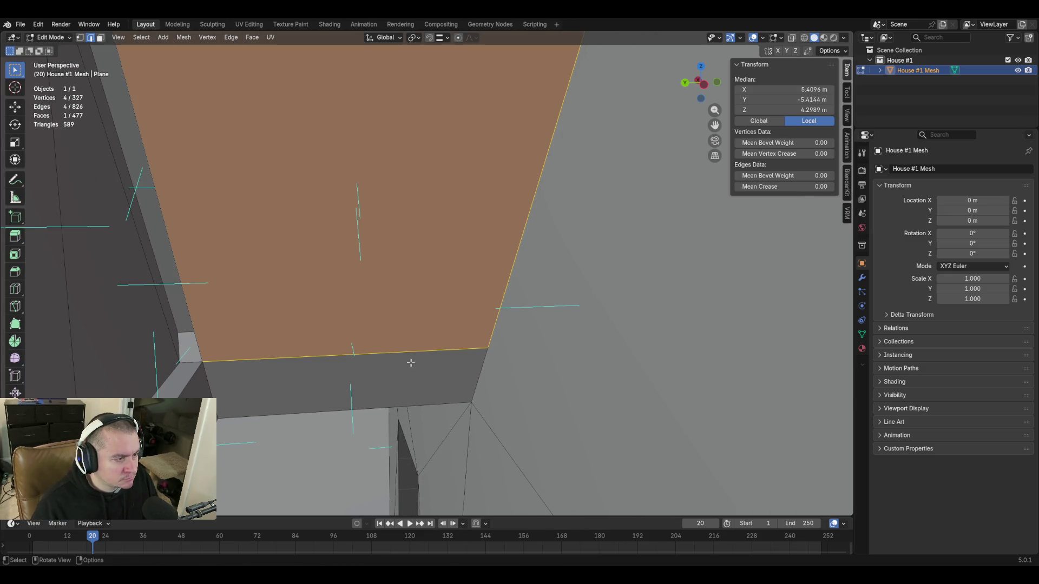
key(shift+grave)
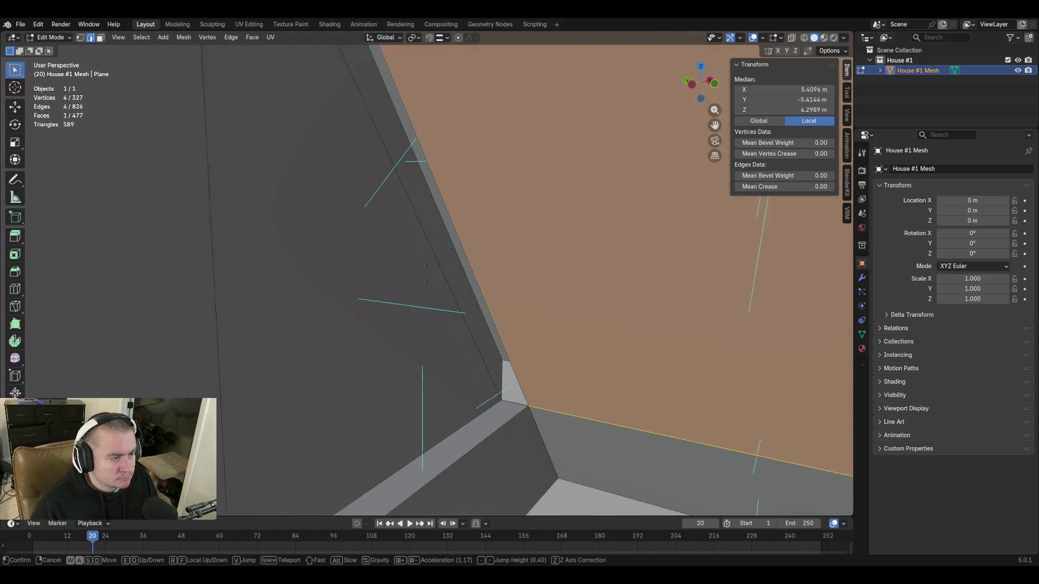
click(427, 273)
Fill the thin strip between two edges, undo the wrong fill, and redo it from the wall side
click(446, 195)
alt+click(498, 345)
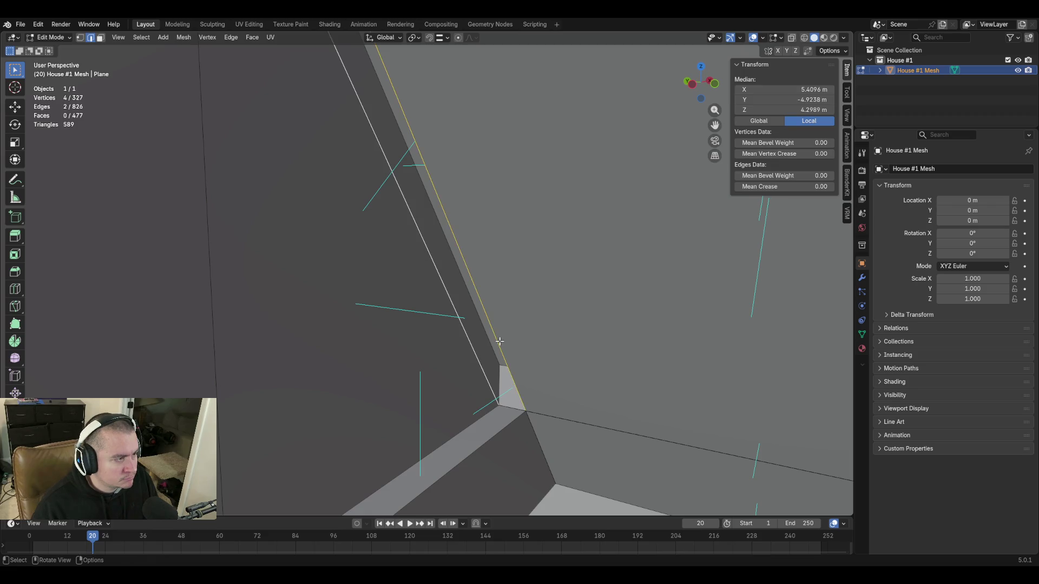
key(f)
key(ctrl+z)
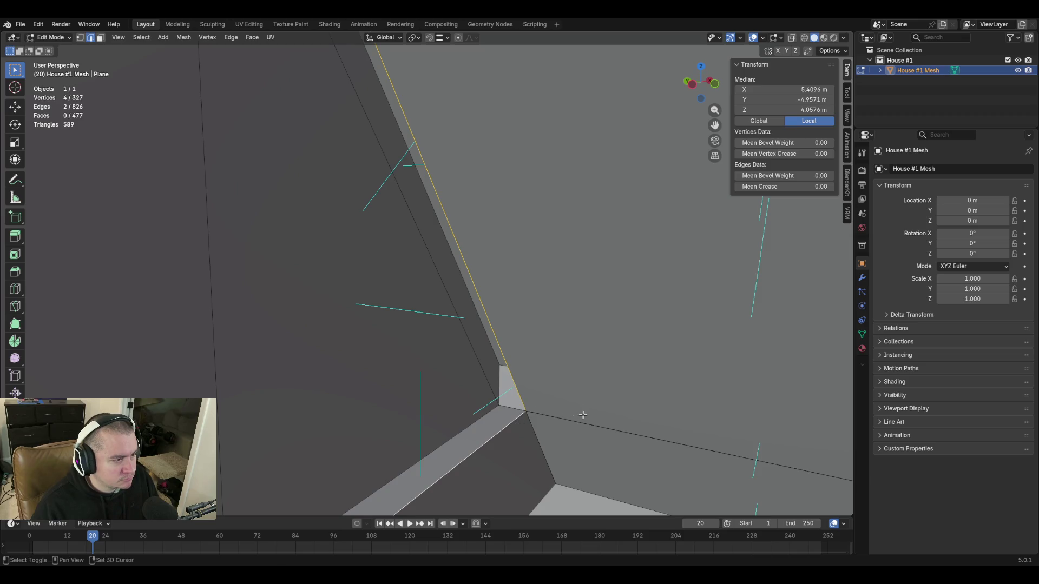
key(shift+grave)
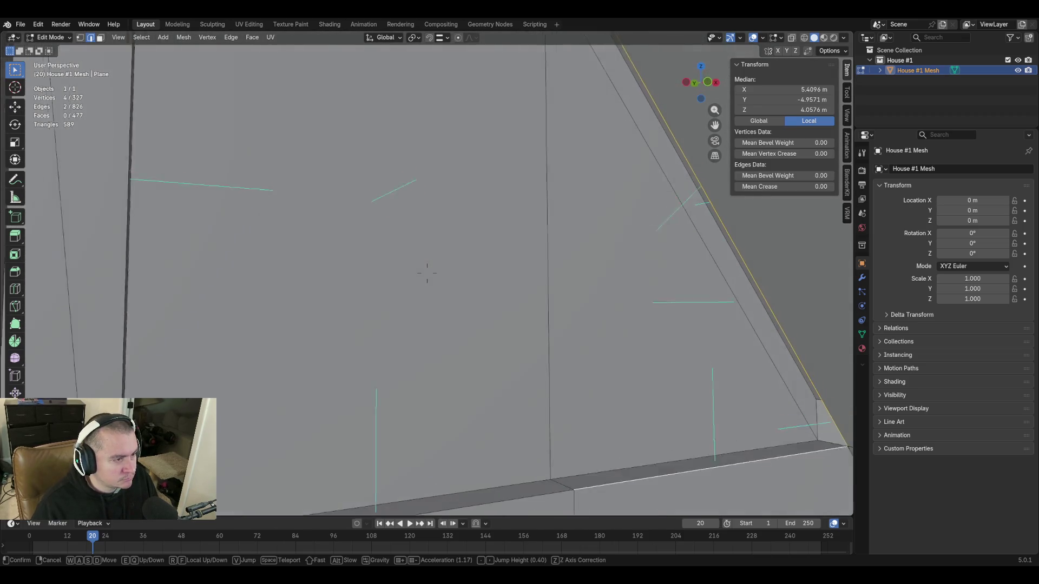
click(427, 273)
key(f)
key(shift+grave)
click(427, 274)
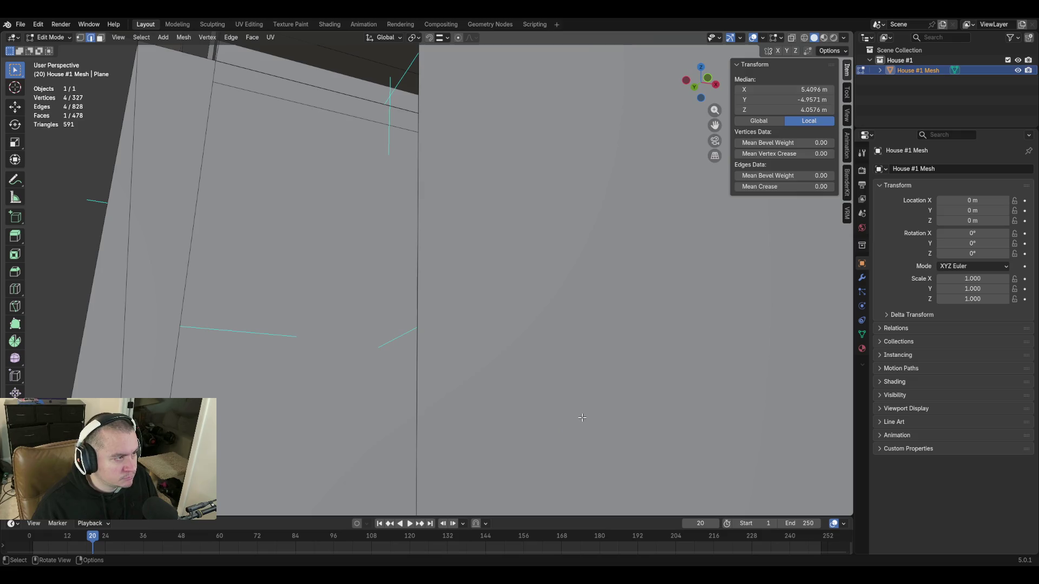
middle_drag(581, 417, 578, 283)
click(524, 112)
middle_drag(524, 112, 592, 260)
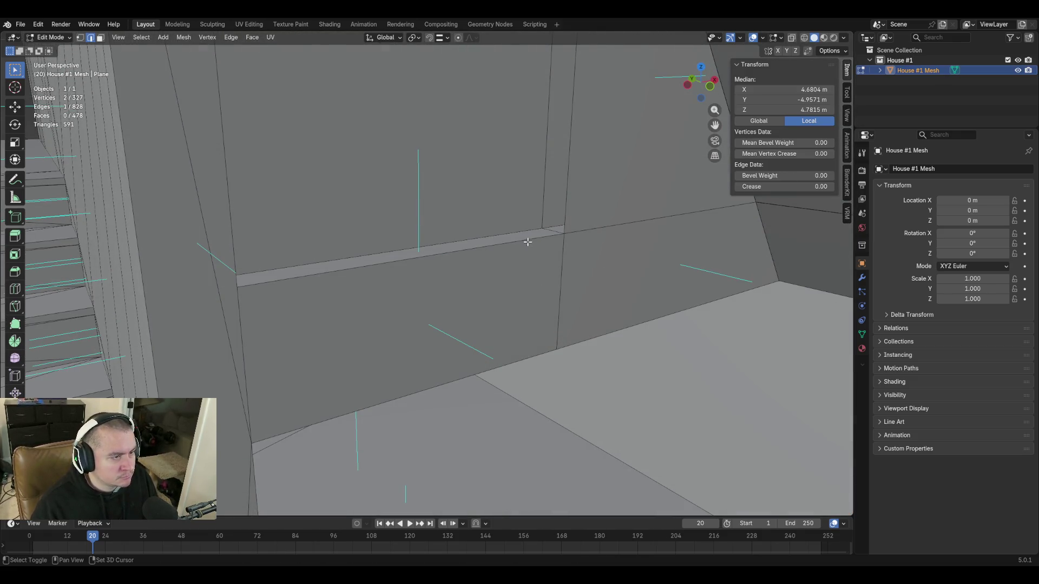
shift+click(527, 241)
key(f)
key(shift+grave)
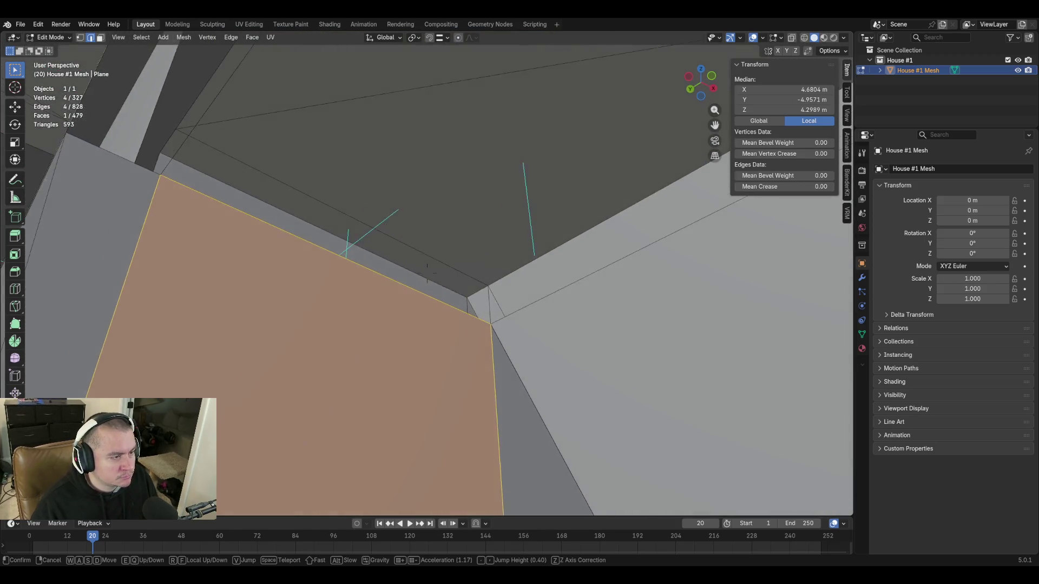
click(357, 366)
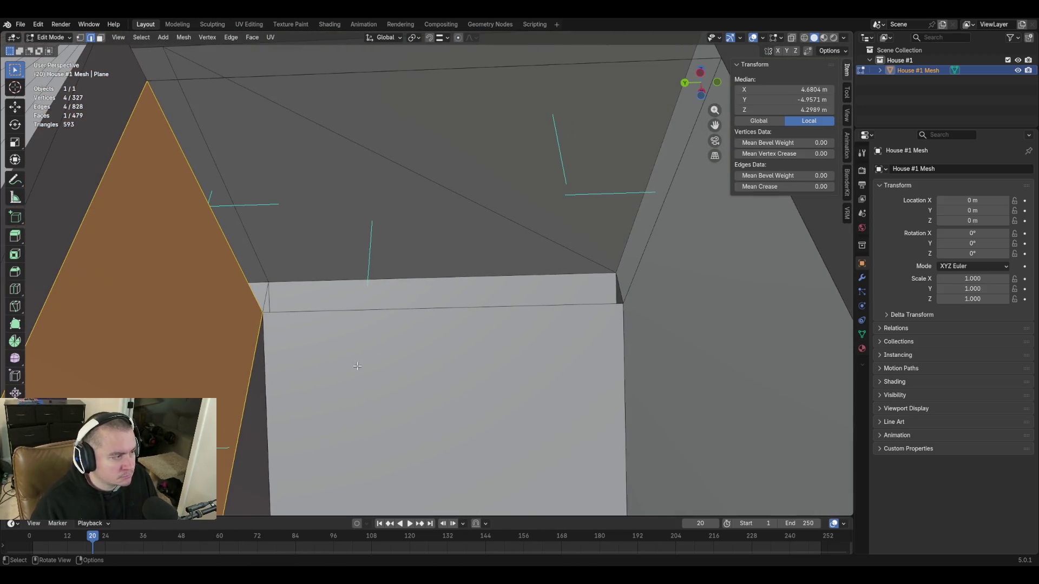
click(237, 281)
key(f)
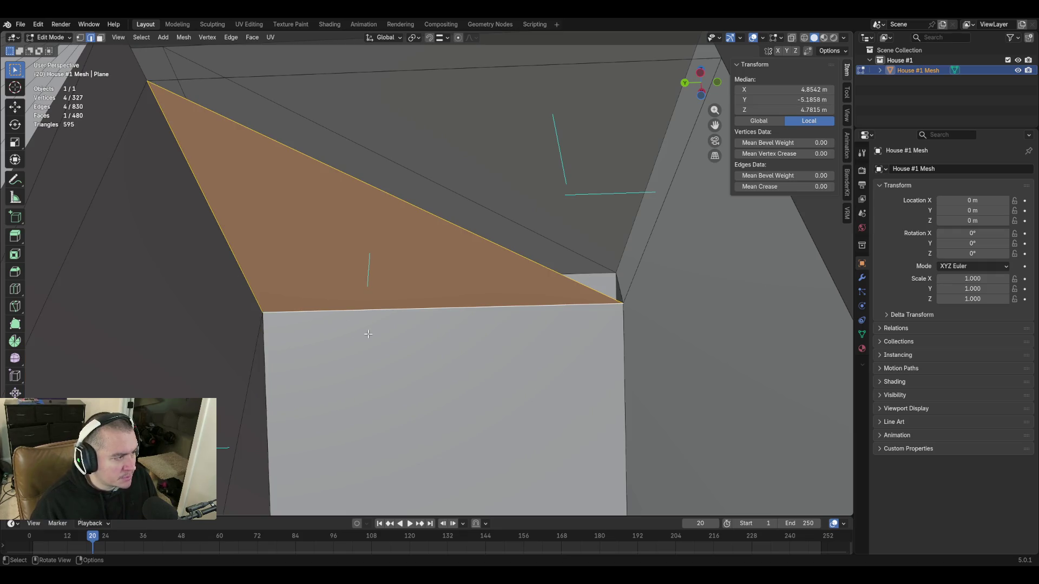
click(543, 267)
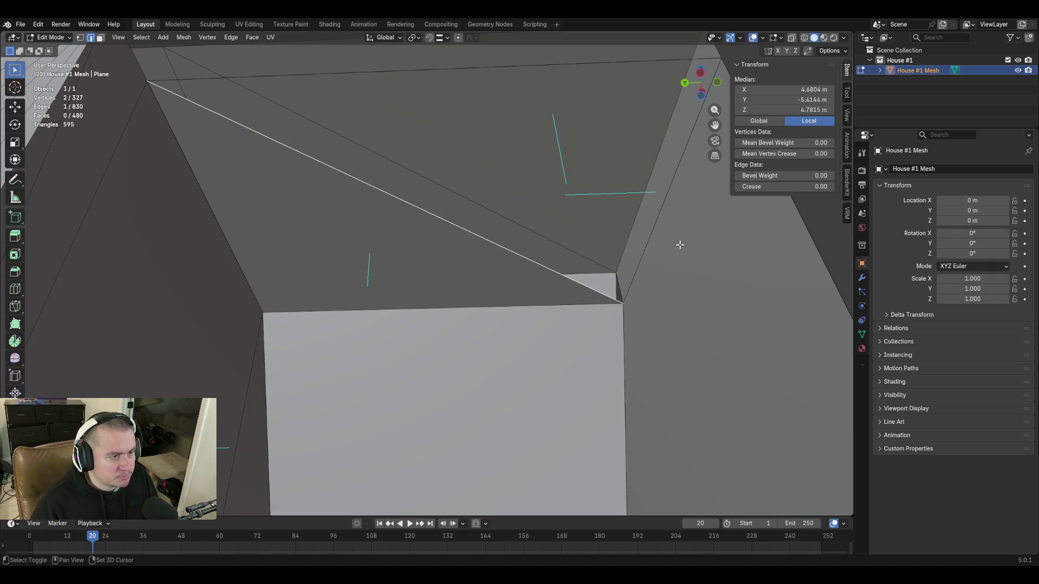
key(f)
key(shift+grave)
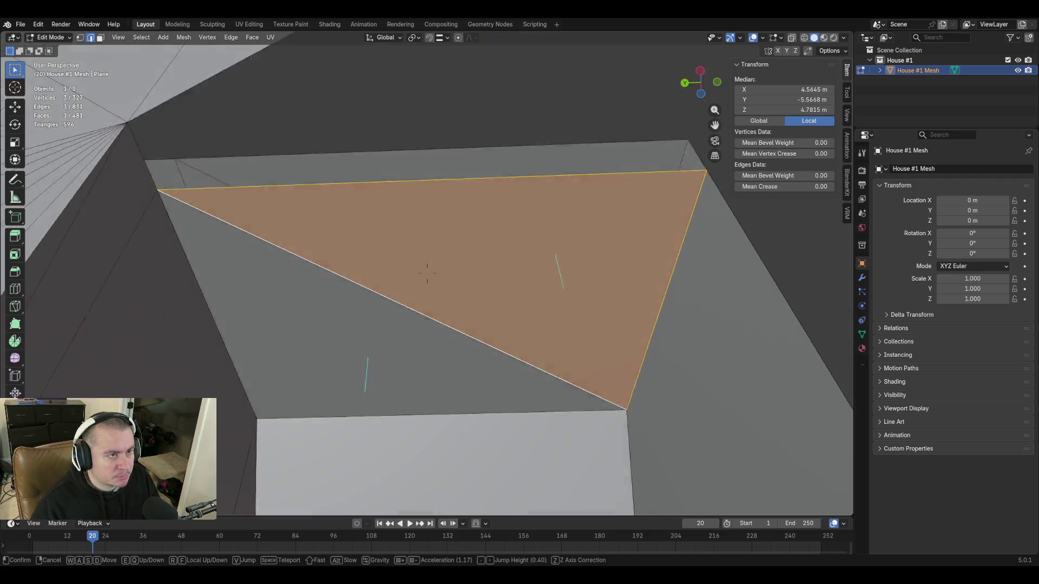
key(w)
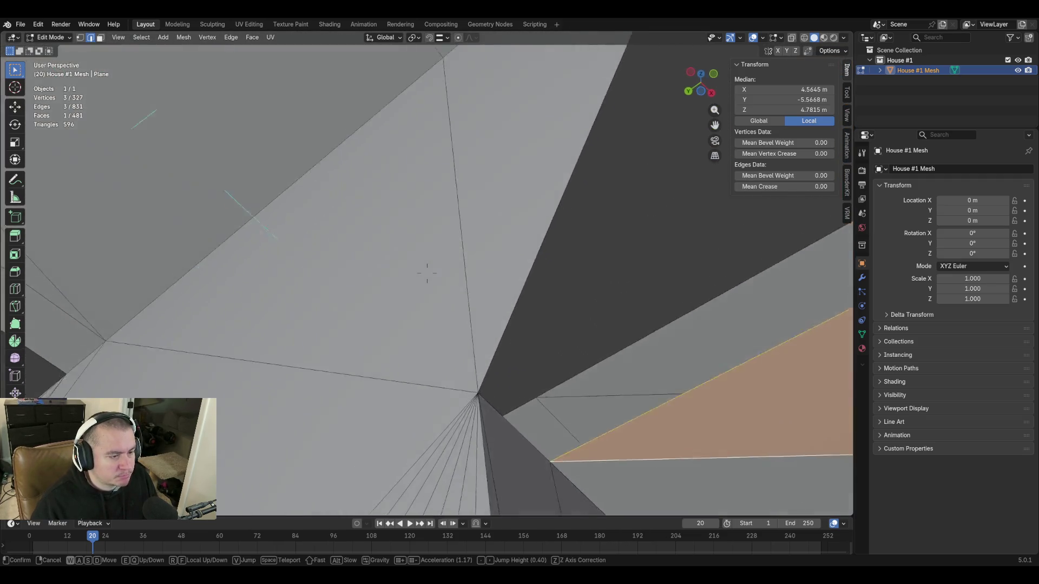
key(w)
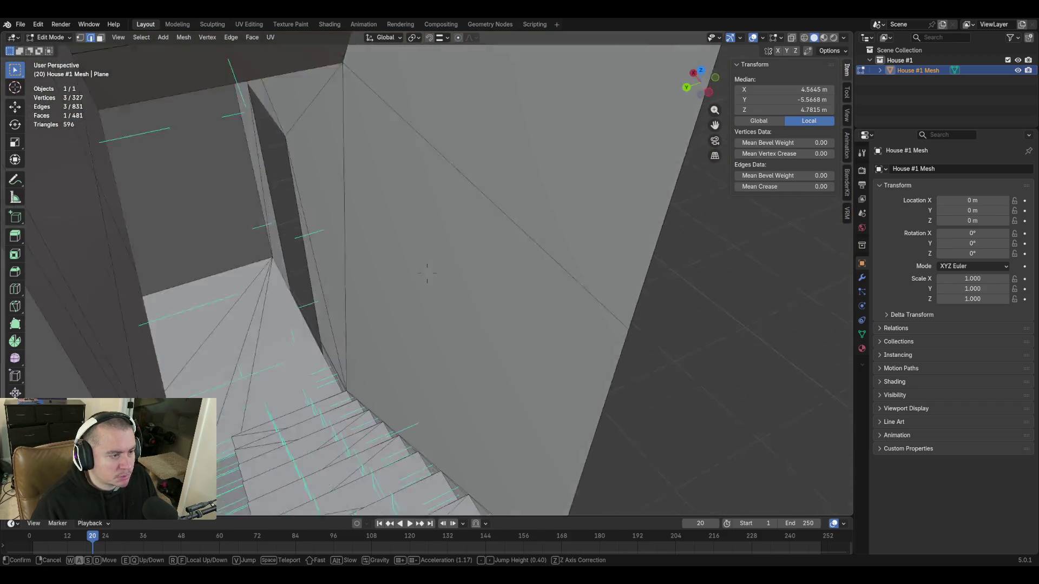
key(w)
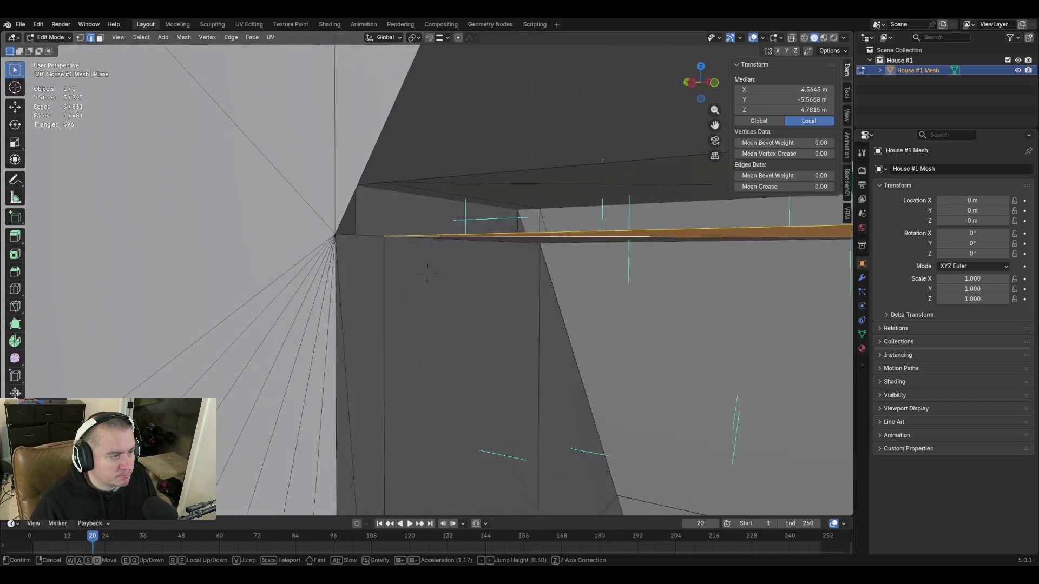
key(s)
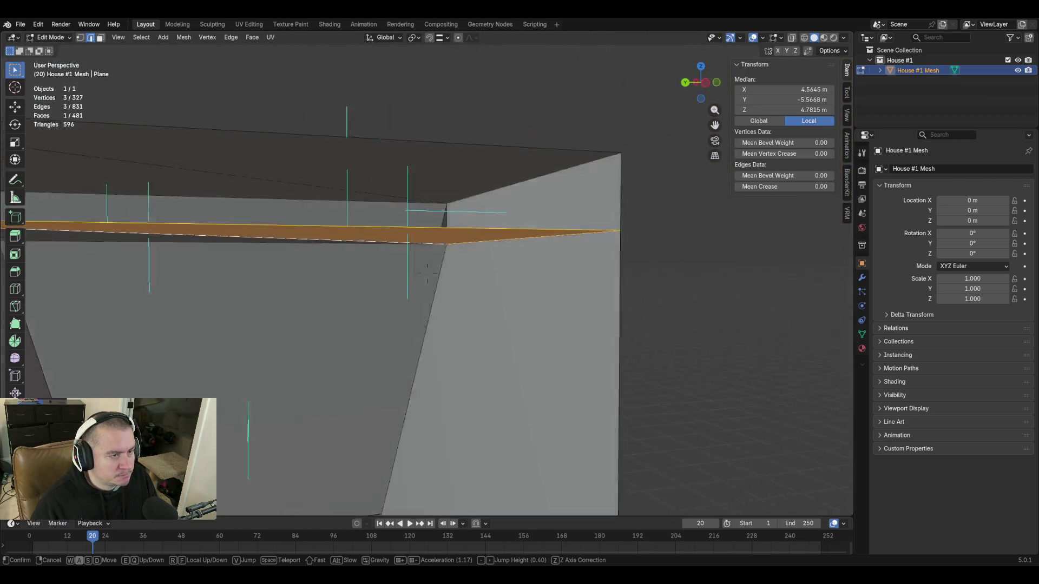
key(s)
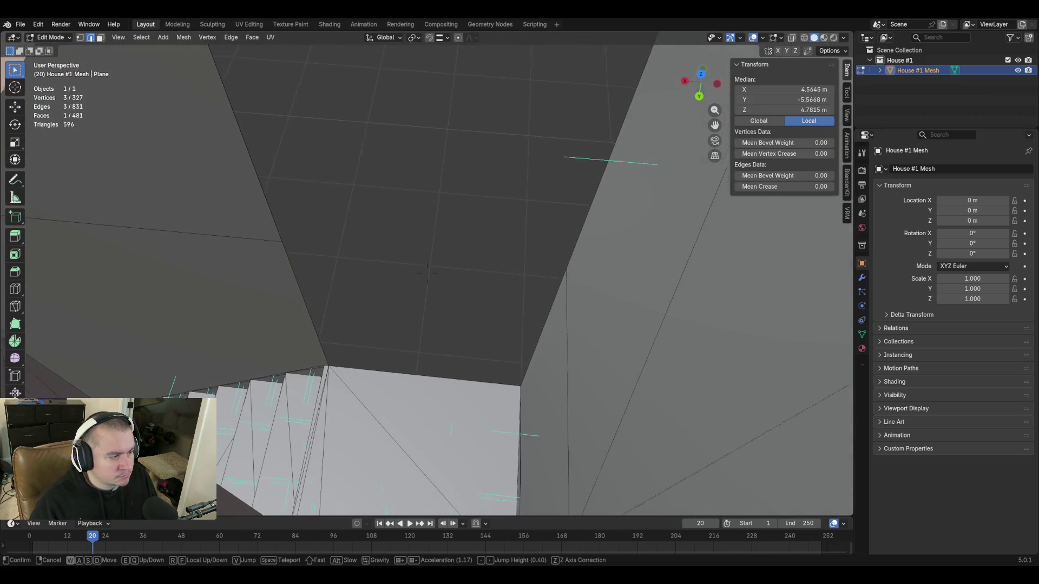
key(w)
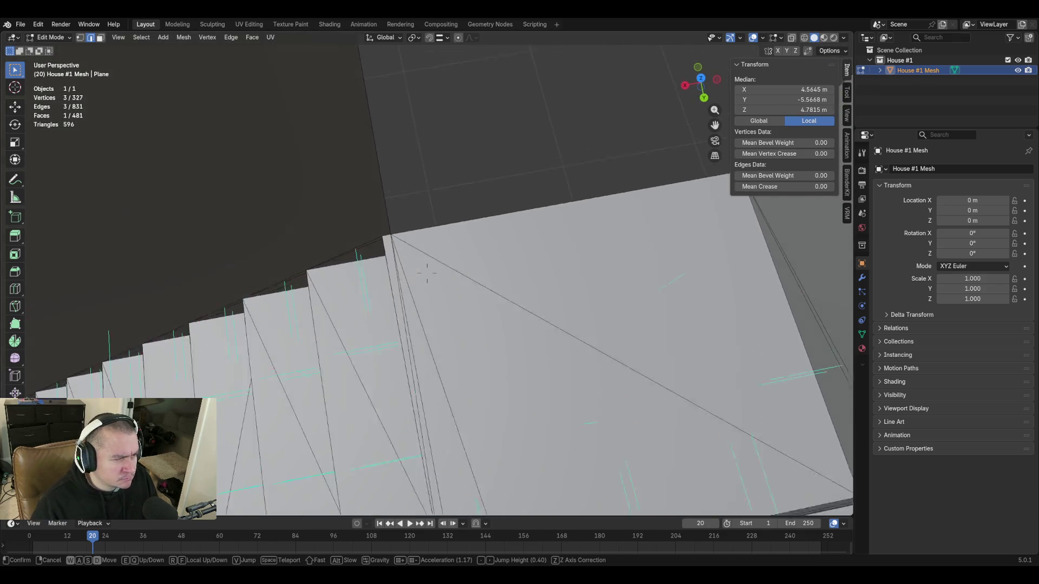
key(w)
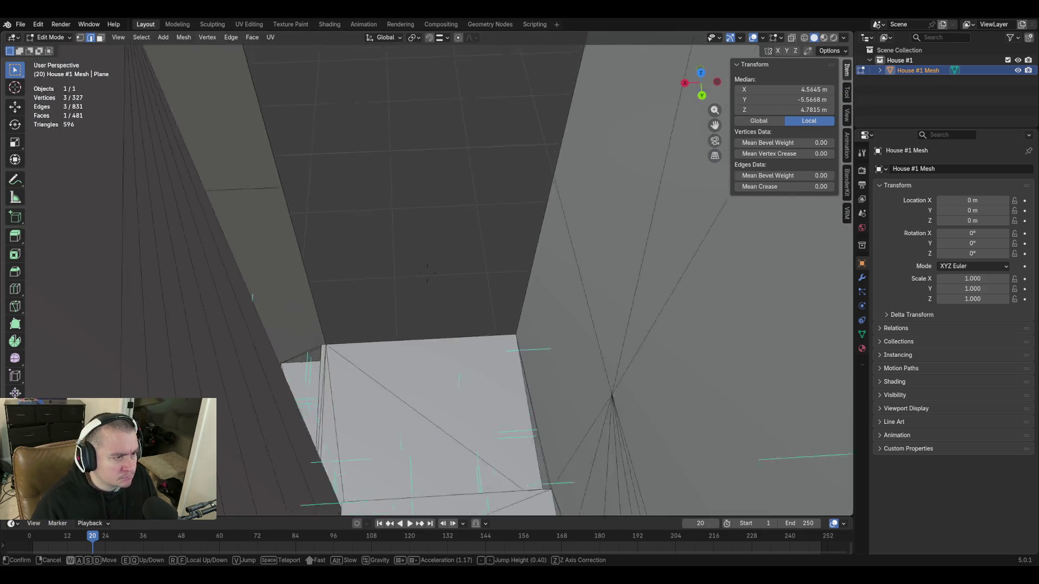
click(428, 271)
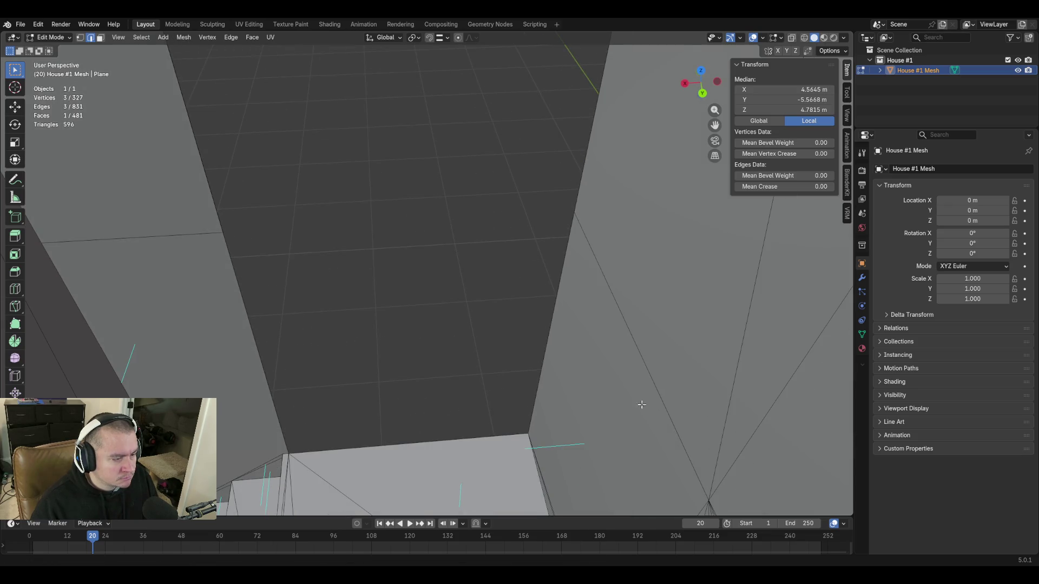
Extrude the selected wall top edge straight up along Z toward the ceiling
key(e)
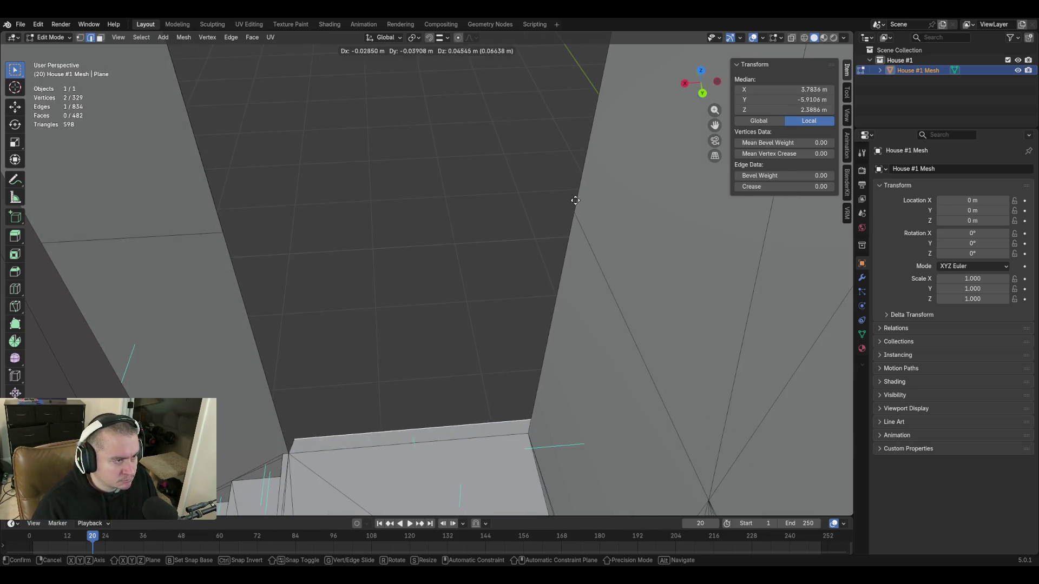
key(z)
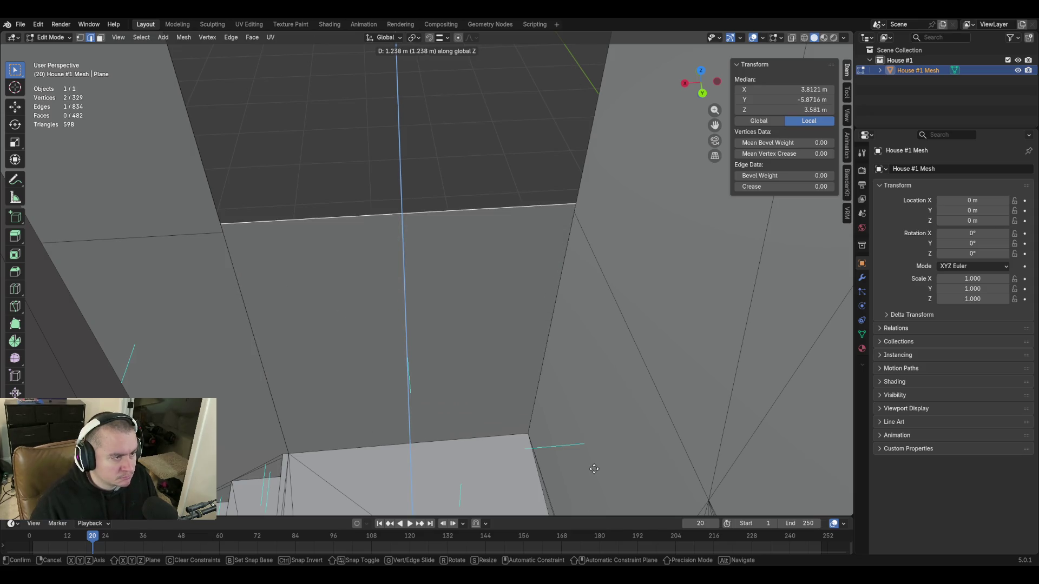
click(592, 482)
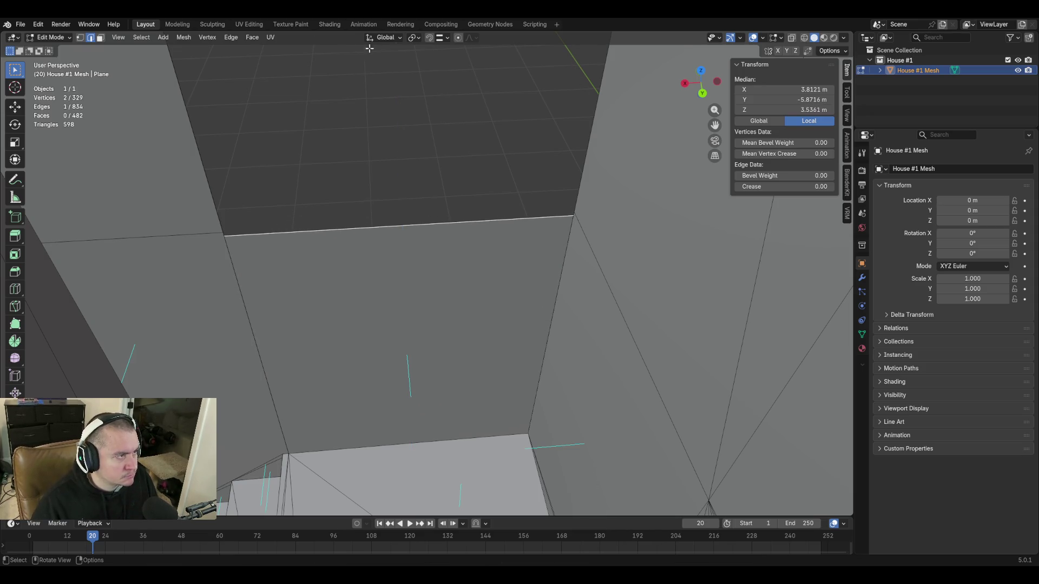
Merge the new corner vertex into the neighbouring wall vertex (At First), then start extruding the next top edge
shift+click(225, 232)
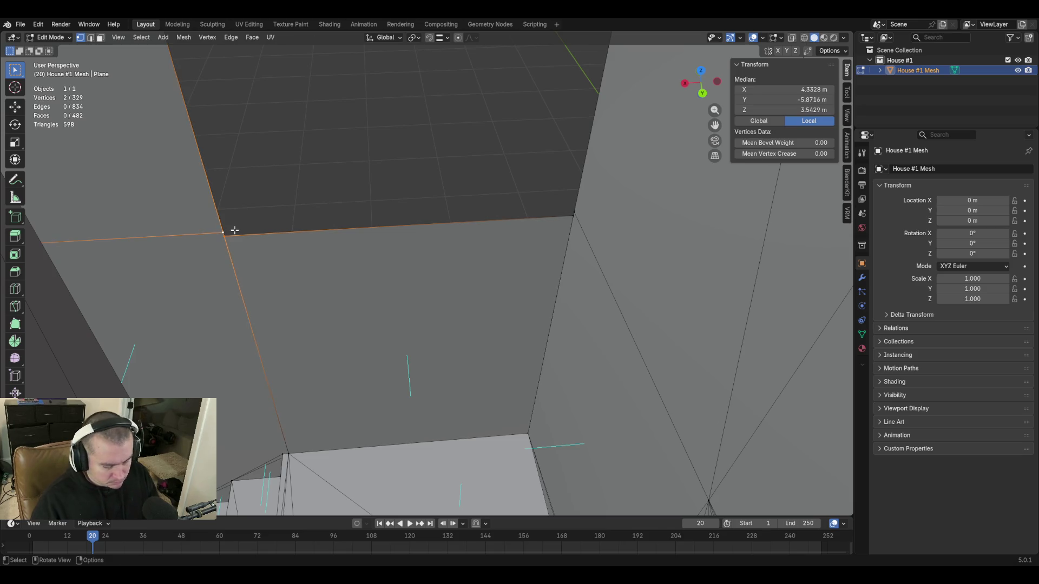
key(m)
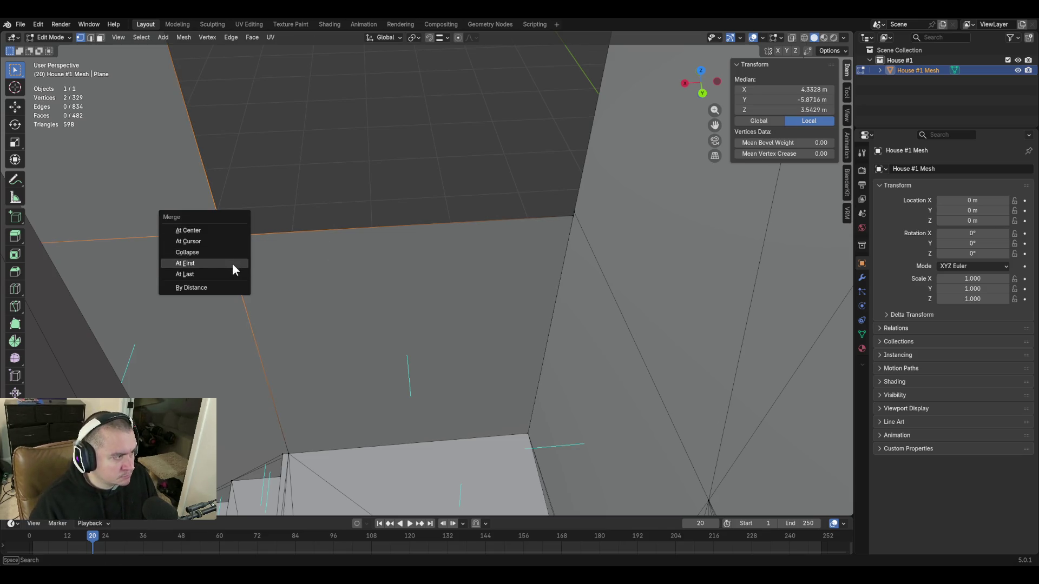
click(231, 272)
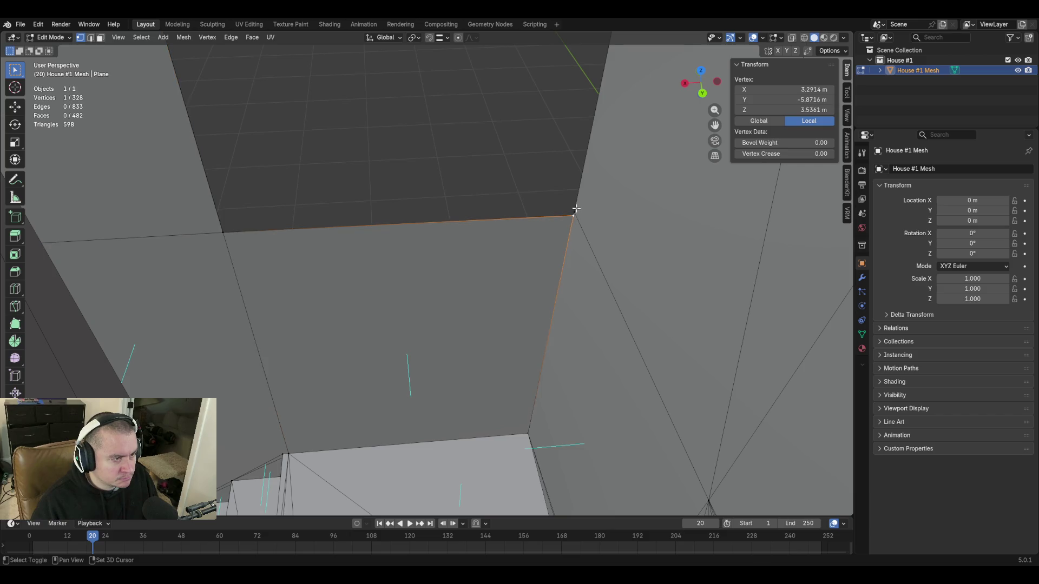
key(shift+grave)
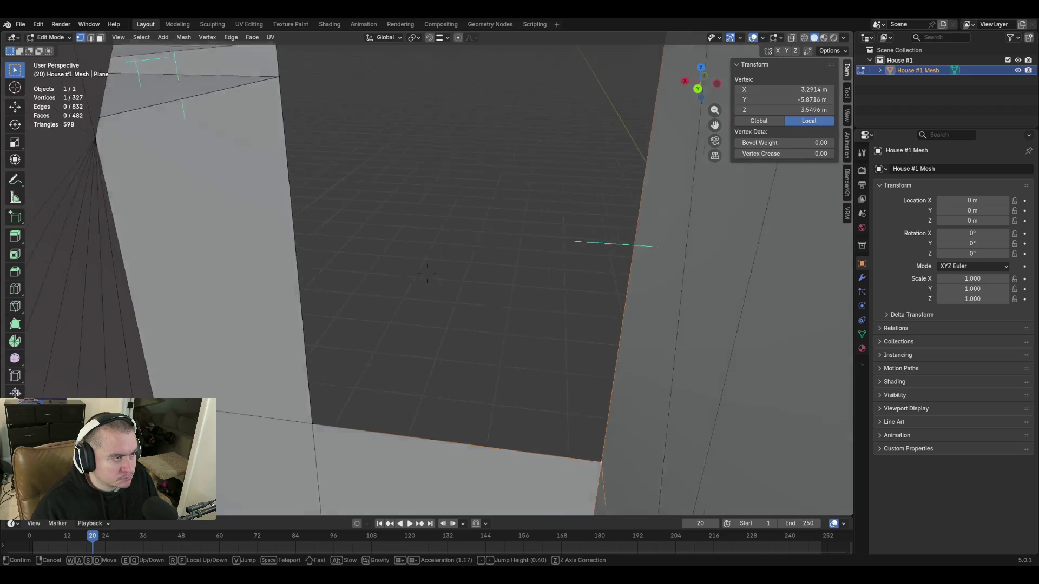
click(427, 272)
click(454, 416)
key(e)
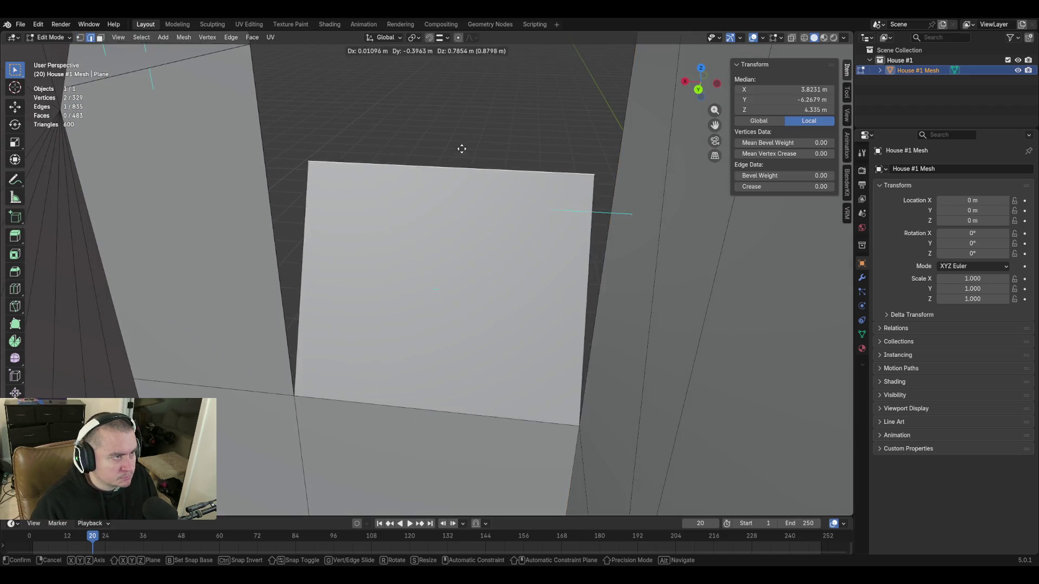
Finish the extrusion, set Snap Target to Vertex and move the new top edge onto the wall corner
click(412, 221)
key(shift+grave)
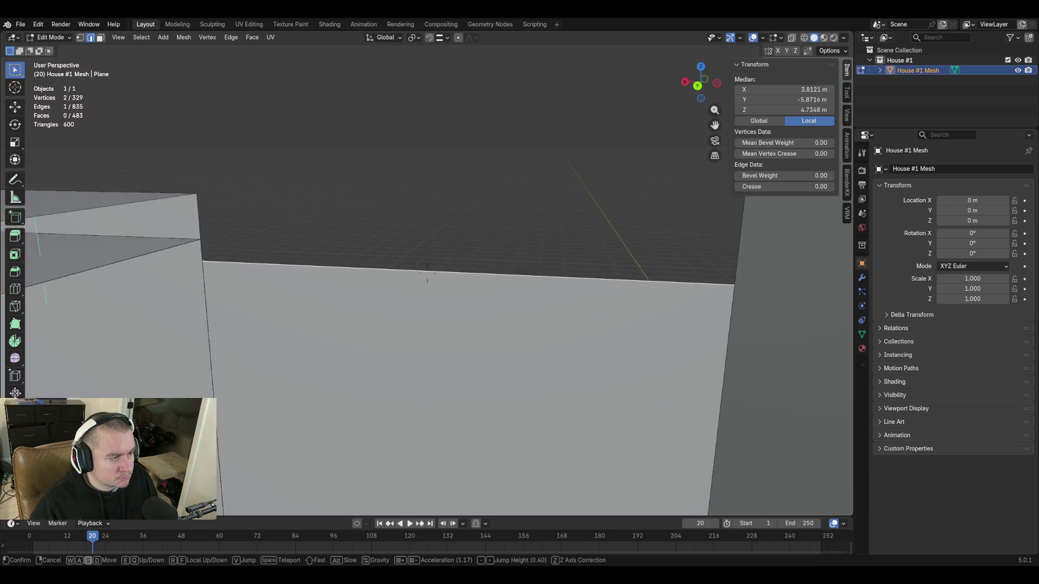
click(410, 229)
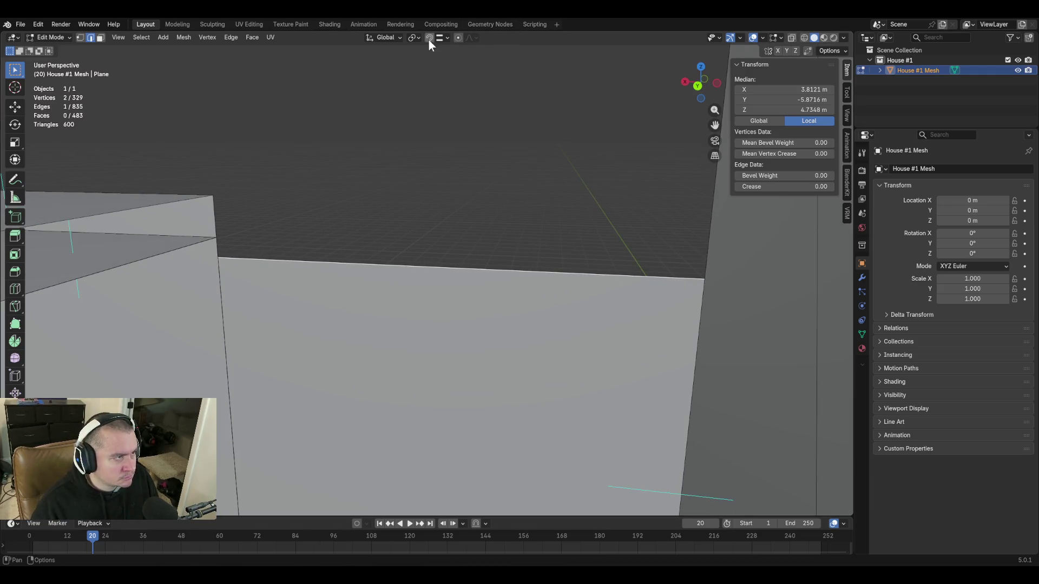
click(445, 38)
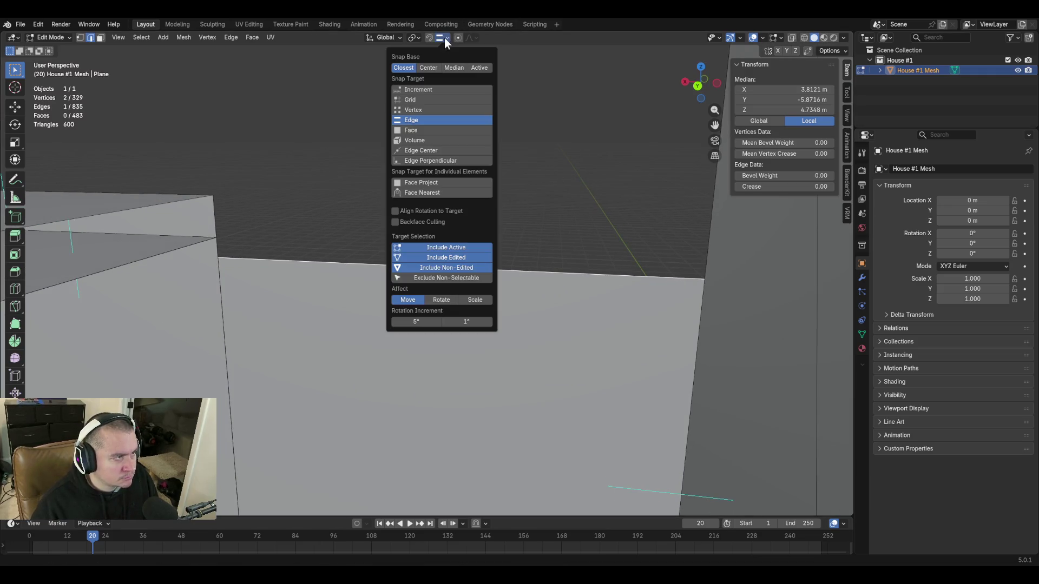
click(414, 111)
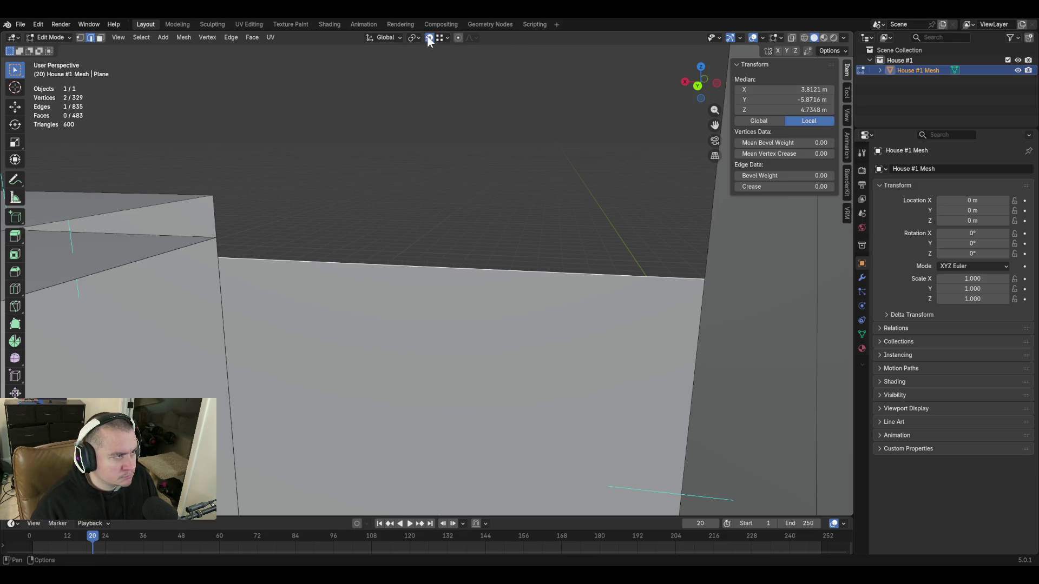
key(g)
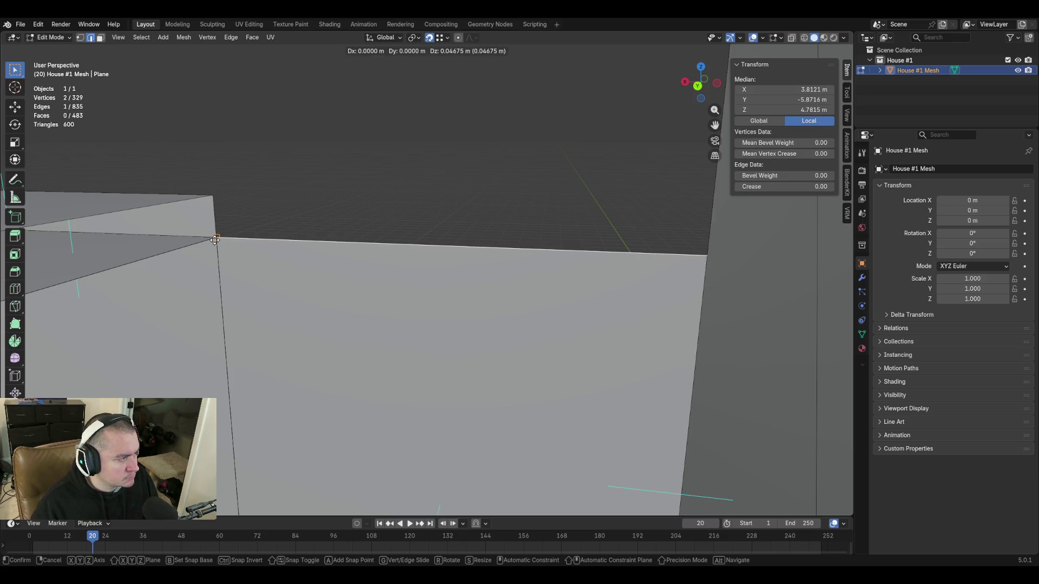
click(214, 240)
Fly up through the roof and back down among the walls to check the join
key(shift+grave)
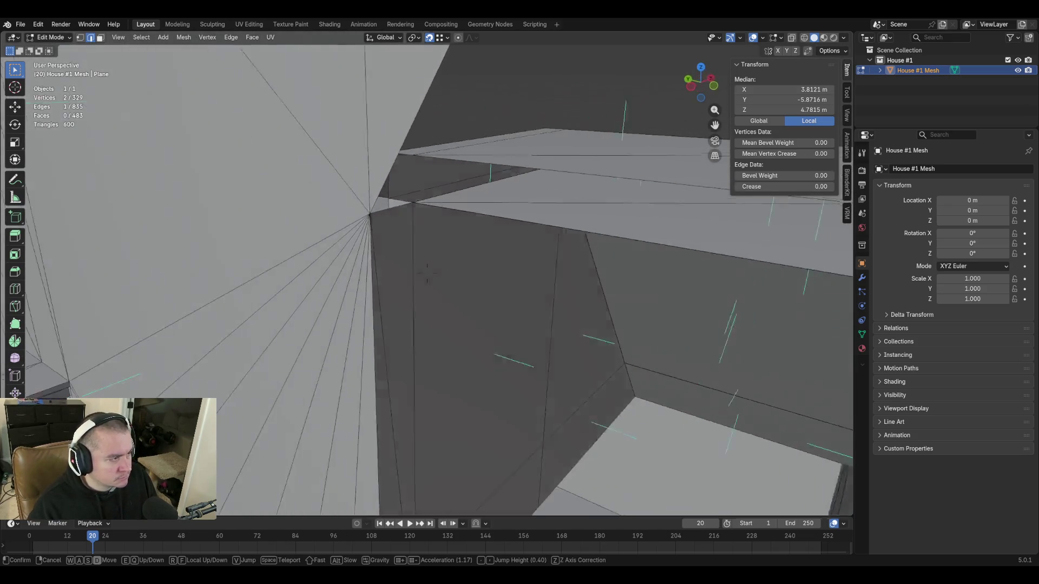
key(e)
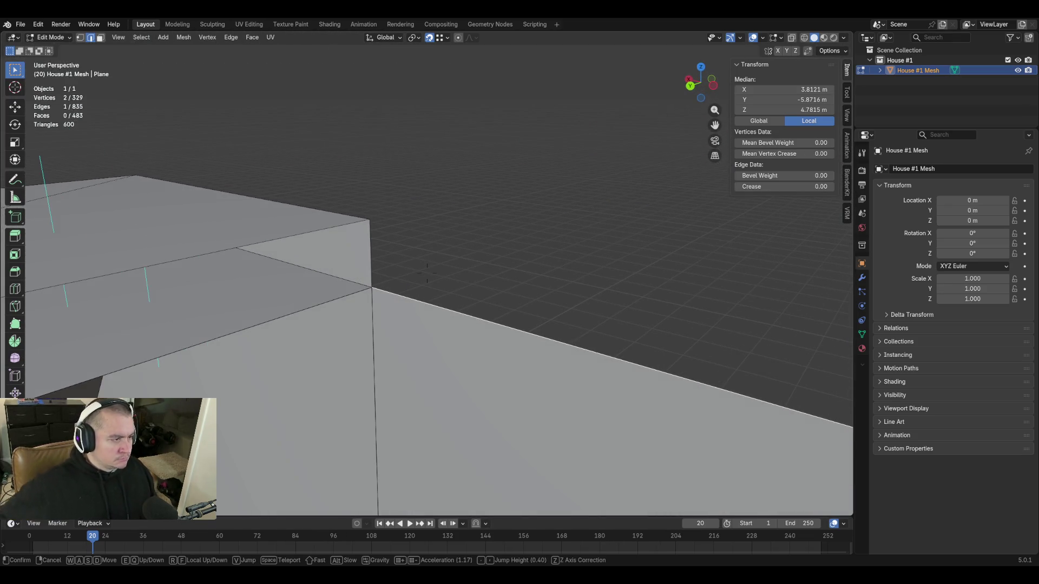
key(q)
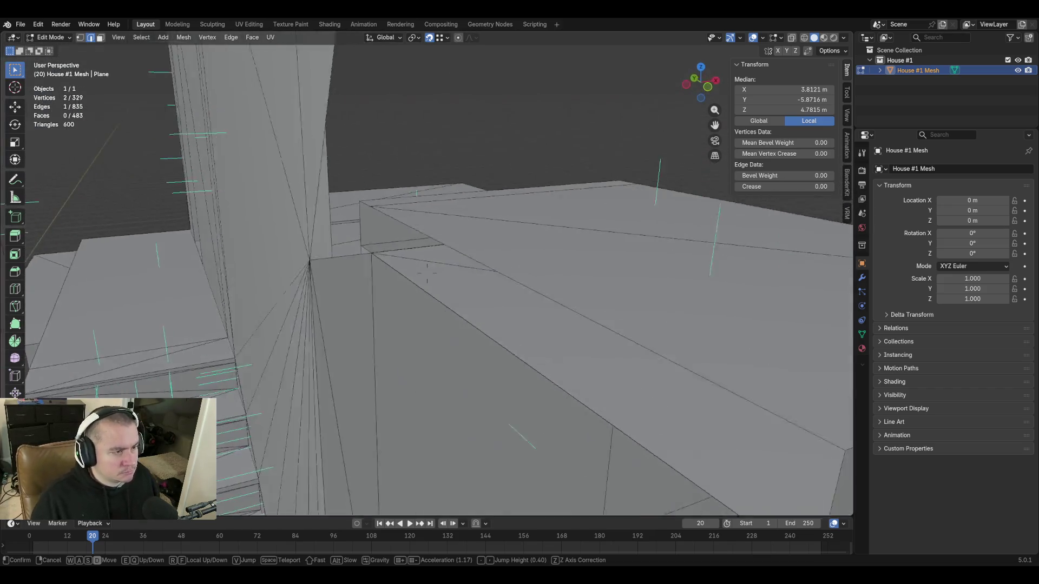
key(d)
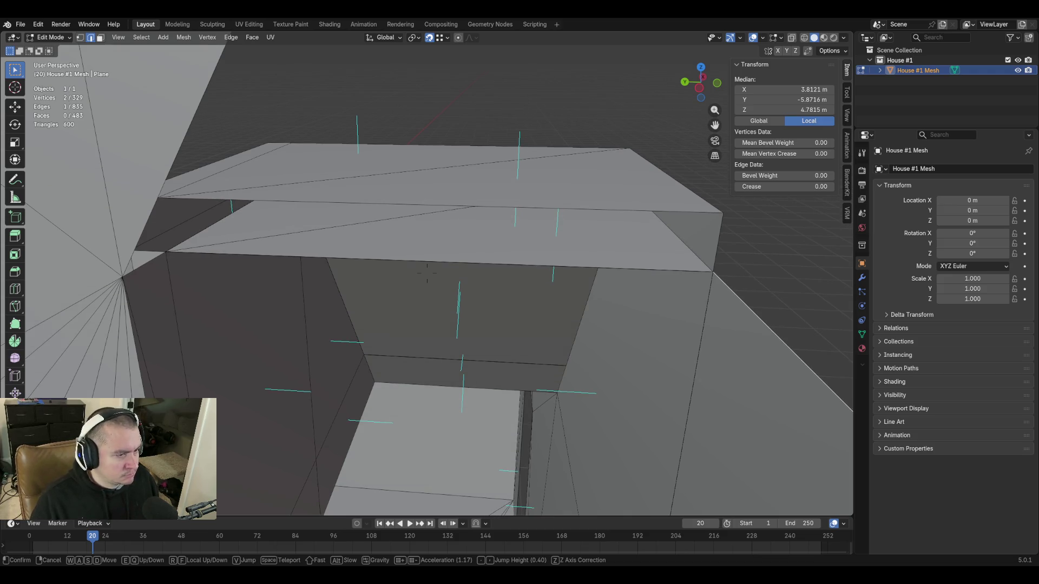
key(w)
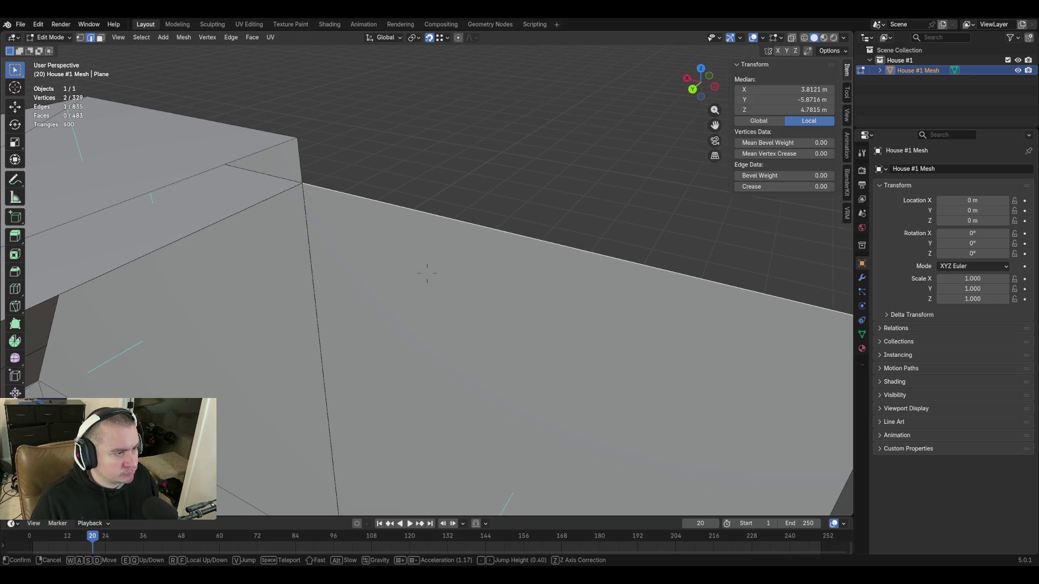
click(351, 249)
Extrude the selected top edge upward and fly around to view the dark wall and vertex fan
key(e)
click(181, 257)
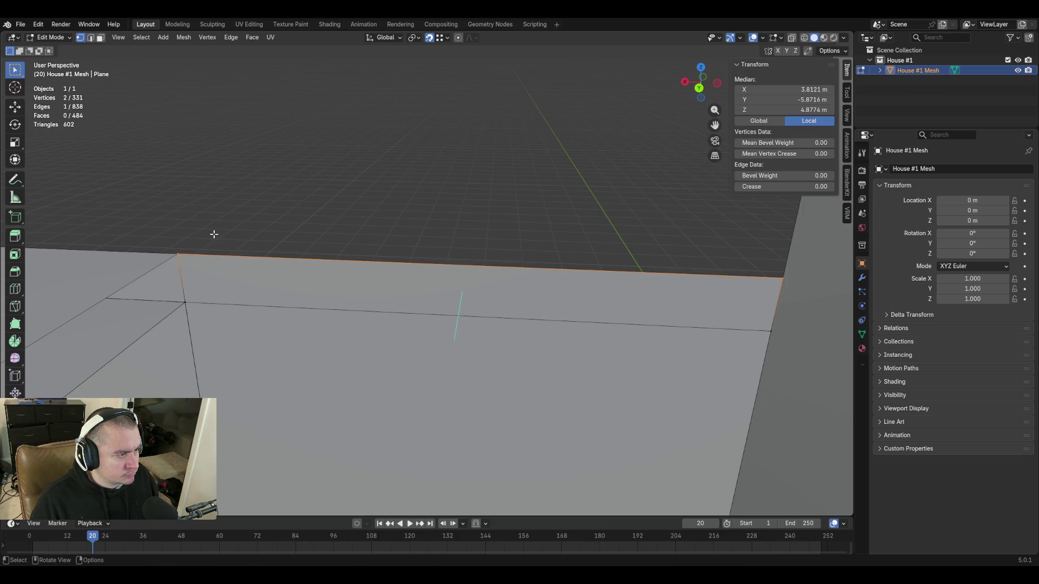
key(shift+grave)
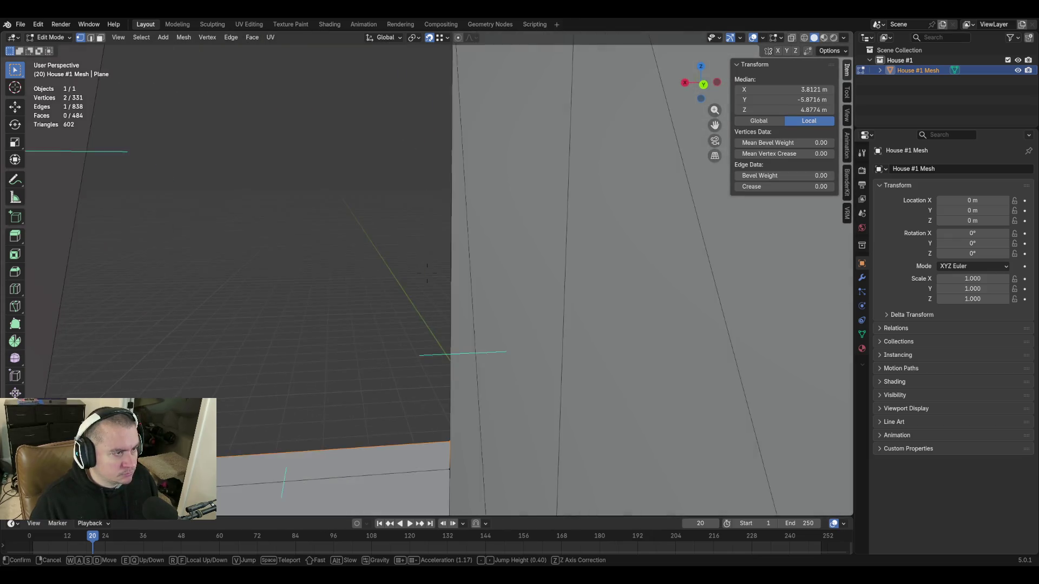
key(w)
key(s)
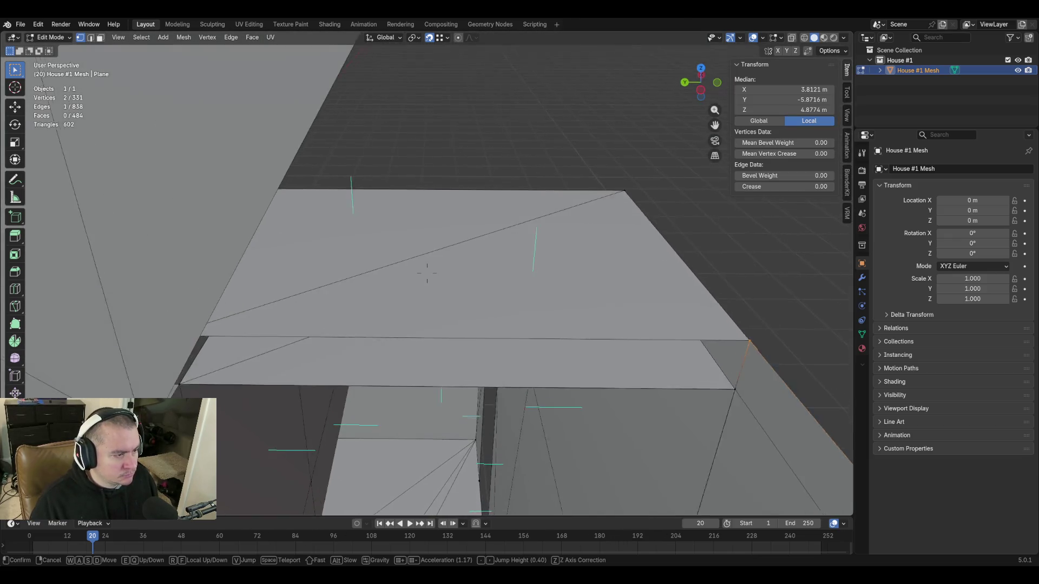
key(w)
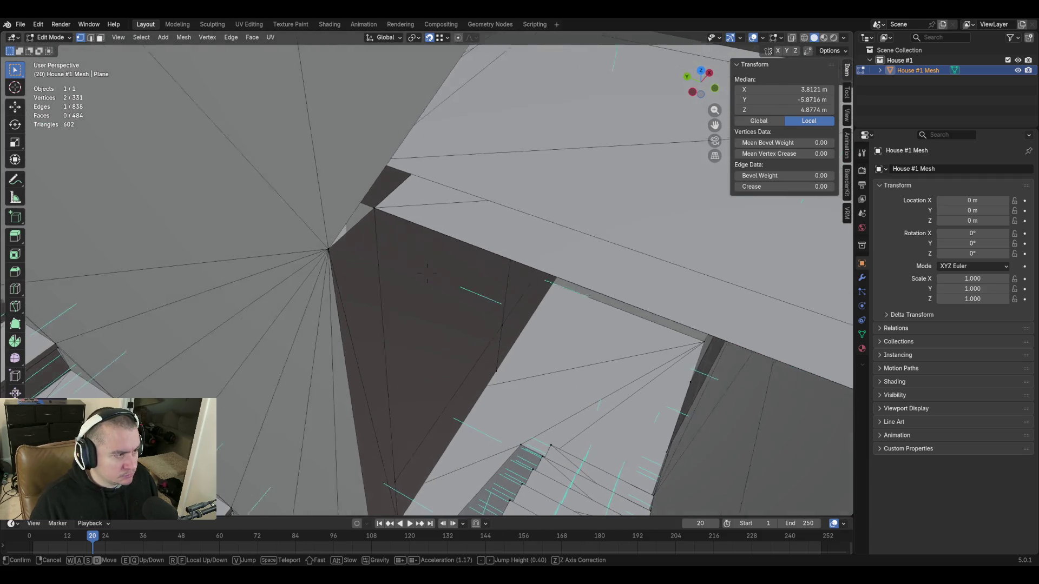
click(219, 230)
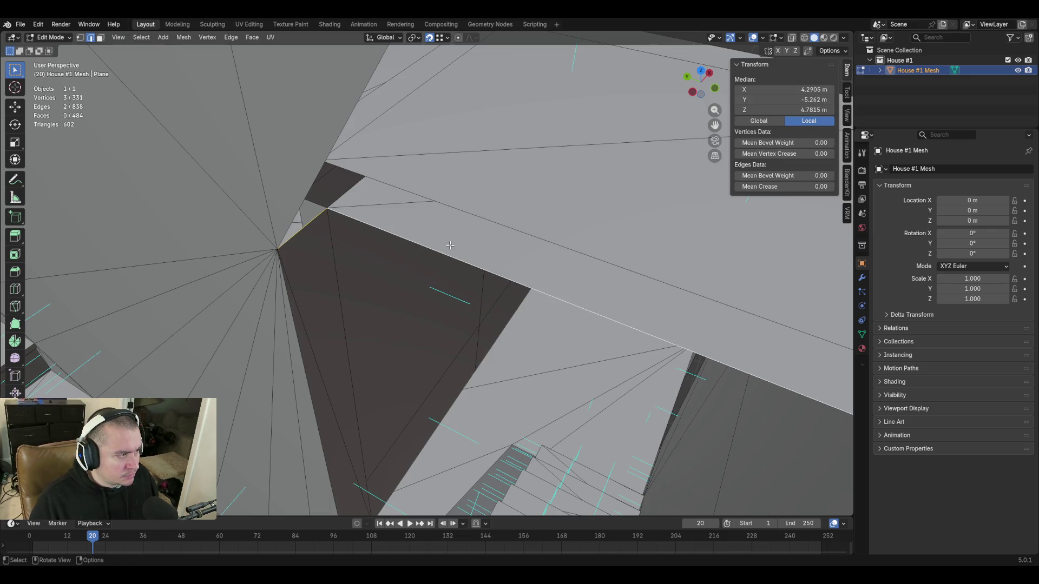
Fill a face across the ceiling gap, inspect it from two angles and delete the misplaced triangle
key(f)
key(shift+grave)
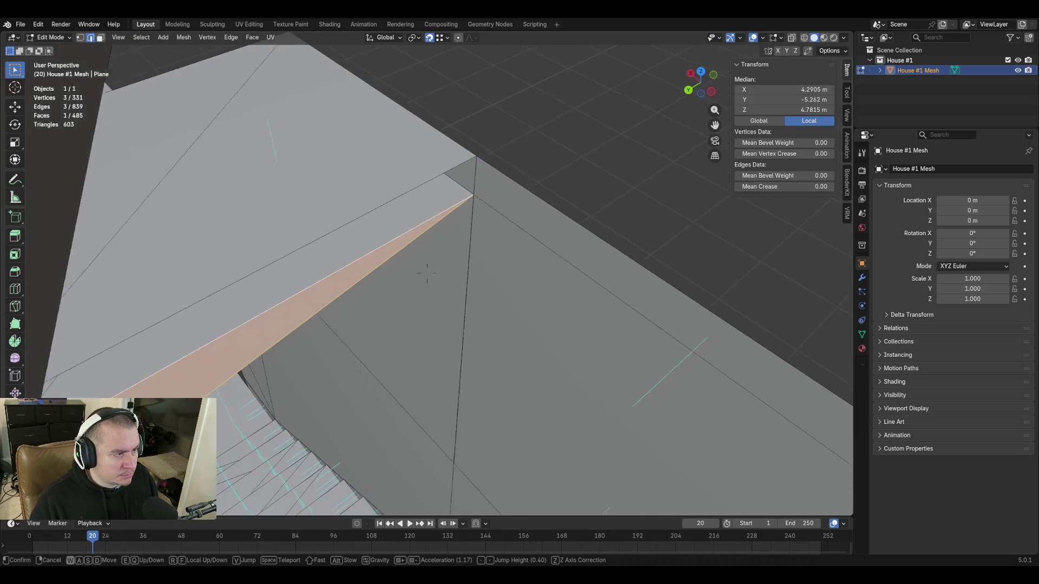
click(449, 245)
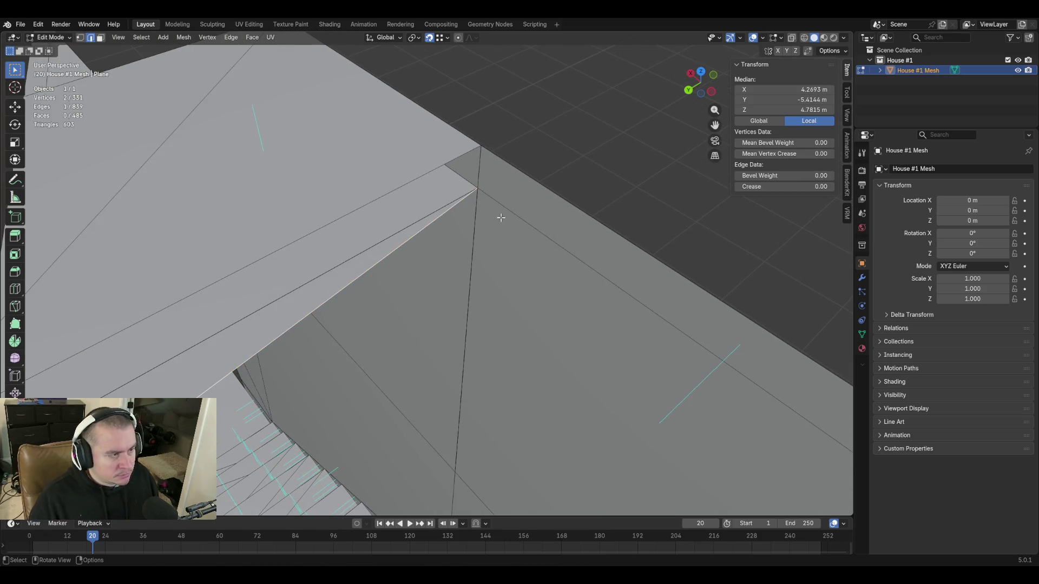
key(shift+grave)
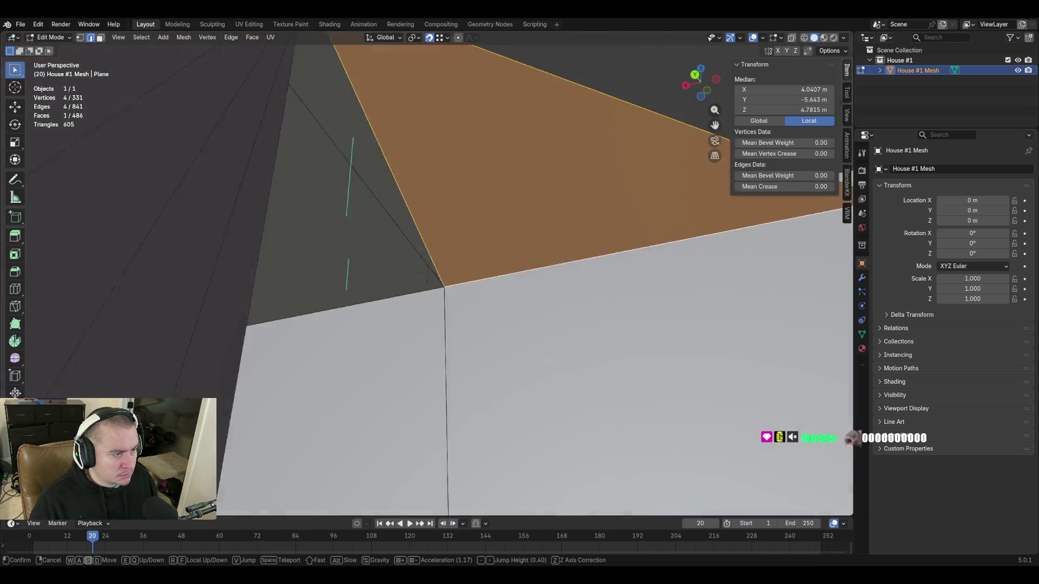
click(503, 280)
key(x)
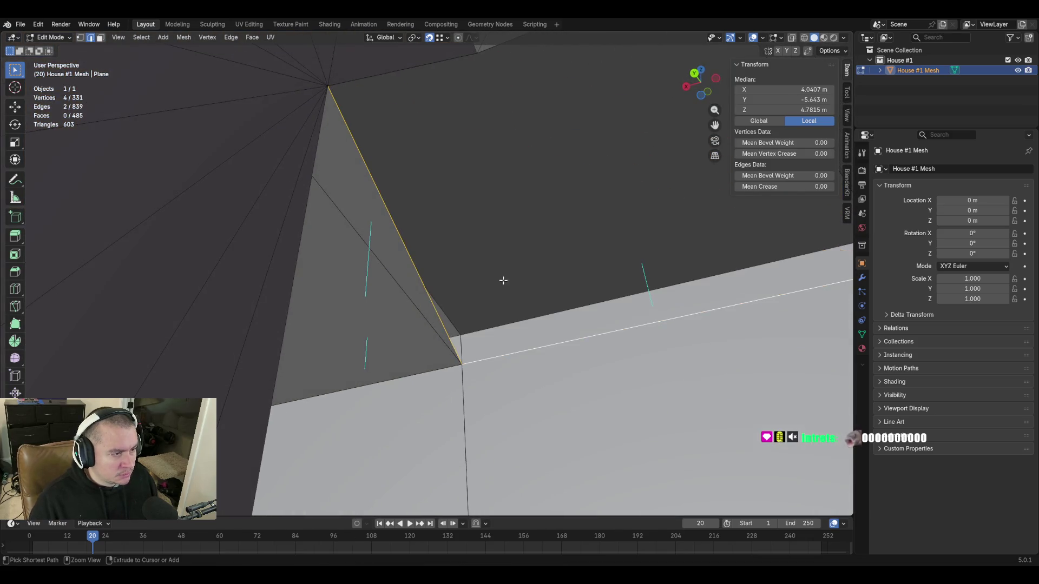
Fly under the roof edge, pick the fan corner vertex, then clear the selection
key(shift+grave)
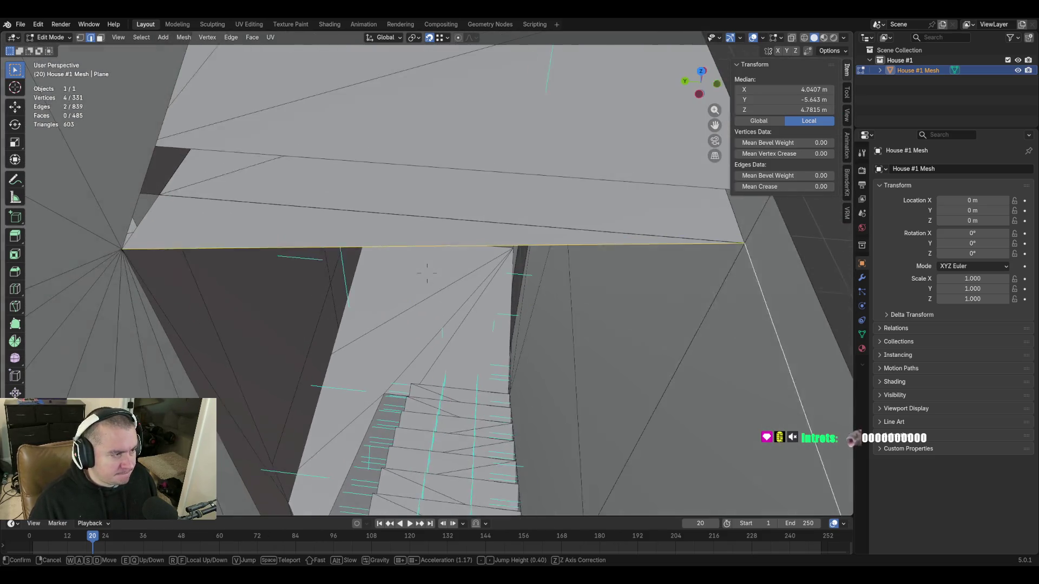
click(427, 274)
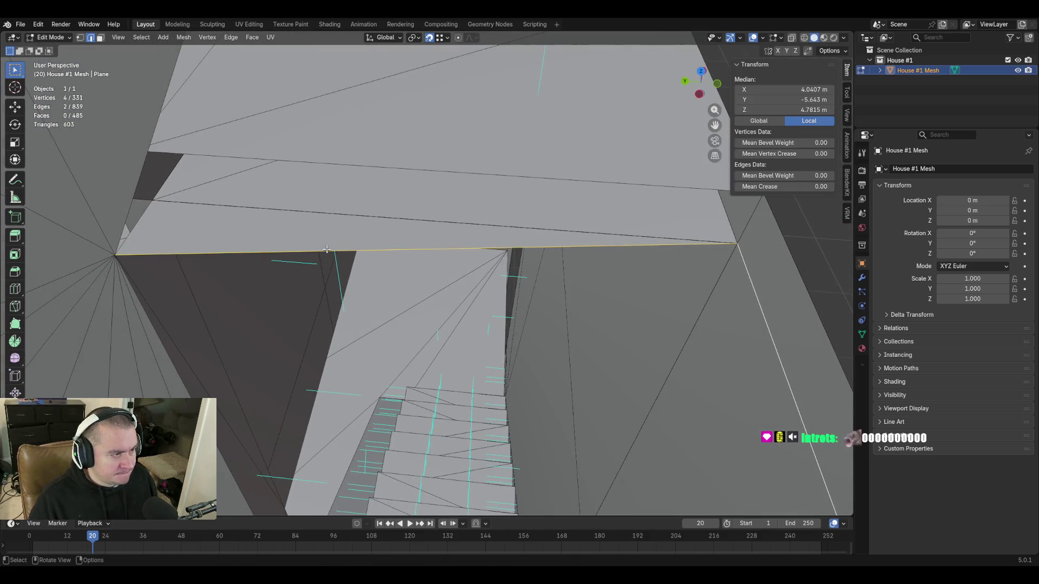
click(120, 258)
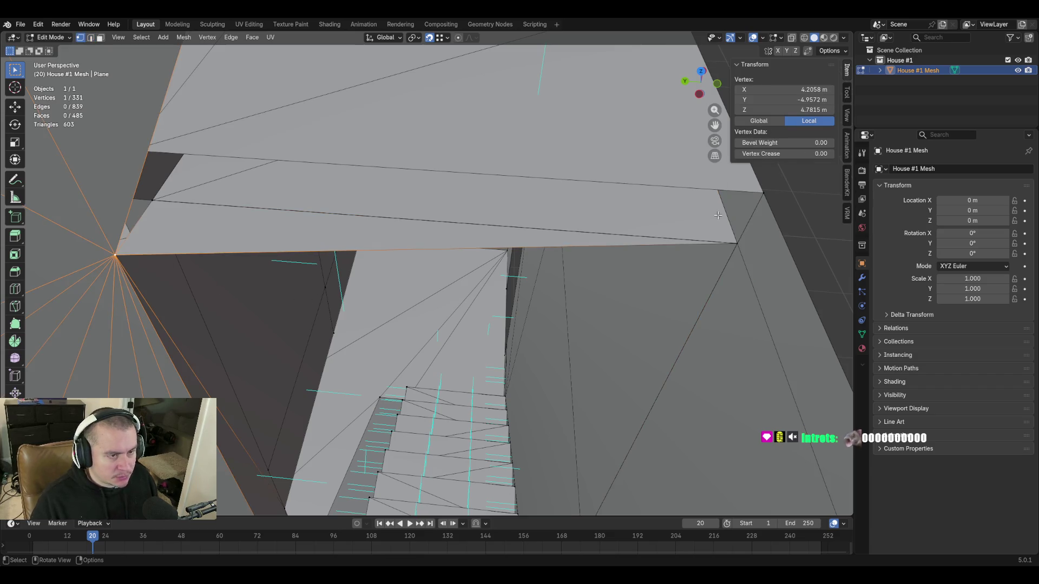
key(alt+a)
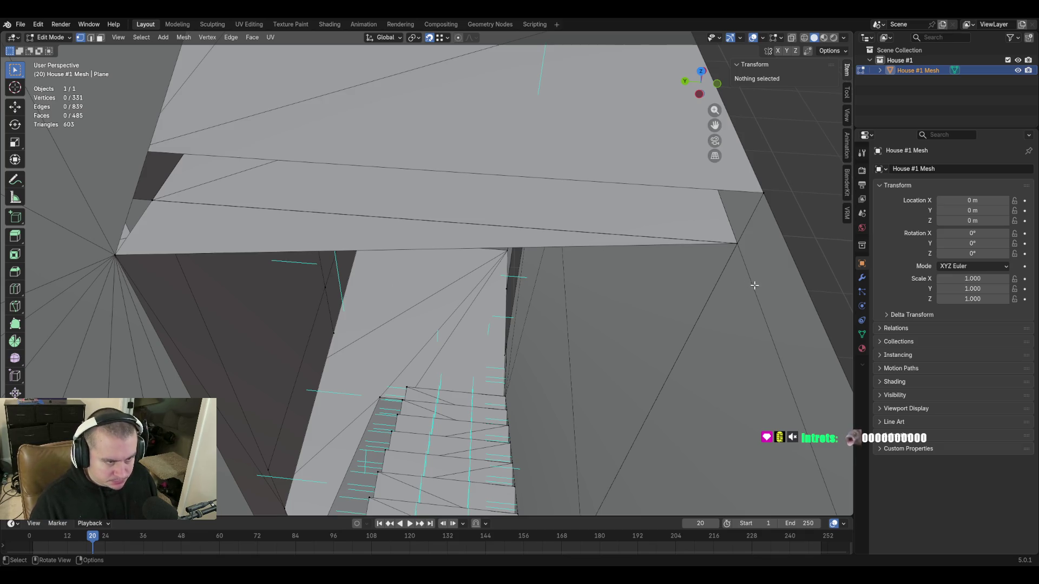
Subdivide the ceiling edge to add a midpoint vertex
key(2)
click(753, 287)
key(ctrl+e)
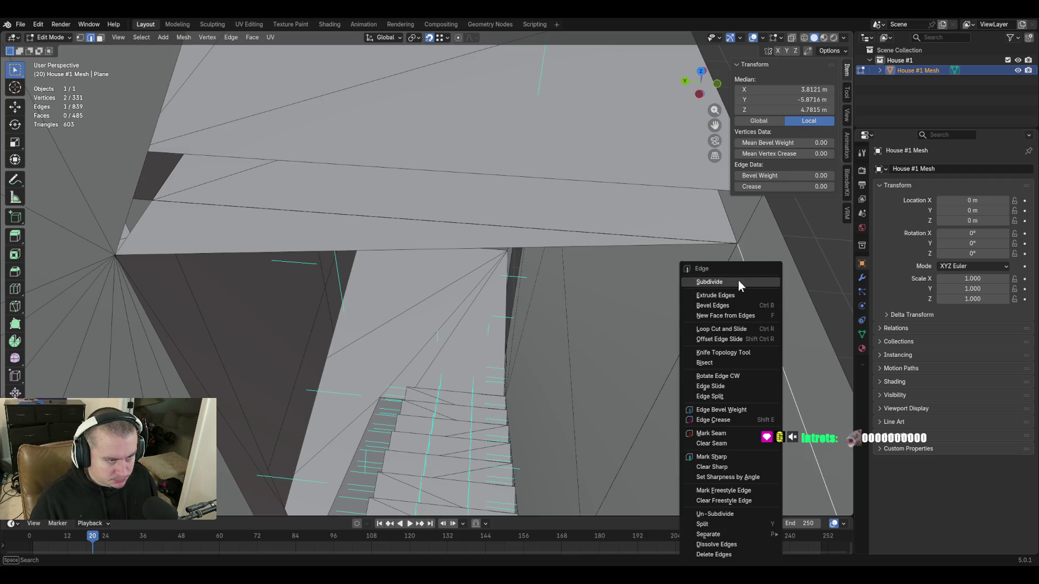
click(738, 280)
scroll(699, 382, up, 5)
middle_drag(682, 365, 699, 383)
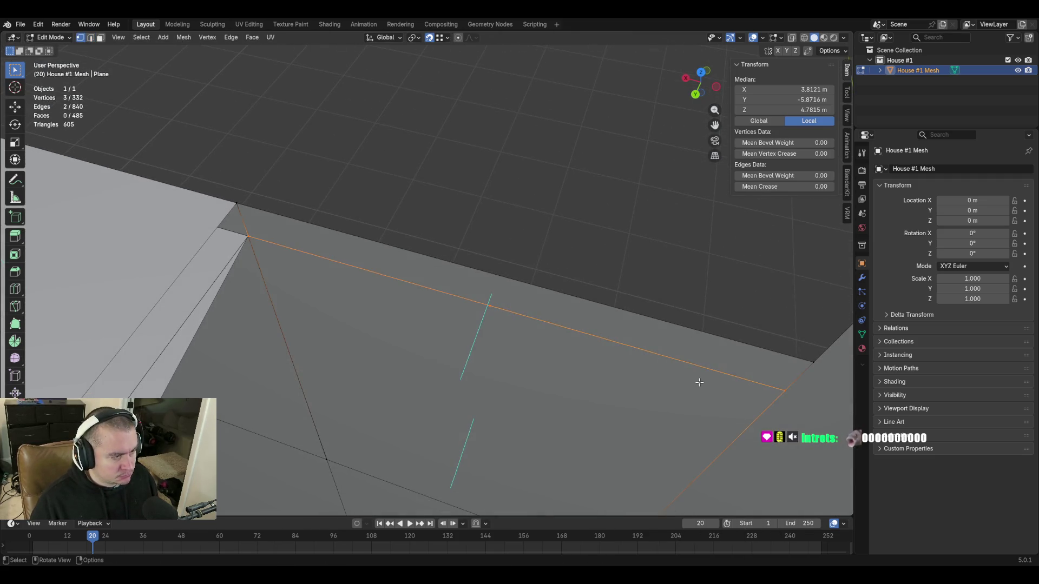
Vertex-slide the new middle vertex left along its edge into place (G G)
key(1)
click(490, 306)
key(g)
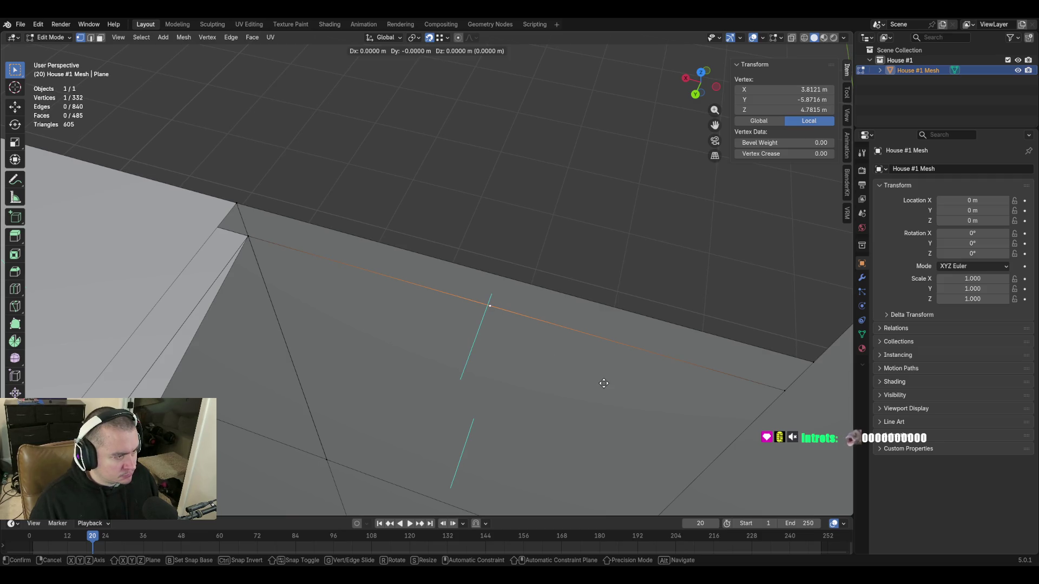
key(g)
click(412, 341)
middle_drag(569, 314, 306, 258)
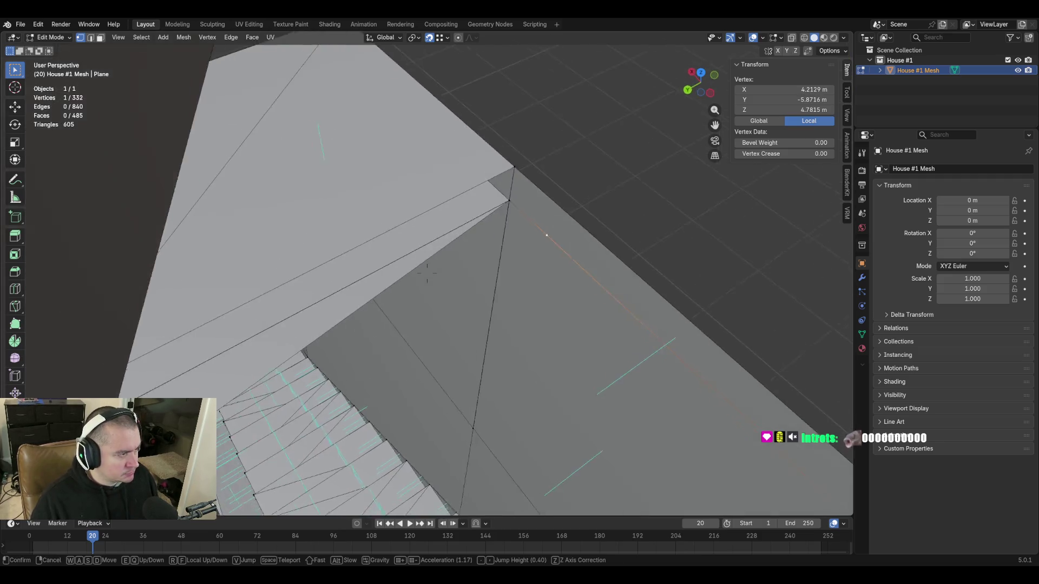
Copy a coordinate from the wall-corner vertex onto another vertex's Y field, then undo it
click(271, 250)
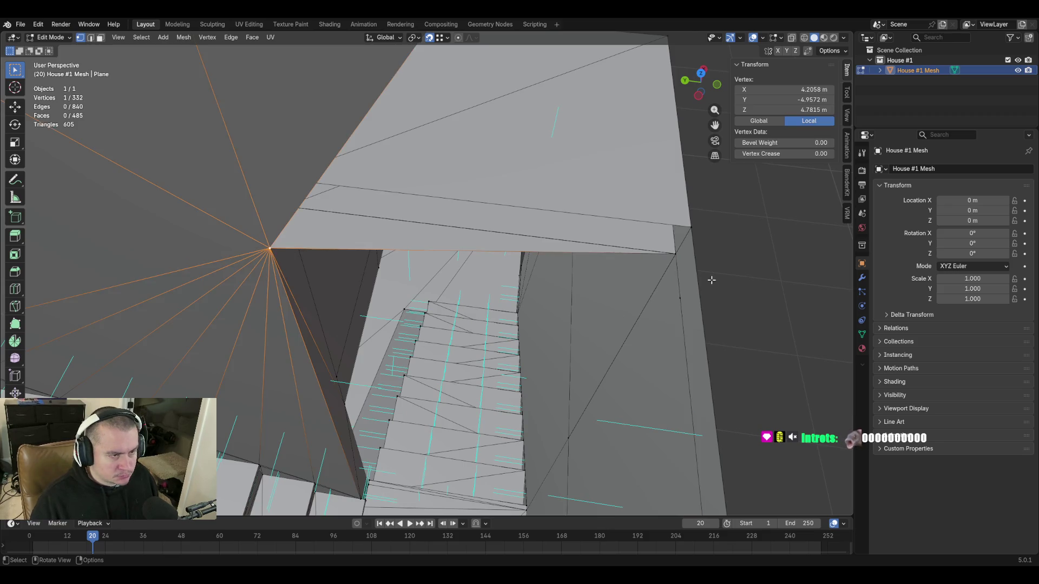
click(682, 300)
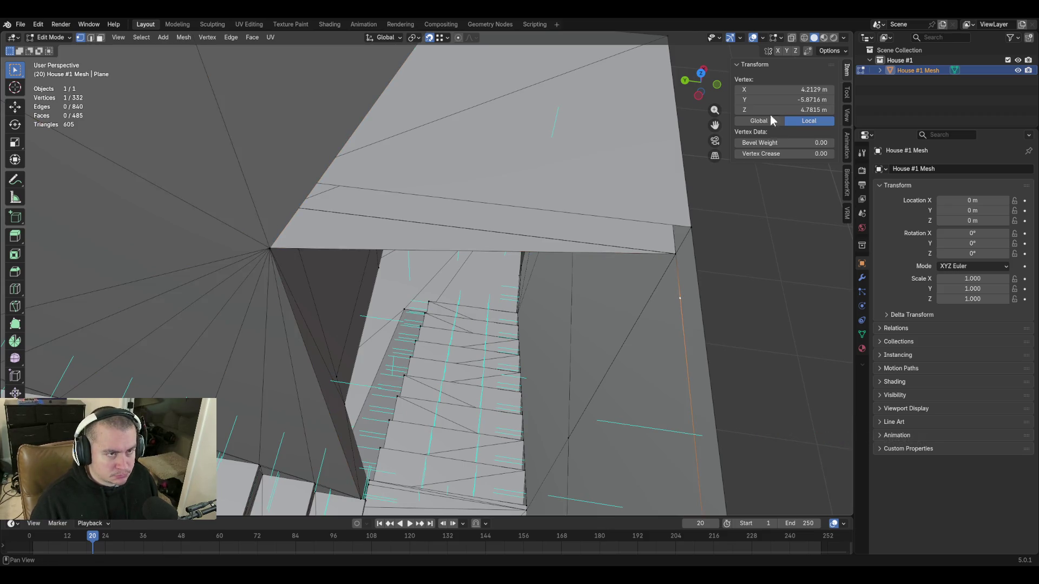
click(270, 248)
key(shift+grave)
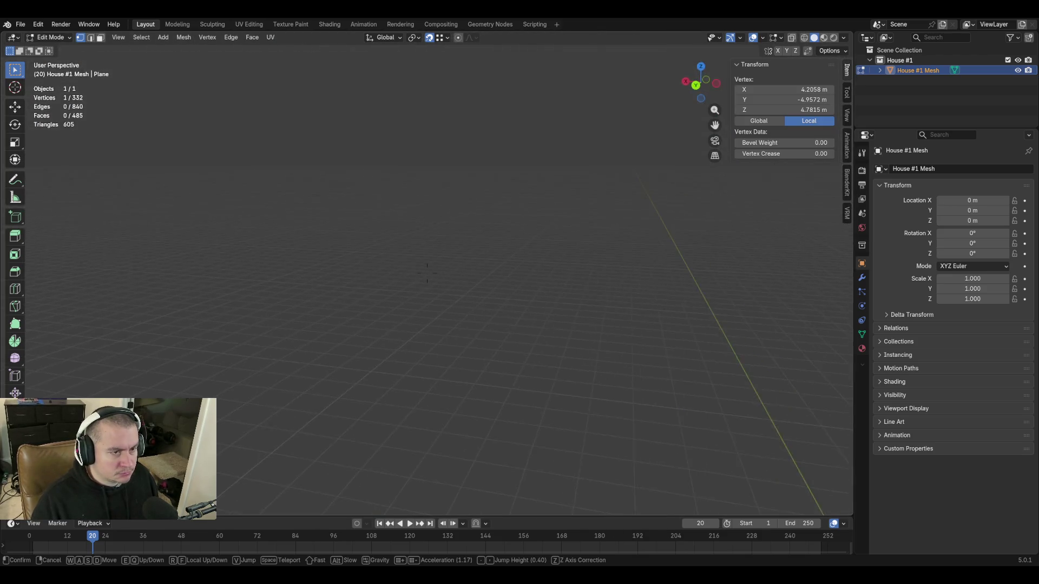
key(w)
click(427, 273)
click(808, 99)
click(590, 252)
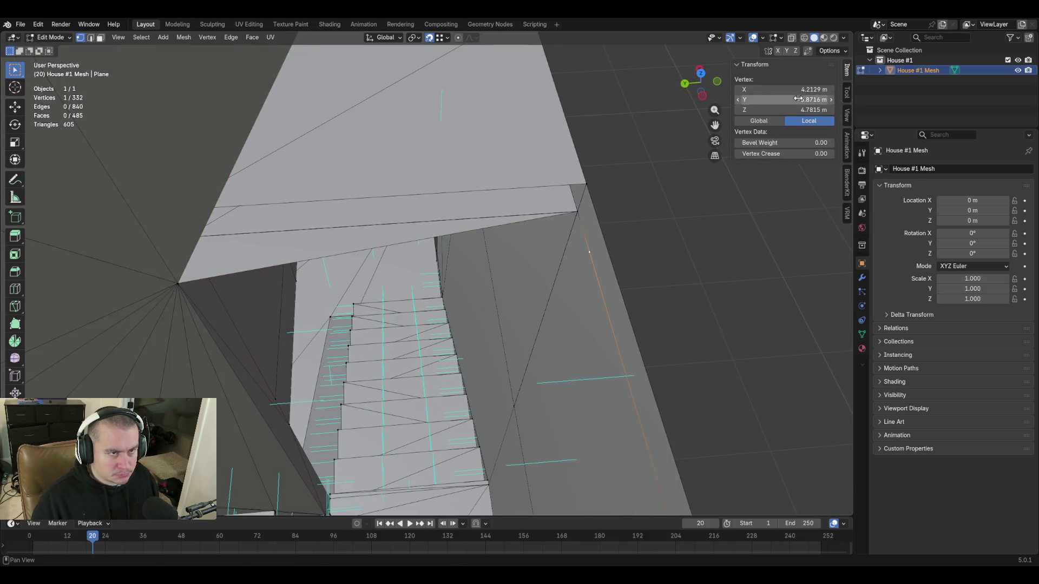
key(ctrl+v)
key(Return)
key(ctrl+z)
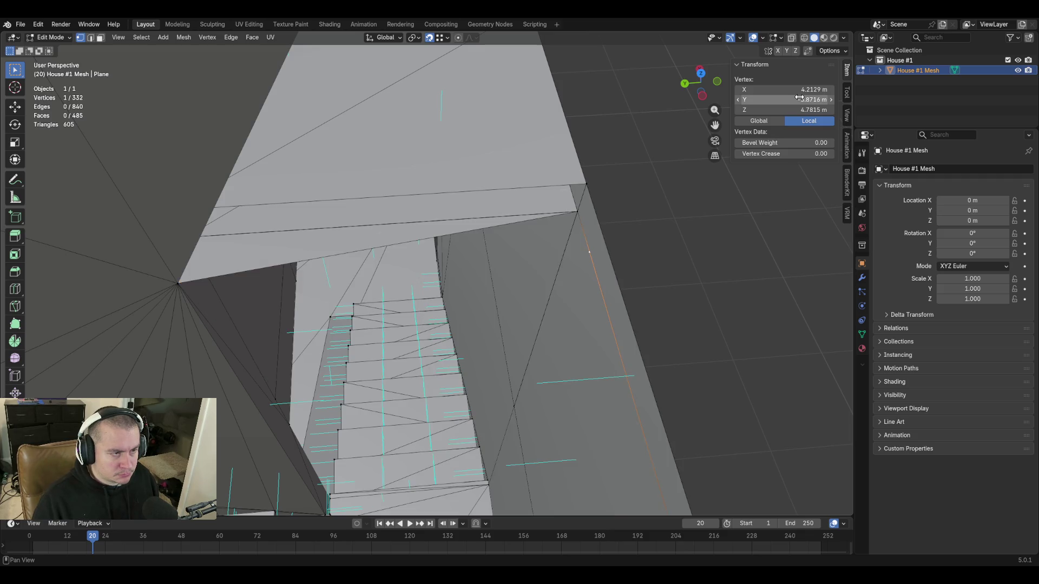
Select the fan corner vertex together with the new vertex on the ceiling edge
click(176, 284)
click(594, 254)
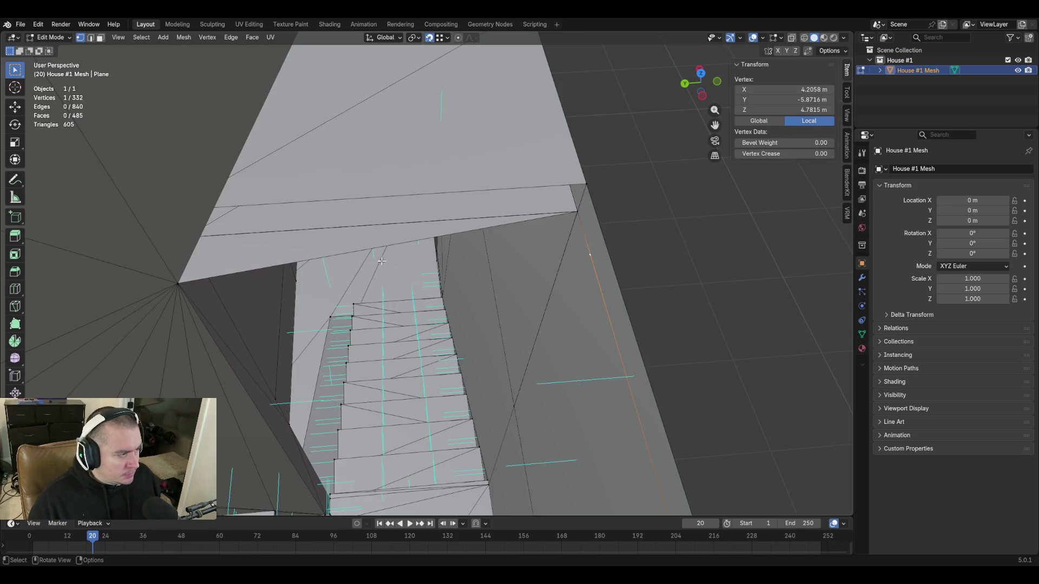
shift+click(175, 283)
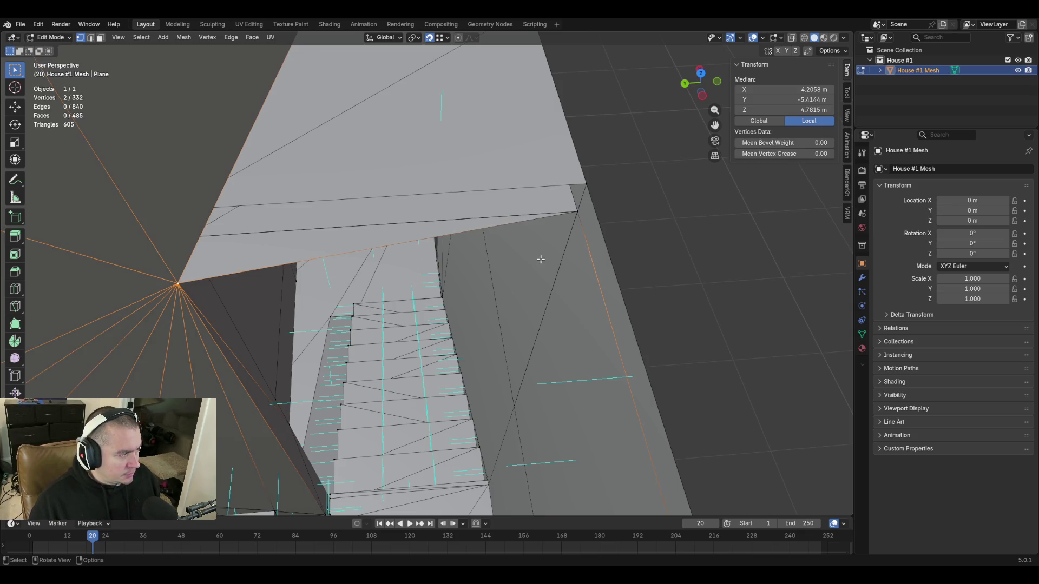
Join the two vertices with an edge, then fill the triangular face beside it and orbit to check
key(f)
key(2)
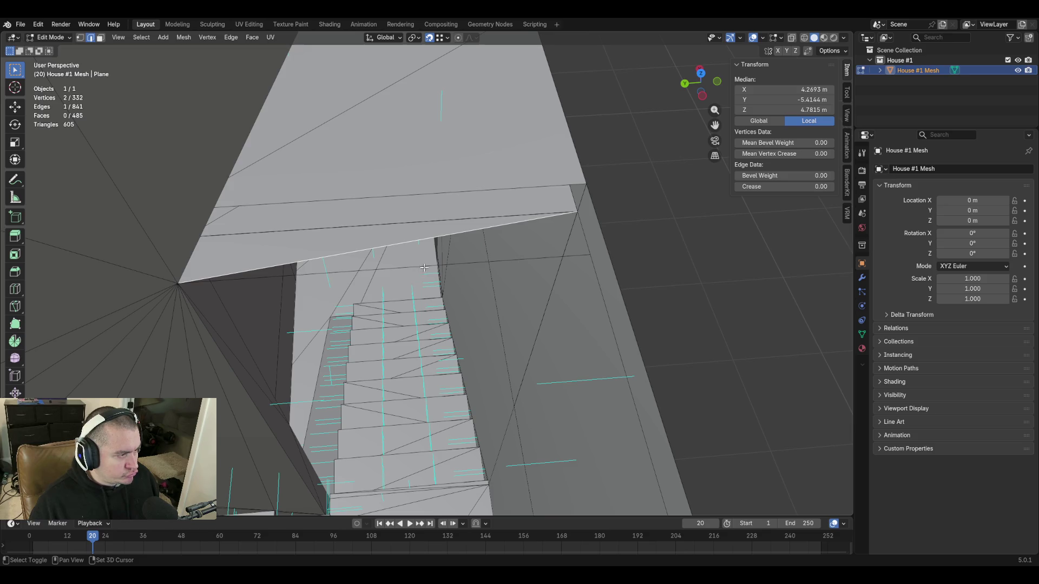
key(f)
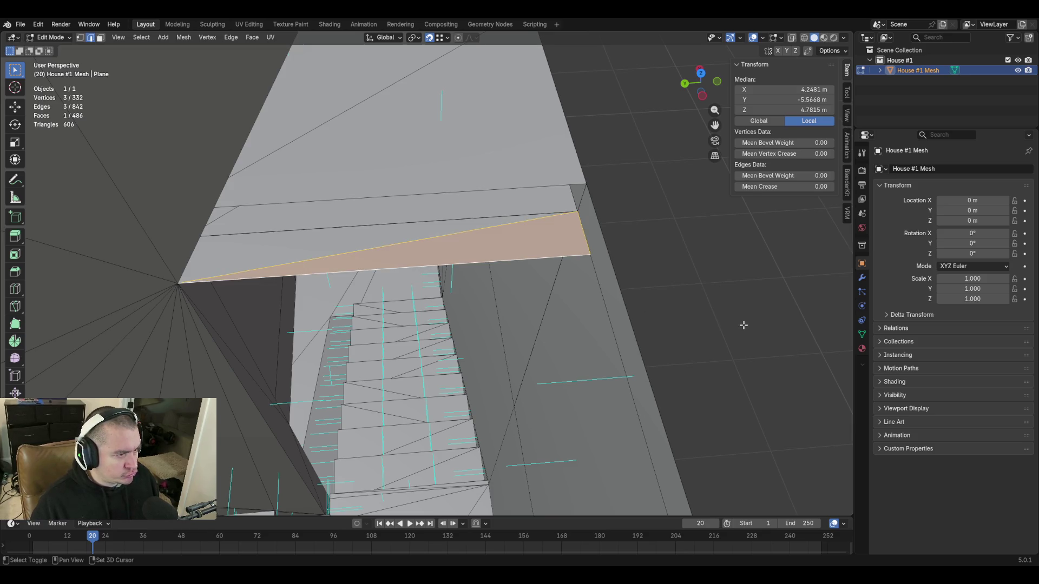
middle_drag(744, 325, 743, 325)
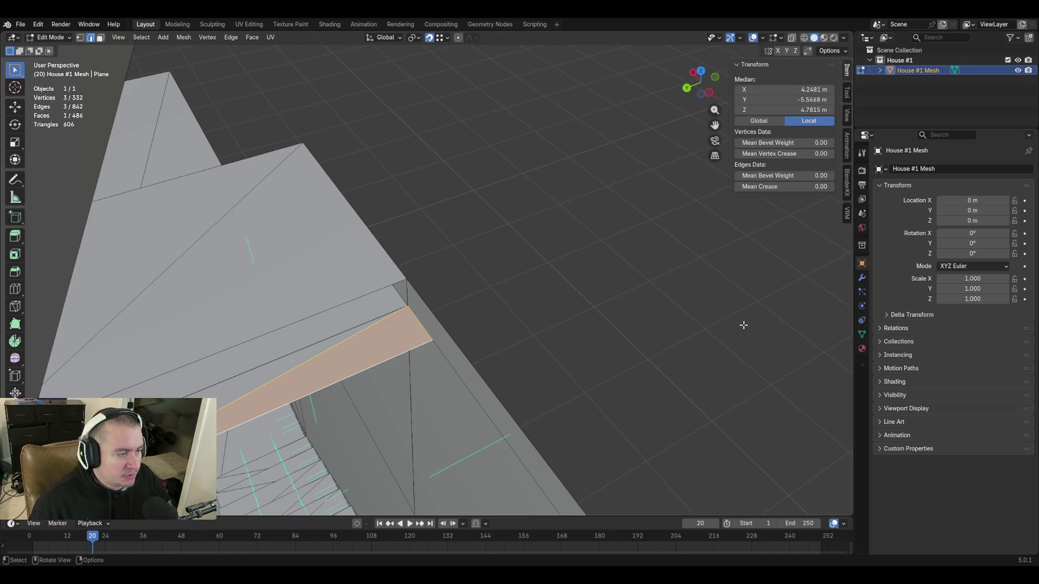
key(shift+grave)
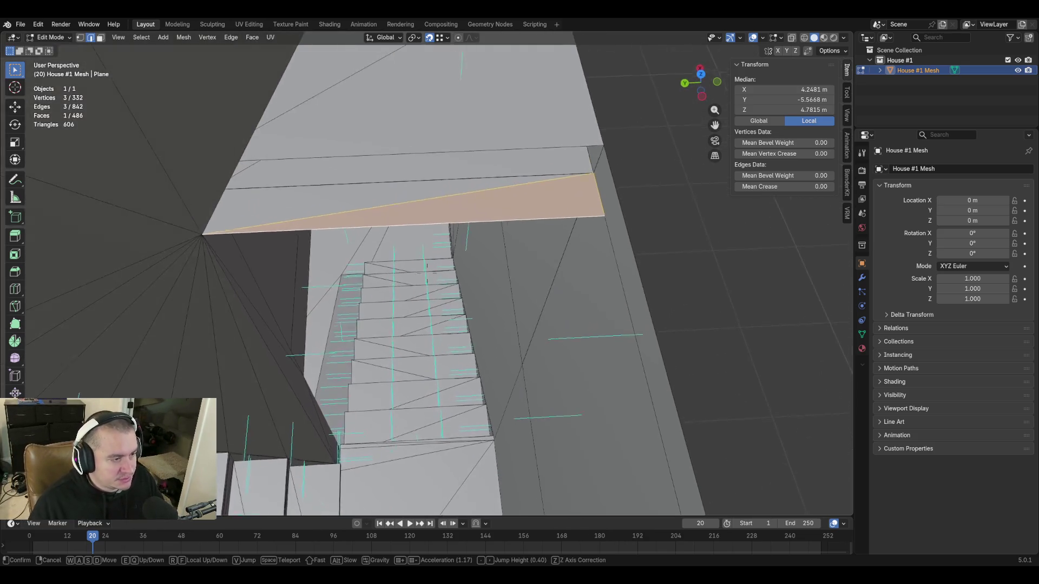
key(w)
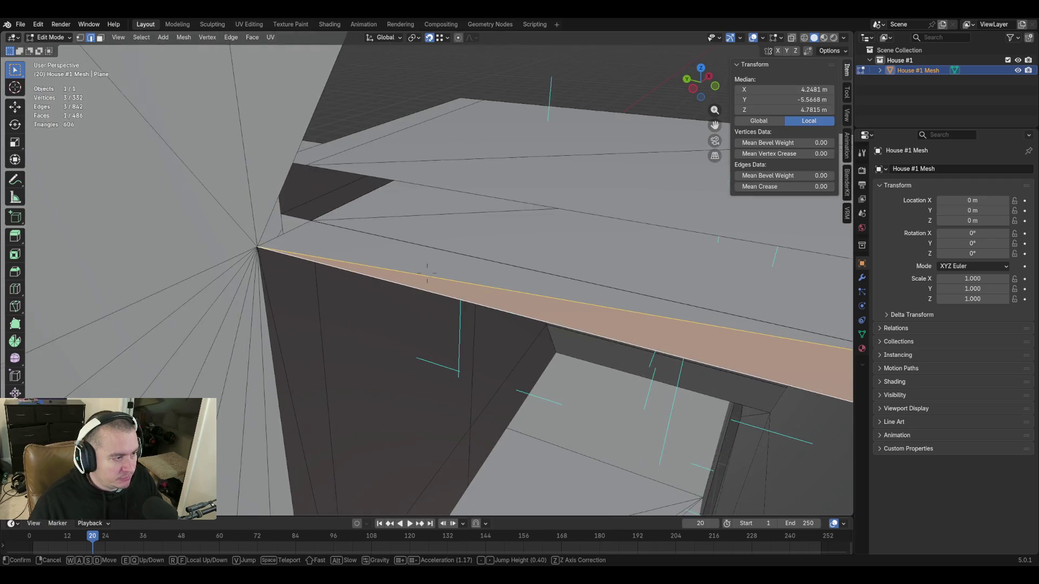
key(w)
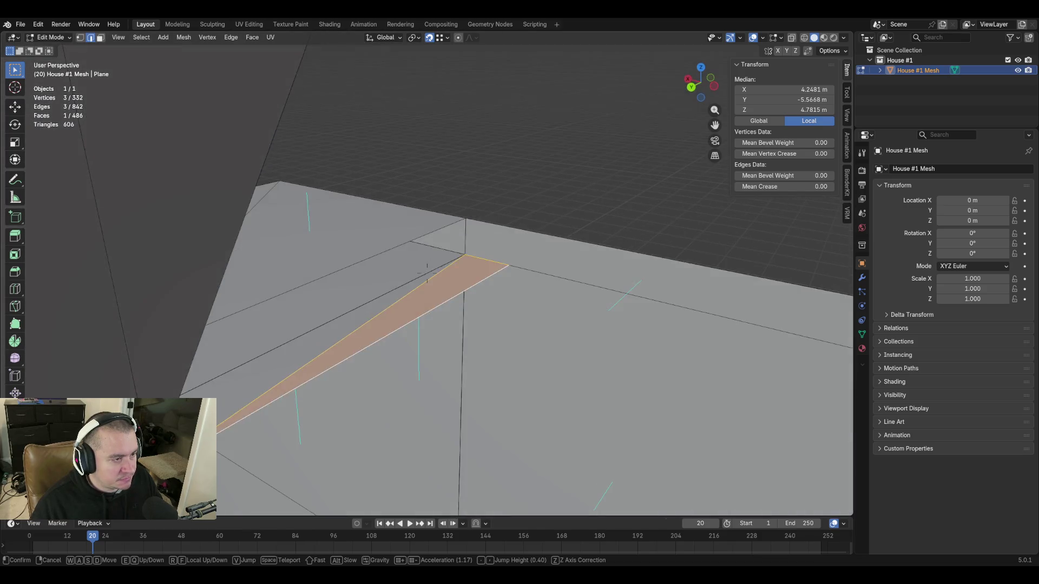
click(559, 292)
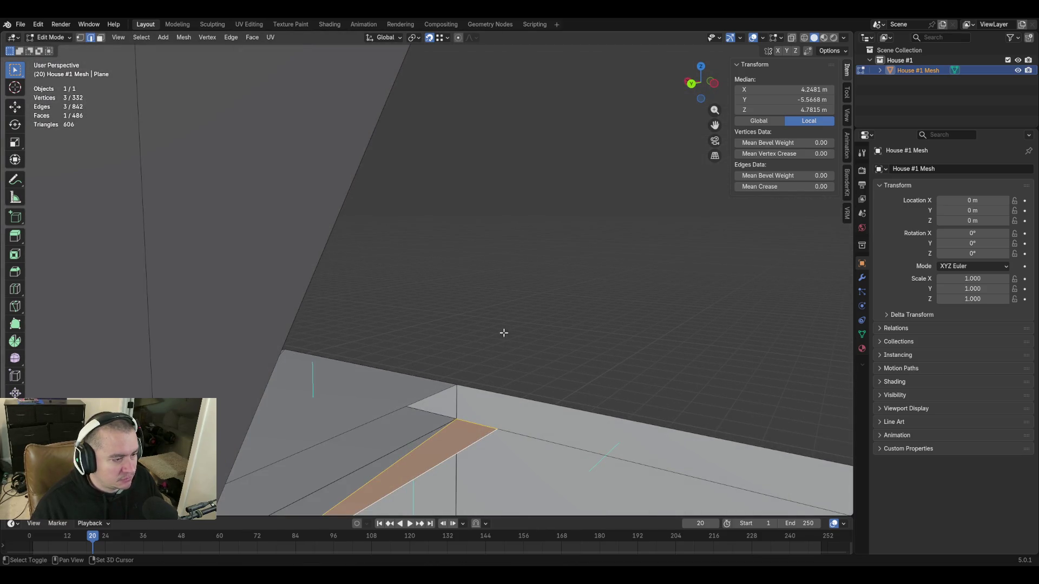
click(463, 448)
key(shift+grave)
key(w)
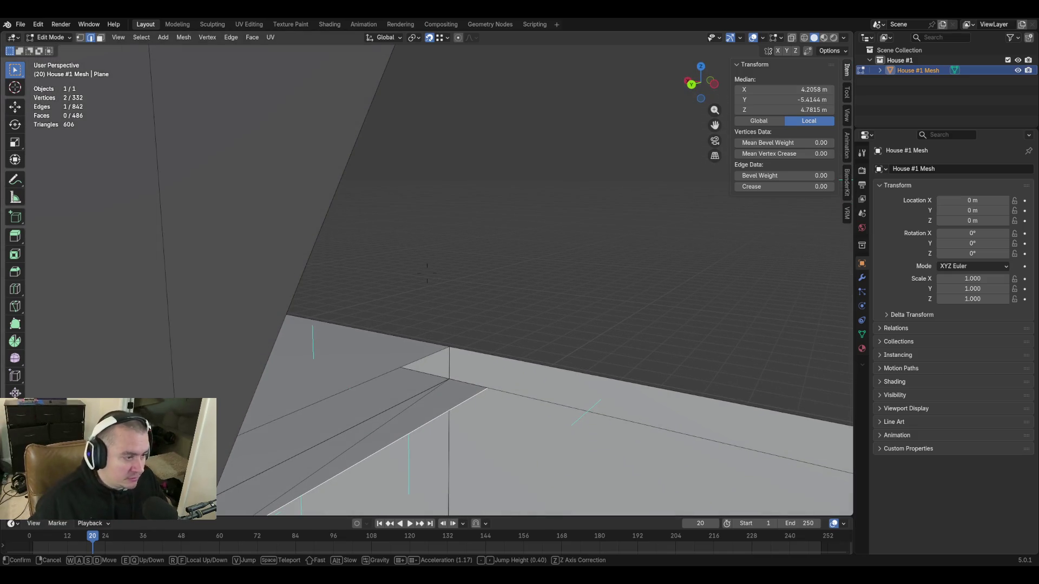
key(w)
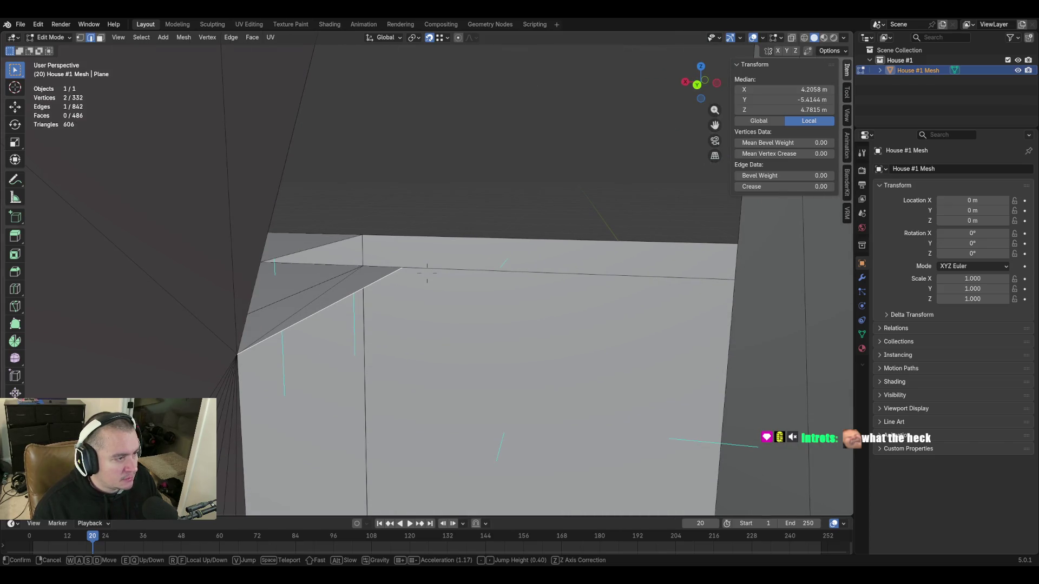
Delete the stray top edge of the wall (X > Edges), removing the hanging strip face
click(427, 273)
key(3)
click(493, 277)
key(2)
click(481, 237)
key(x)
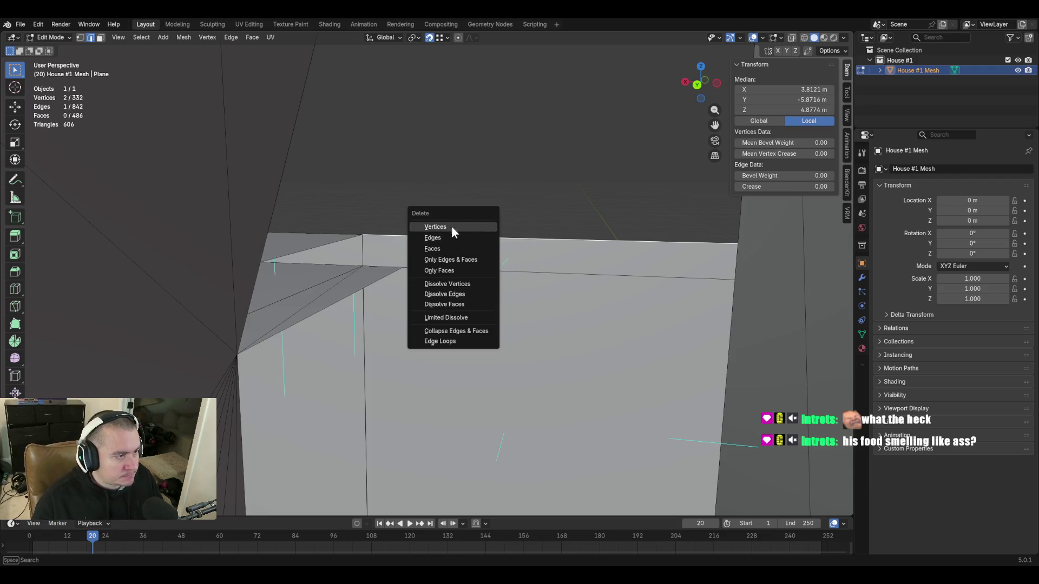
click(454, 237)
Select the wall's top edge plus the diagonal edge and fly around the wall top
click(451, 270)
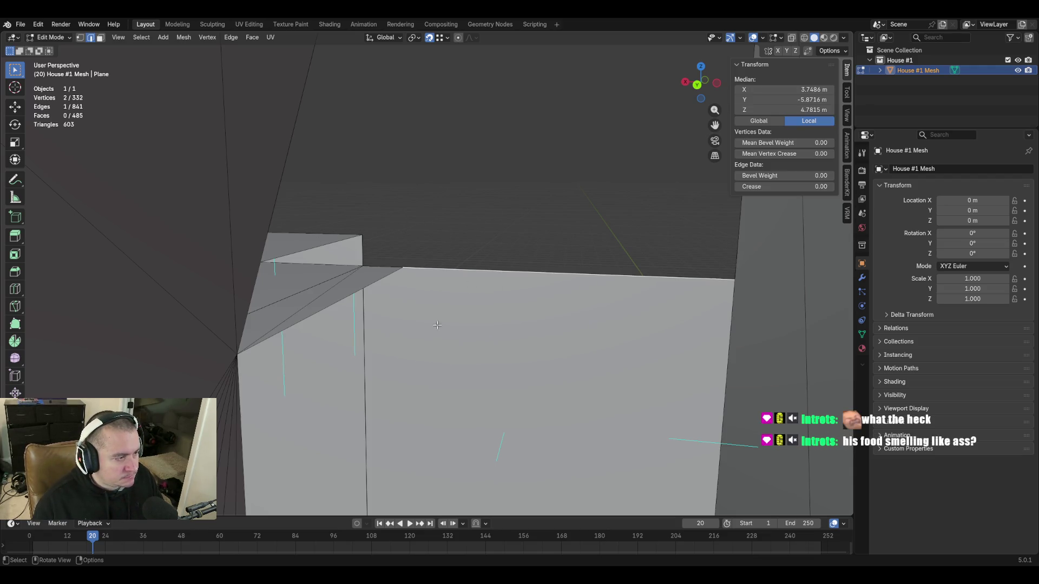
shift+click(397, 272)
key(shift+grave)
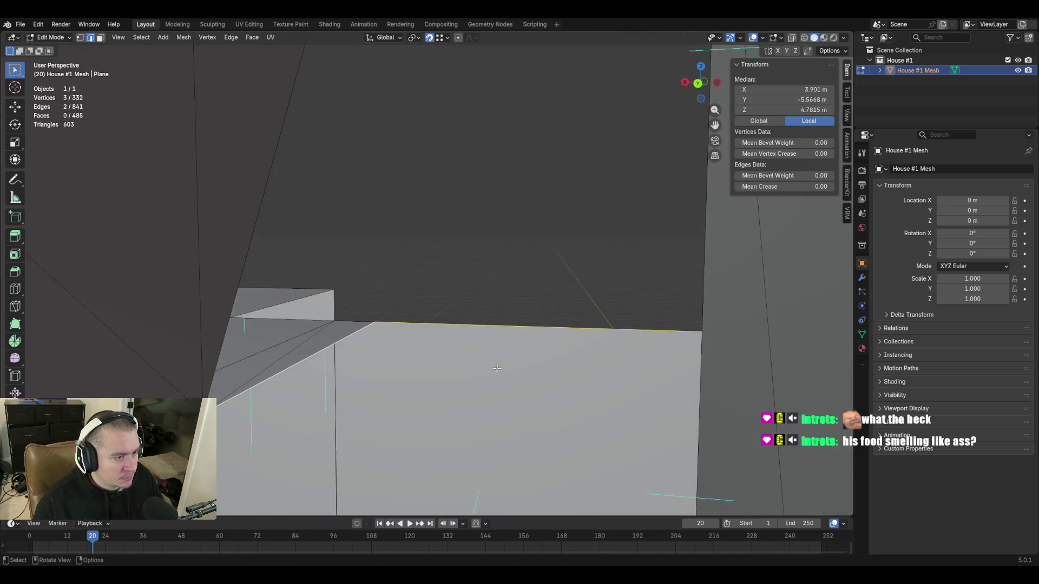
Extrude the selected edges up along Z, then undo the misplaced result
click(428, 274)
key(e)
key(z)
click(502, 218)
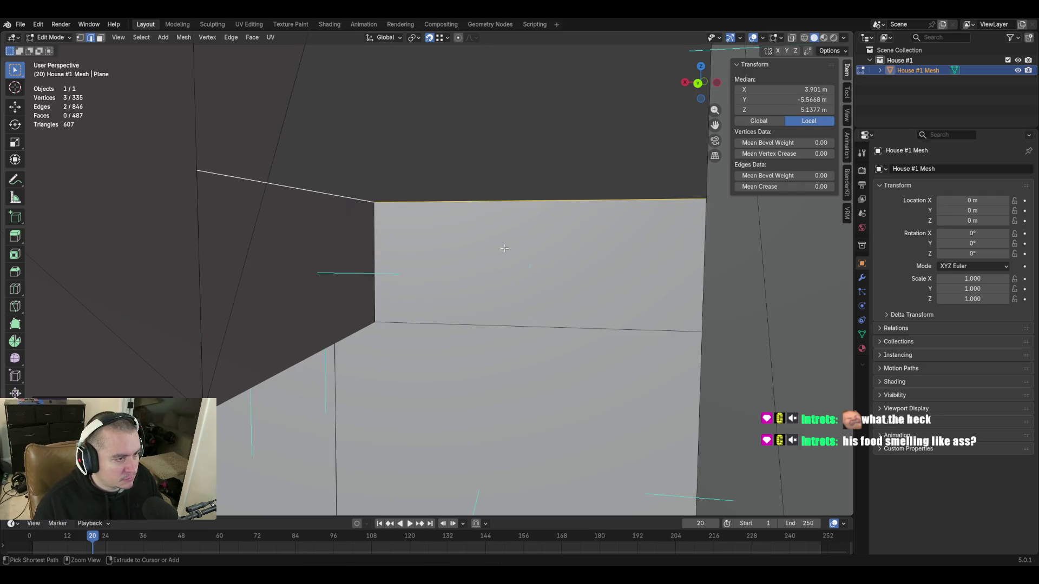
key(ctrl+z)
Extrude the wall edge's two vertices vertically into a face and raise its top to the corner height
click(374, 323)
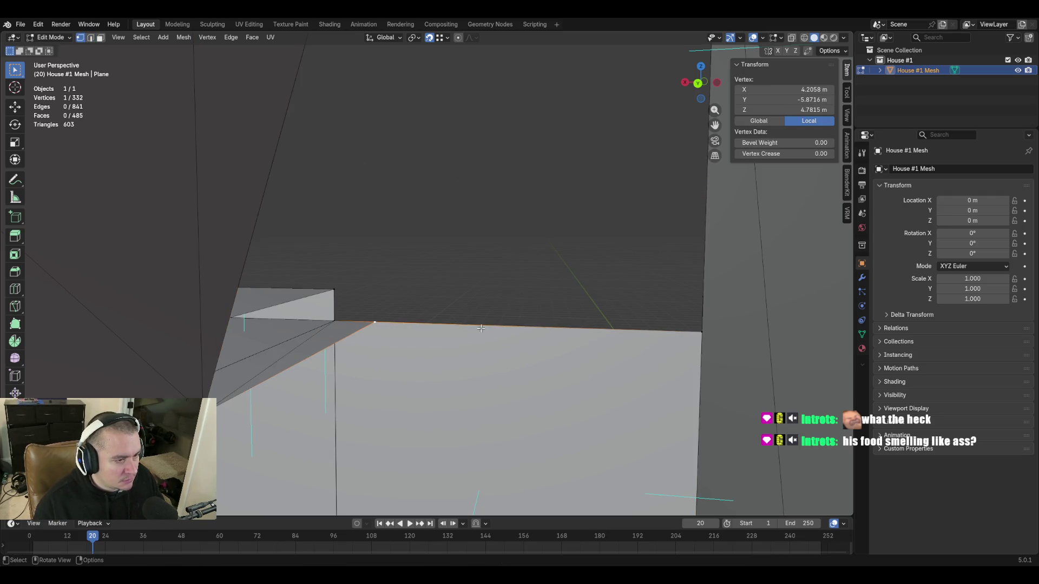
shift+click(702, 331)
key(e)
key(z)
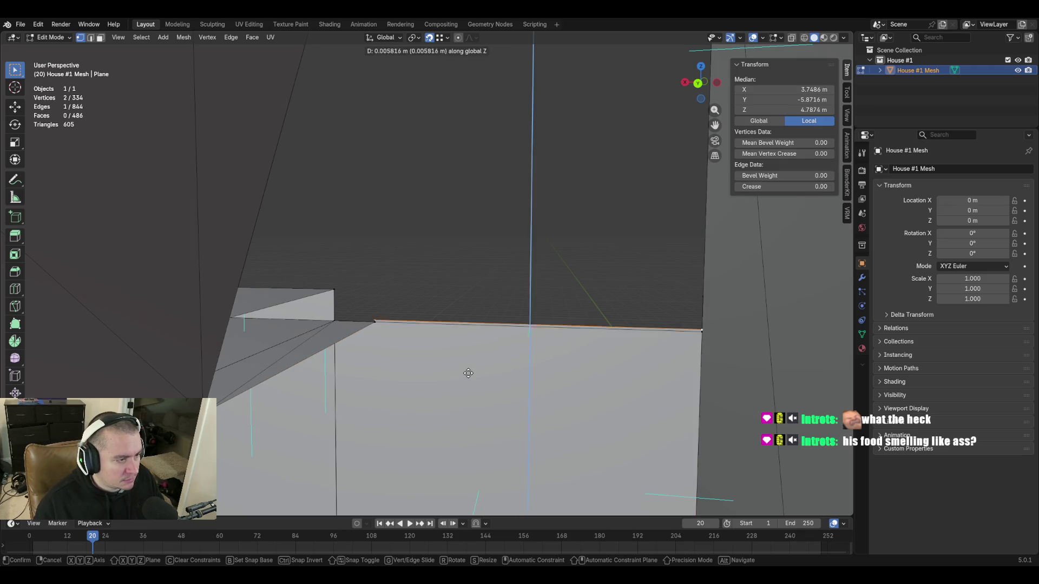
click(480, 206)
middle_drag(469, 413, 387, 368)
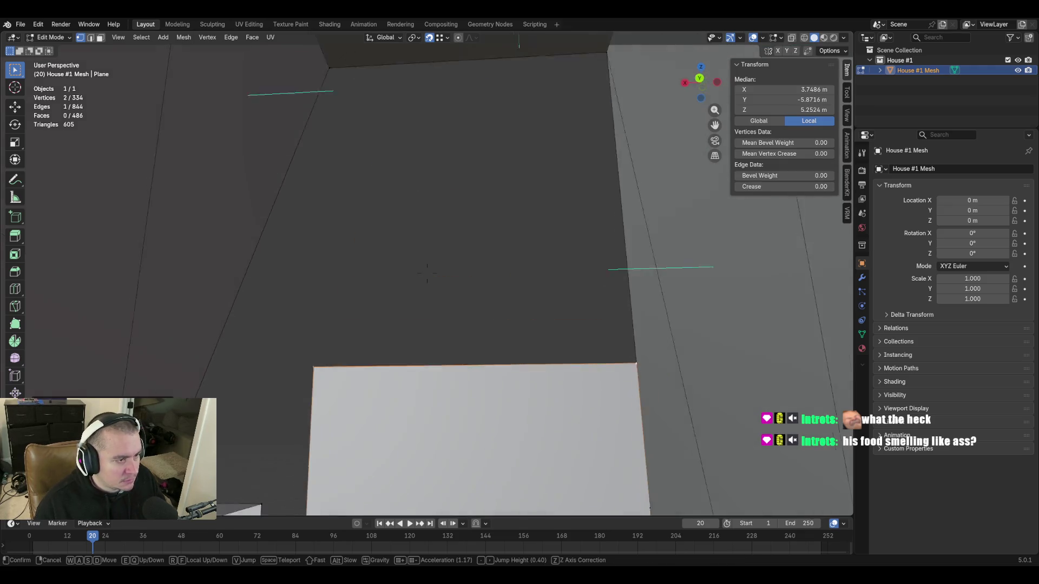
key(g)
key(z)
click(326, 170)
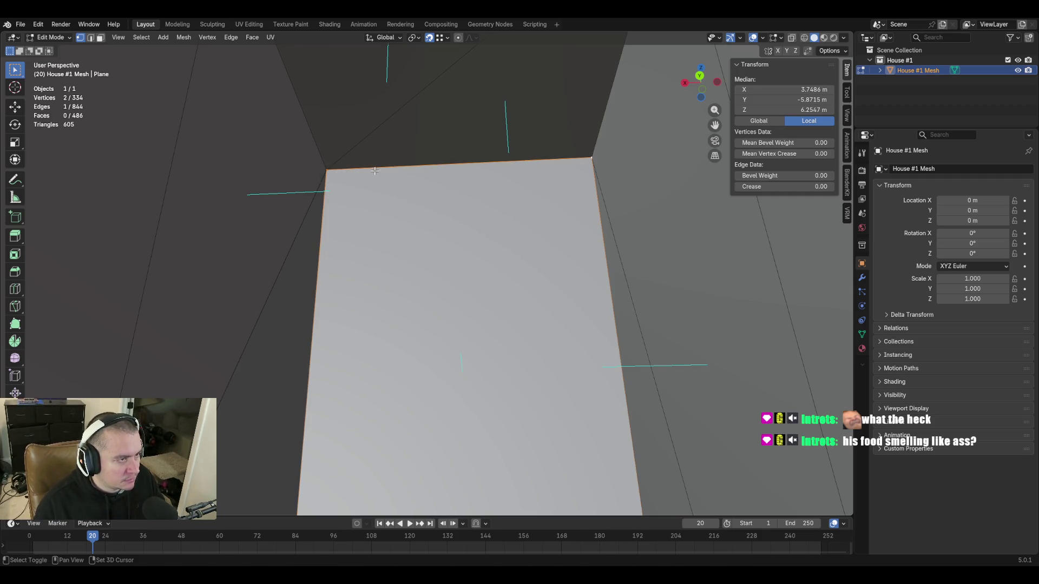
Fill the dark gap beside the new face with another face and walk around to inspect it
middle_drag(360, 207, 465, 210)
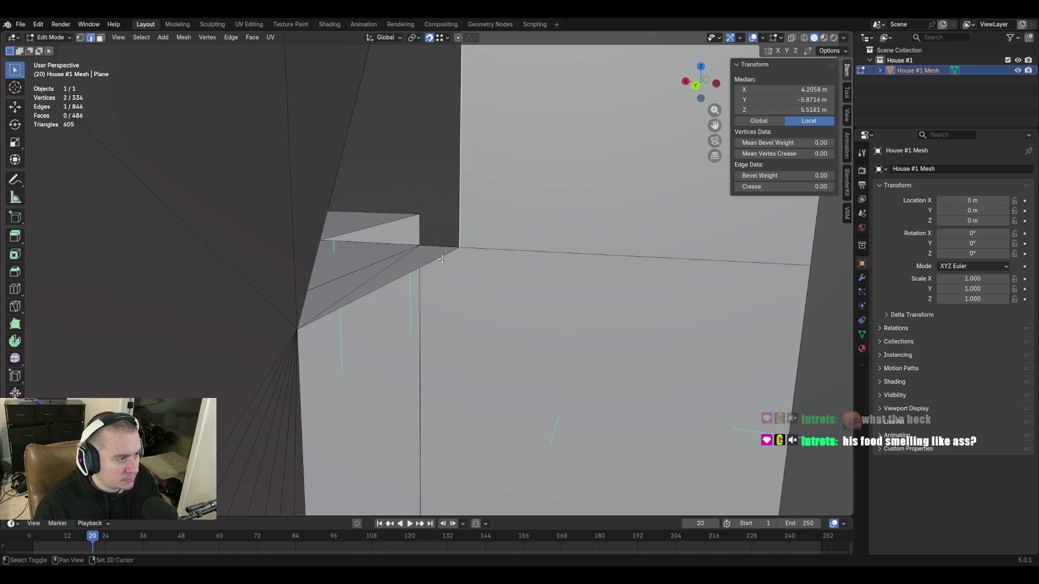
shift+click(446, 257)
key(f)
key(shift+grave)
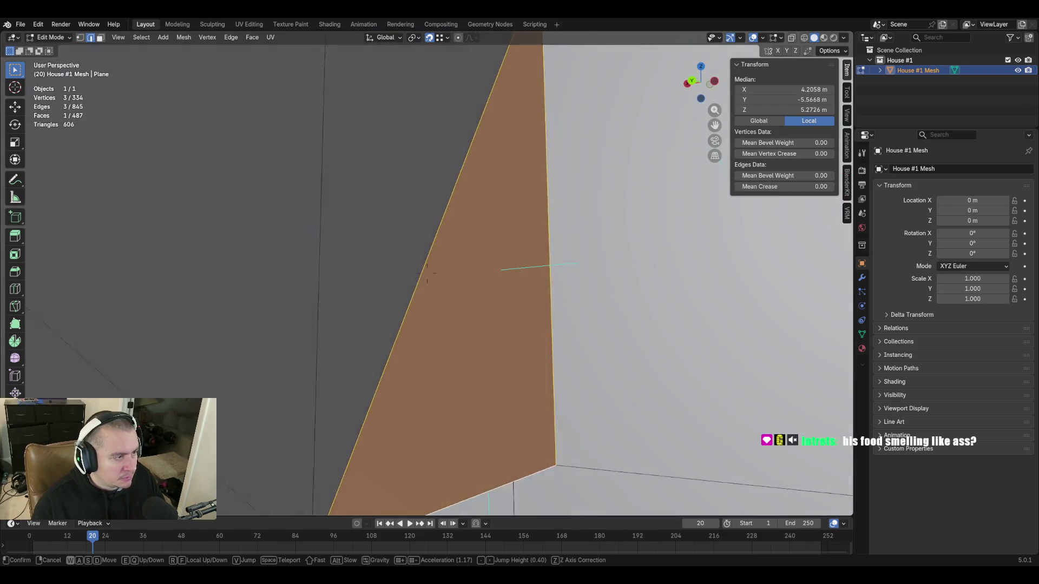
key(a)
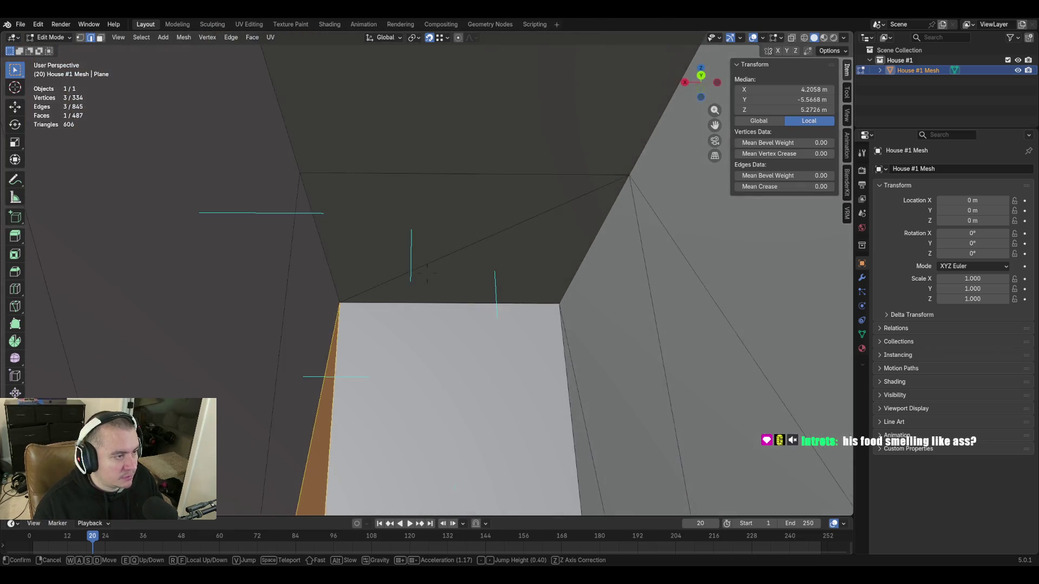
key(s)
key(w)
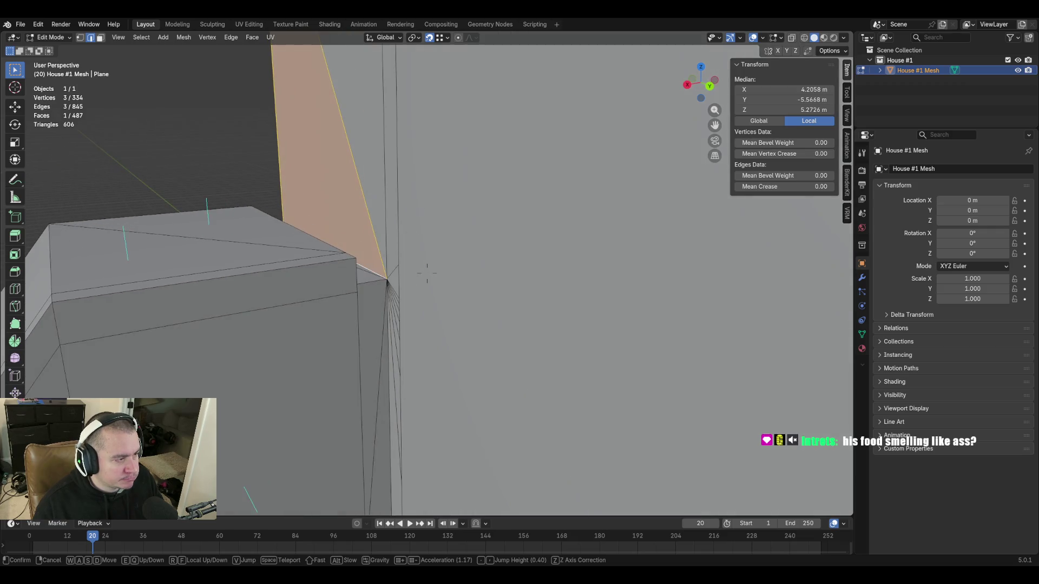
key(w)
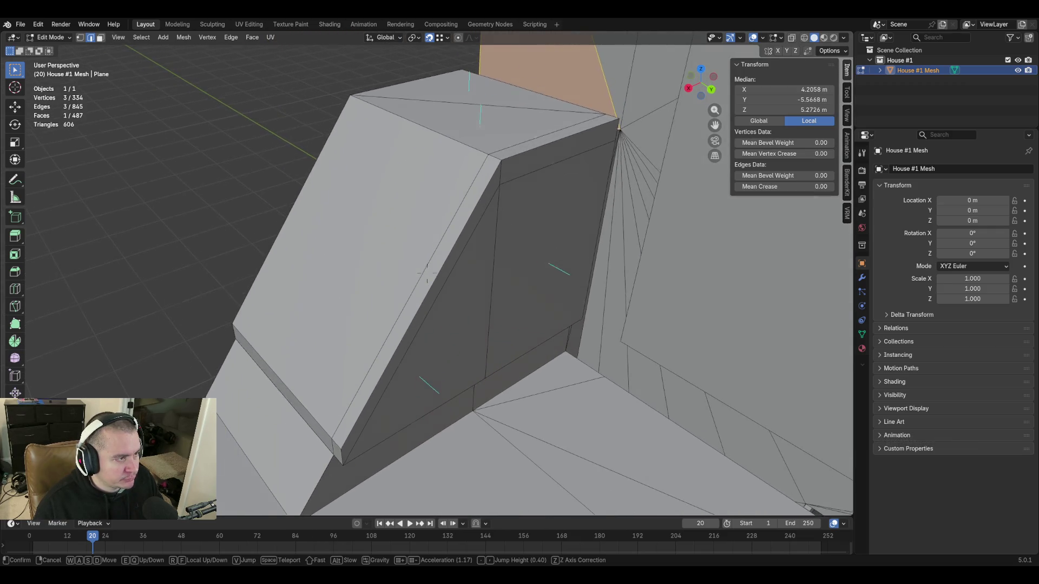
Select all and Merge By Distance, removing 17 duplicate vertices (317 verts, 479 faces remain)
click(426, 273)
key(a)
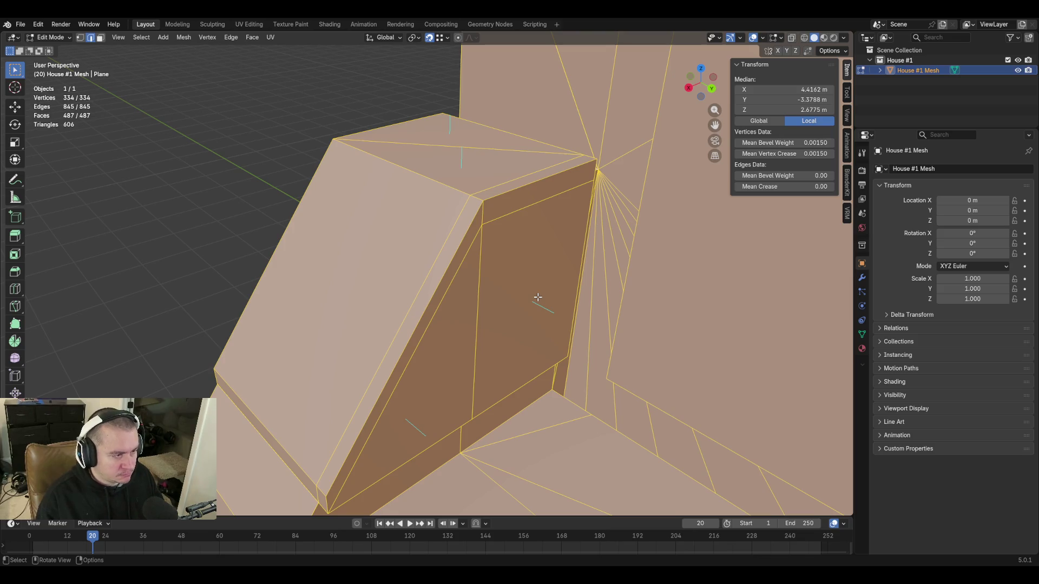
key(m)
click(494, 331)
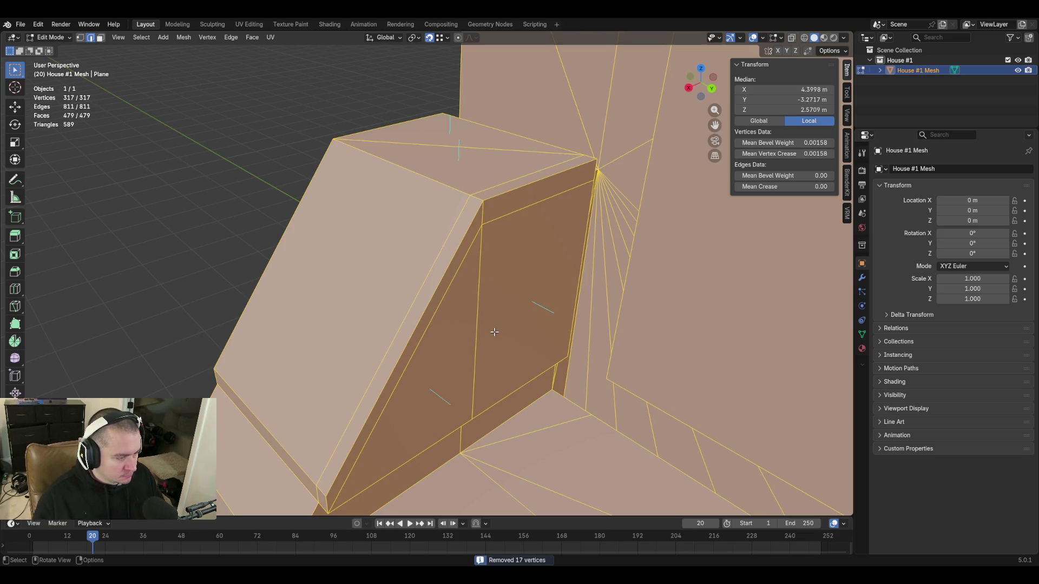
click(254, 238)
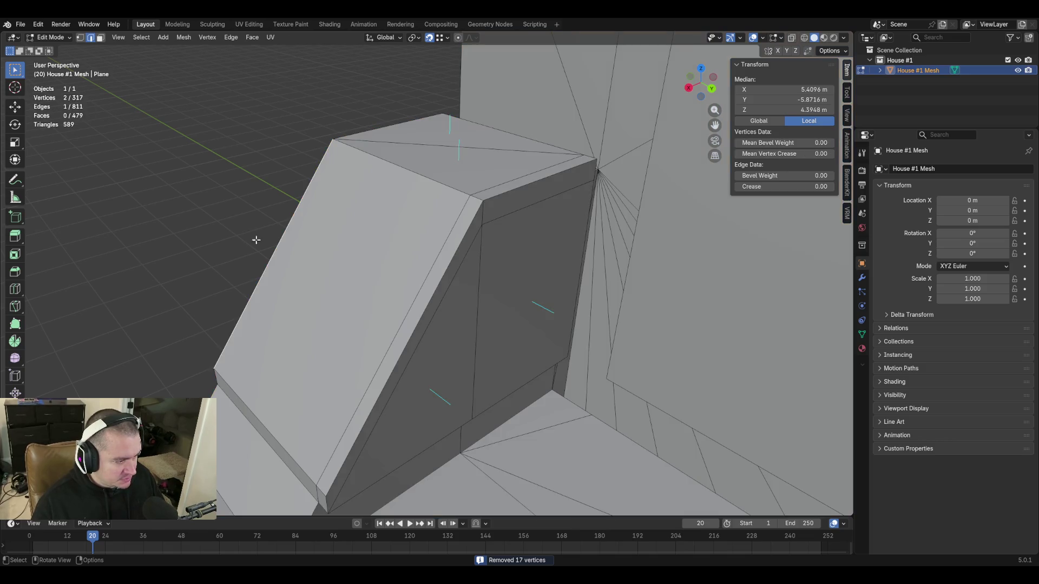
key(shift+grave)
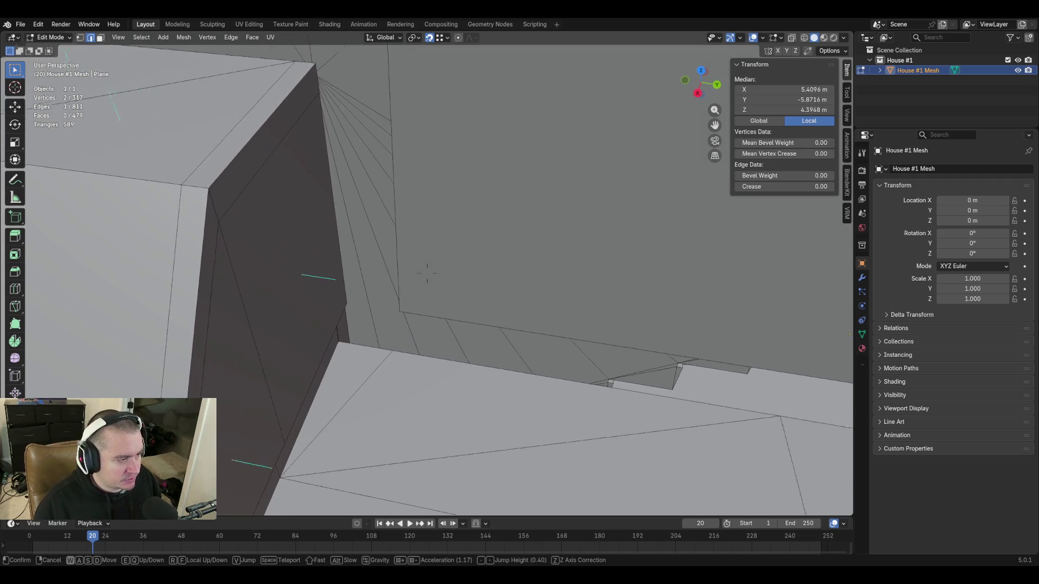
Select the wall's corner vertex and a second stray vertex, cancelling an accidental merge
click(427, 276)
click(394, 314)
key(shift+grave)
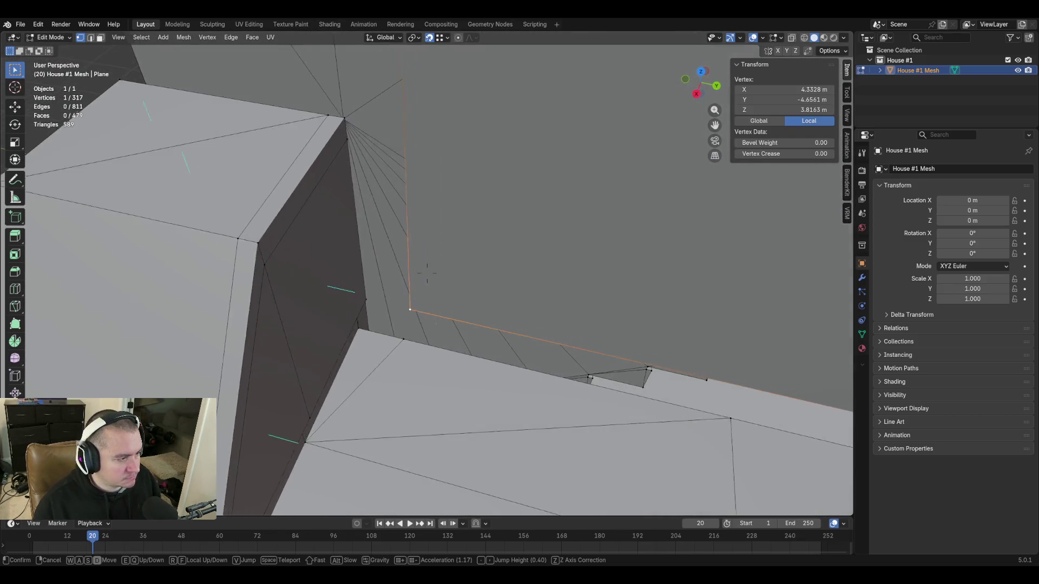
click(427, 273)
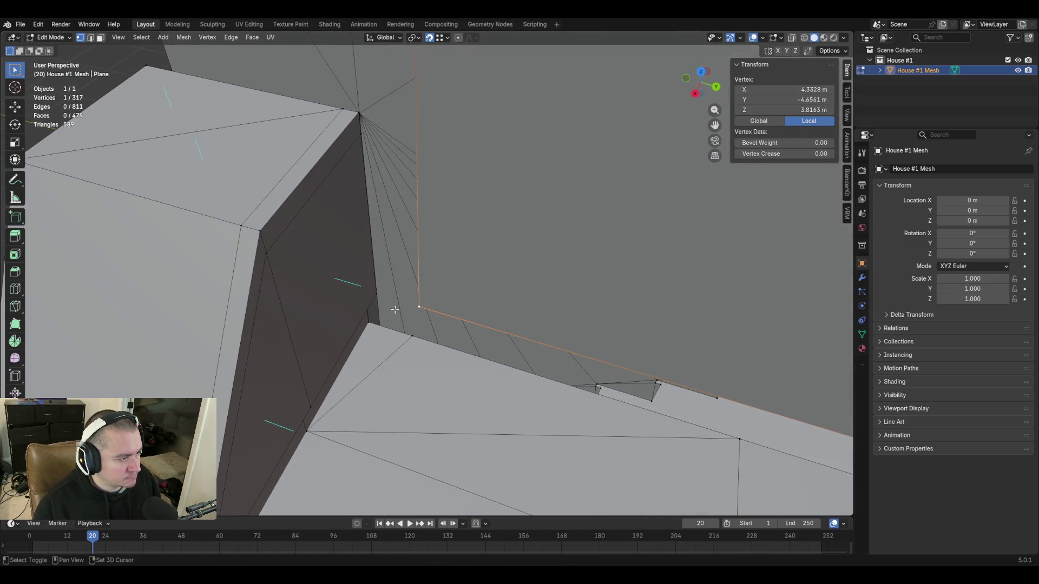
shift+click(378, 294)
key(m)
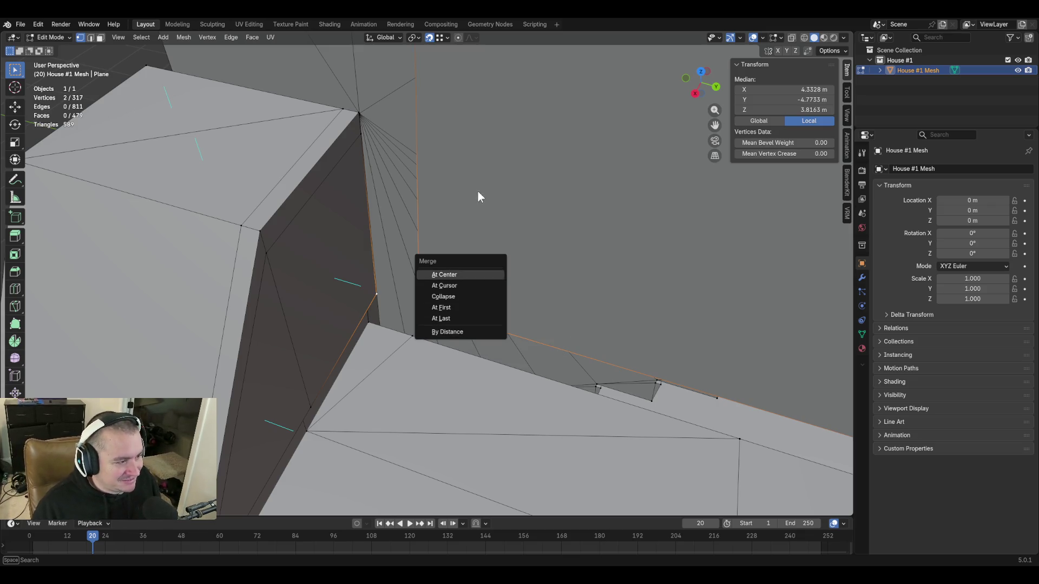
key(Escape)
Walk around the wall corner and add the third stray vertex to the selection
key(shift+grave)
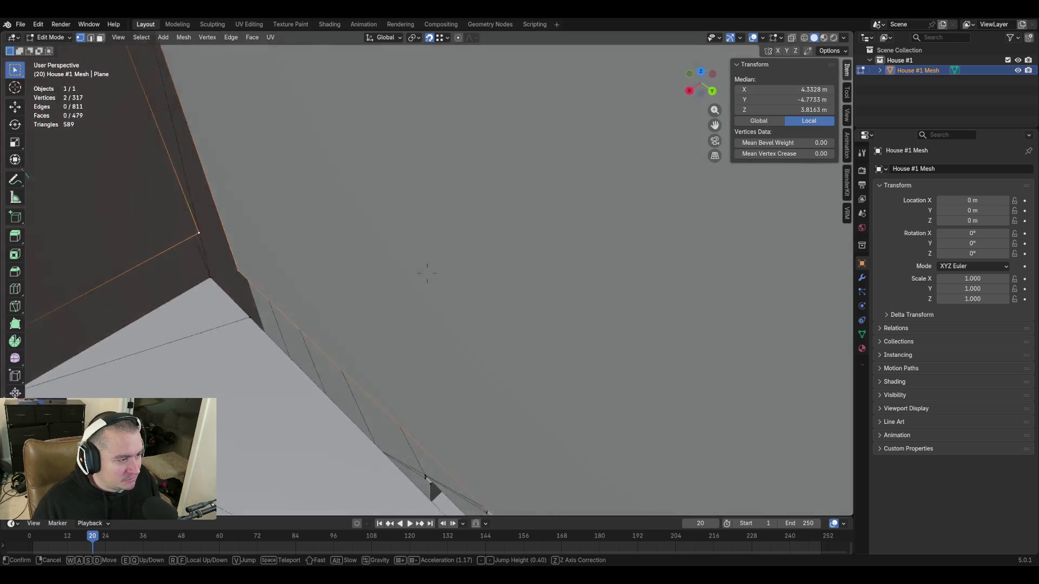
key(w)
key(s)
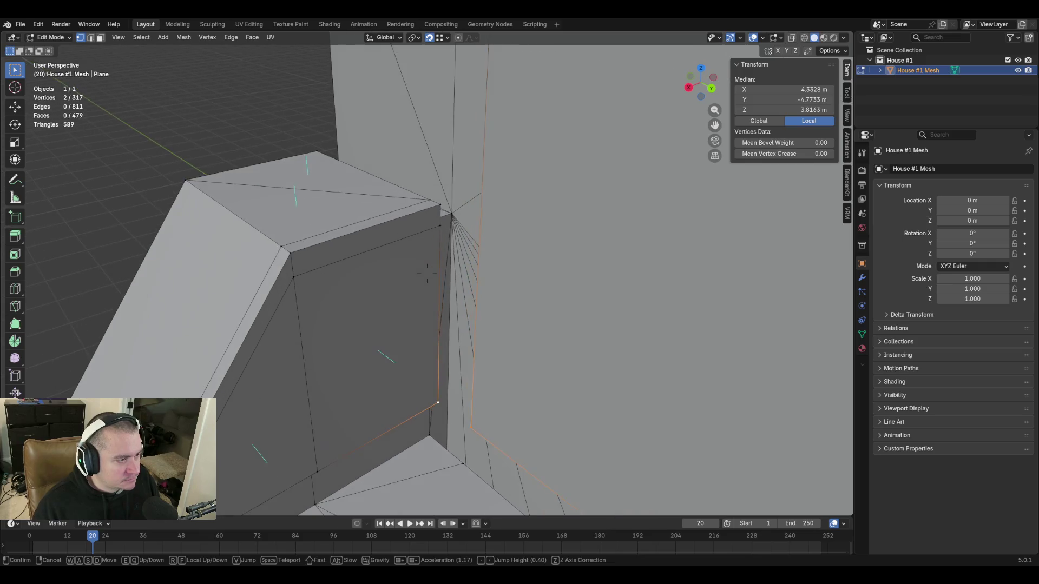
key(w)
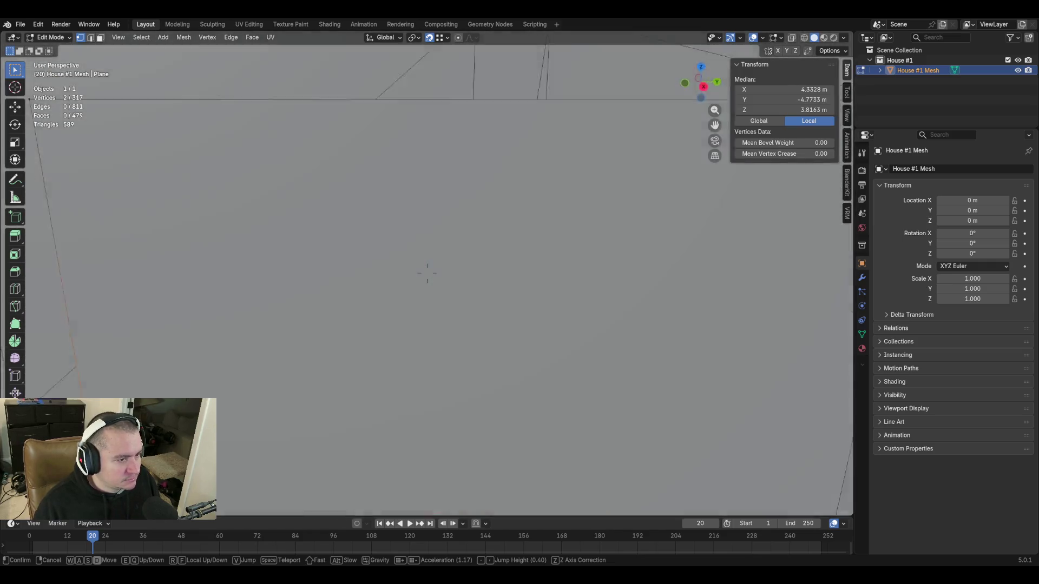
key(s)
click(427, 275)
shift+click(290, 200)
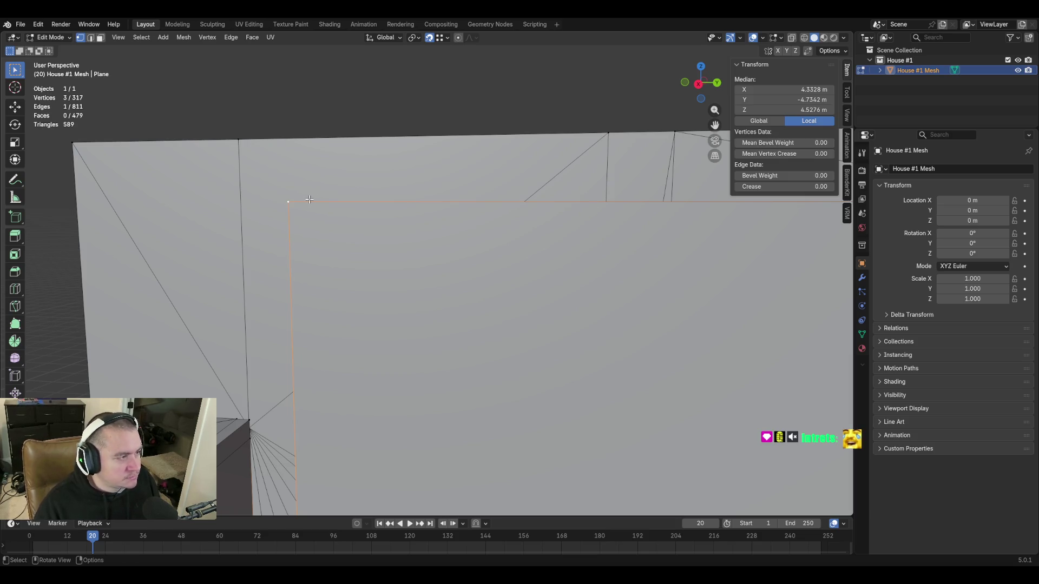
Delete the three selected stray vertices beside the doorway wall
key(x)
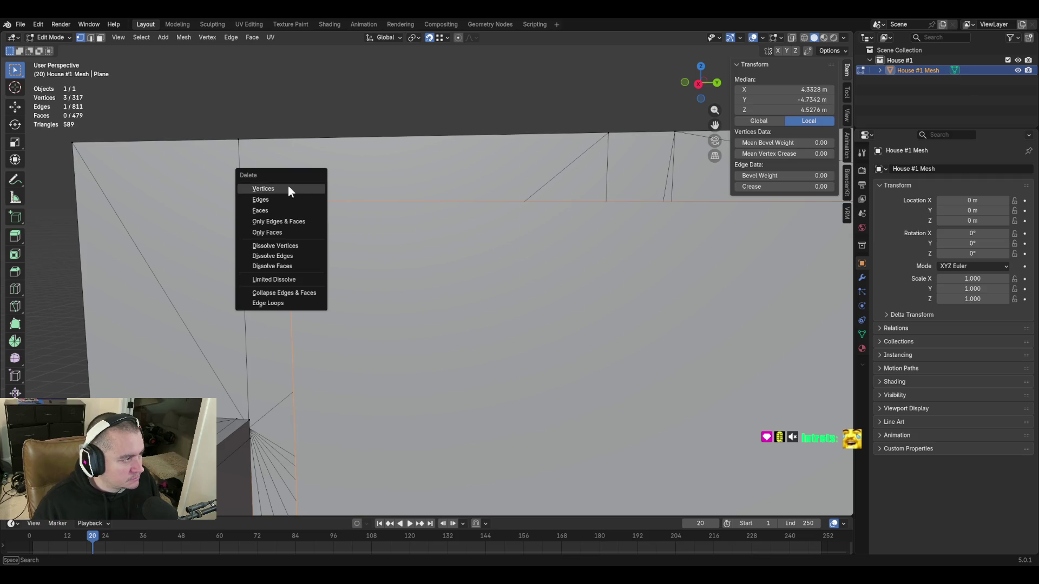
click(313, 188)
key(shift+grave)
key(s)
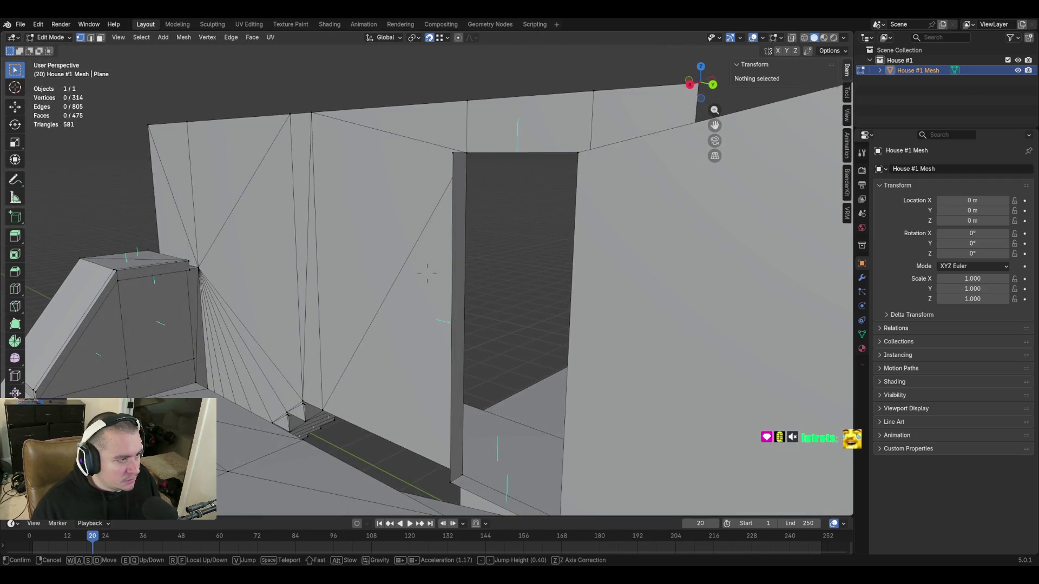
click(416, 277)
In edge select mode, delete the short slanted edge under the wall top
key(2)
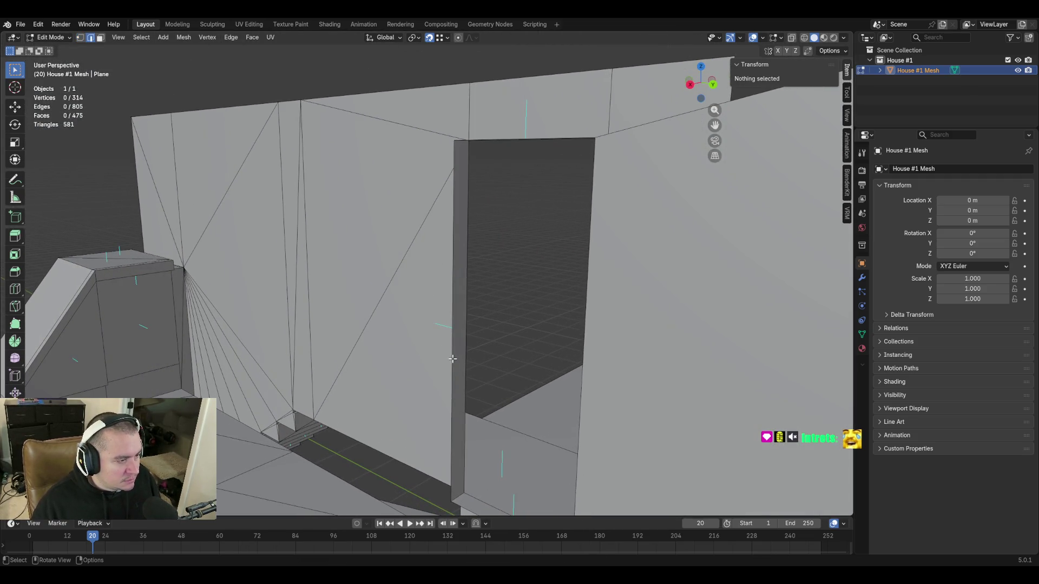
click(448, 357)
key(shift+grave)
key(s)
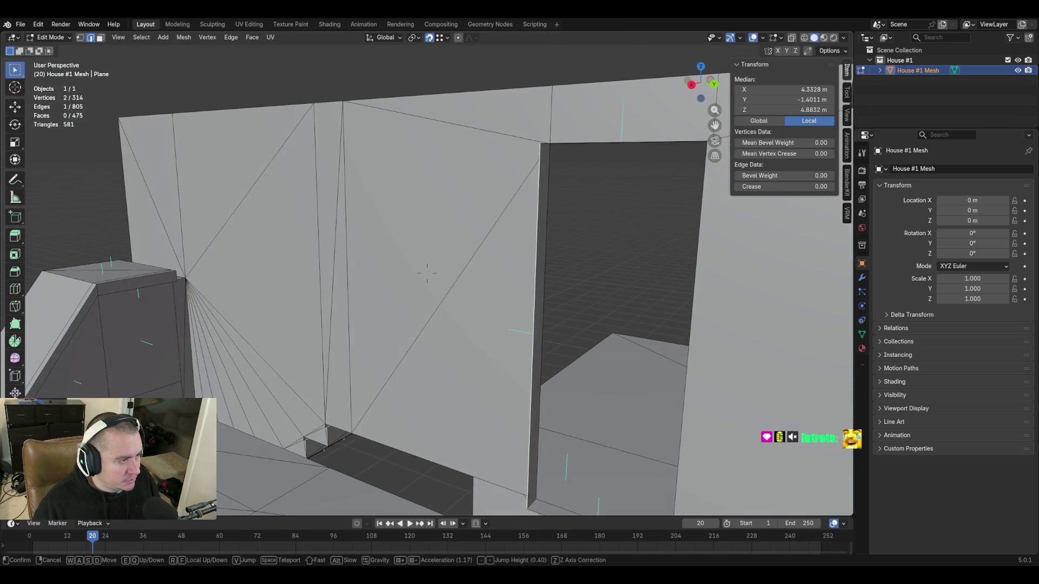
click(427, 274)
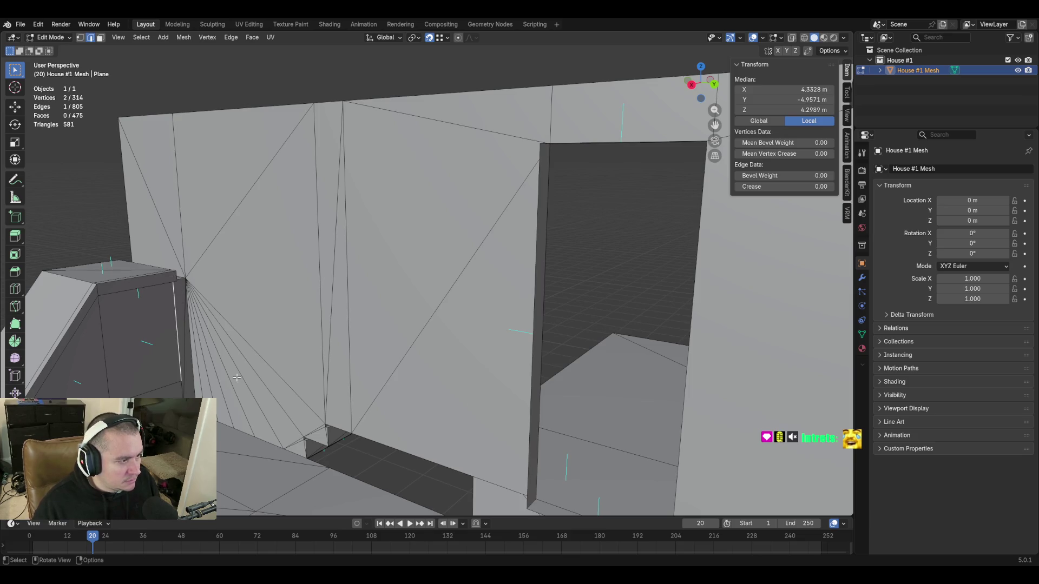
key(shift+grave)
key(s)
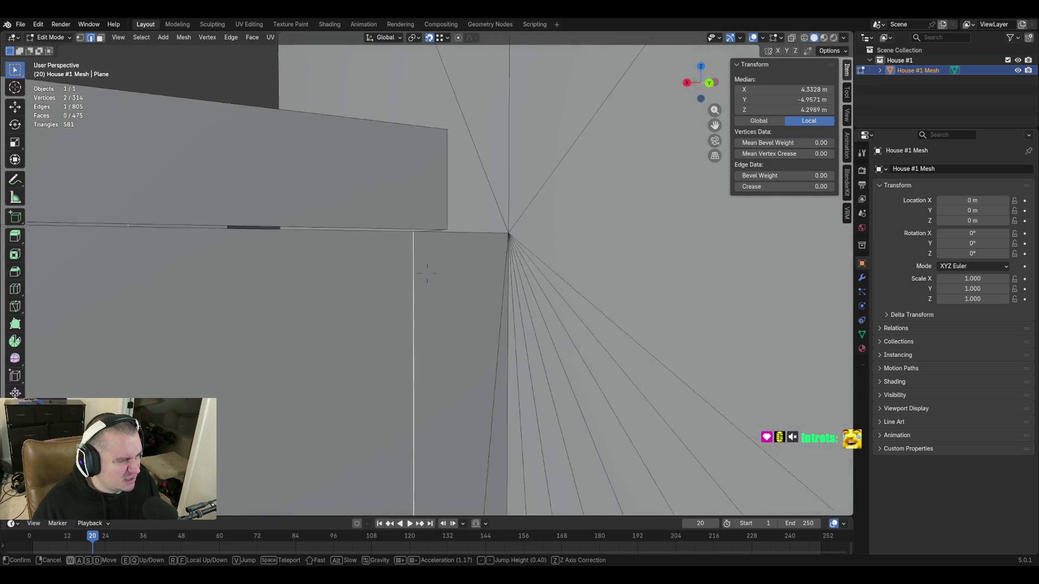
key(s)
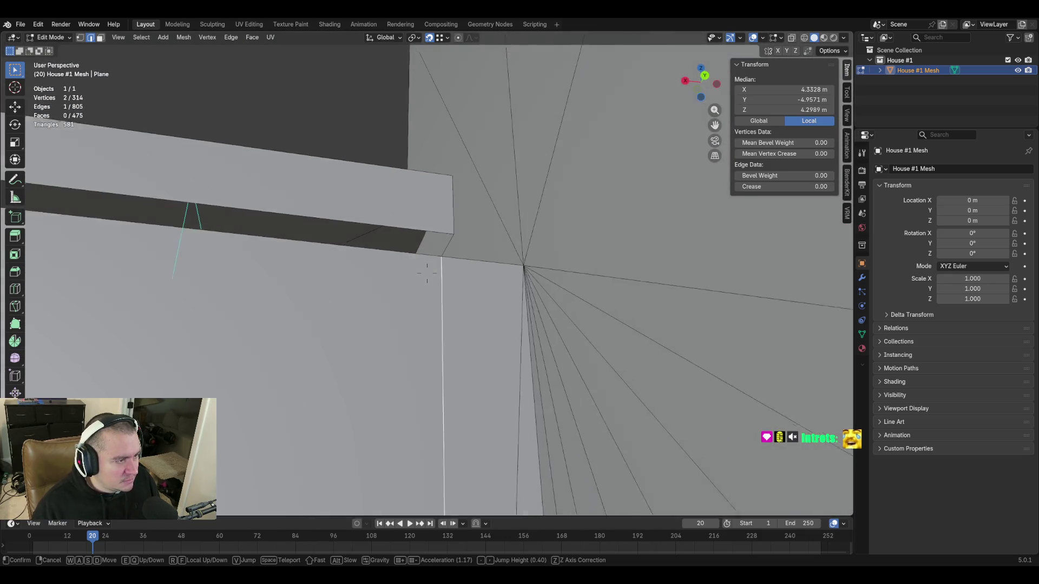
click(427, 274)
click(444, 248)
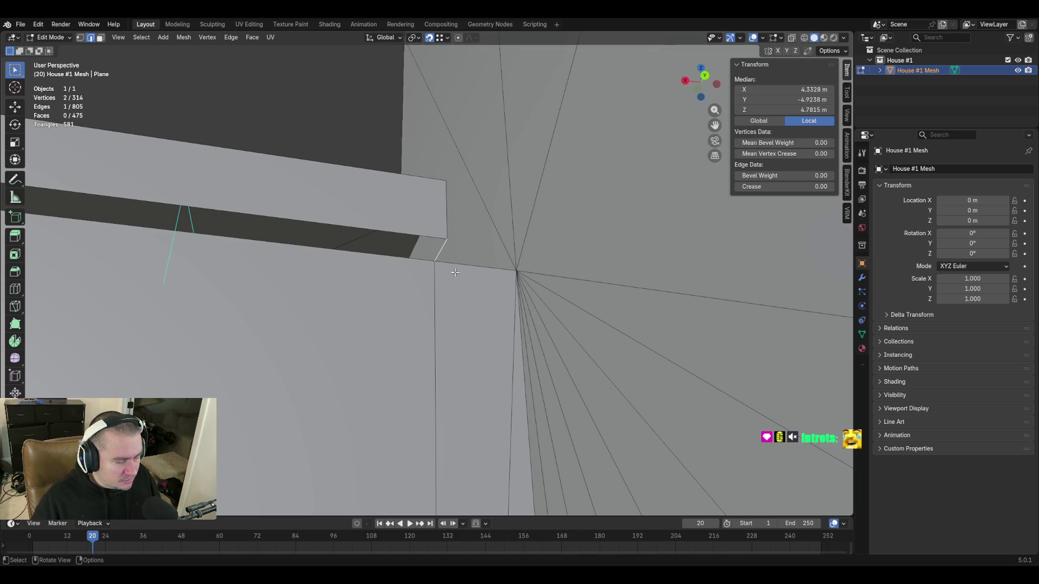
key(x)
click(450, 285)
key(shift+grave)
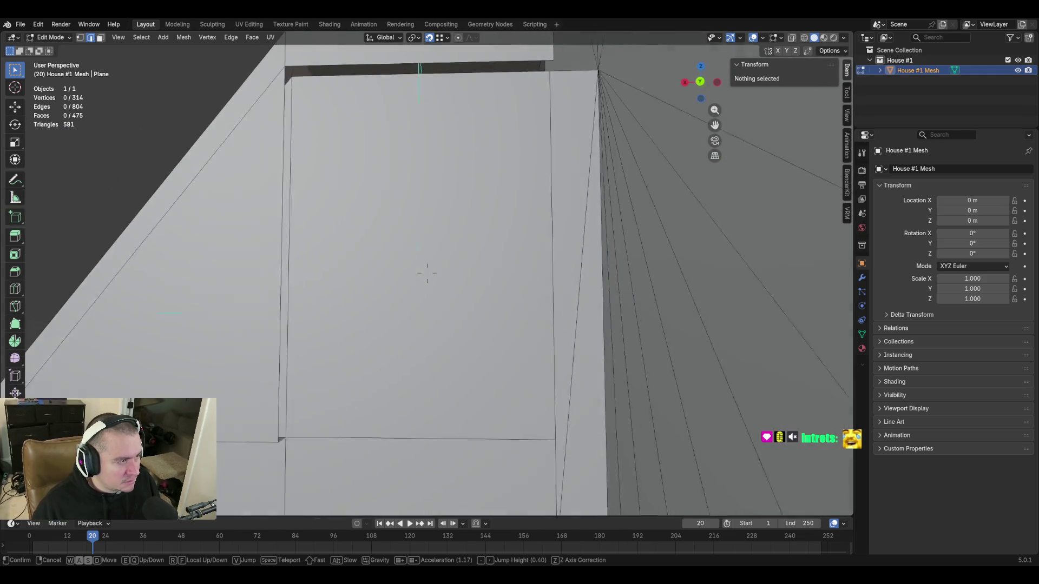
Duplicate the gap's lower edge, join two corner vertices with an edge, then delete that edge
click(487, 292)
shift+click(356, 52)
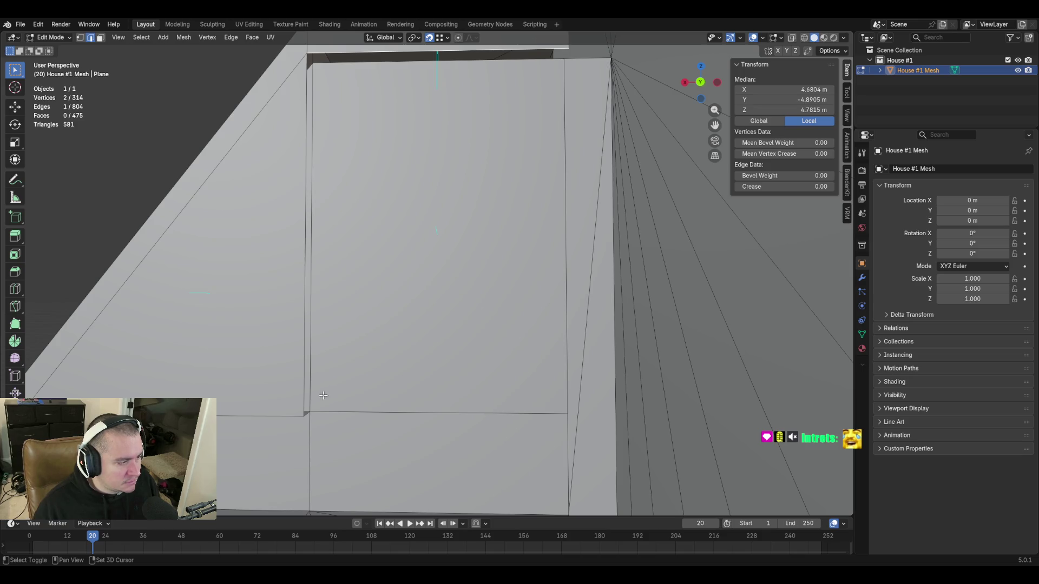
click(297, 428)
key(shift+d)
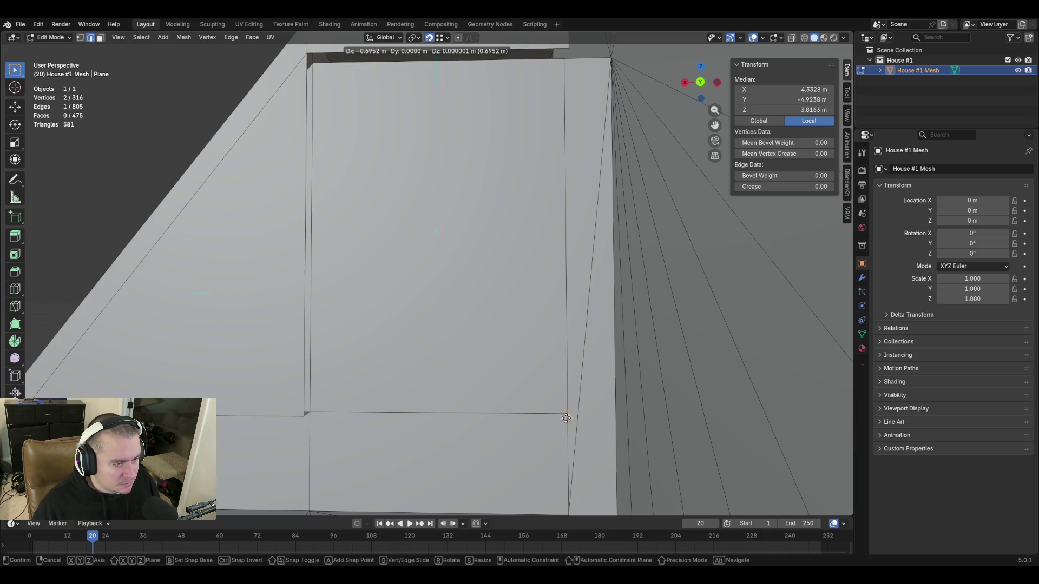
click(567, 414)
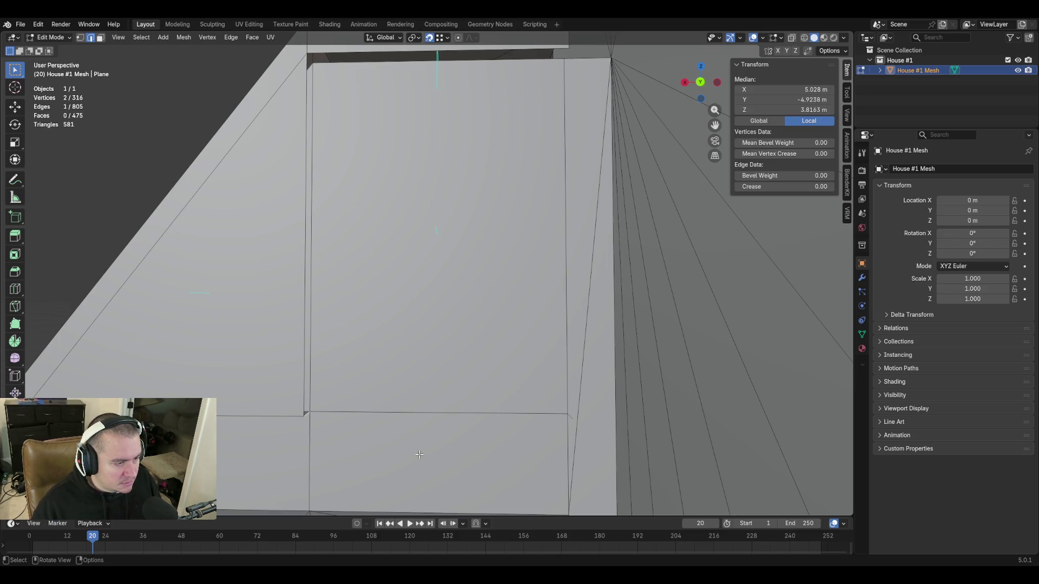
key(1)
click(305, 416)
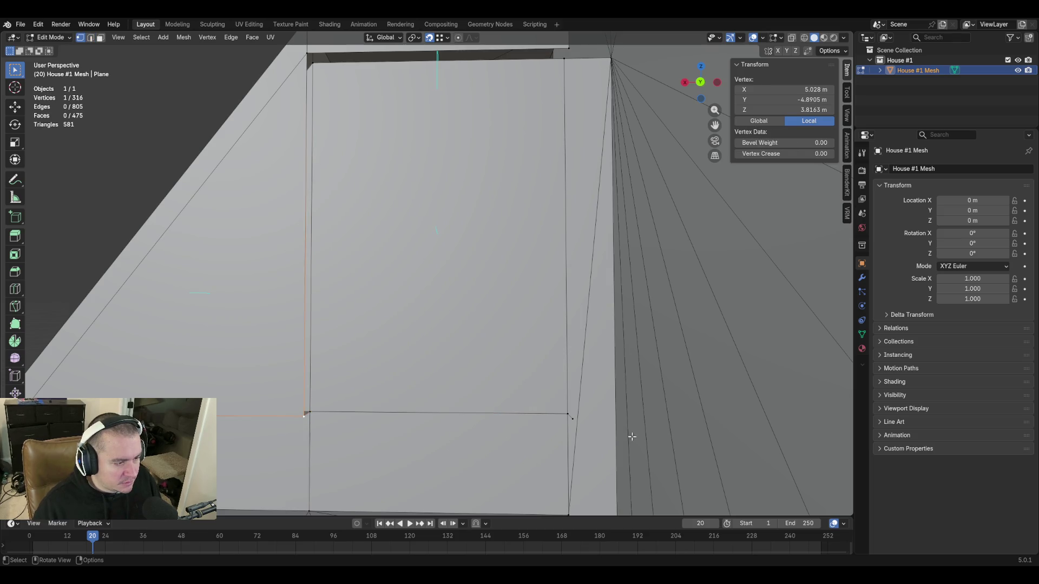
shift+click(567, 414)
key(f)
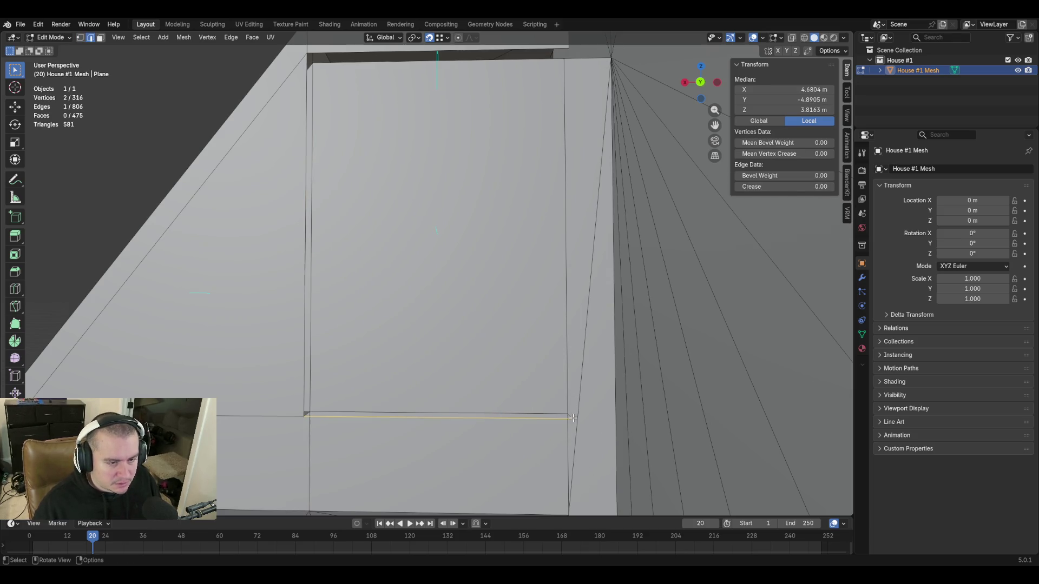
key(x)
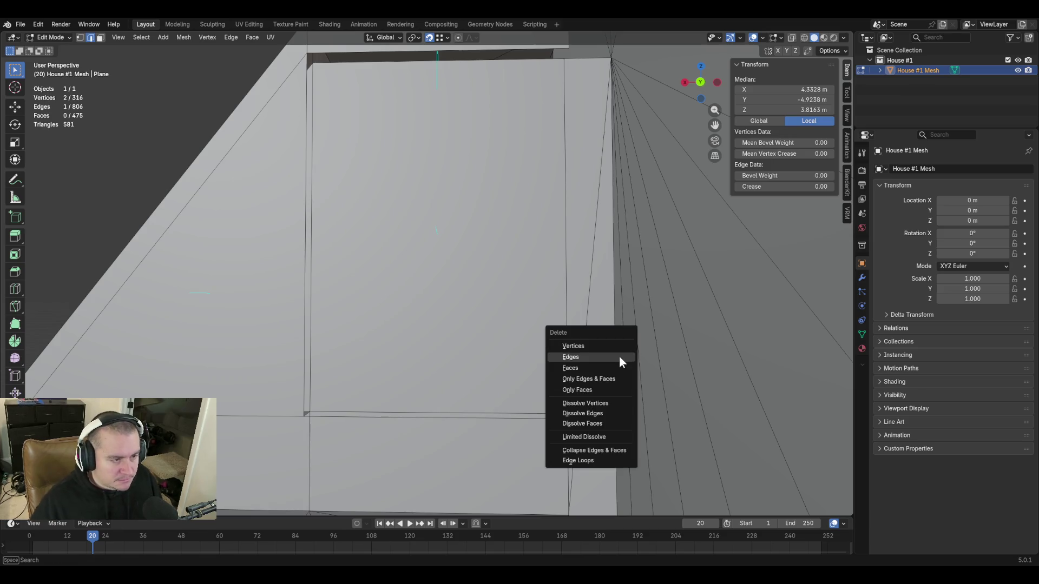
click(620, 357)
Fill a new face between the lower and upper edges of the wall gap
alt+click(501, 419)
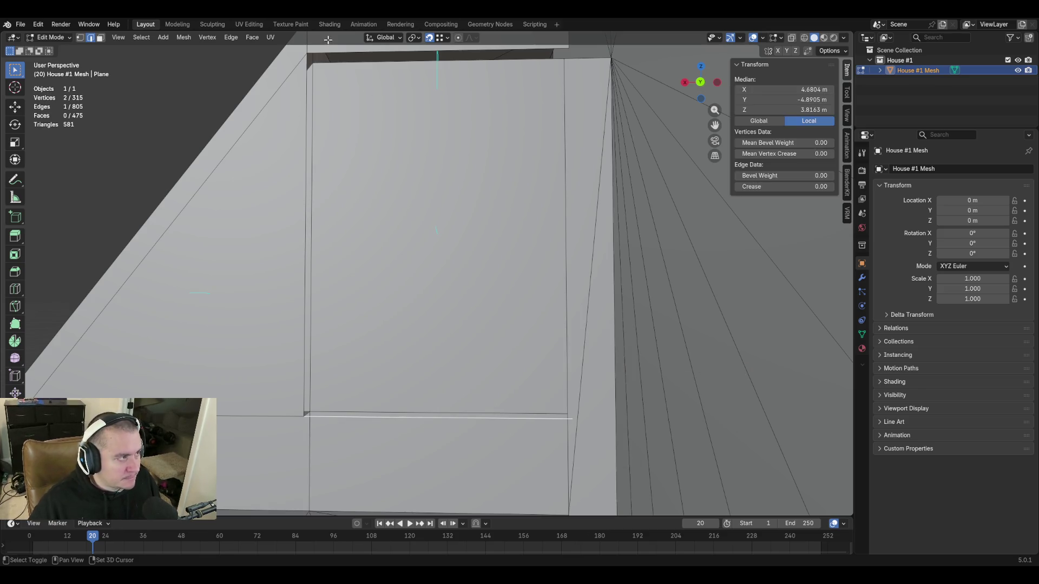
alt+shift+click(334, 53)
key(f)
key(shift+grave)
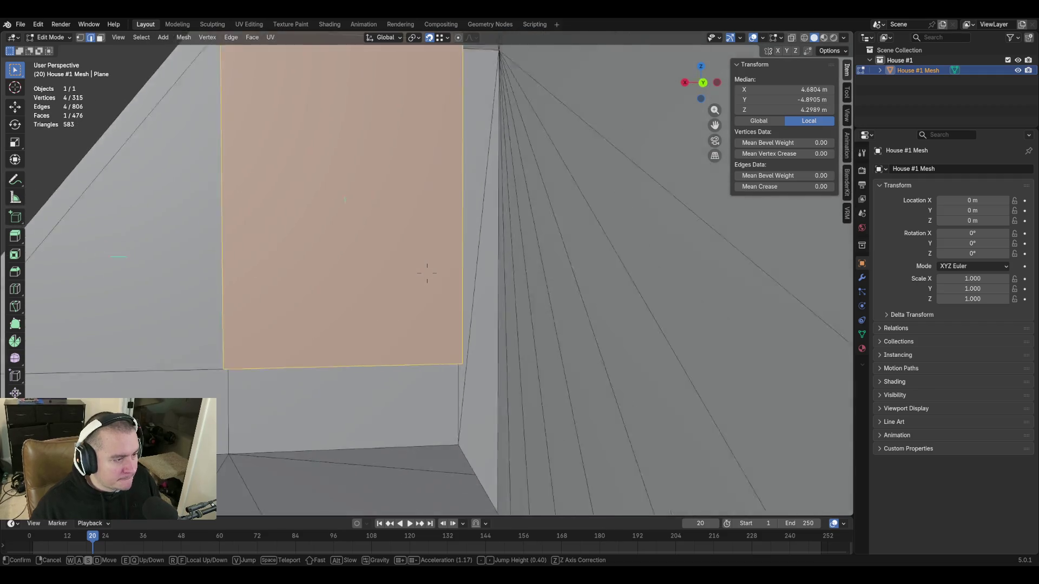
key(w)
key(s)
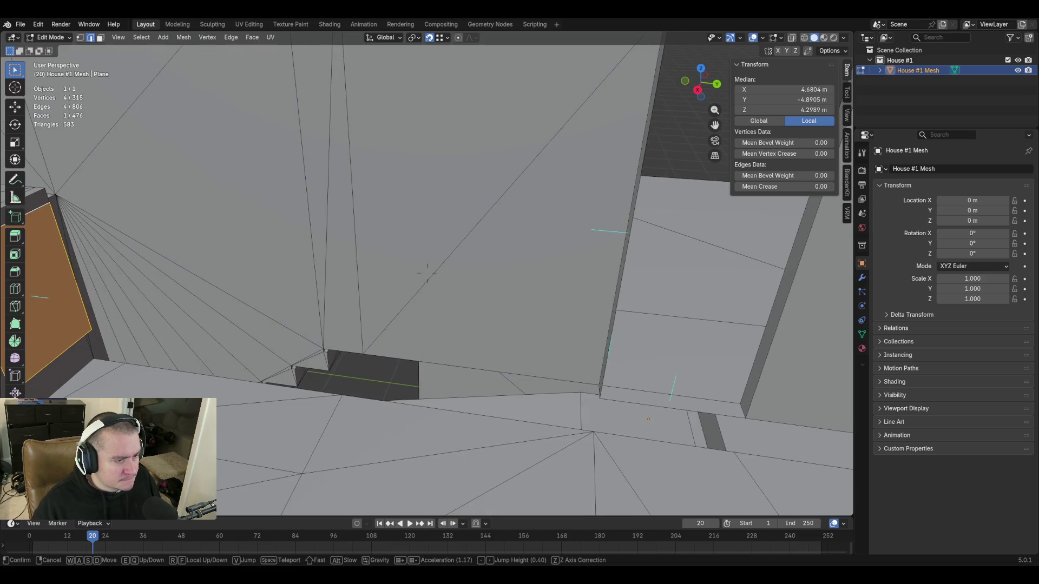
Merge the two stray vertices at the wall block's upper corner using At Last
click(427, 273)
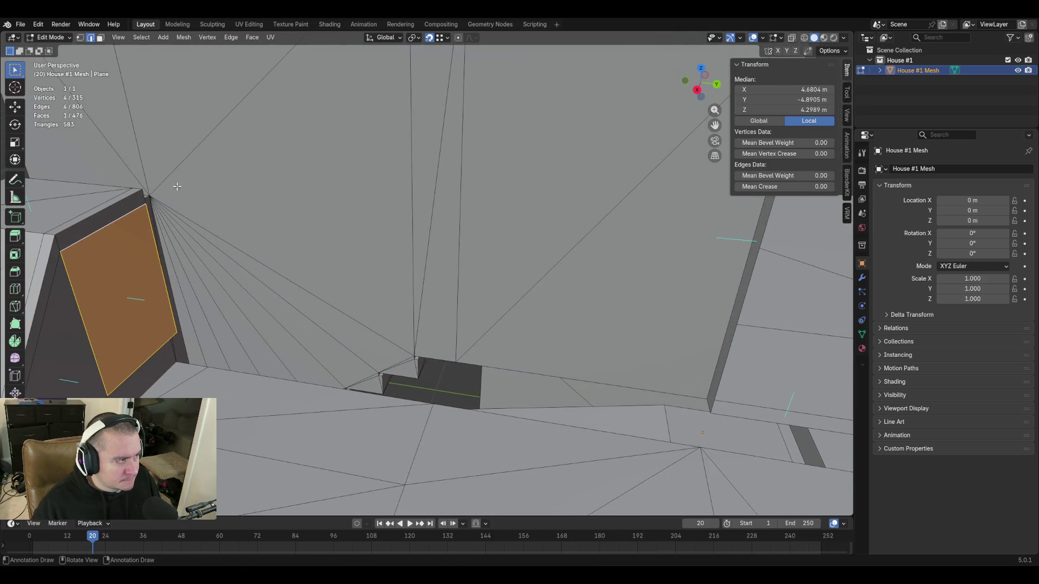
click(147, 196)
click(146, 201)
shift+click(149, 222)
key(shift+grave)
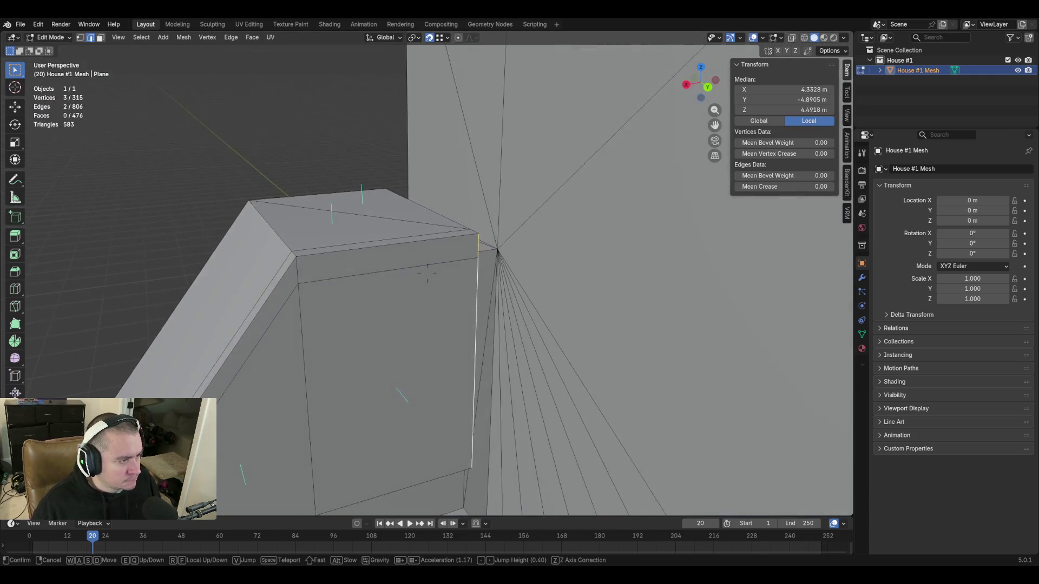
click(428, 275)
click(503, 221)
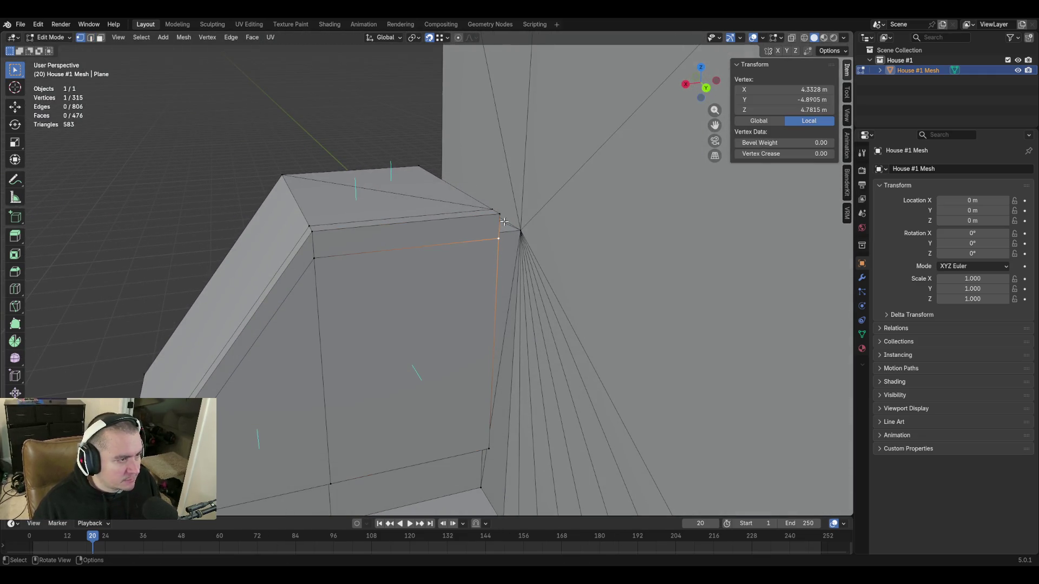
shift+click(499, 214)
key(m)
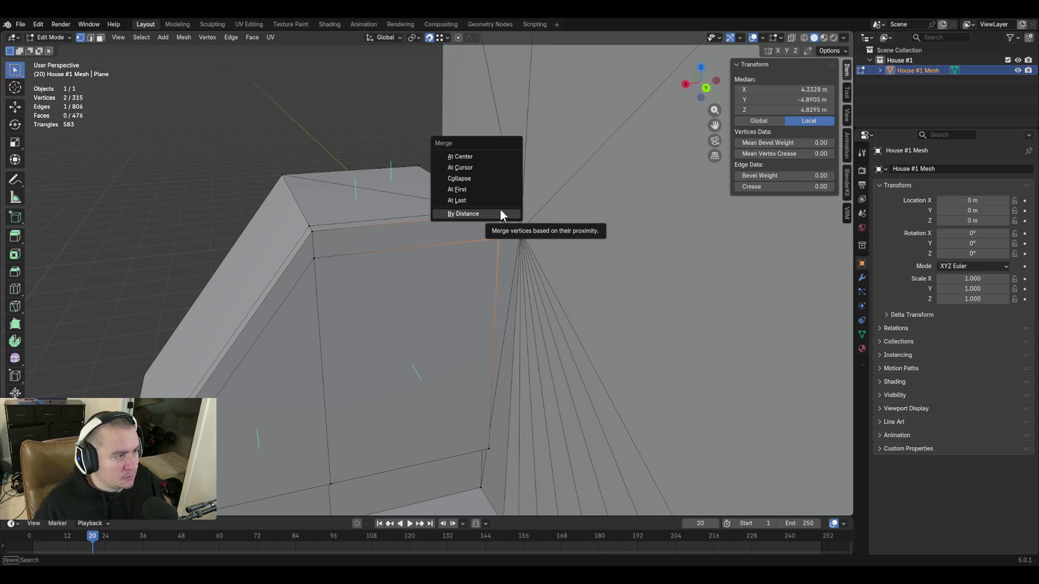
click(501, 200)
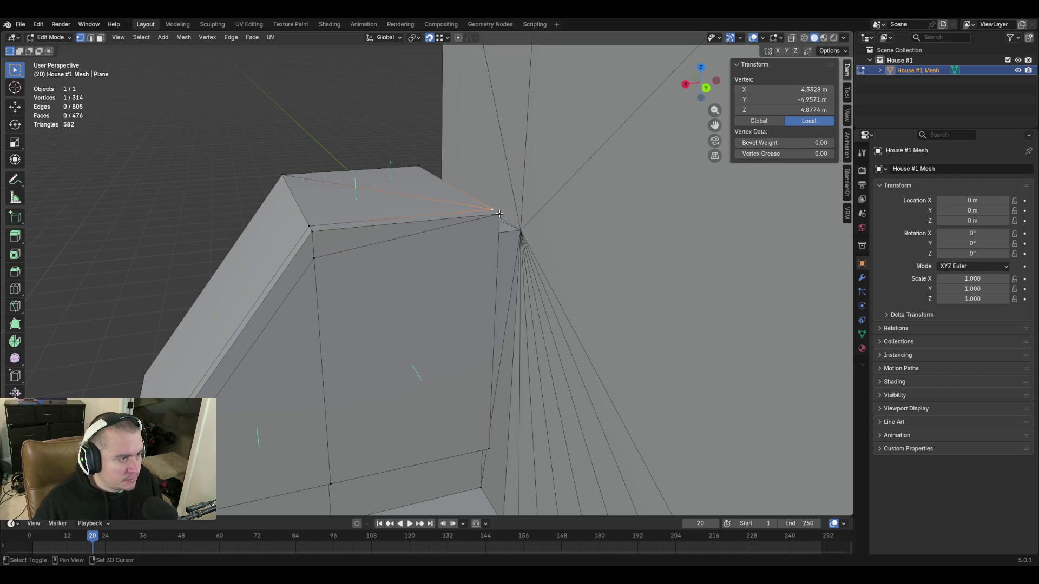
Merge the remaining stray vertex pairs at the wall corner
click(309, 226)
key(m)
click(313, 258)
key(m)
click(313, 266)
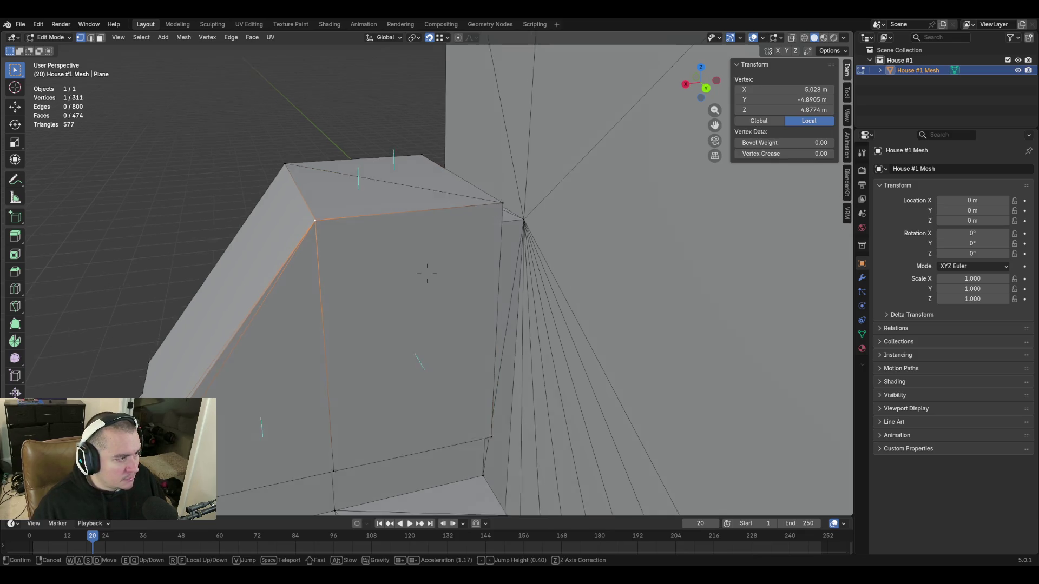
middle_drag(312, 265, 332, 256)
Merge one more wall vertex into the lower corner, then fly around to inspect the walls and floor opening
click(398, 262)
click(400, 291)
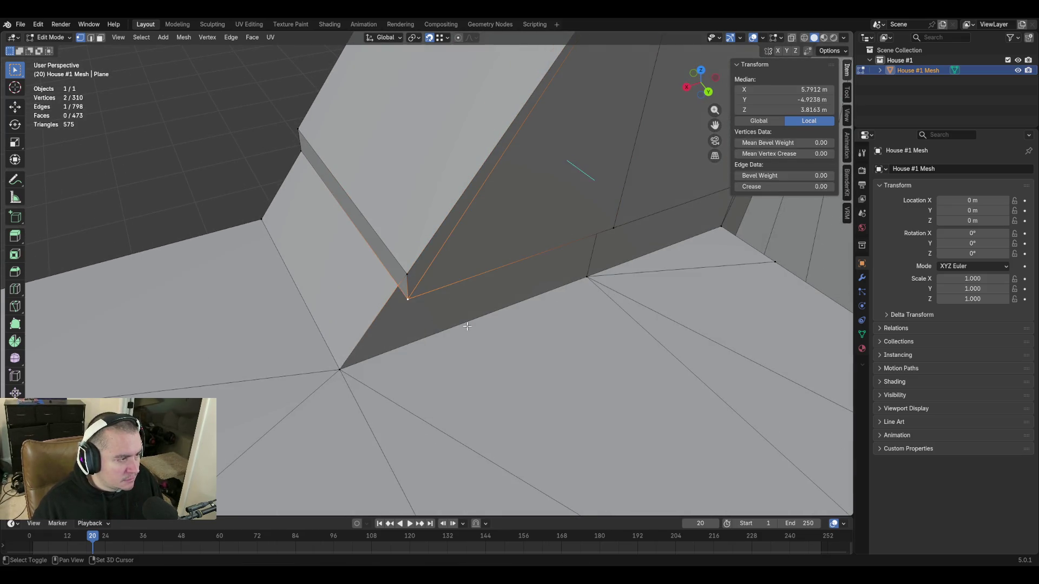
key(shift+grave)
key(w)
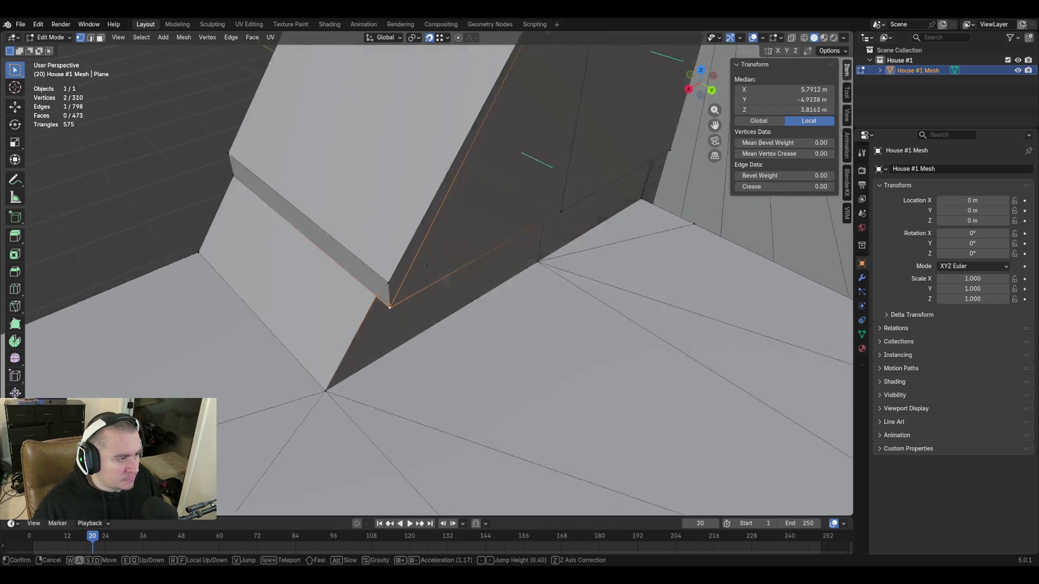
key(s)
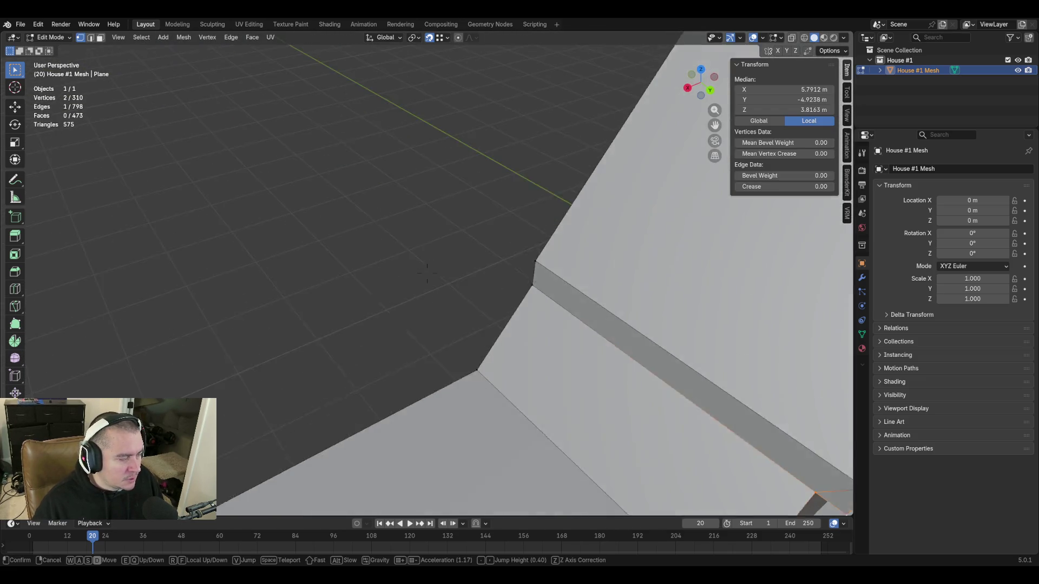
key(s)
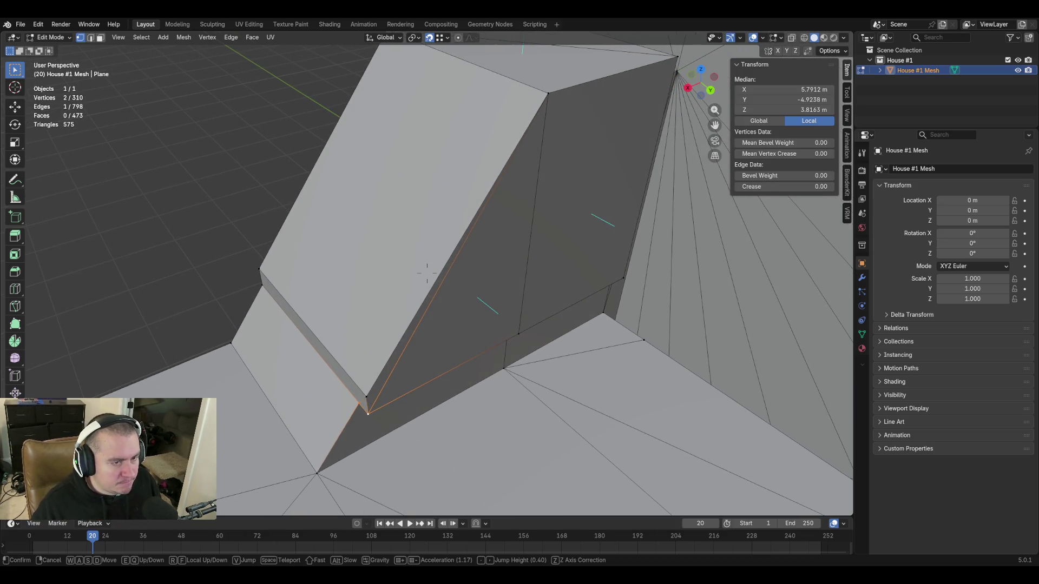
key(w)
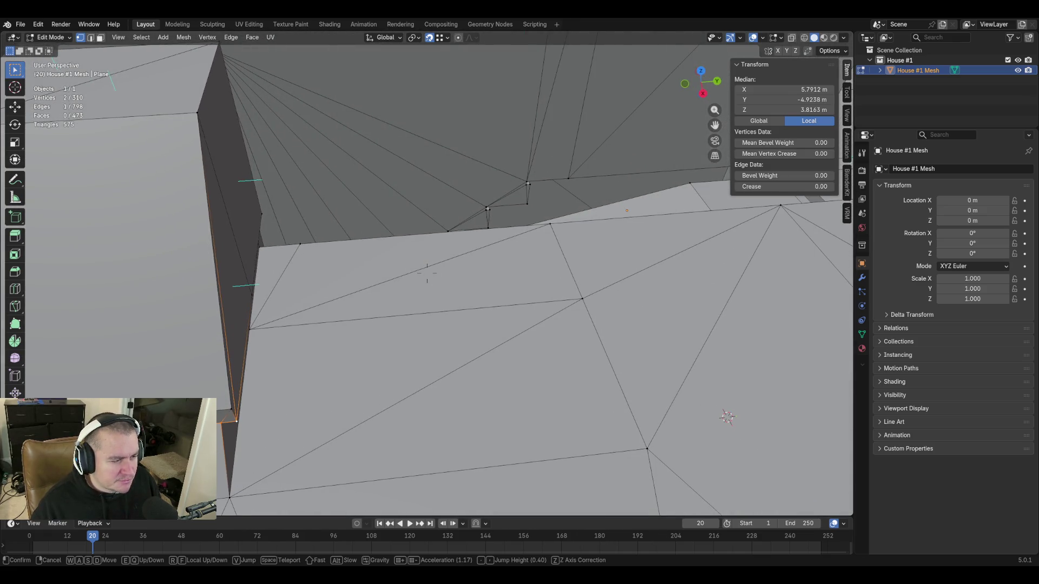
key(s)
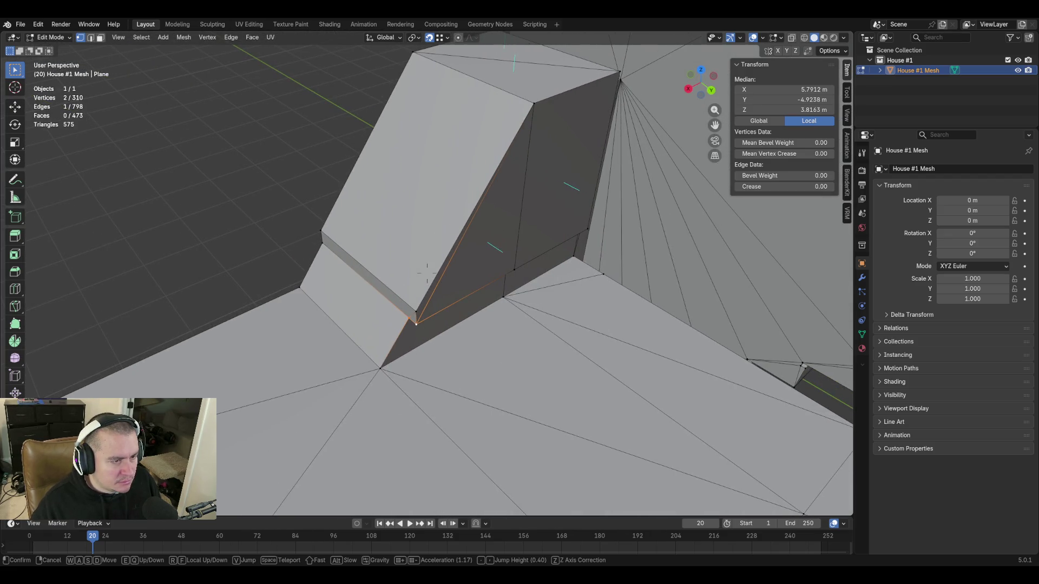
key(w)
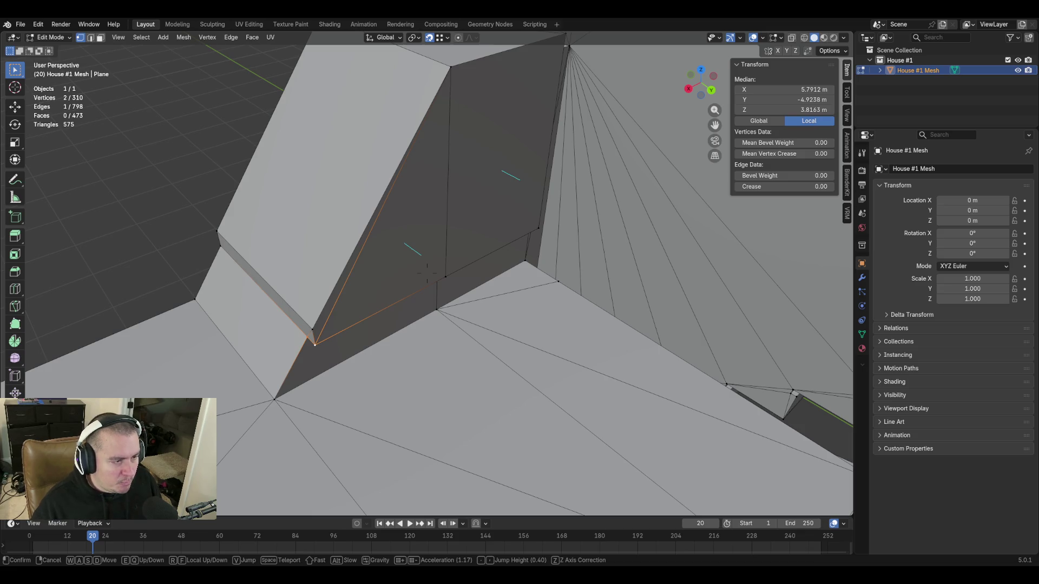
click(469, 381)
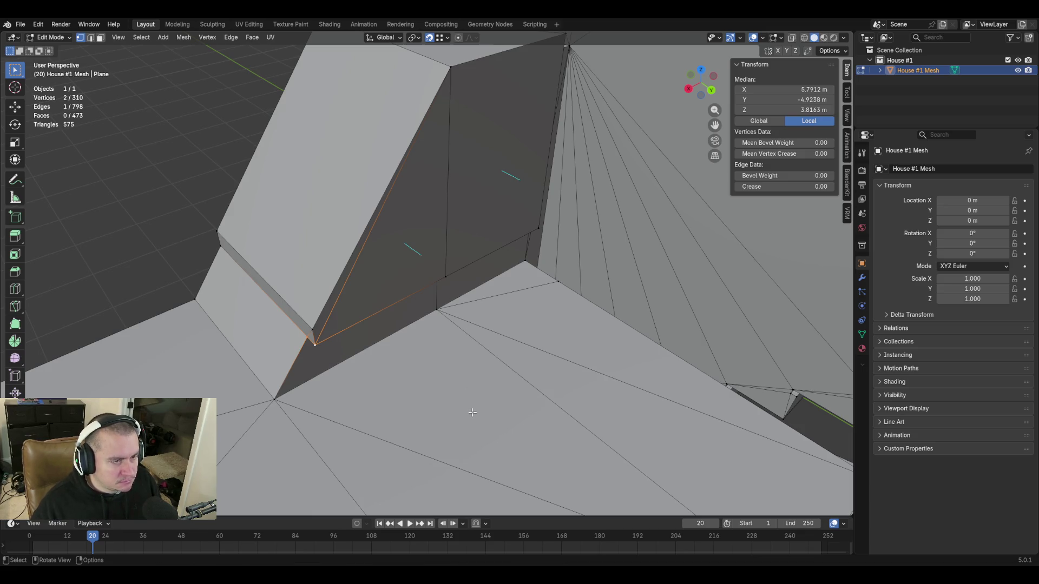
middle_drag(471, 408, 472, 408)
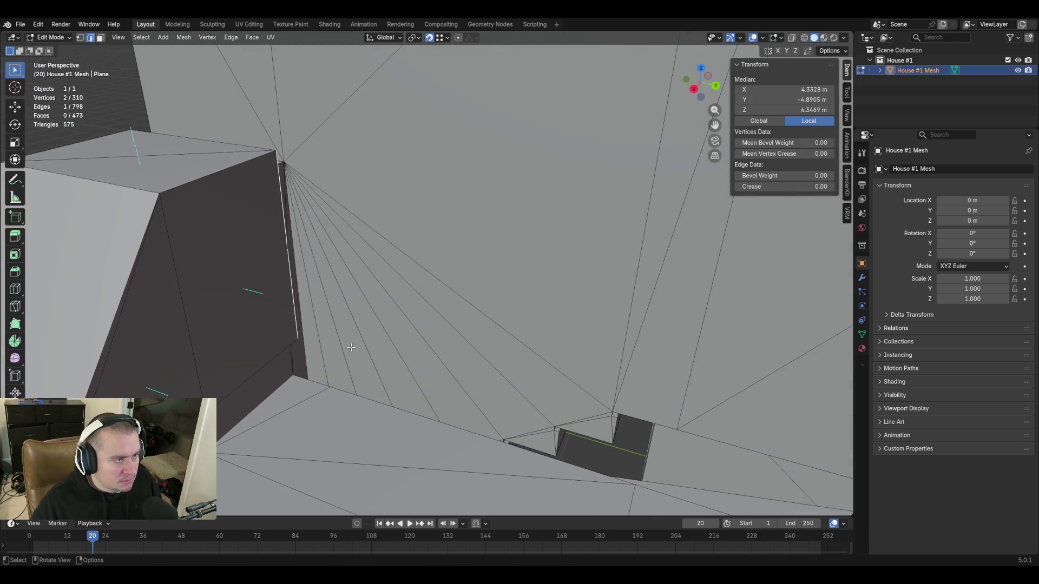
Extrude the wall-top vertices about 3.5 m along Y across the opening
middle_drag(351, 347, 332, 349)
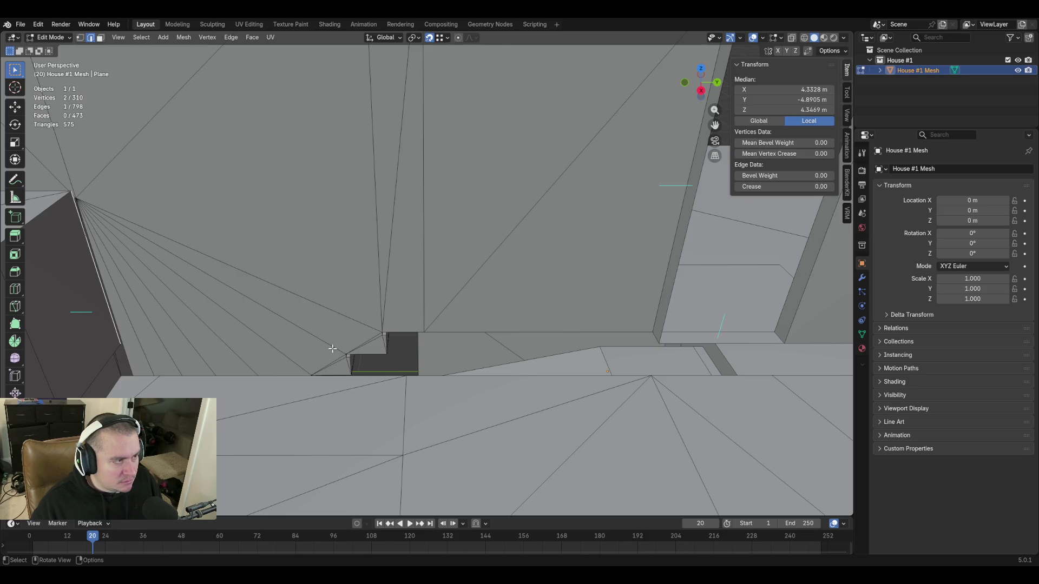
key(e)
key(y)
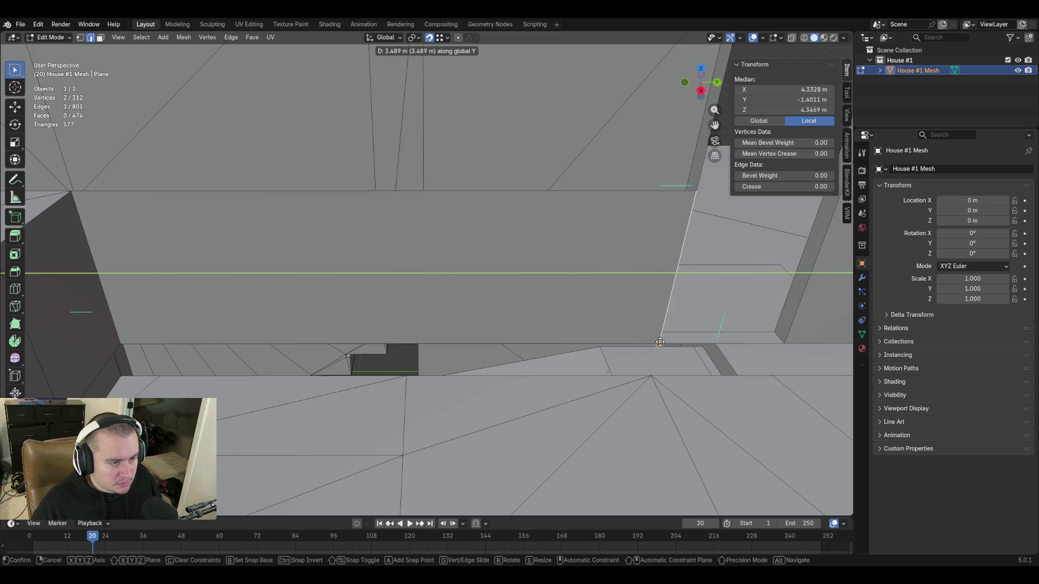
click(659, 342)
key(shift+grave)
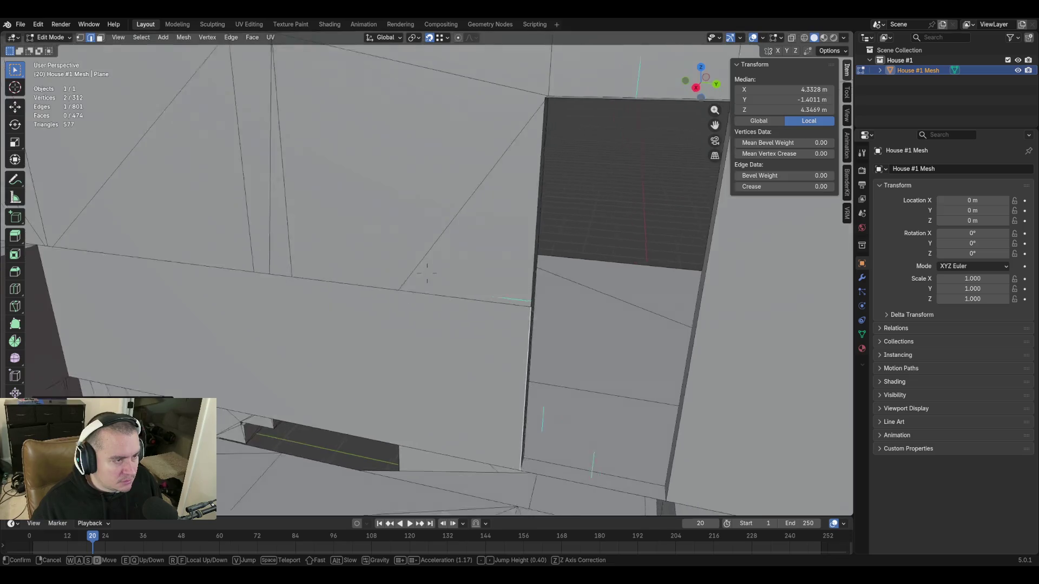
click(475, 291)
Subdivide the new edge and merge its end vertex into the neighbouring wall corner
right_click(499, 278)
click(500, 279)
click(519, 350)
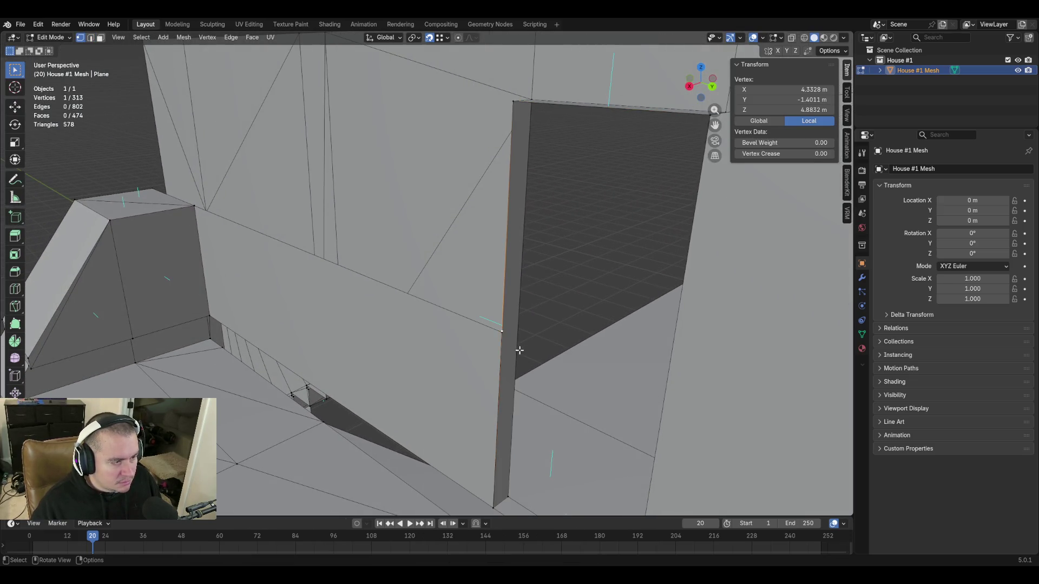
shift+click(502, 332)
key(m)
click(533, 340)
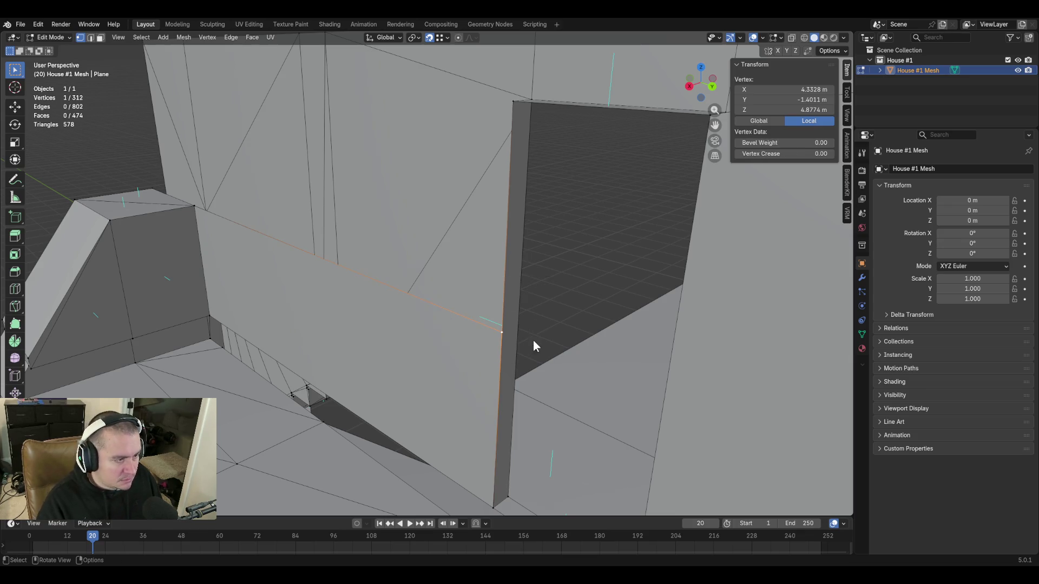
key(alt+a)
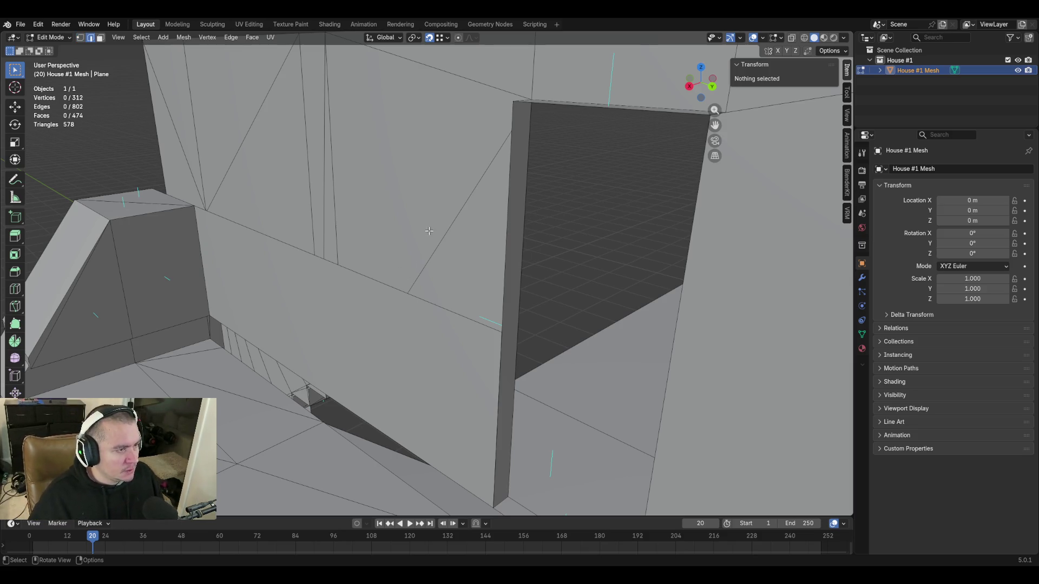
Extrude the wall's top edge upward, then undo it
click(382, 281)
middle_drag(382, 281, 410, 330)
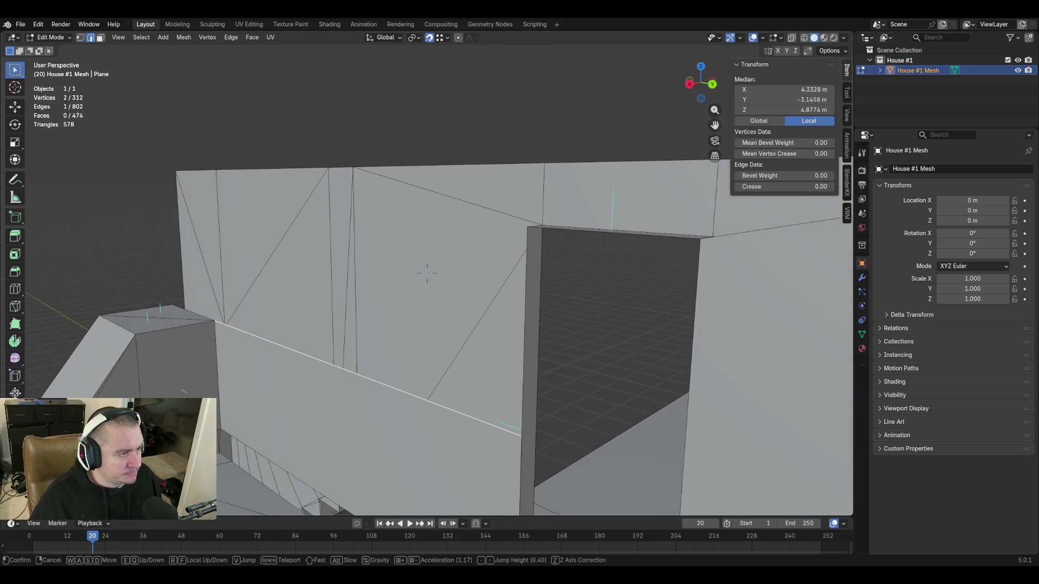
key(e)
click(491, 337)
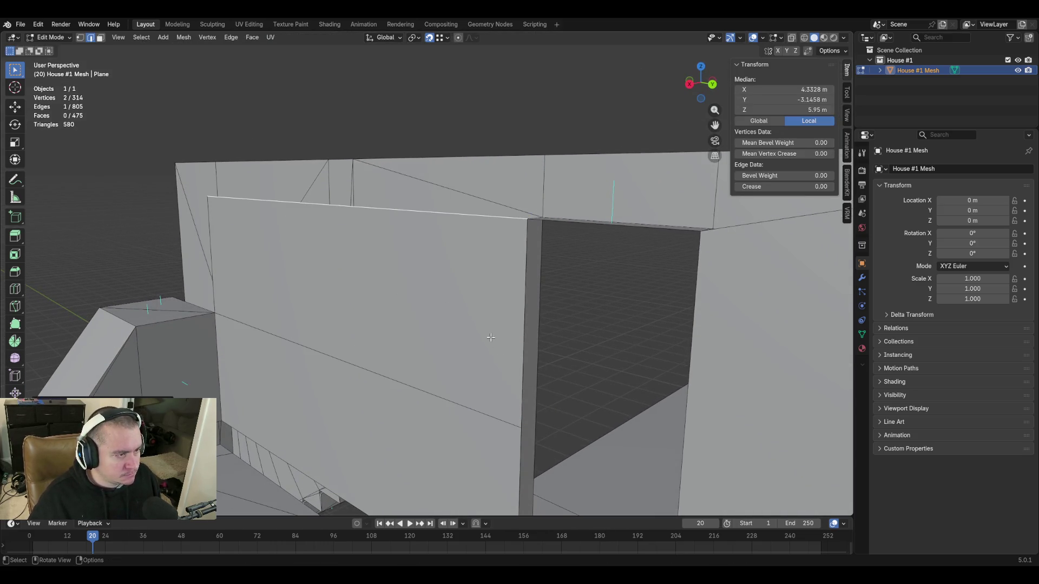
middle_drag(232, 240, 338, 302)
key(ctrl+z)
Extrude both adjacent wall-top edges upward into new wall faces and select the new top edge
shift+click(294, 291)
key(shift+grave)
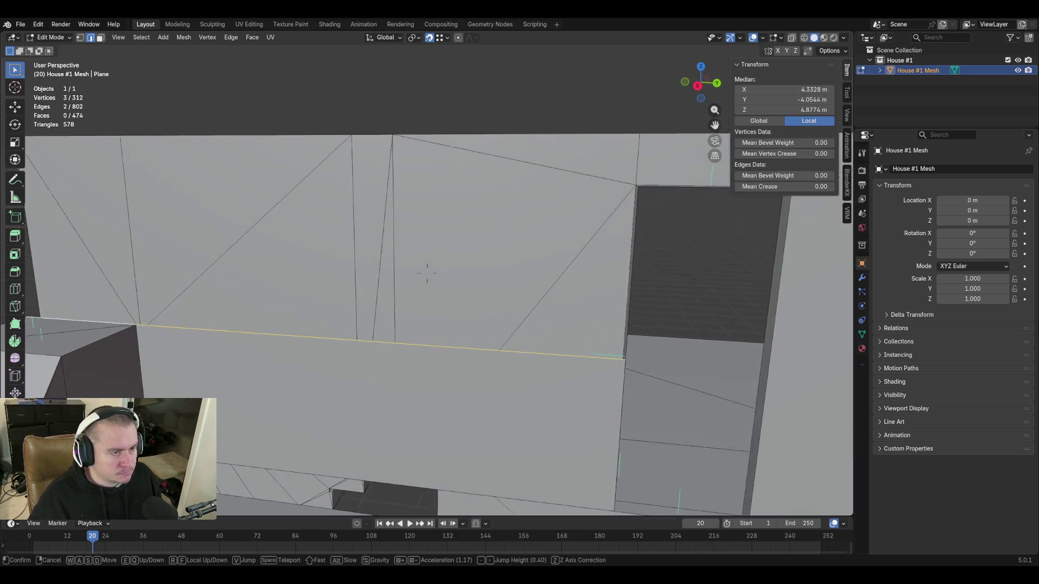
click(428, 273)
key(e)
click(427, 203)
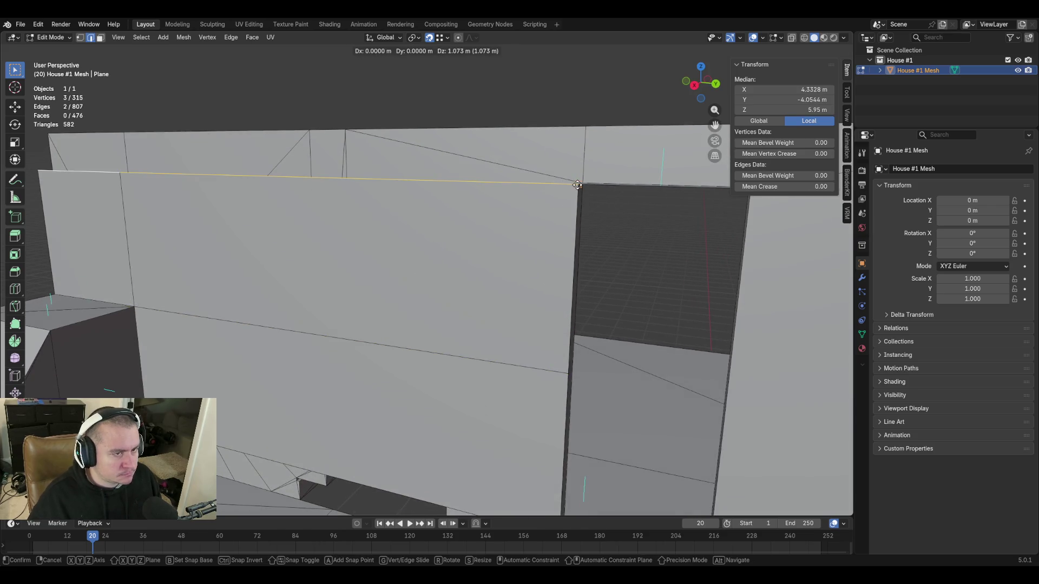
key(shift+grave)
key(s)
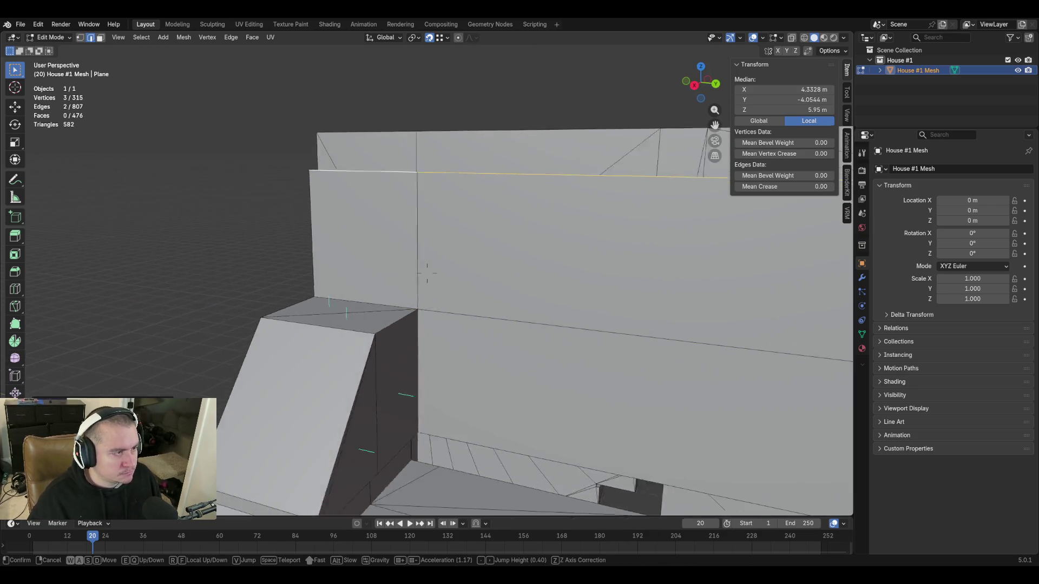
click(432, 178)
click(410, 122)
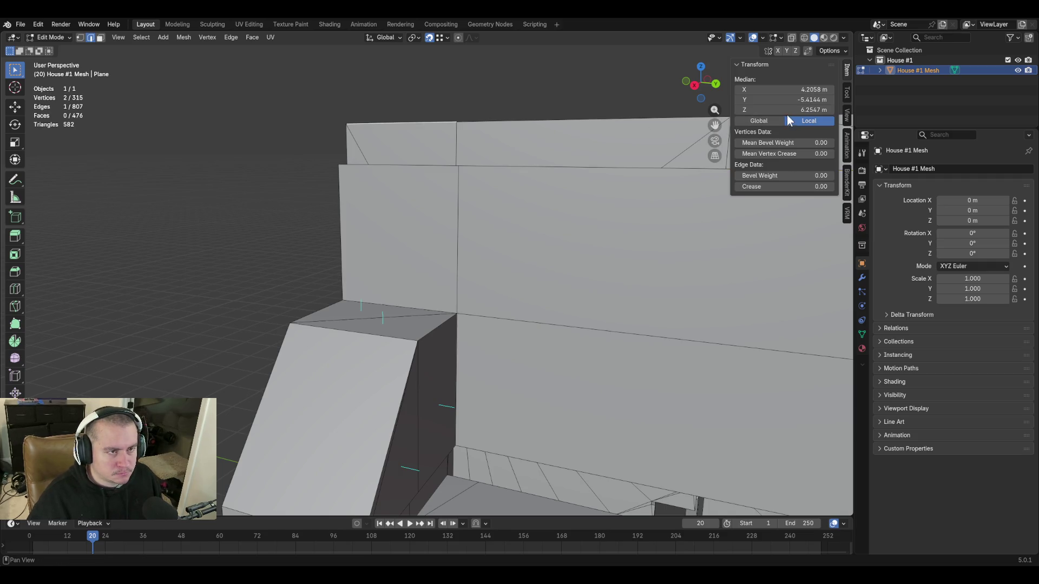
Set the new wall edge's Median Y to -5.381 in the N panel
double_click(783, 99)
text(-5.381)
key(Return)
key(shift+grave)
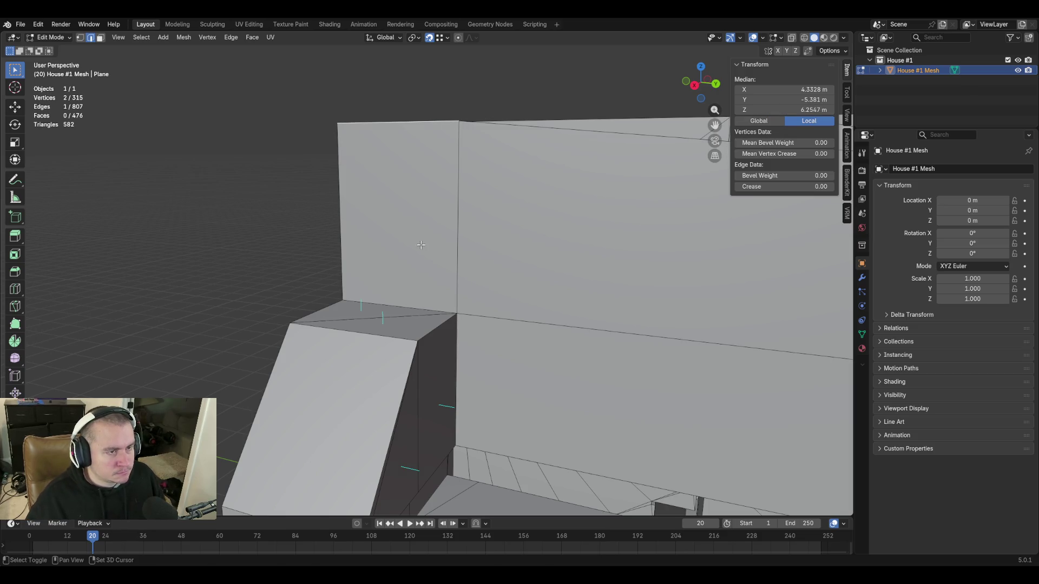
key(w)
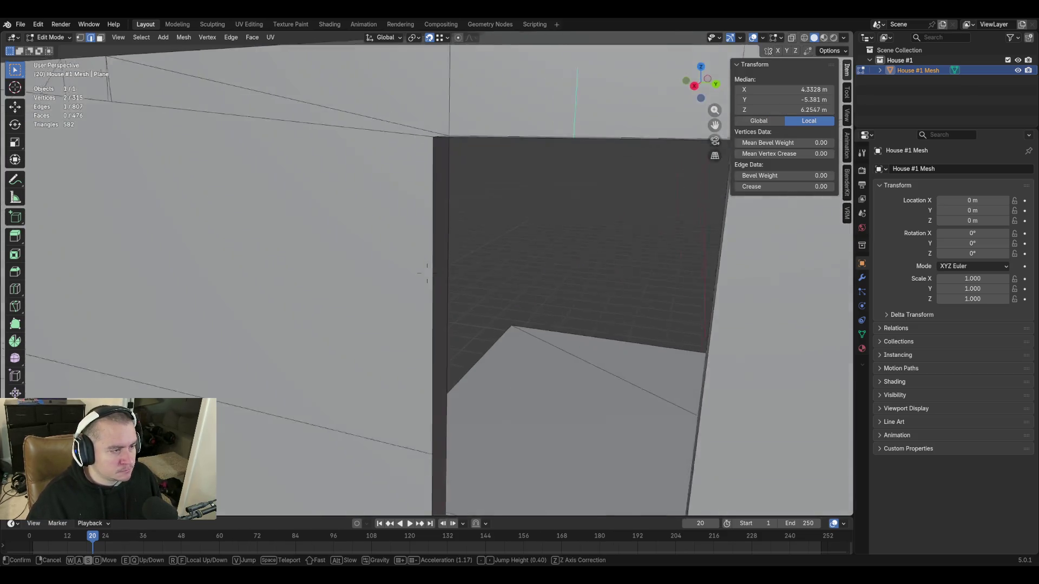
key(s)
key(w)
click(471, 303)
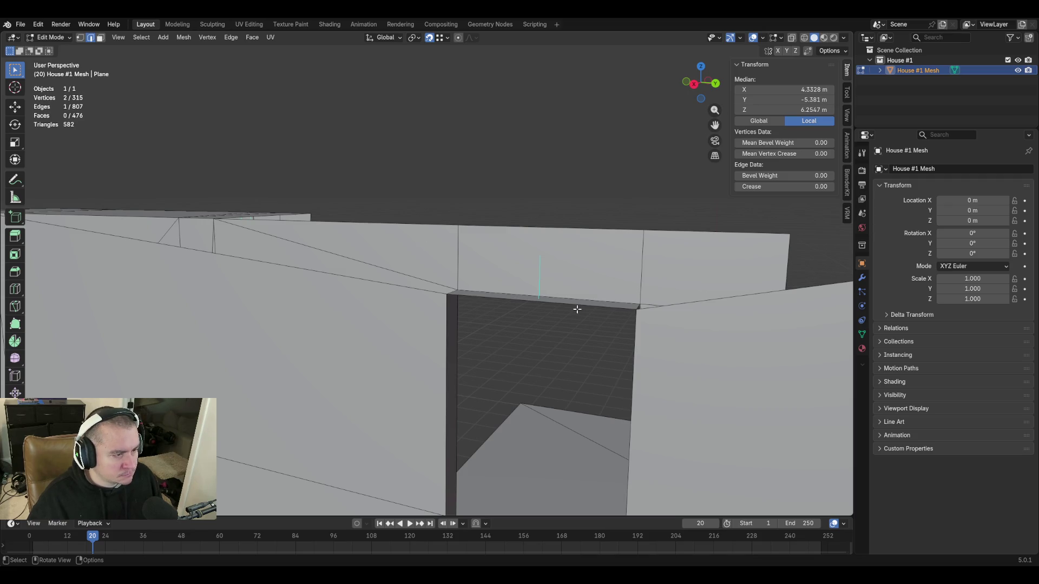
Extrude the doorway's top edge along Z to height 6.2547 m and fill a face beside it
key(e)
key(z)
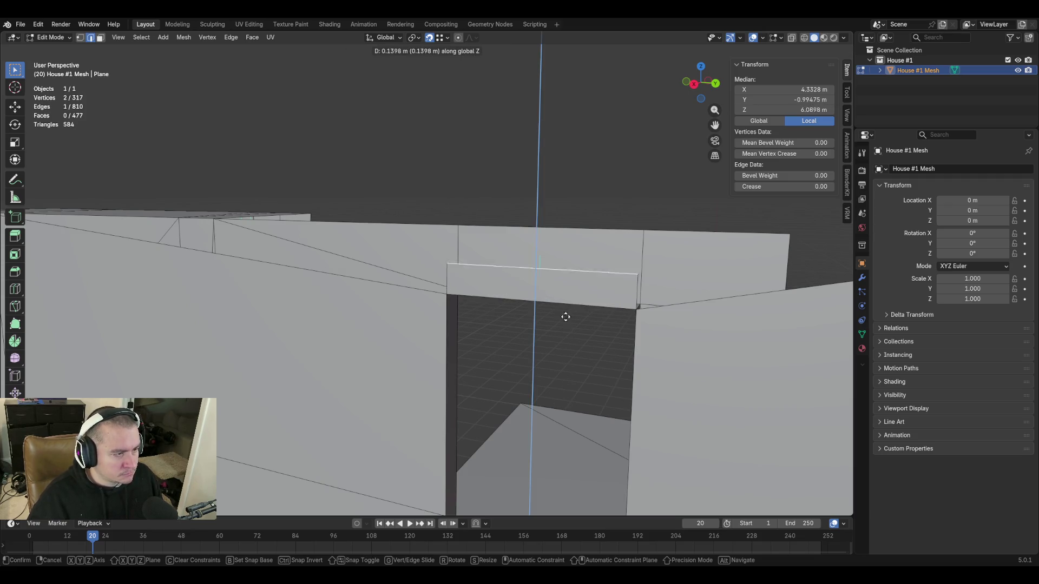
click(568, 290)
click(784, 109)
text(6.2547)
key(Return)
key(f)
Fill the triangular gap beside the doorway with a face and save blockout.blend
click(641, 284)
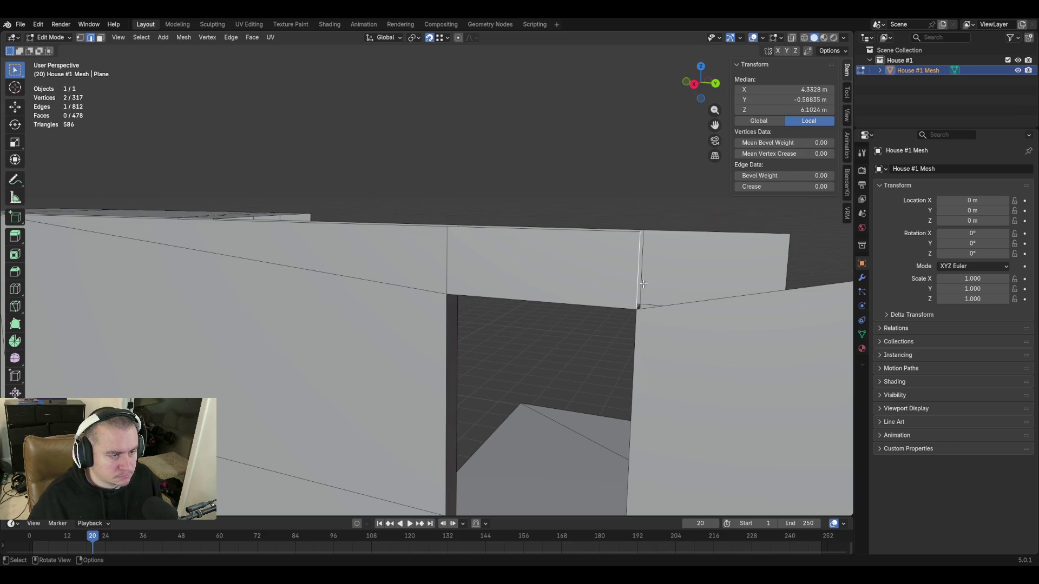
shift+click(686, 304)
key(f)
key(shift+grave)
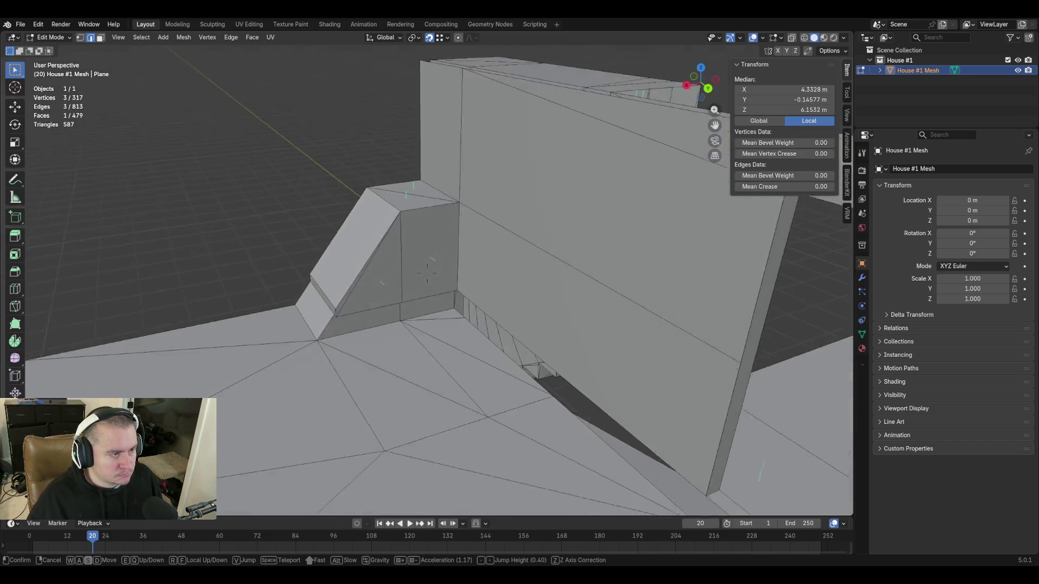
click(427, 274)
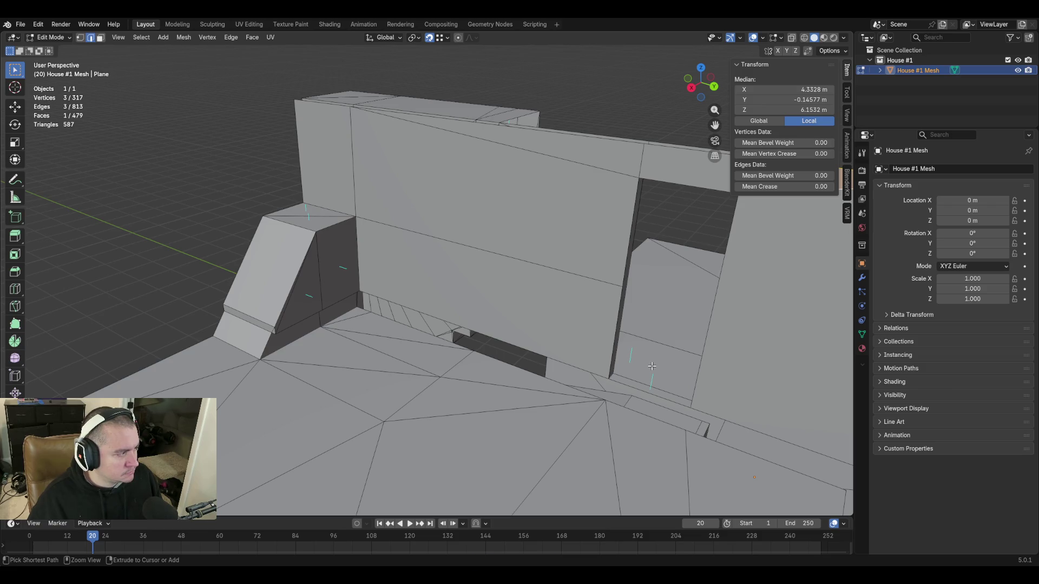
key(ctrl+s)
Select the ramp's top and left edges
key(shift+grave)
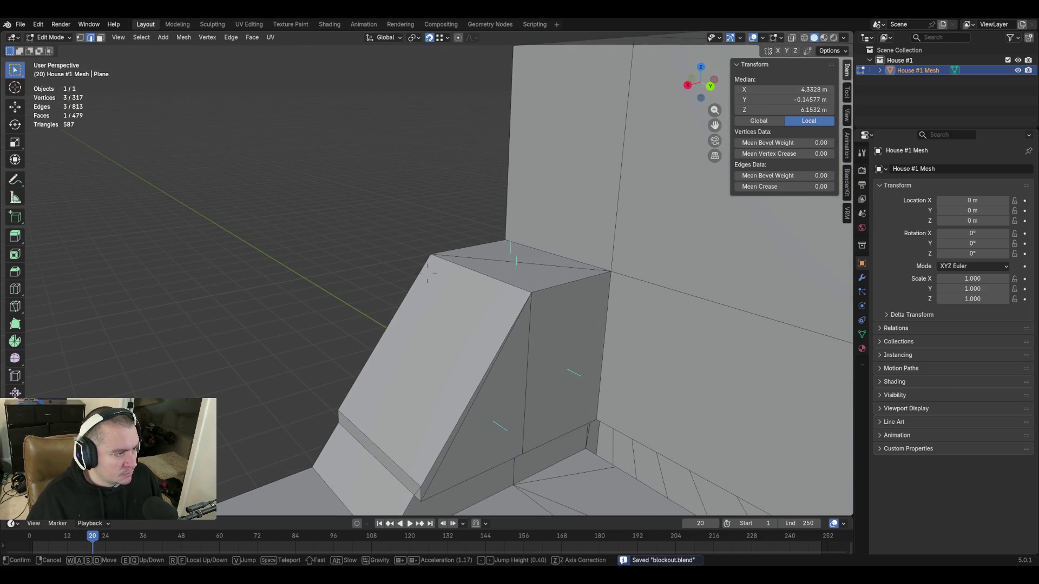
click(428, 274)
click(476, 244)
shift+click(408, 300)
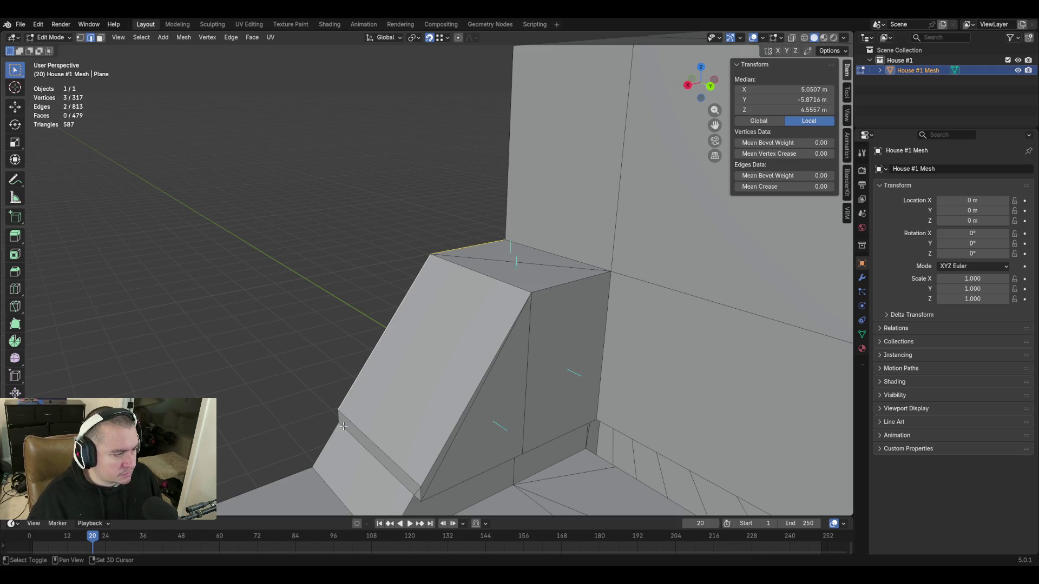
Extrude the ramp edges vertically into a new wall and scale its top edges to Z 0 so they sit level
key(e)
key(z)
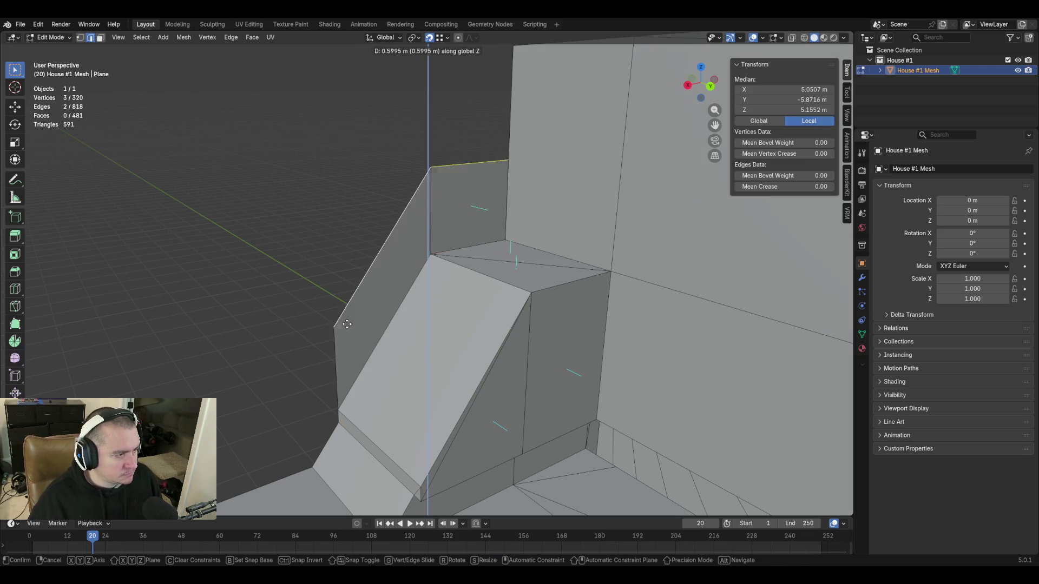
click(39, 239)
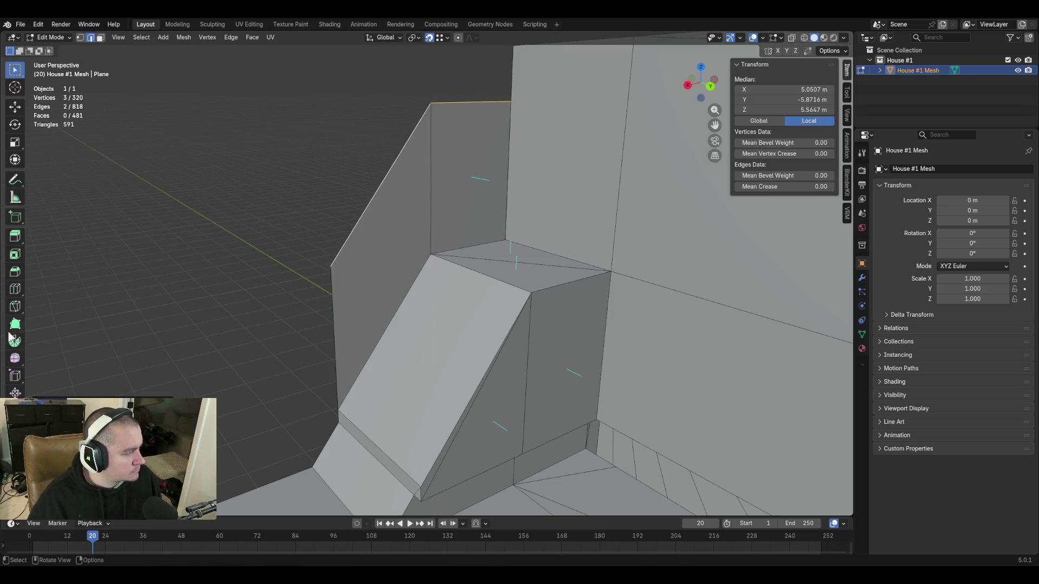
click(15, 160)
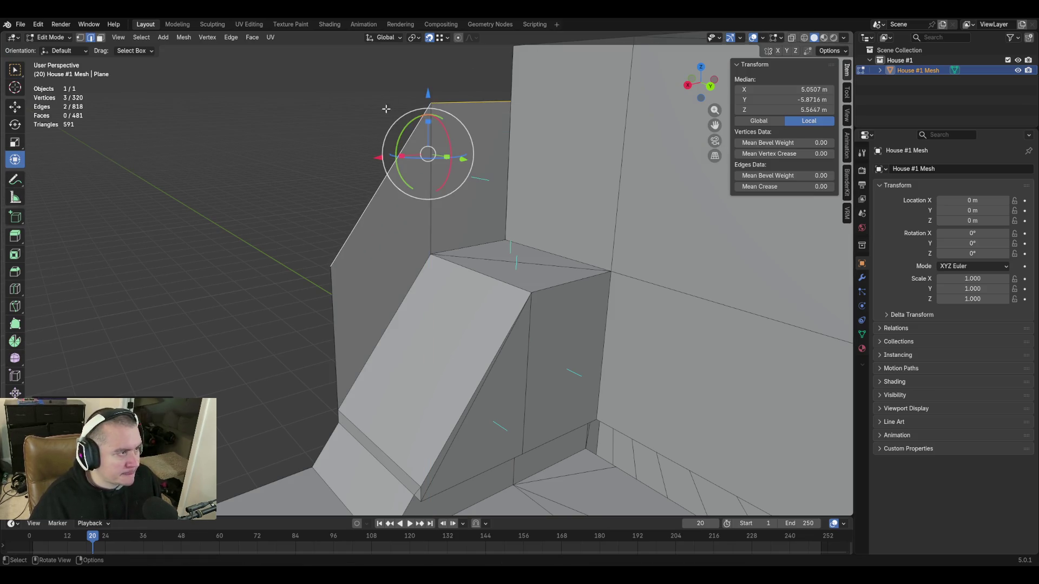
drag(427, 122, 428, 158)
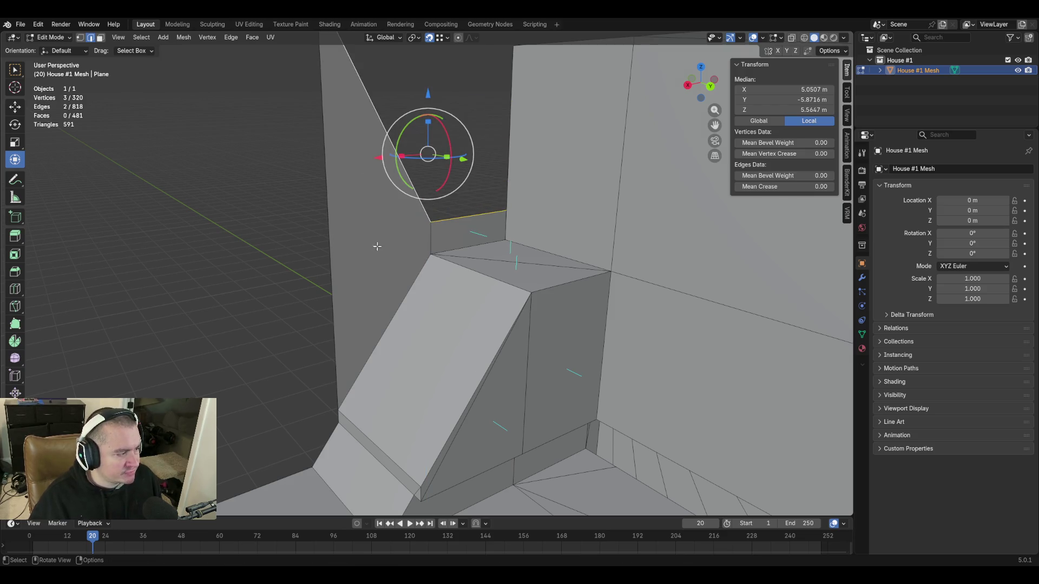
key(0)
key(Return)
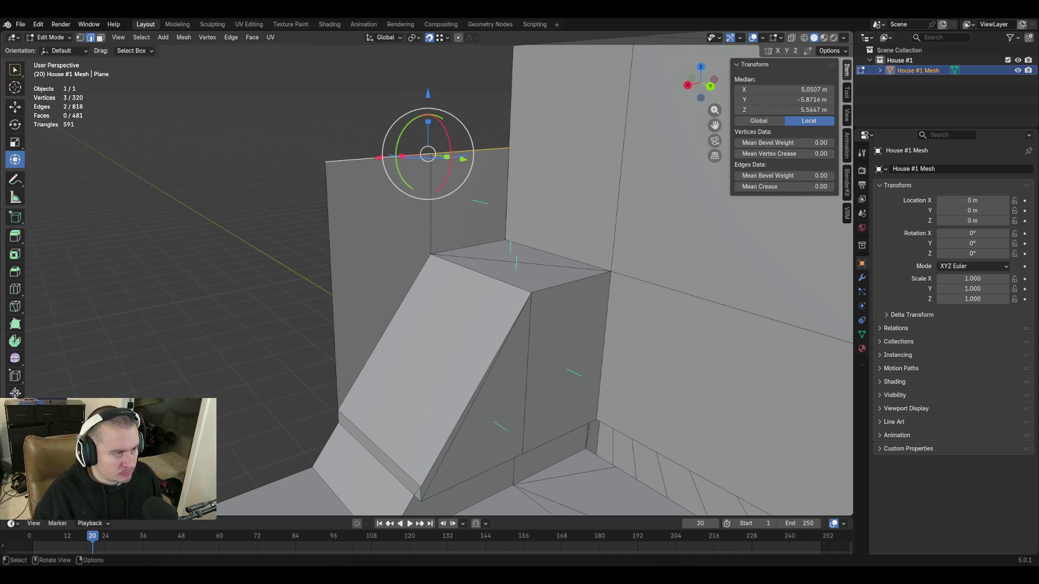
Select the new wall's left vertical edge together with its lower edge
middle_drag(332, 383, 487, 211)
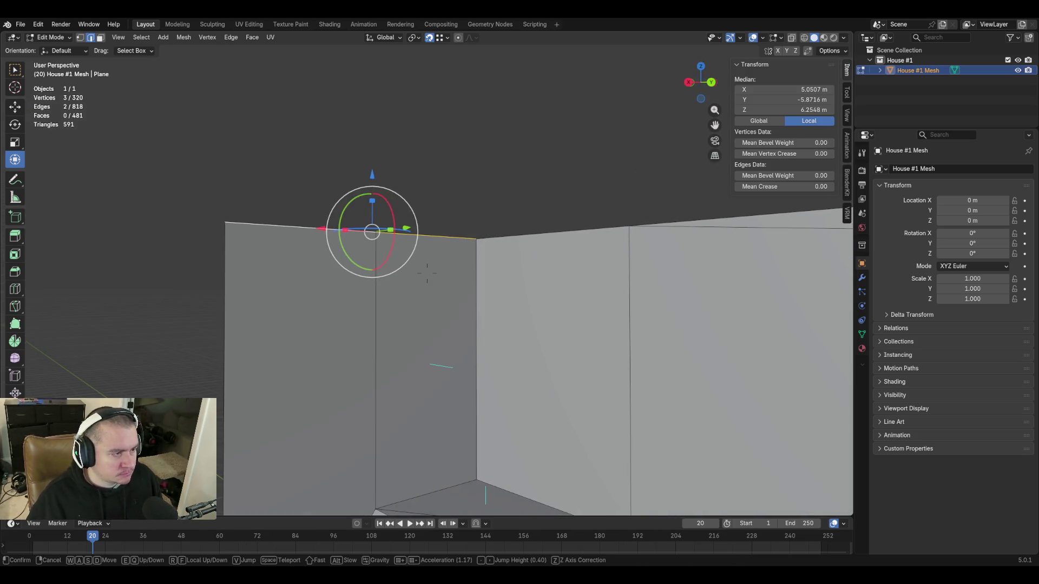
key(shift+grave)
click(493, 251)
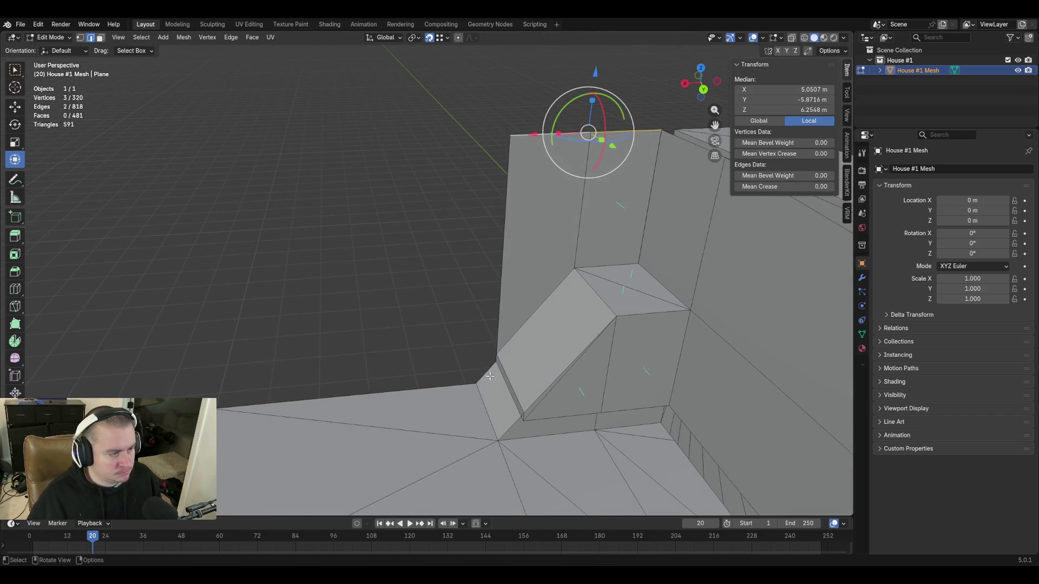
click(498, 342)
shift+click(492, 357)
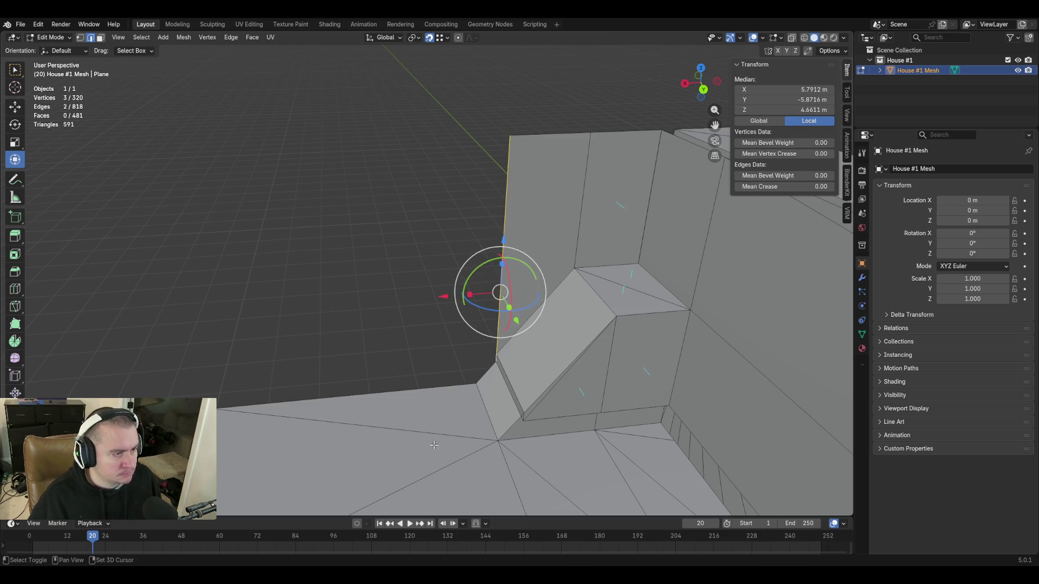
Extrude the selected wall edges sideways along X
key(e)
key(x)
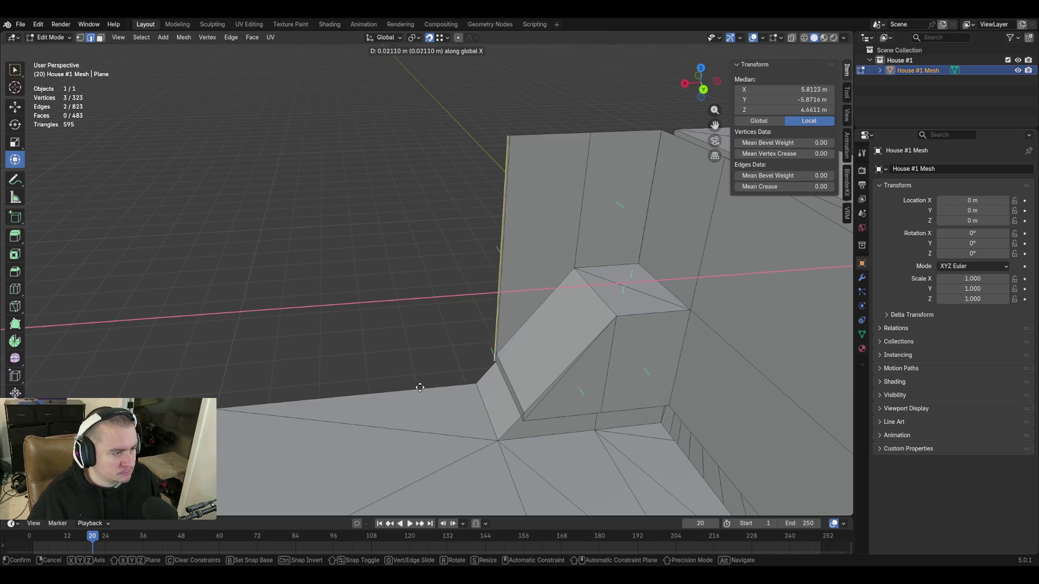
click(276, 370)
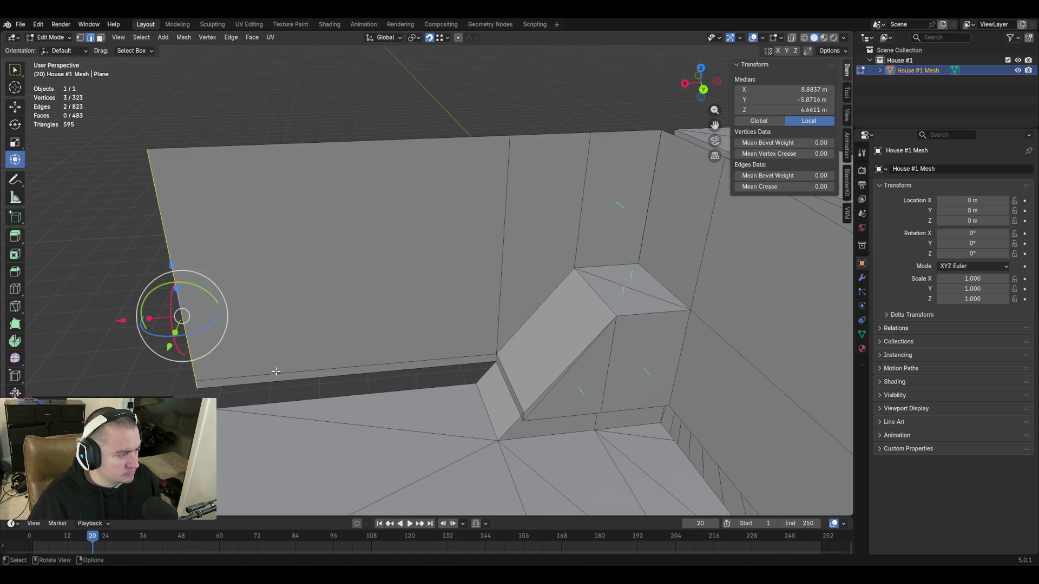
middle_drag(276, 369, 379, 358)
Select the floor and vertical wall edges and nudge them slightly along X
click(399, 290)
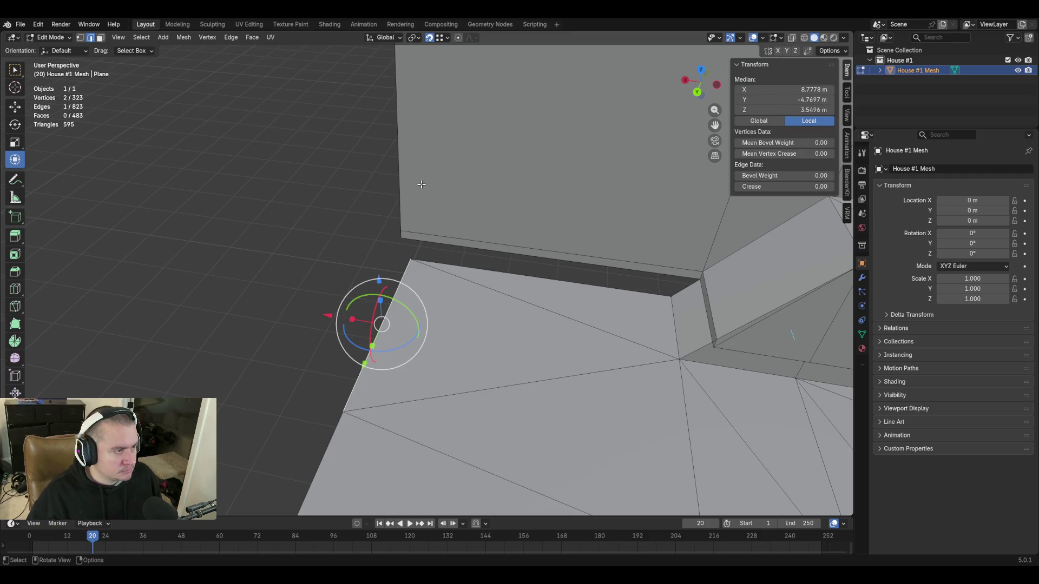
click(398, 223)
shift+click(402, 233)
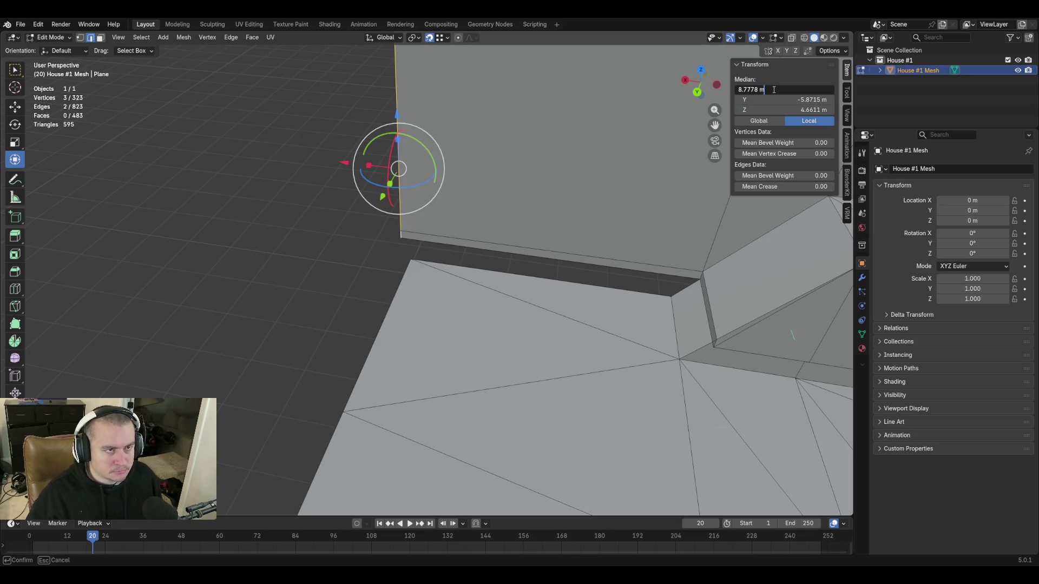
drag(773, 89, 755, 89)
key(shift+grave)
key(s)
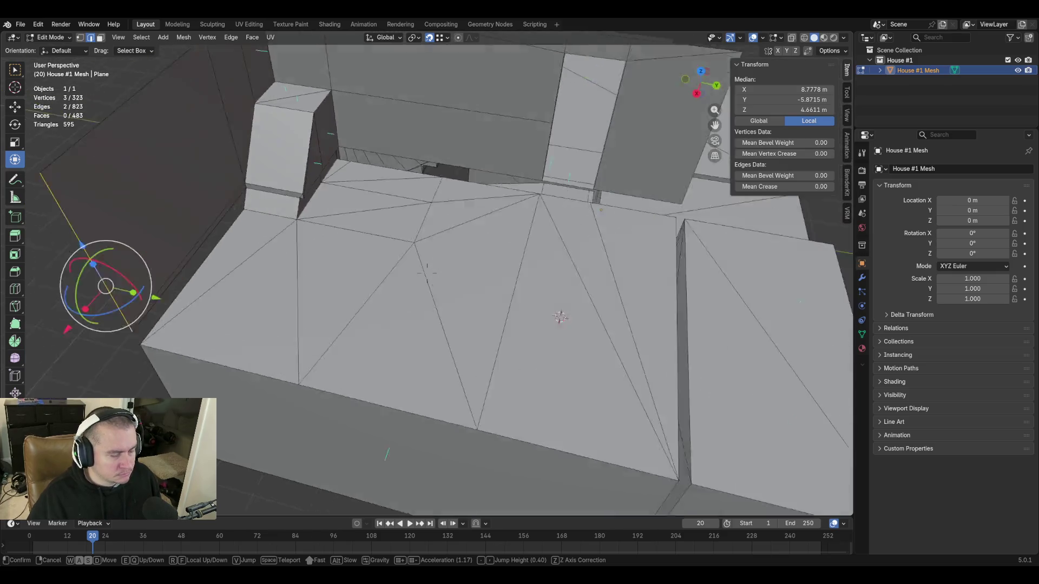
click(444, 284)
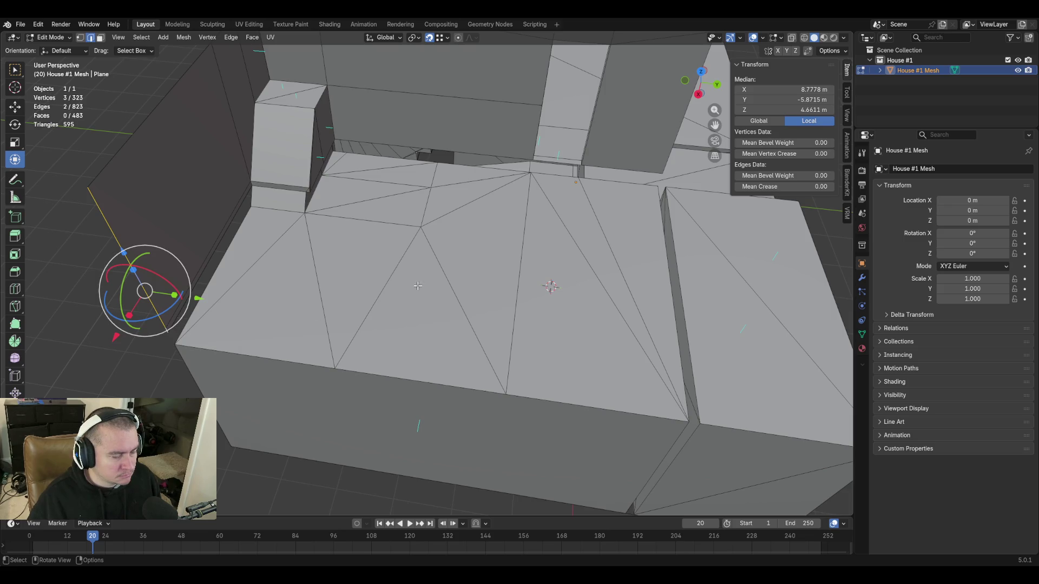
Extrude the selected edges along X a second time to extend the wall face
key(e)
key(x)
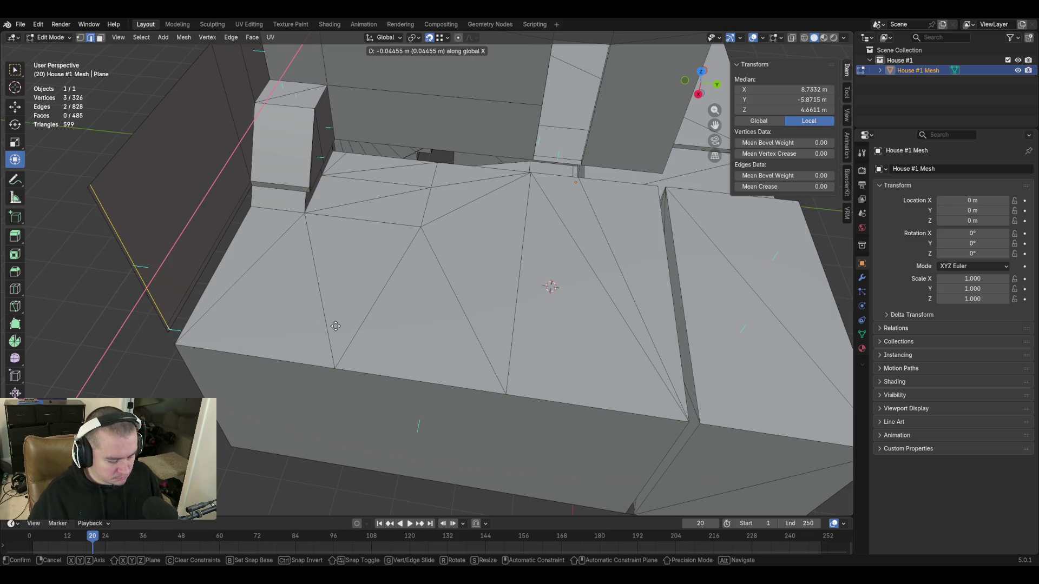
click(680, 367)
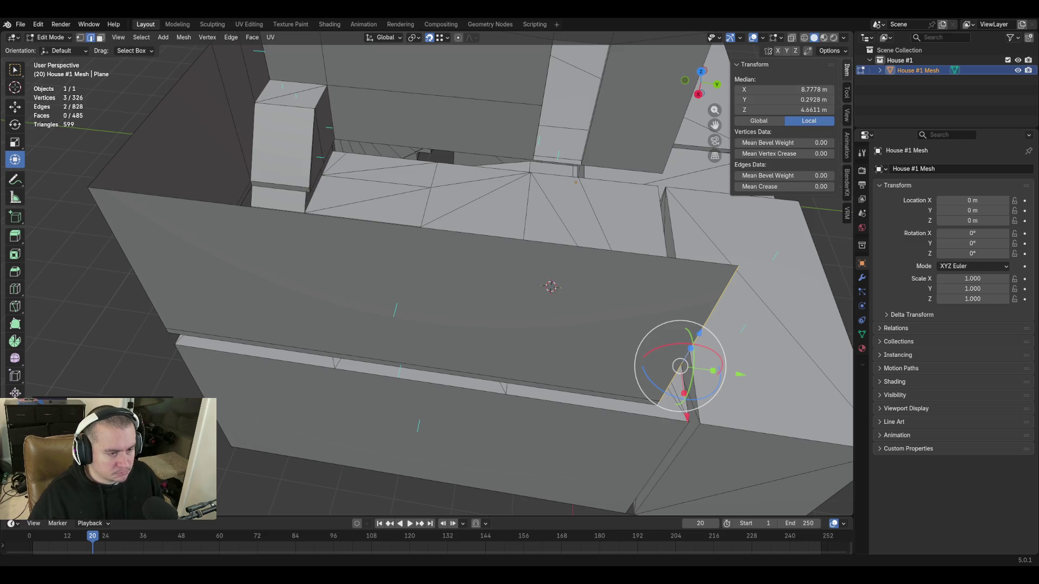
shift+middle_drag(300, 287, 307, 339)
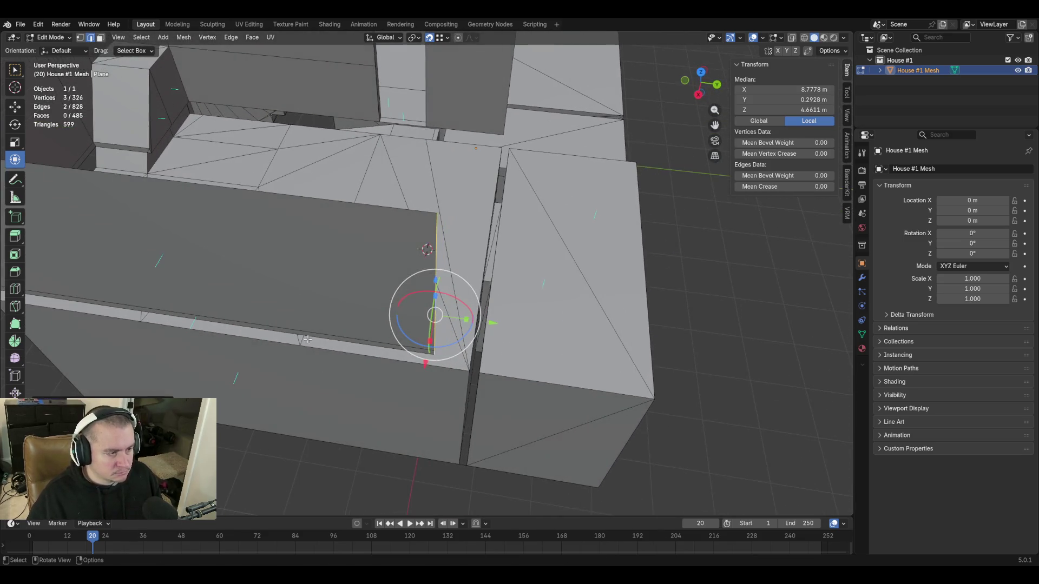
Select the wall's edge vertices and set their Median Y to 0.7394 m to align with the neighbouring wall
click(467, 388)
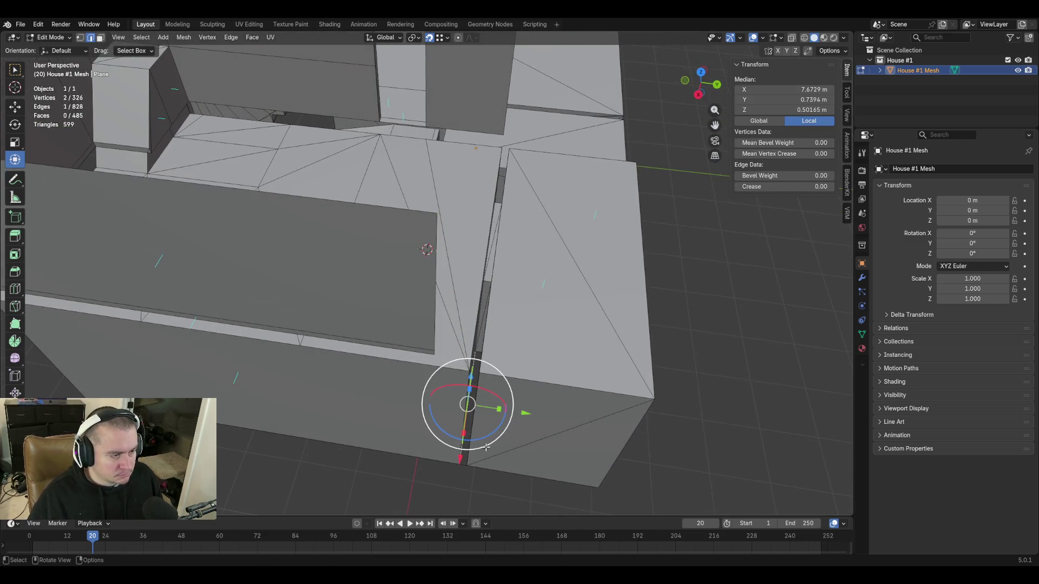
click(469, 379)
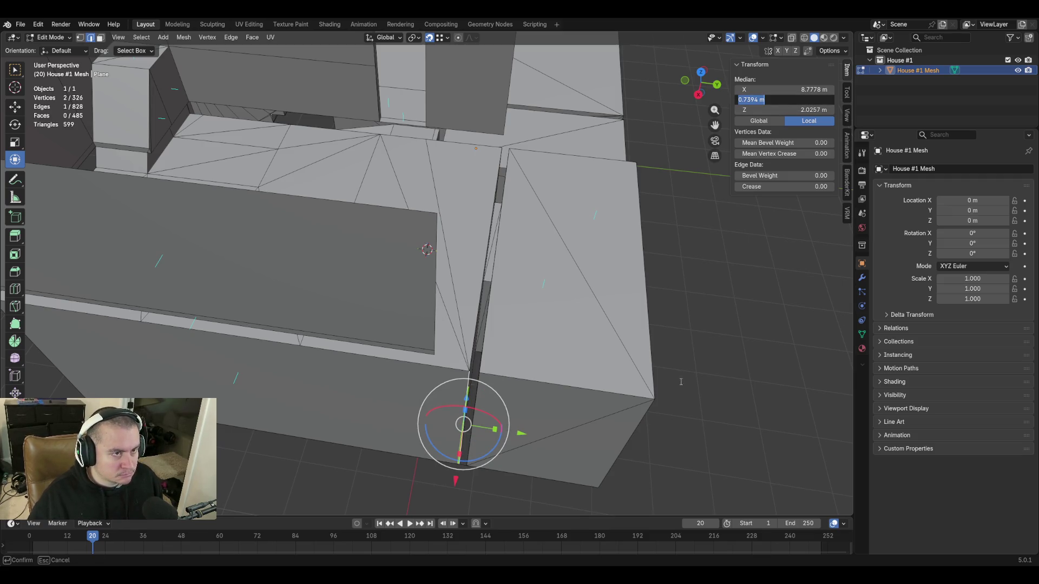
click(435, 326)
shift+click(436, 354)
key(shift+grave)
key(w)
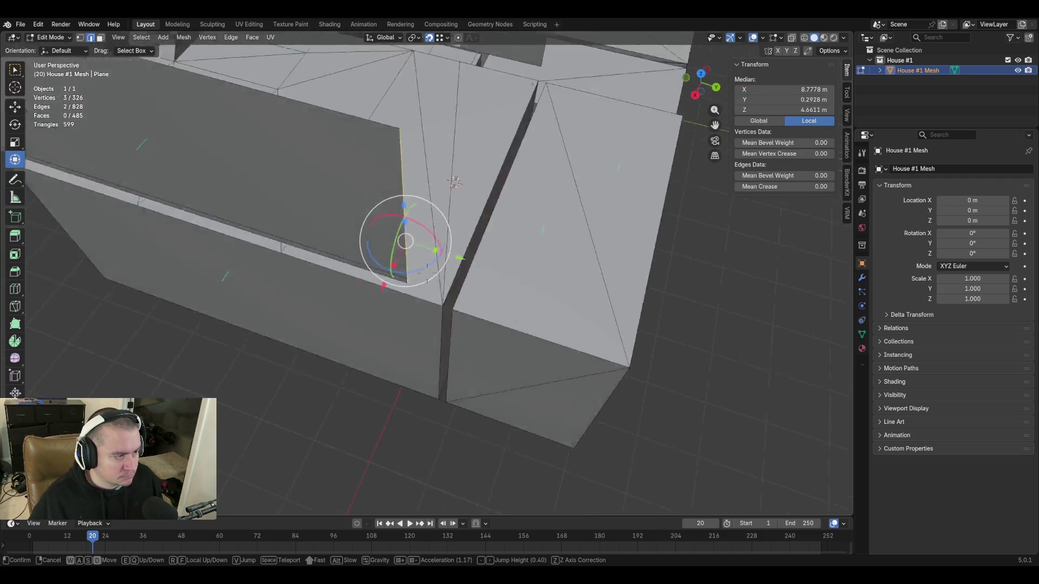
key(Return)
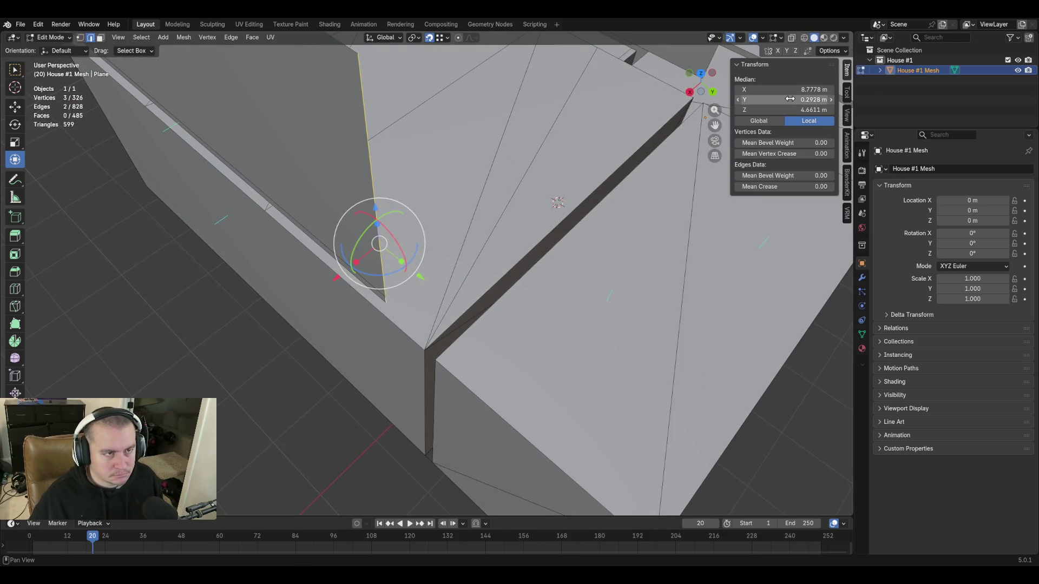
click(790, 98)
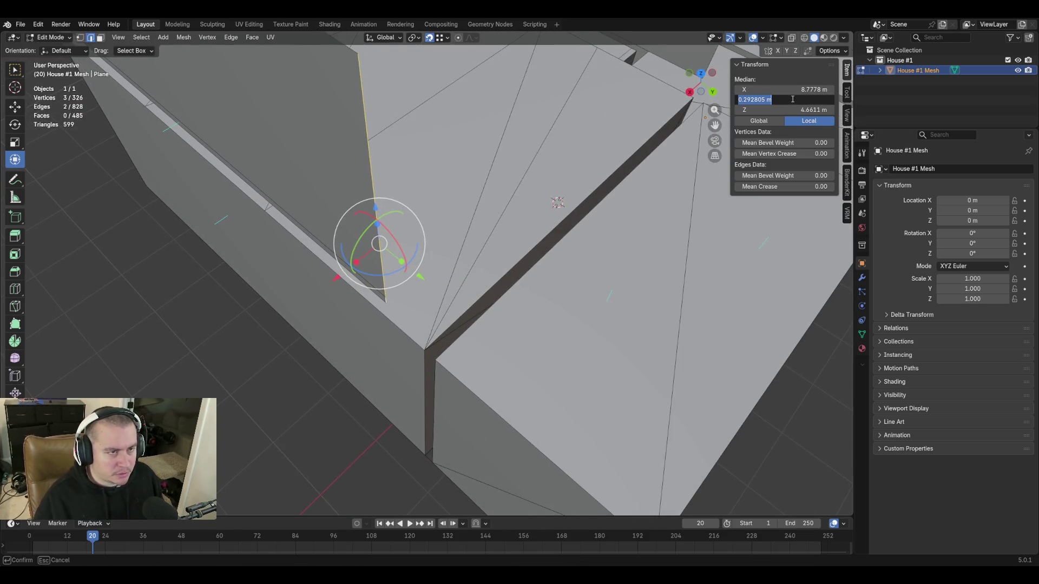
key(Return)
Fly through the interior to inspect the gap between the wall planes
key(shift+grave)
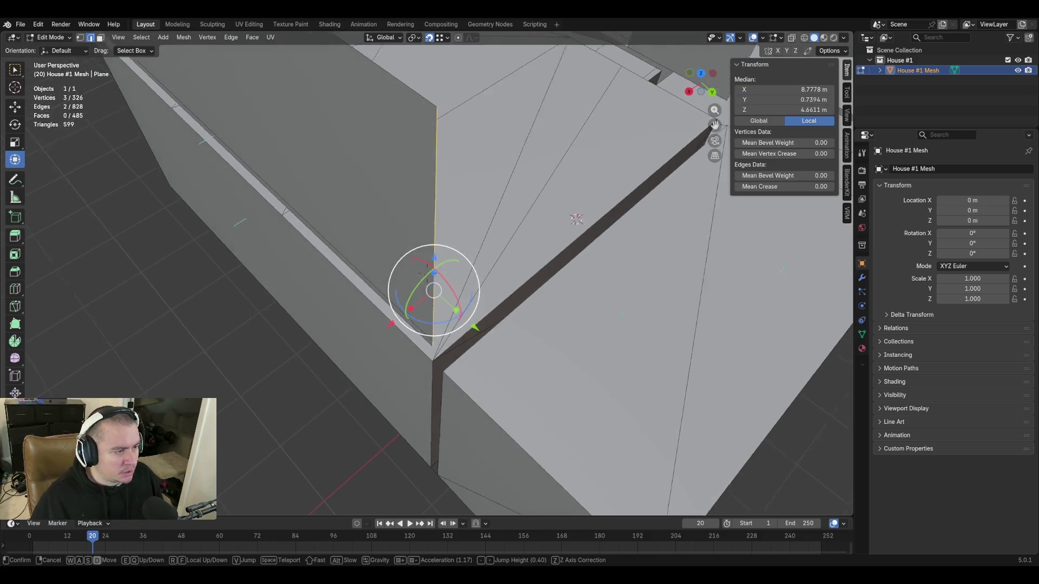
key(w)
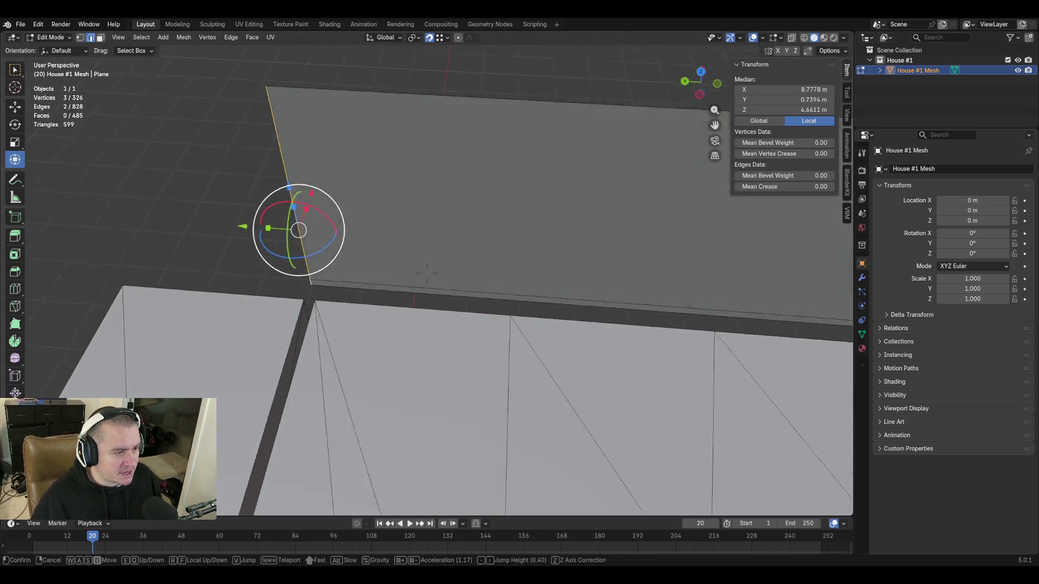
key(s)
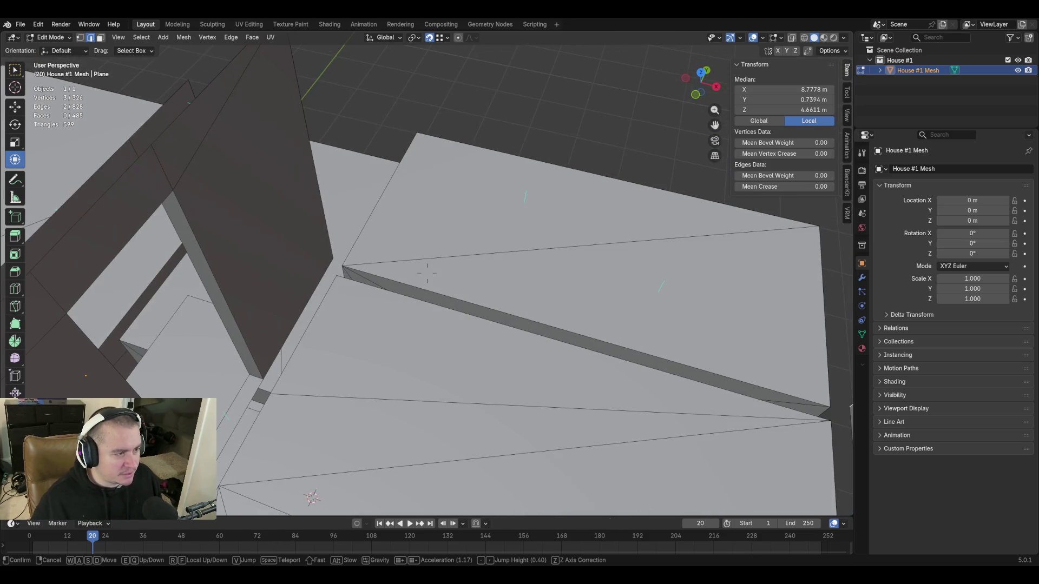
key(w)
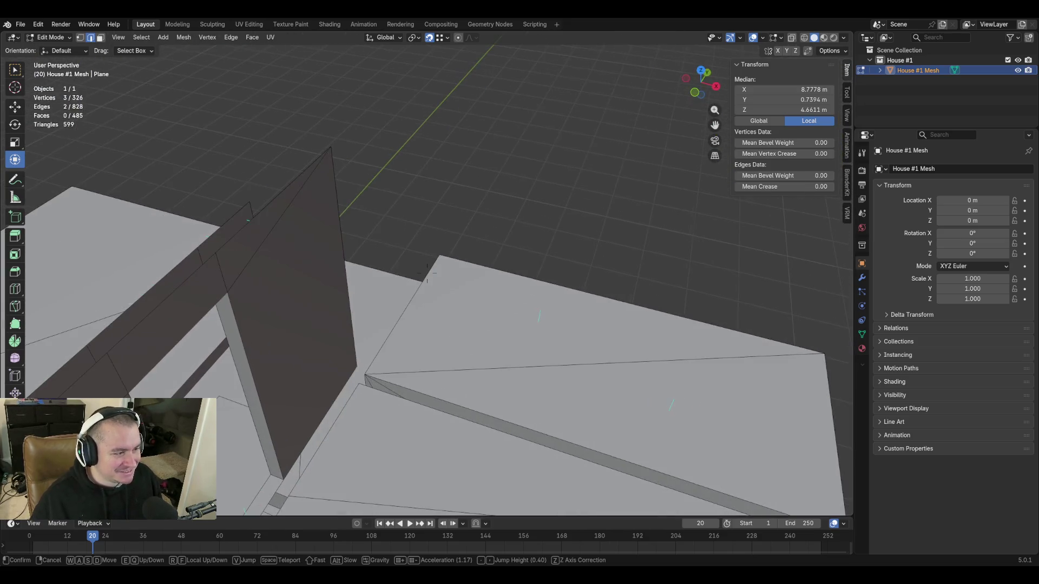
click(486, 251)
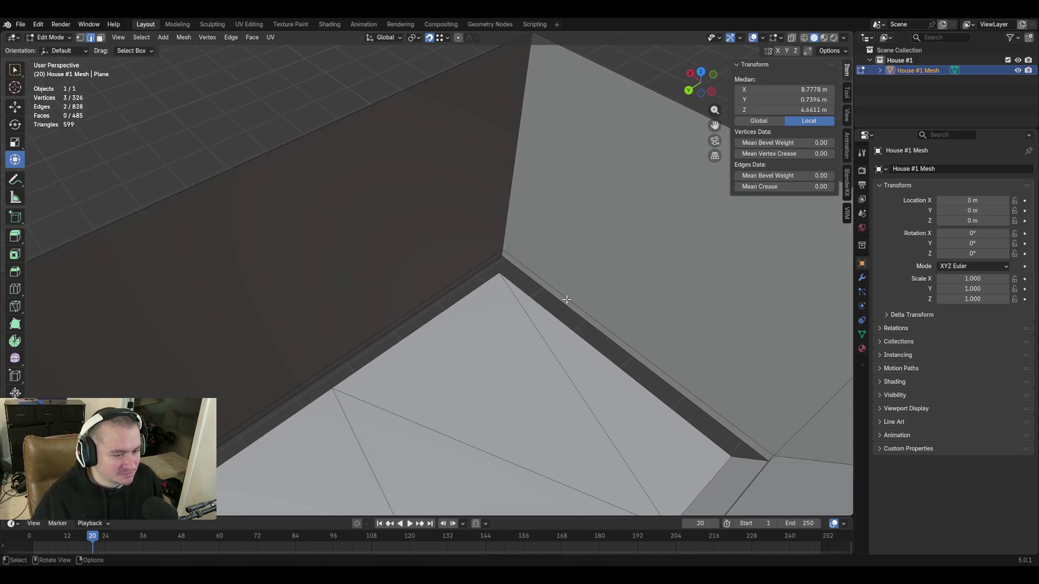
Merge the two stray vertices at the wall corner using At Last
shift+click(502, 252)
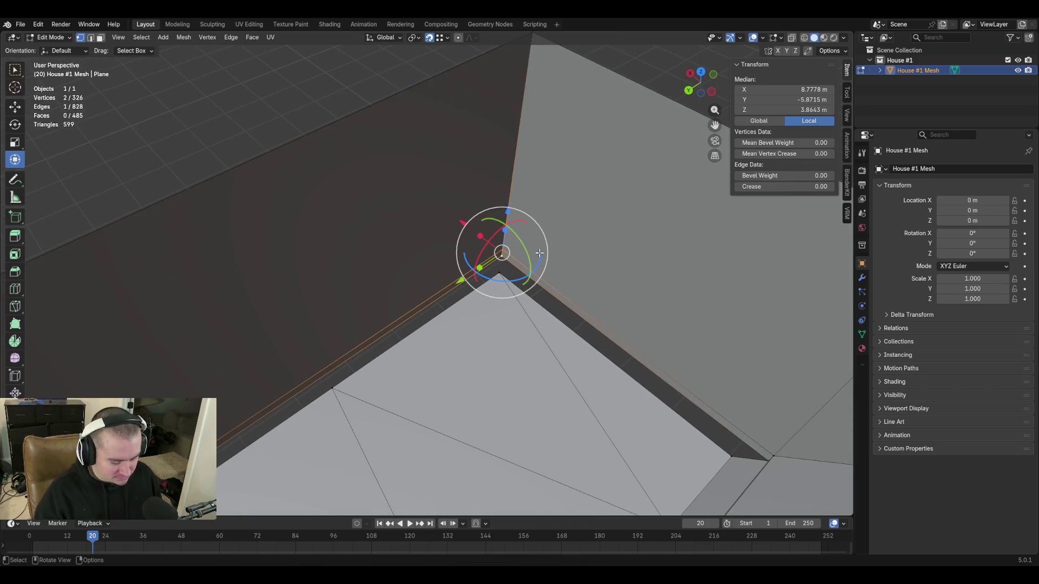
key(m)
click(539, 252)
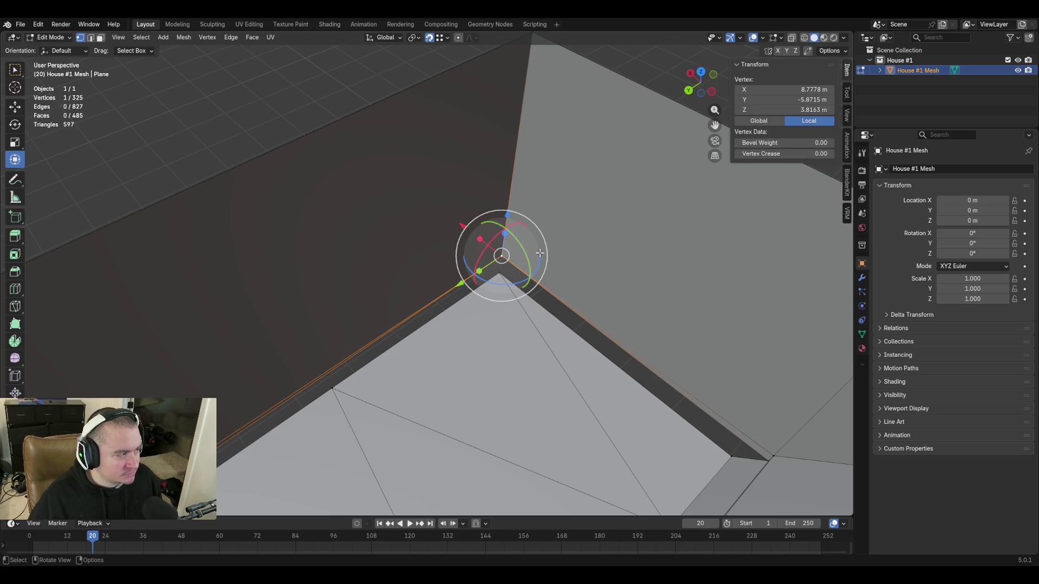
key(shift+grave)
click(547, 239)
Merge the next pair of corner vertices and check the result from above and below the ceiling
shift+click(452, 256)
key(m)
key(shift+grave)
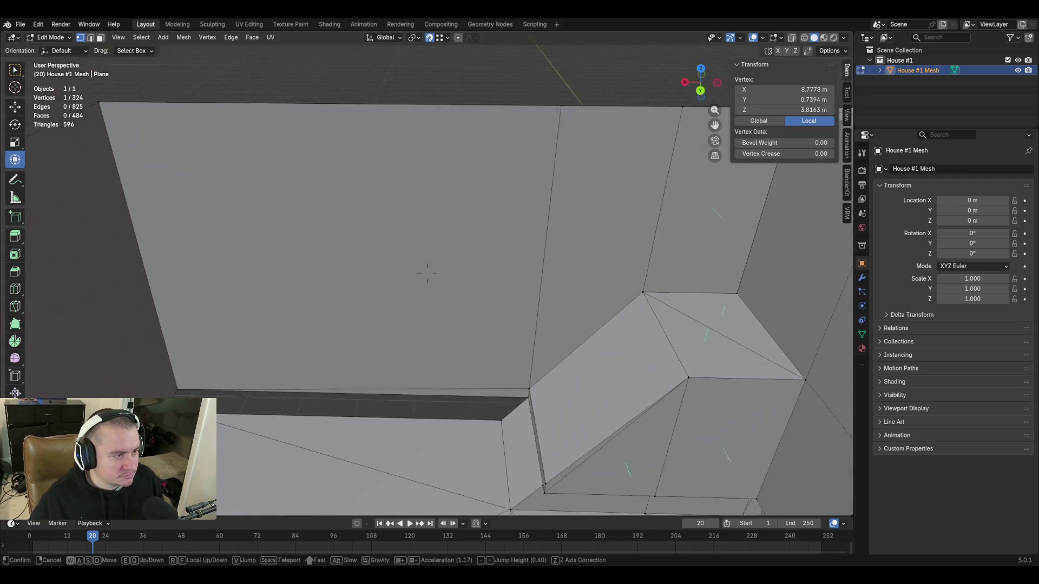
key(e)
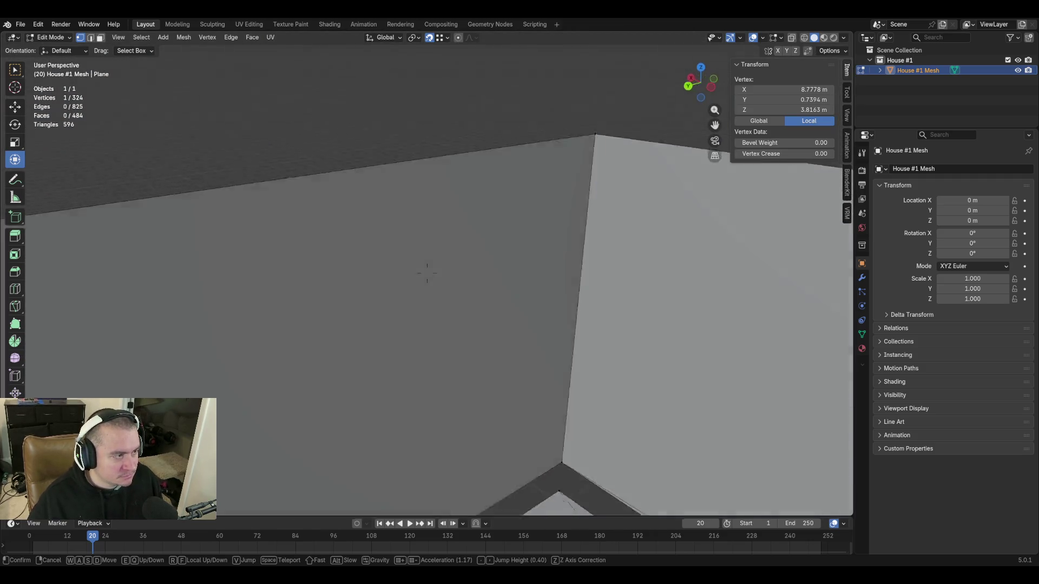
key(q)
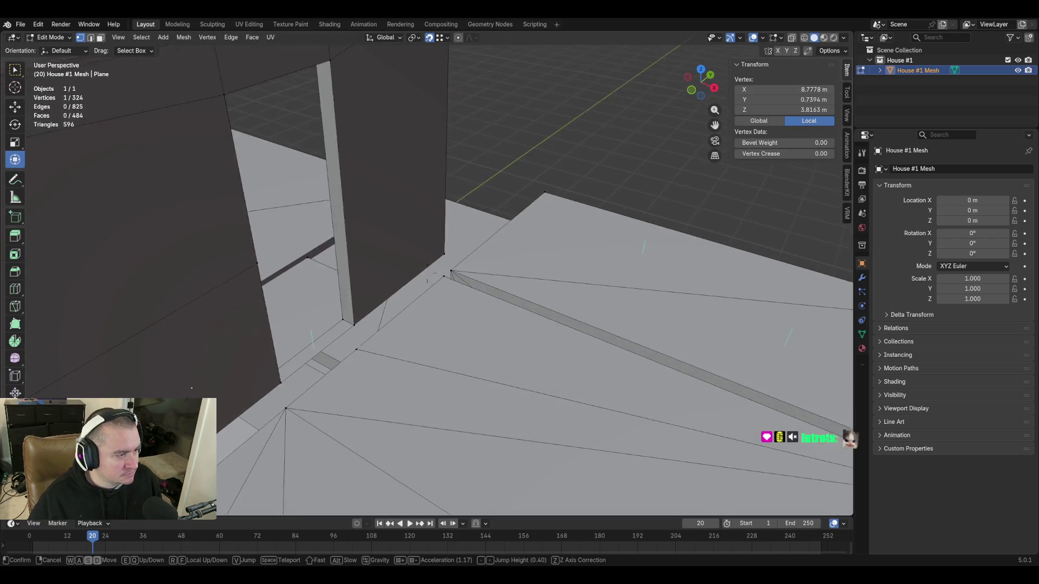
click(427, 272)
Fill the remaining gap beside the wall with a new face and pull back to view the house from above
middle_drag(515, 299, 672, 319)
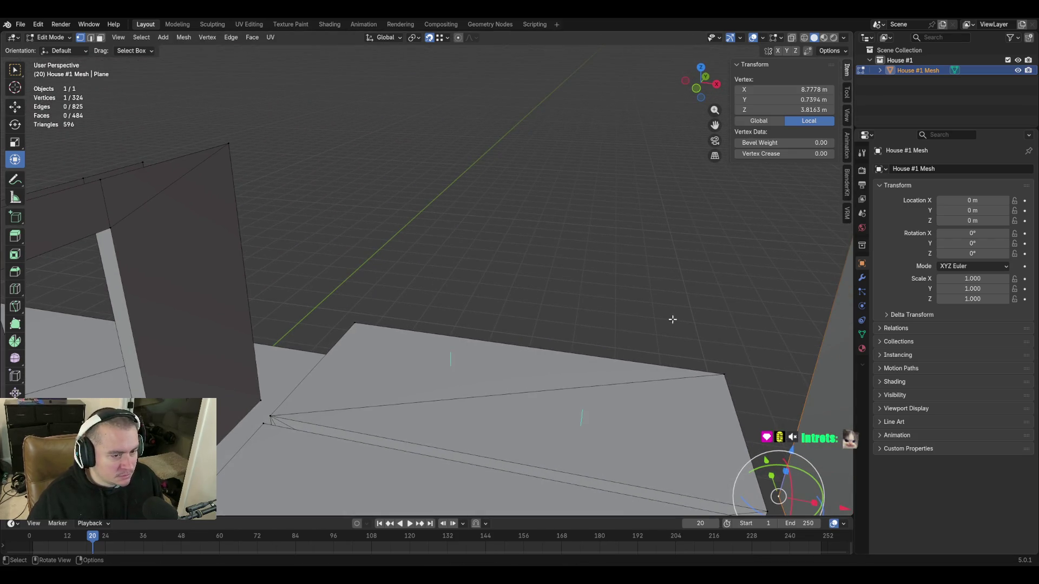
shift+click(810, 354)
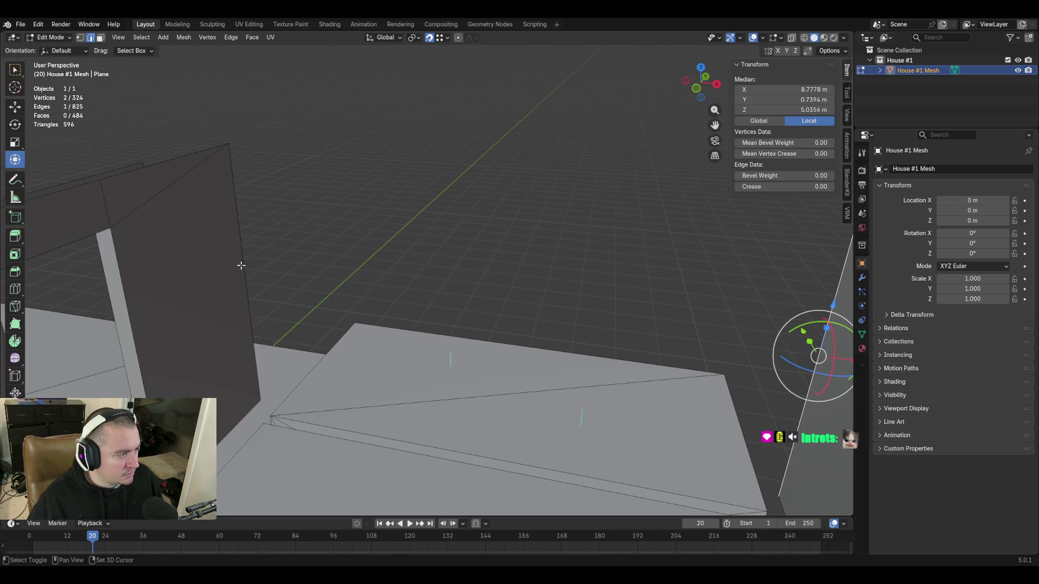
key(f)
key(q)
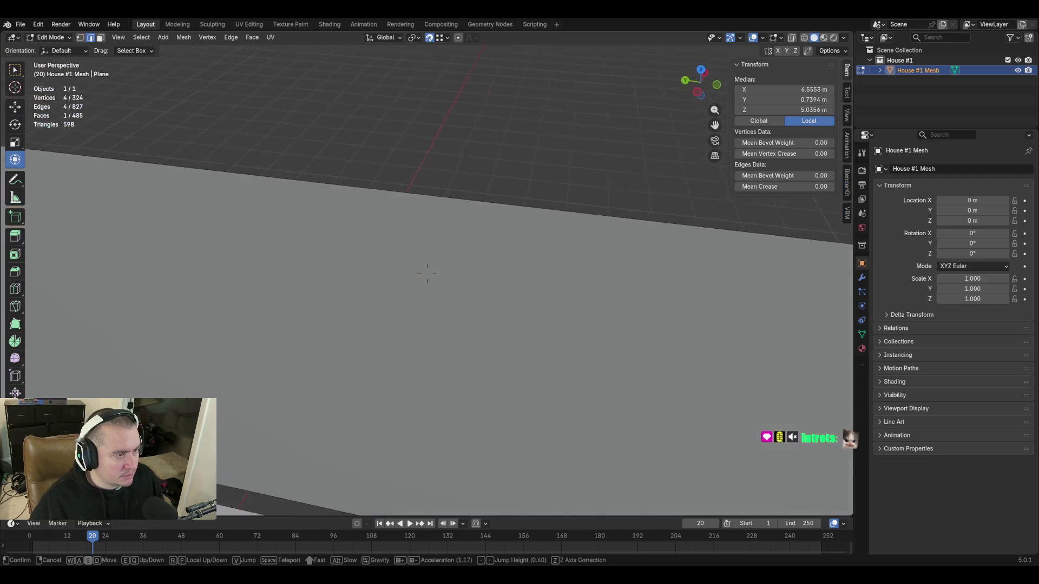
key(w)
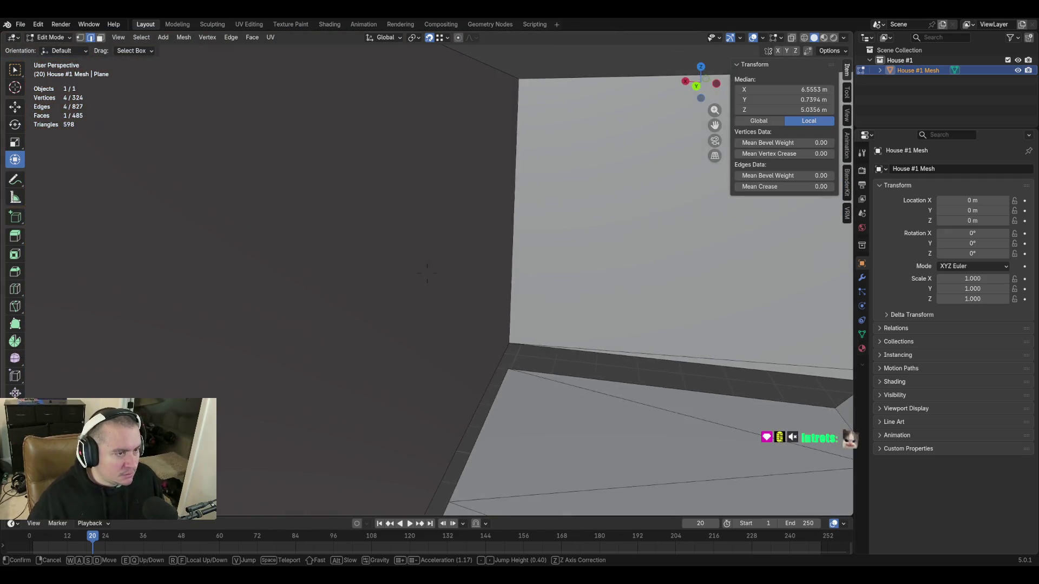
key(e)
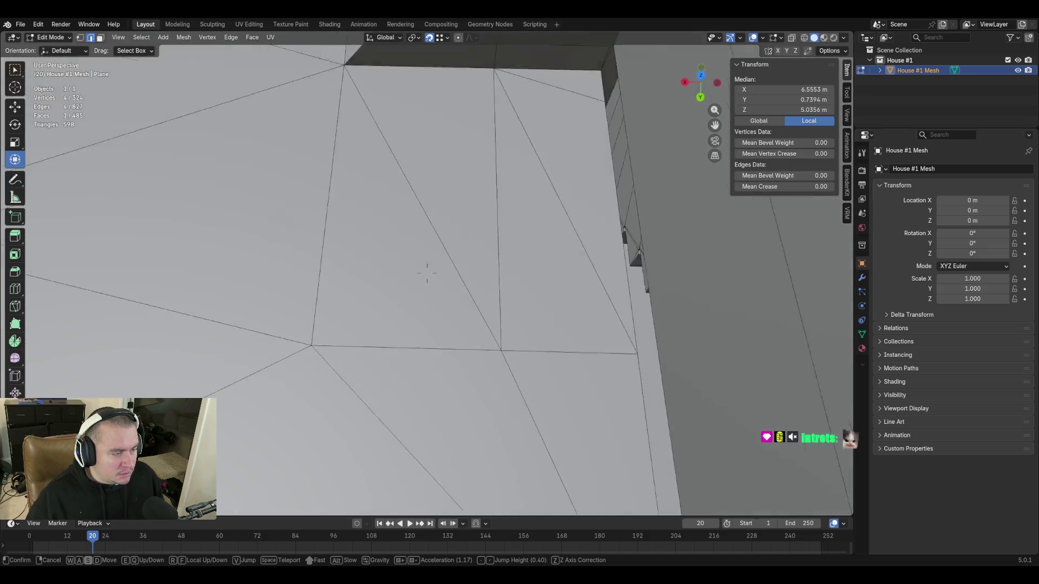
key(s)
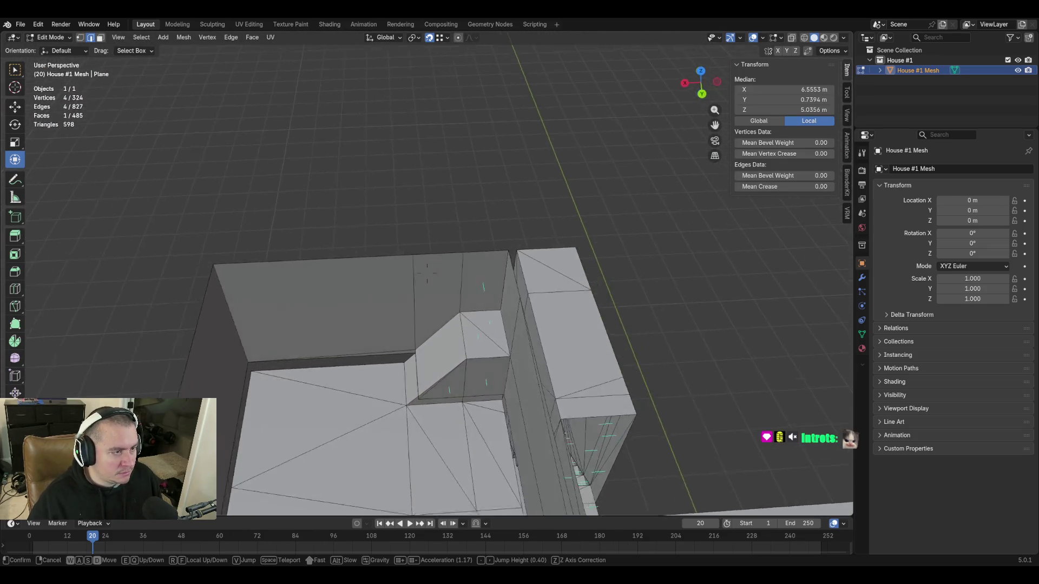
Select the edges along the ceiling gap and rim, flying in to pick the single gap edge
click(467, 249)
click(459, 252)
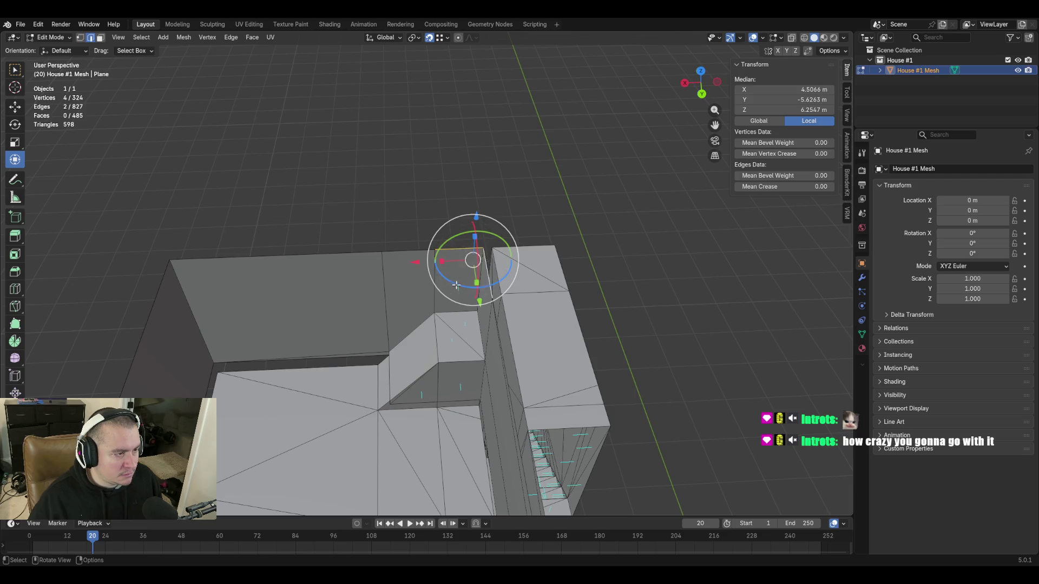
click(410, 249)
key(shift+grave)
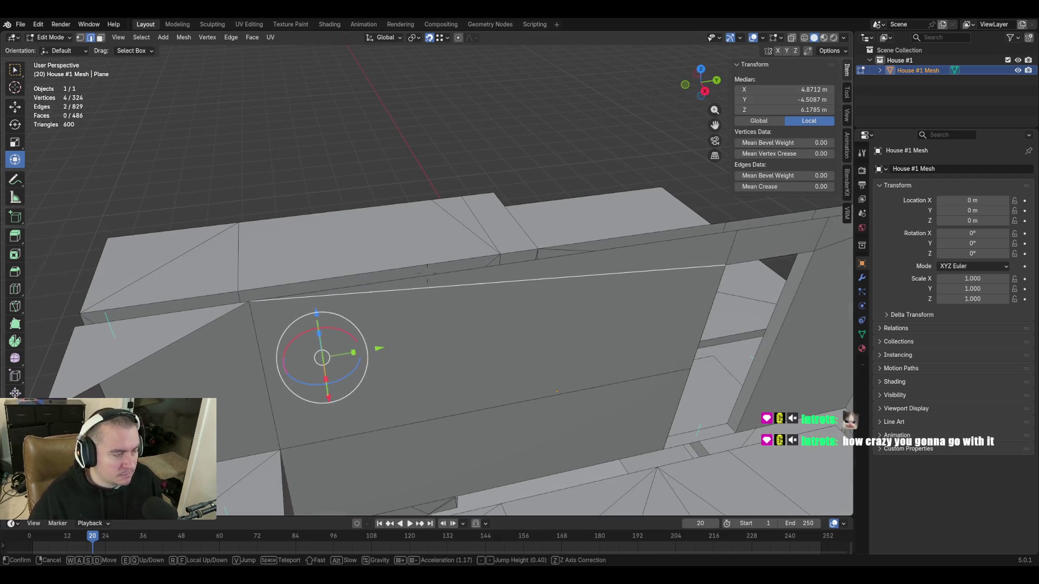
click(288, 291)
click(294, 296)
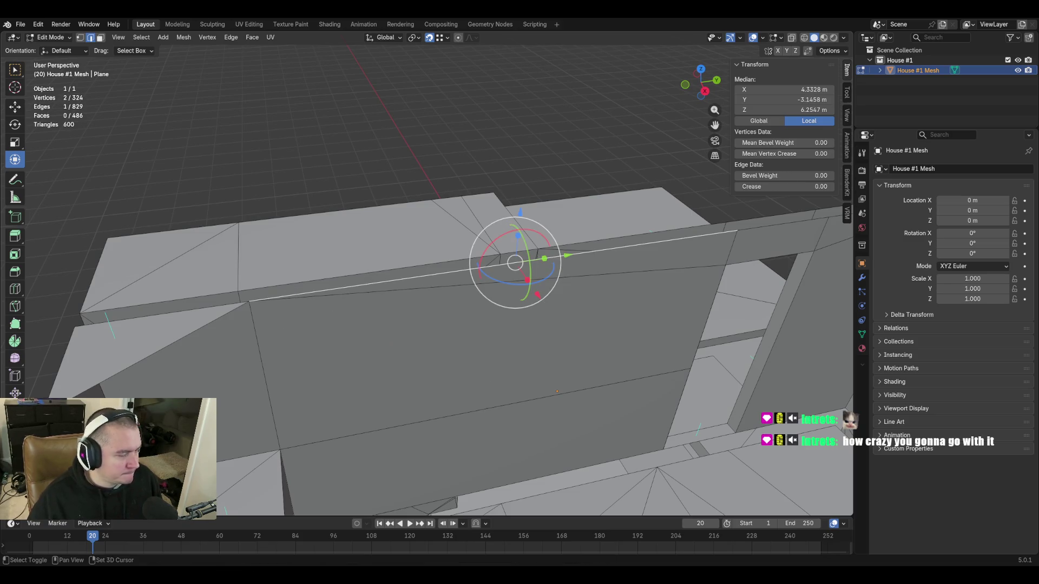
key(shift+grave)
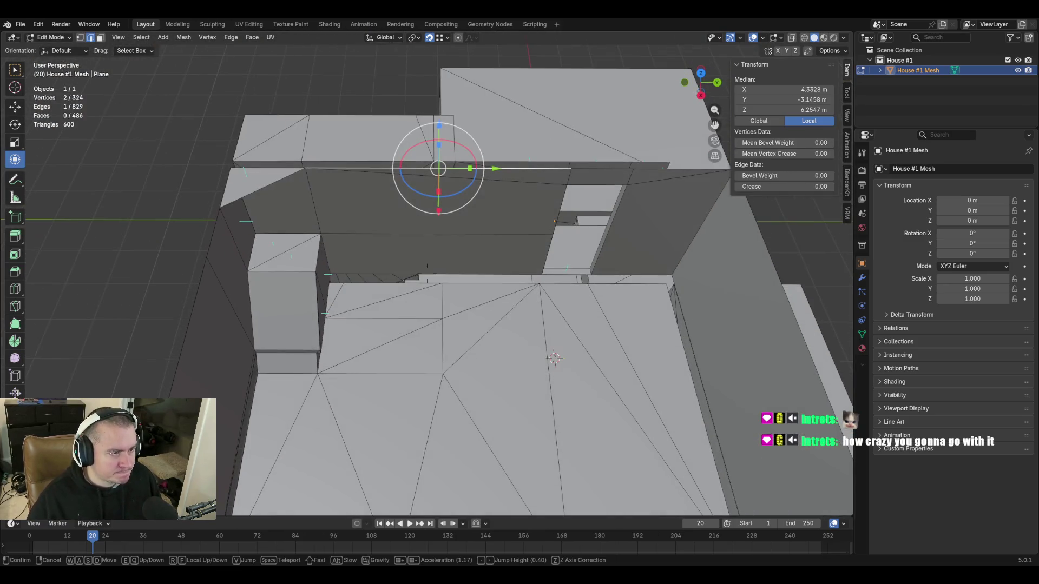
key(s)
click(502, 390)
Fill a face across the ceiling gap and a triangular face along its left edge
shift+click(484, 378)
key(f)
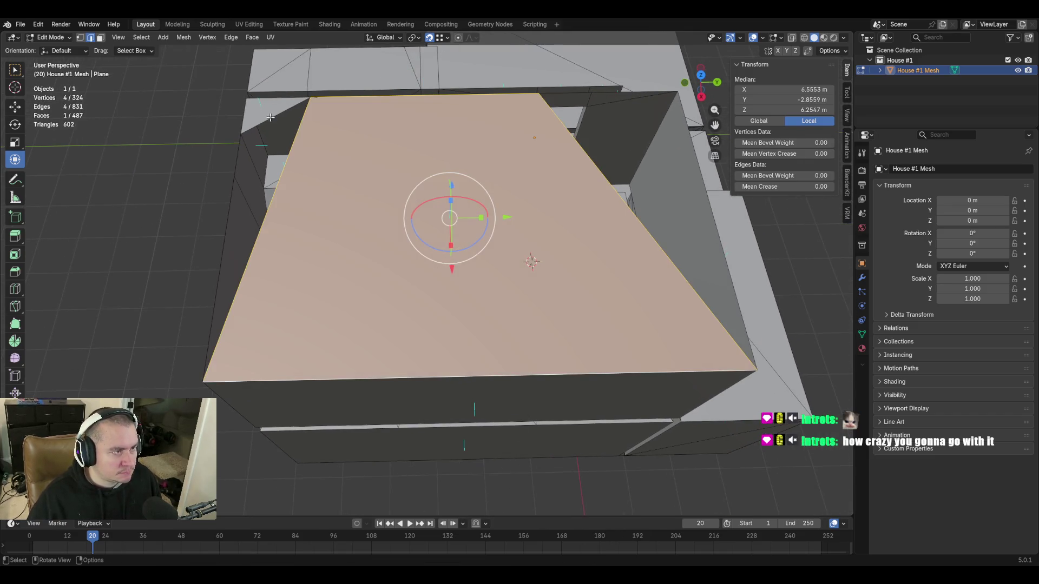
click(269, 117)
key(f)
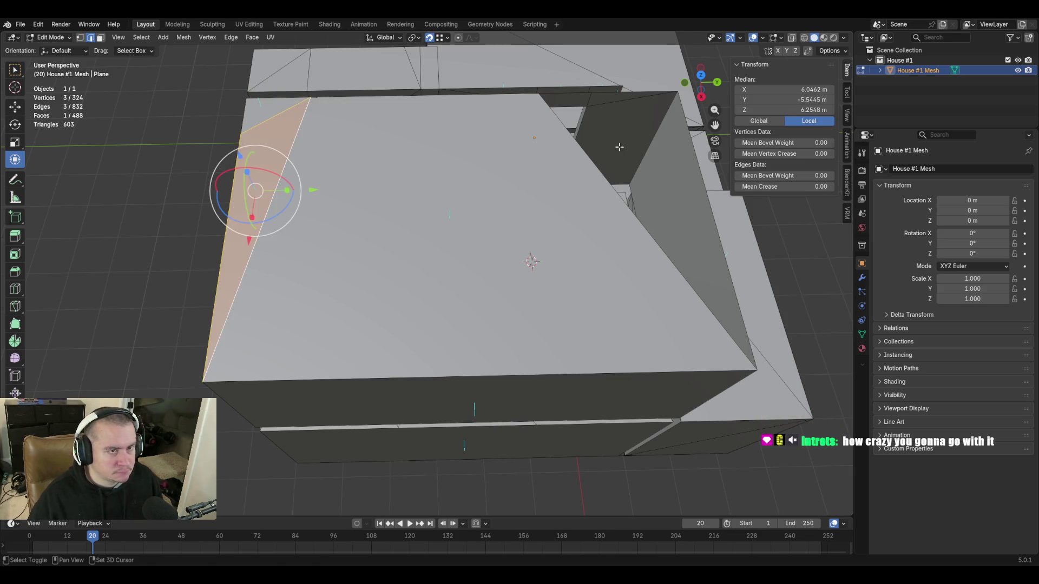
Move the edge beside the wall notch to close the gap and inspect the ceiling underside
shift+middle_drag(618, 147, 619, 146)
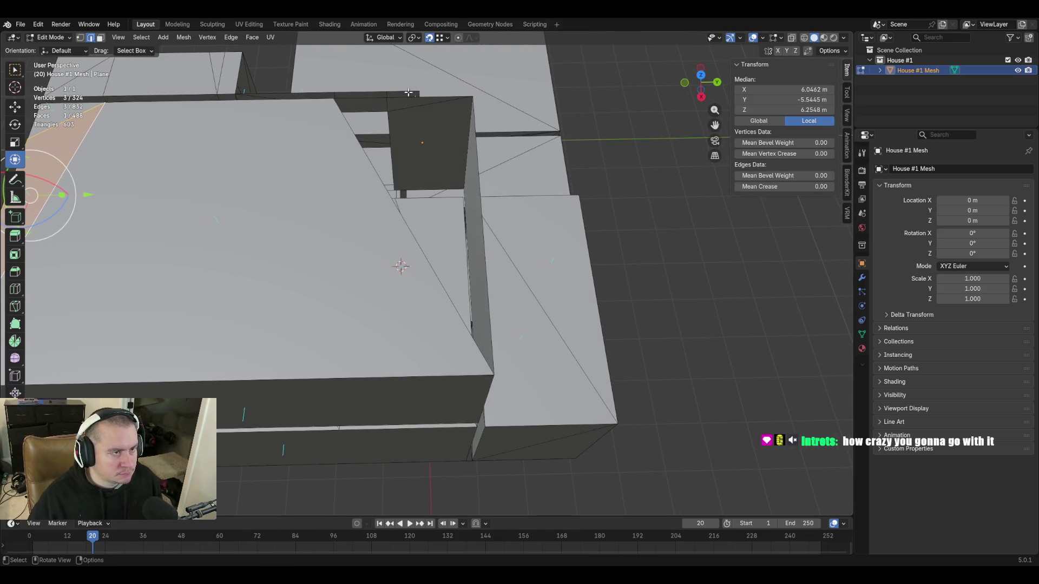
click(372, 95)
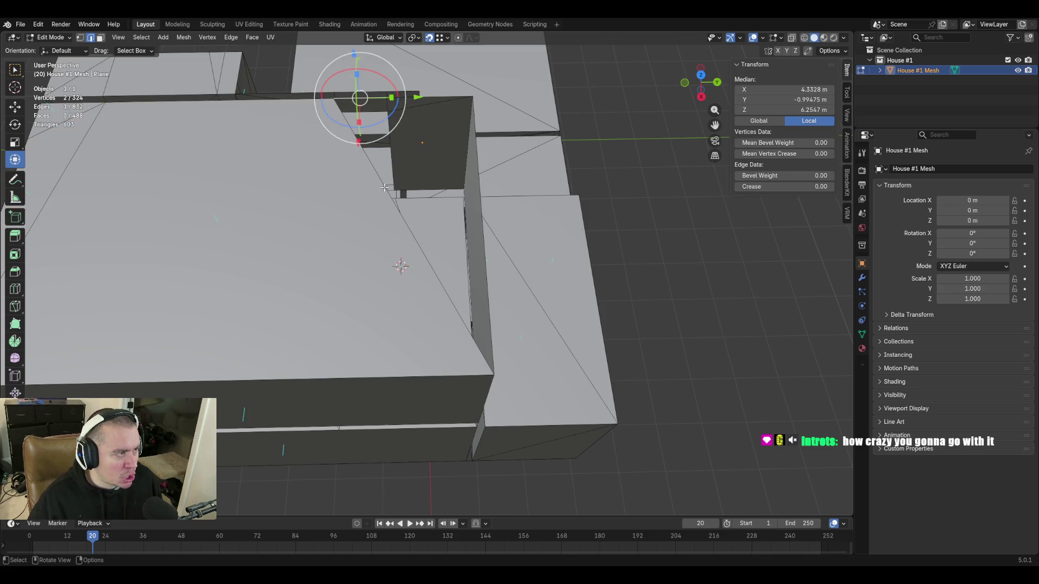
key(g)
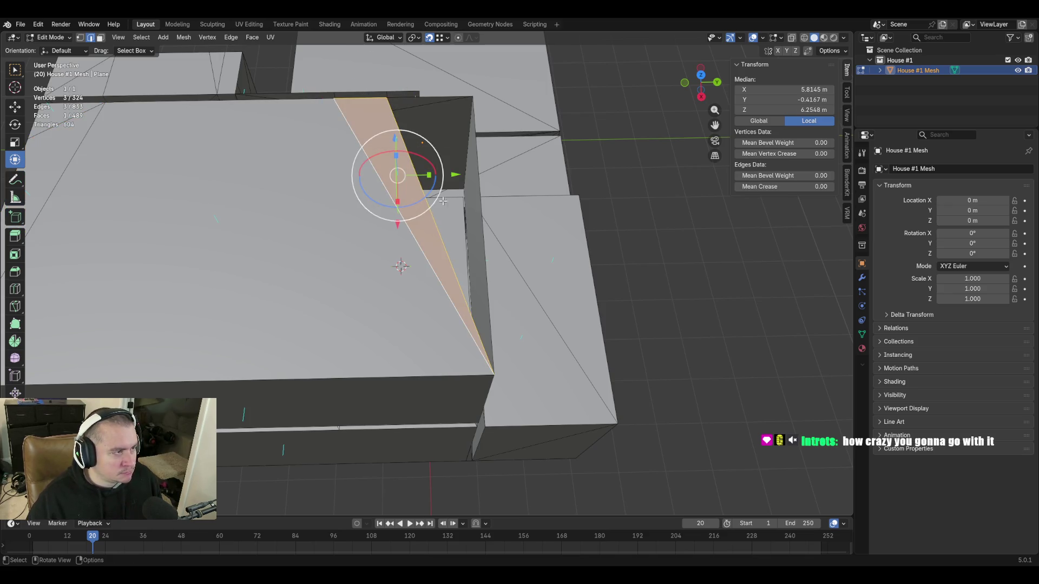
click(507, 153)
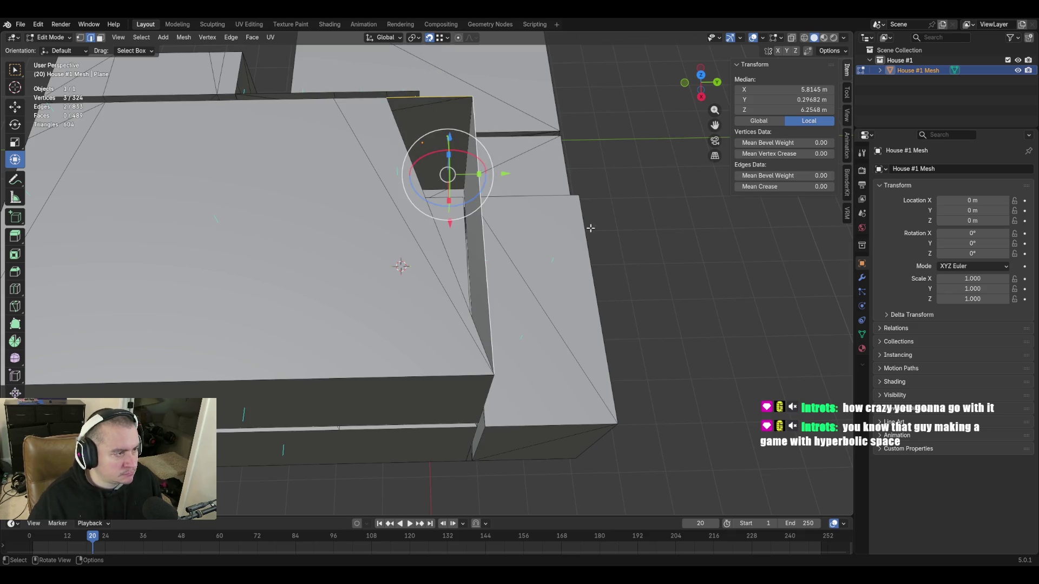
click(480, 155)
key(shift+grave)
key(w)
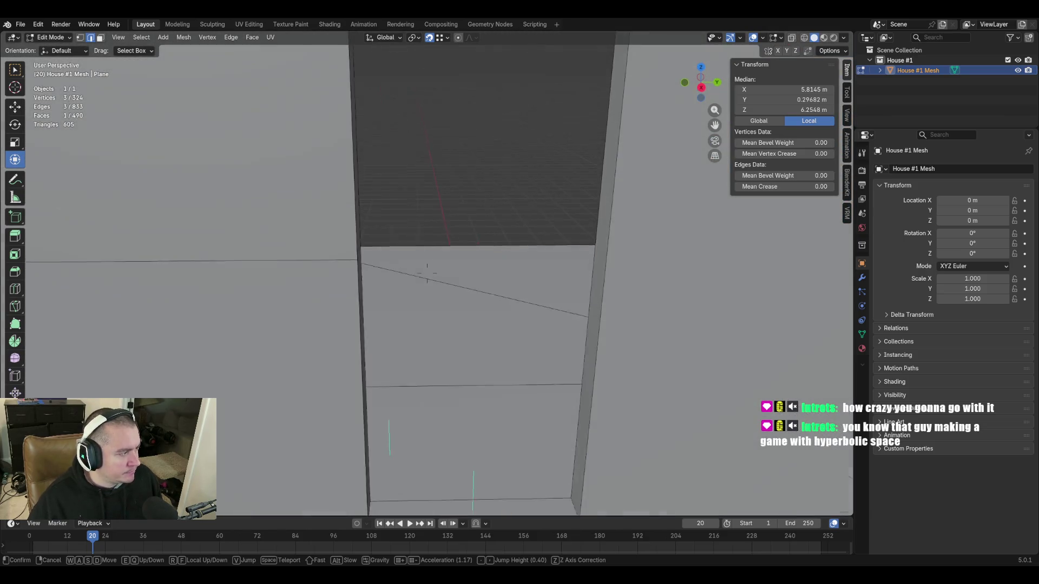
Walk through the interior down to the floor edge beside the wall to view the gap
click(591, 228)
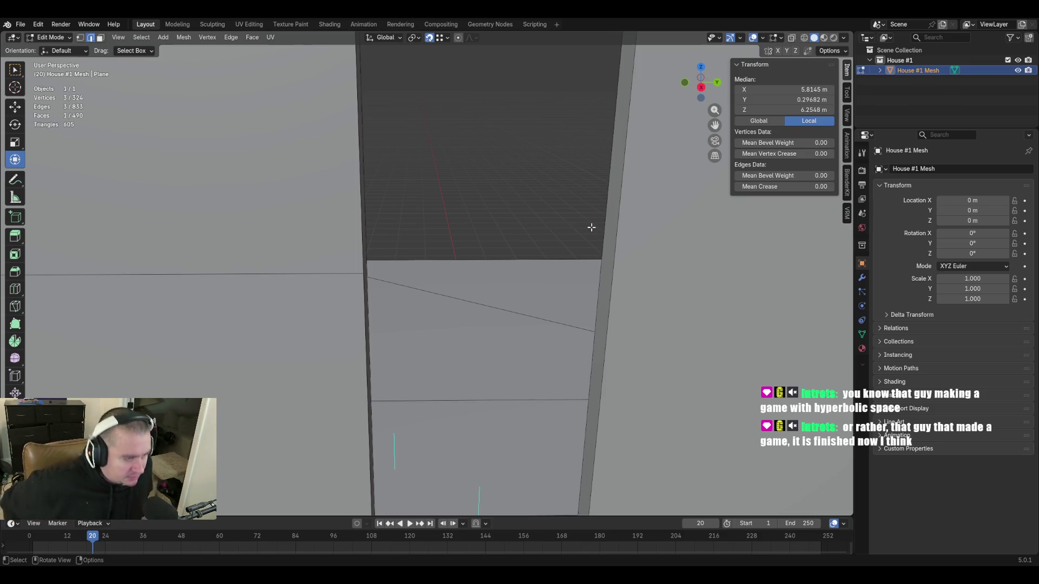
key(shift+grave)
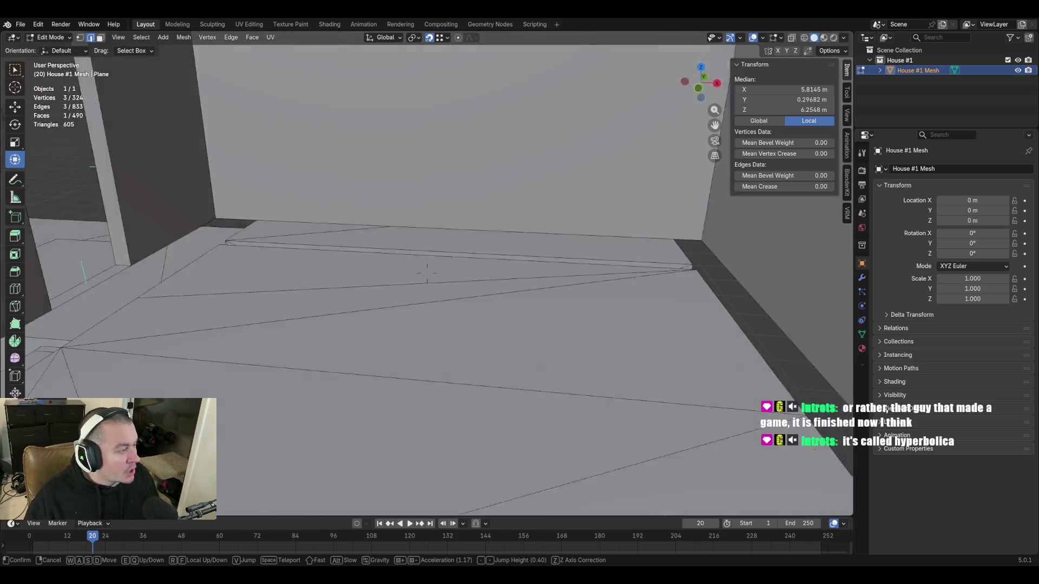
click(428, 274)
Fill a face between two floor-gap vertices, then discard it as unwanted
click(348, 267)
click(430, 383)
key(shift+grave)
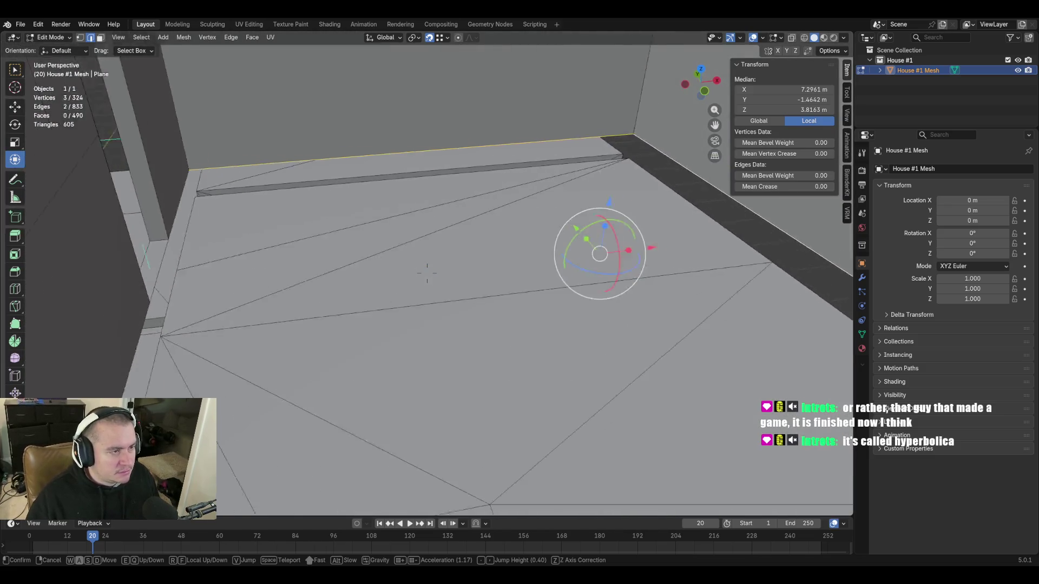
key(f)
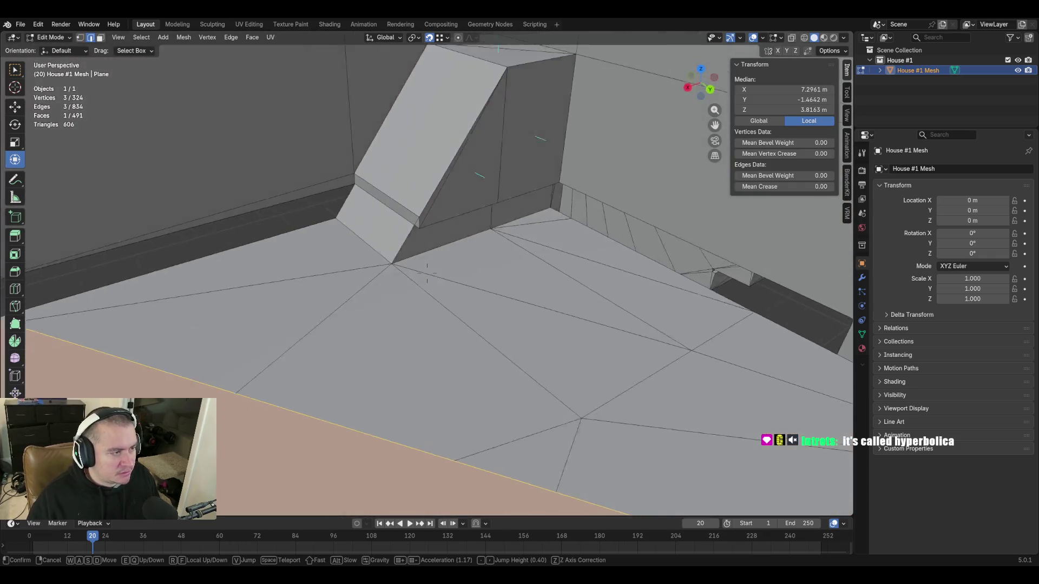
click(427, 276)
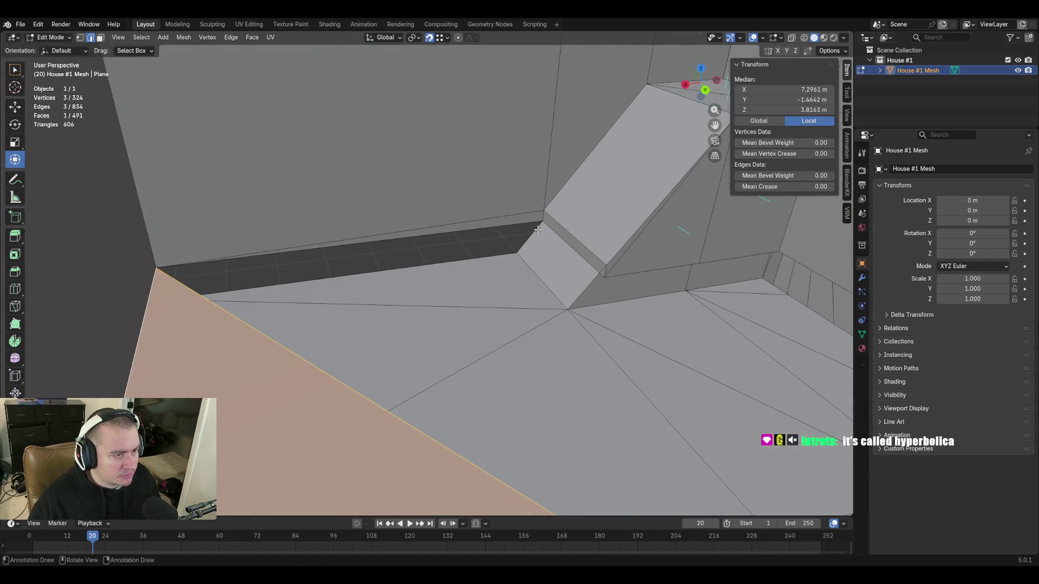
key(ctrl+z)
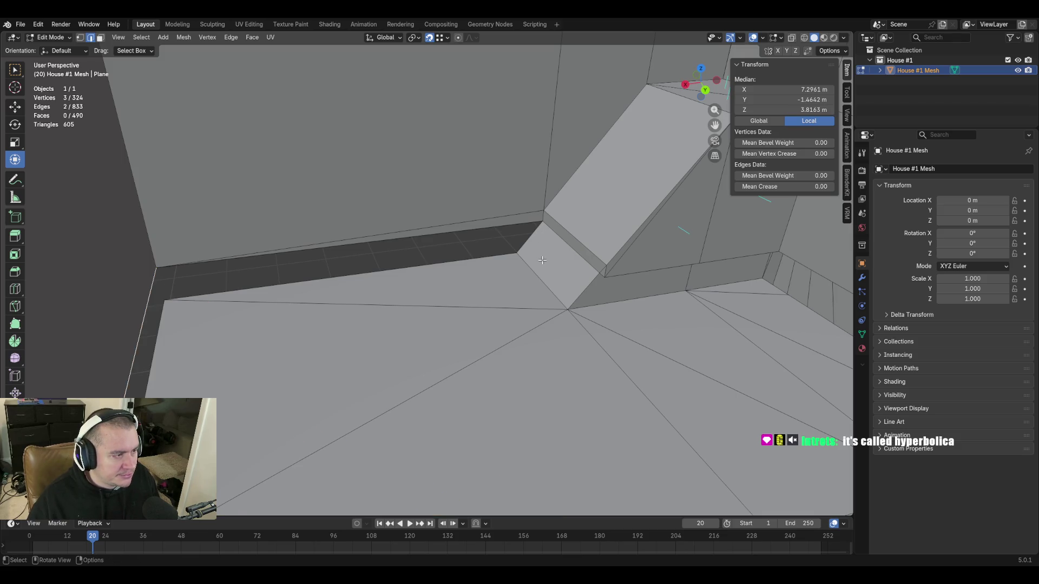
Fill two faces across the floor gap at the wall corner
shift+click(521, 224)
key(f)
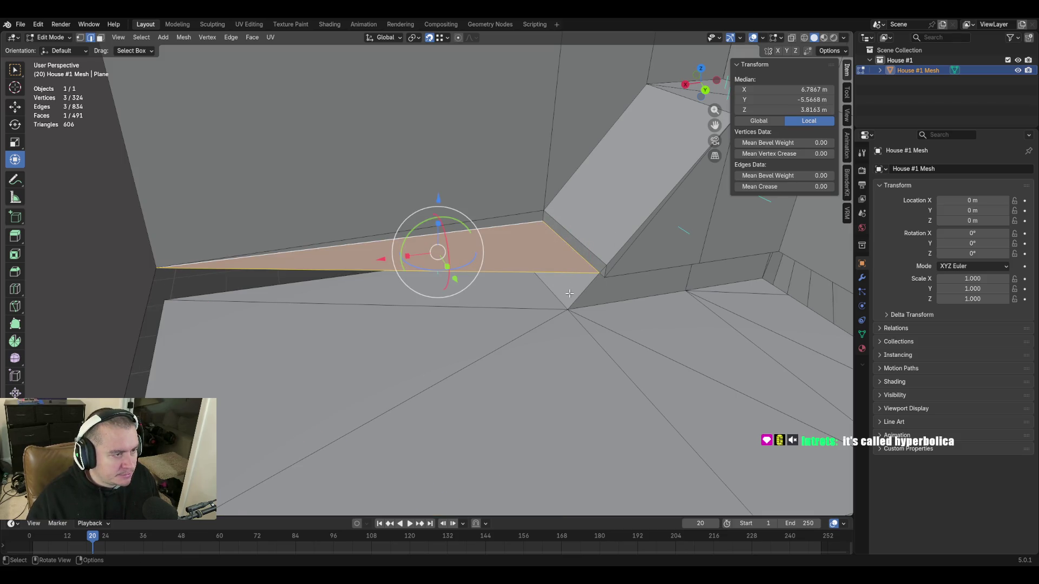
middle_drag(522, 223, 581, 274)
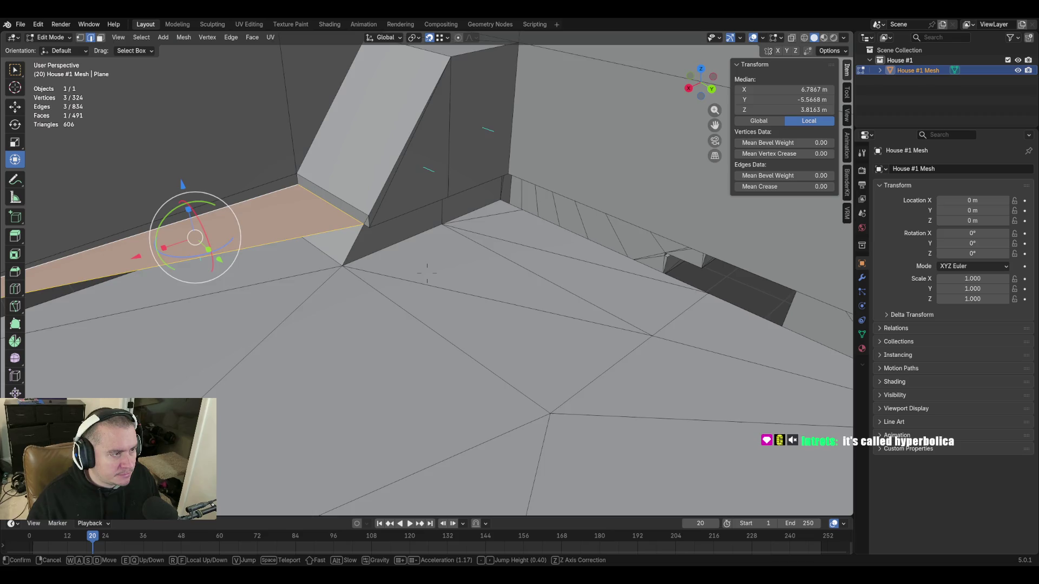
click(477, 180)
key(f)
Fill the next floor gap with a face and move on to the following one
click(407, 208)
shift+click(795, 325)
key(f)
key(shift+grave)
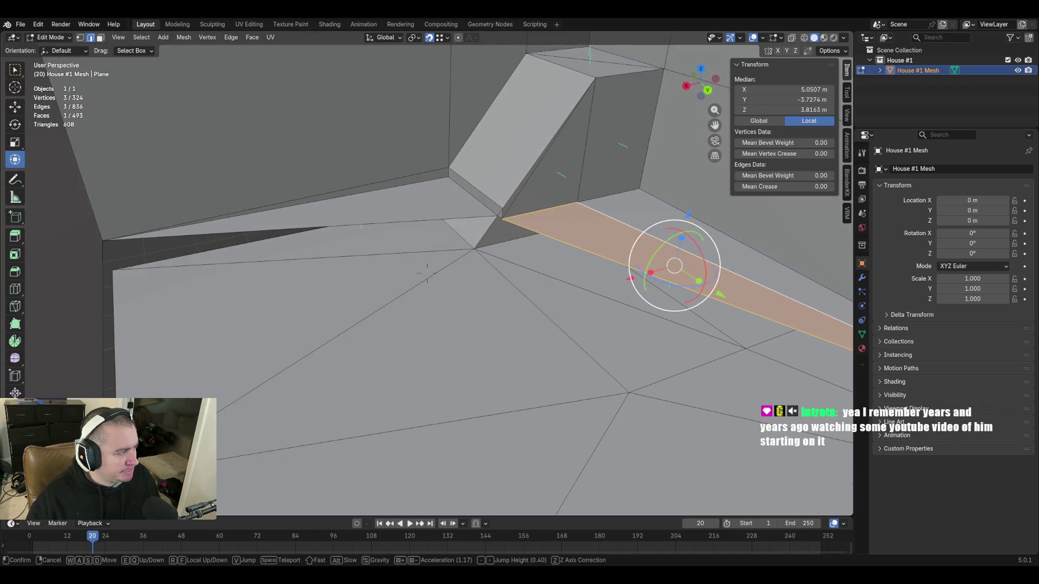
click(609, 244)
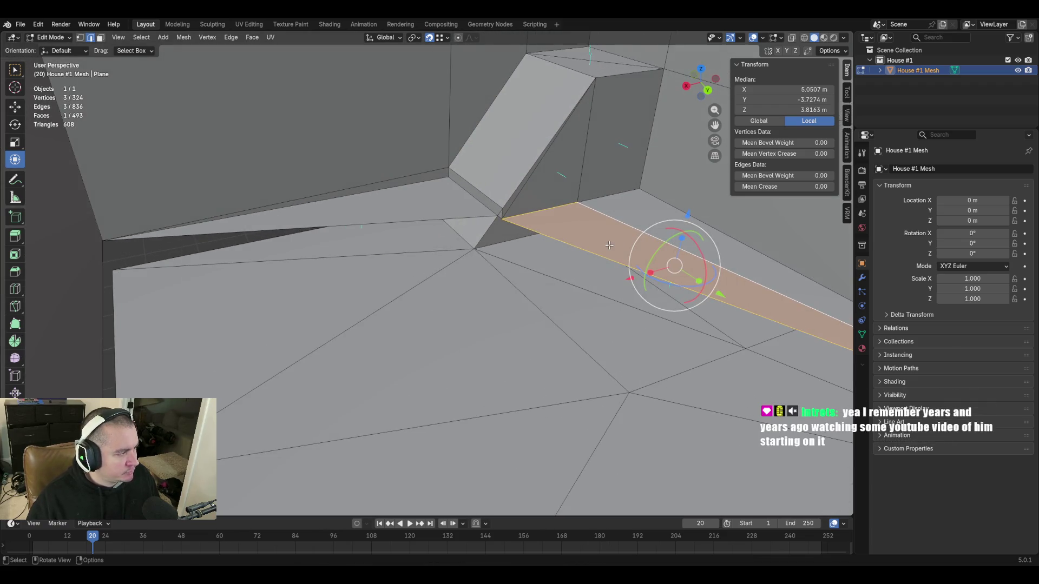
Fill a face across the floor strip from the long floor edge
click(382, 225)
shift+click(105, 261)
key(f)
key(shift+grave)
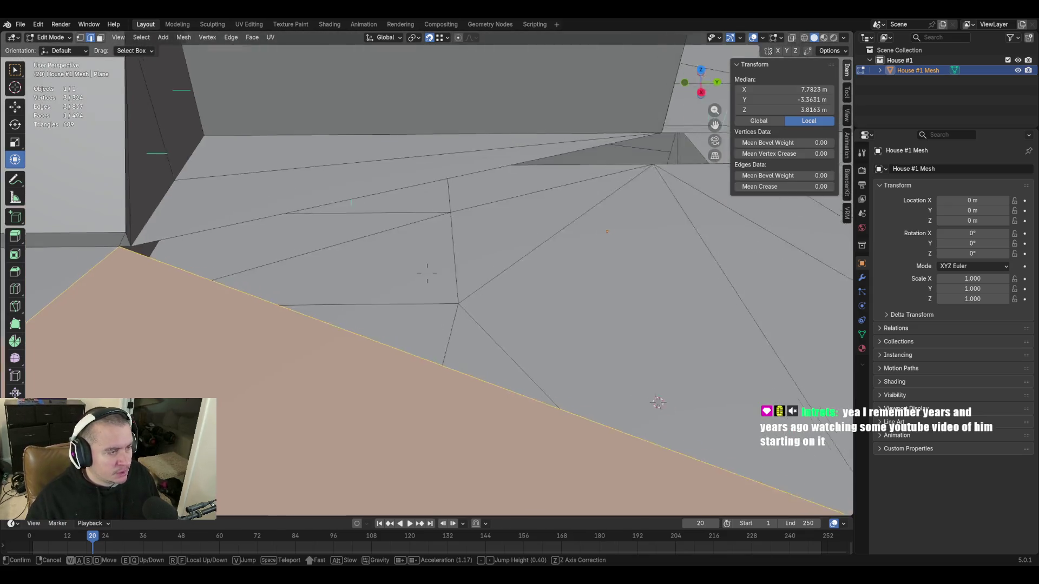
click(249, 196)
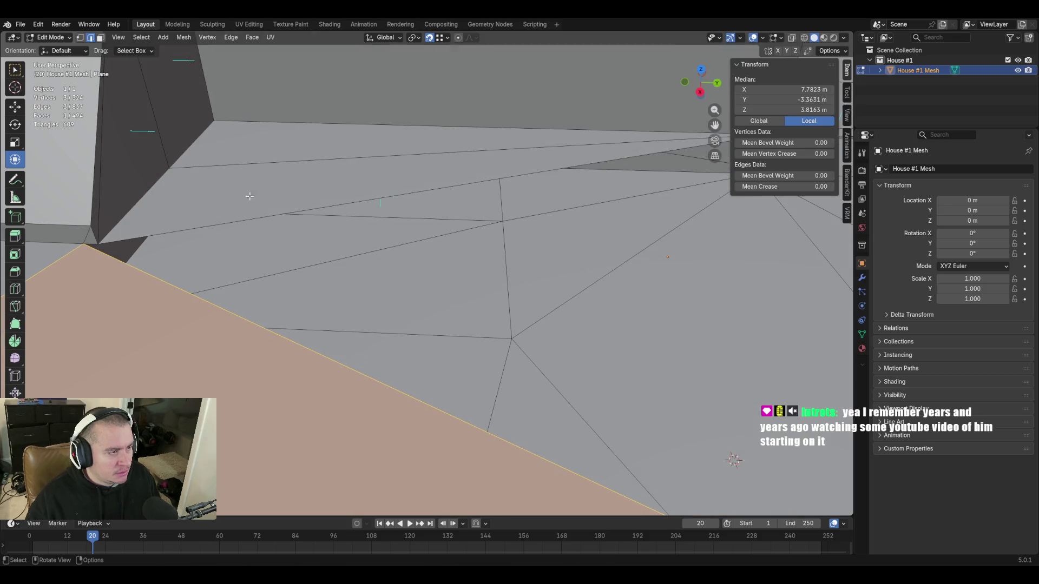
Select the long floor edge and a second edge along the remaining strip
click(374, 189)
key(shift+grave)
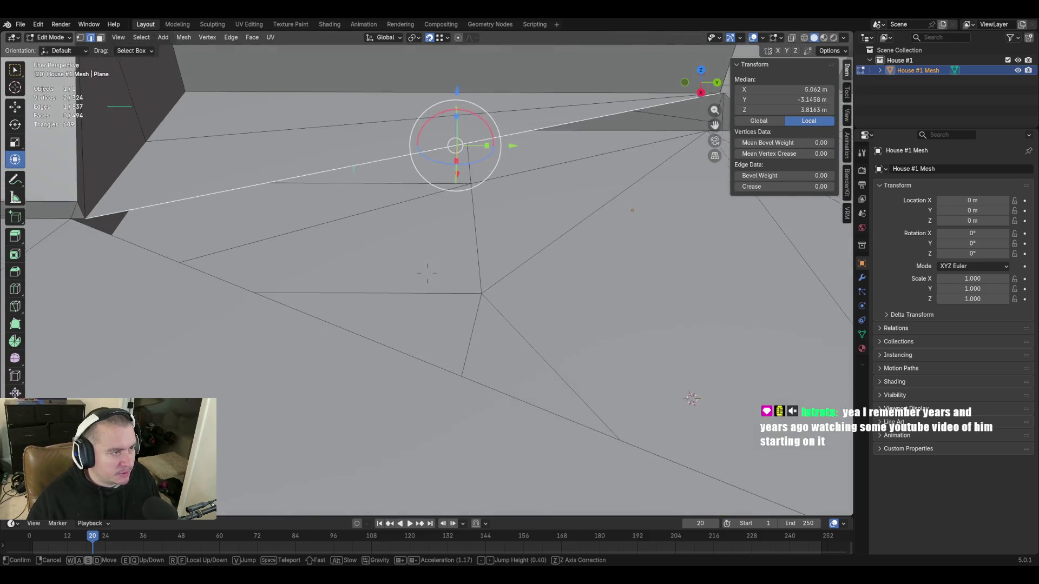
click(491, 289)
shift+click(412, 354)
mouse_move(412, 354)
middle_down()
mouse_move(483, 280)
mouse_move(471, 280)
middle_up()
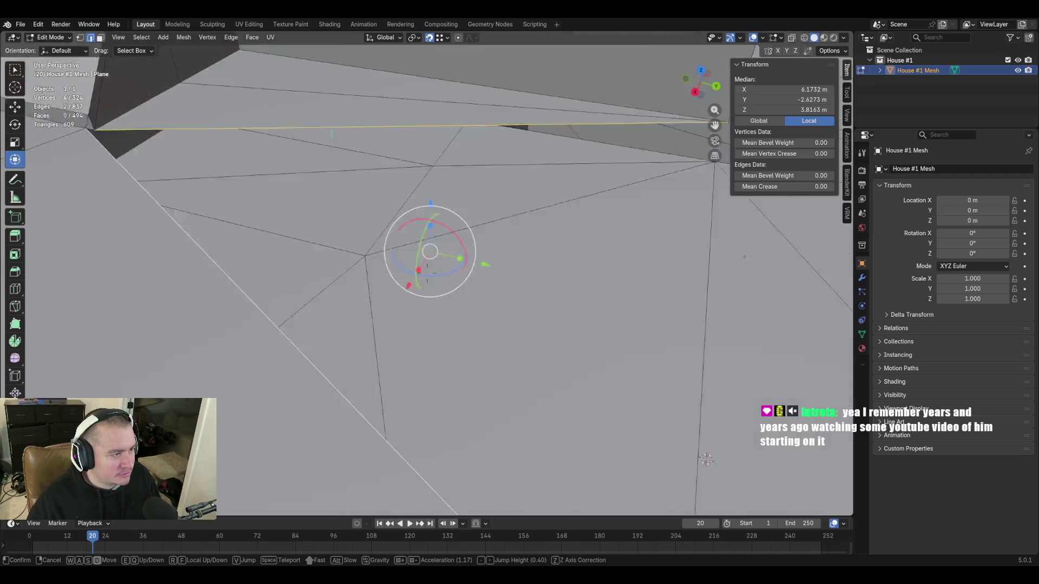
Narrow the selection to one edge and move down close to the floor sliver
click(418, 188)
key(shift+grave)
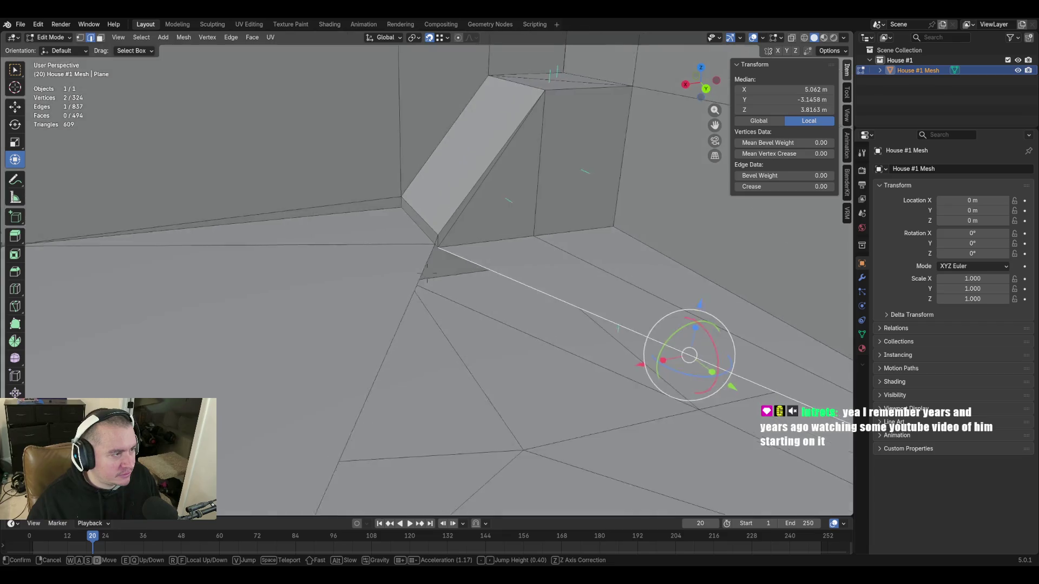
key(q)
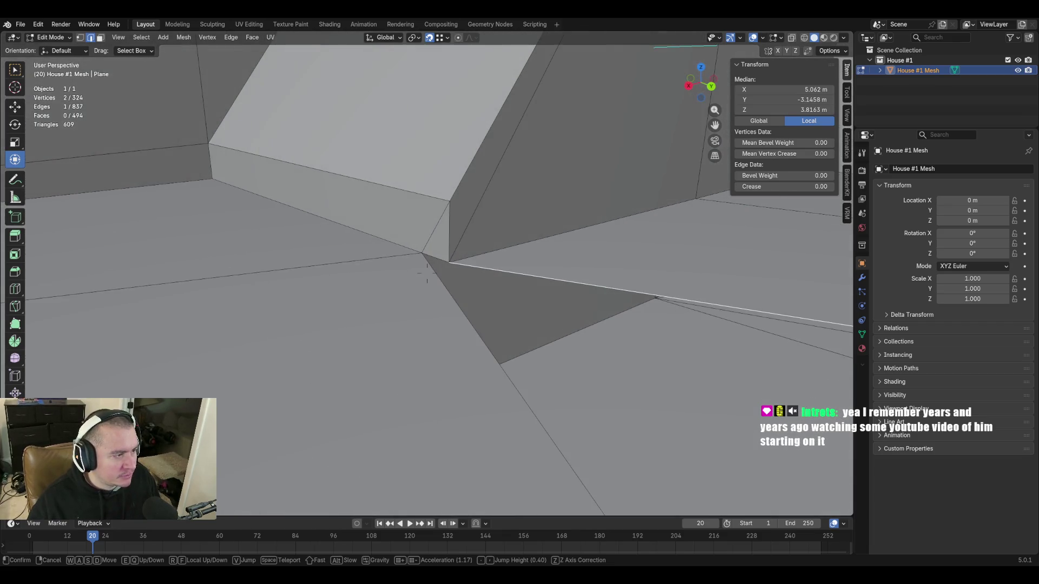
click(439, 253)
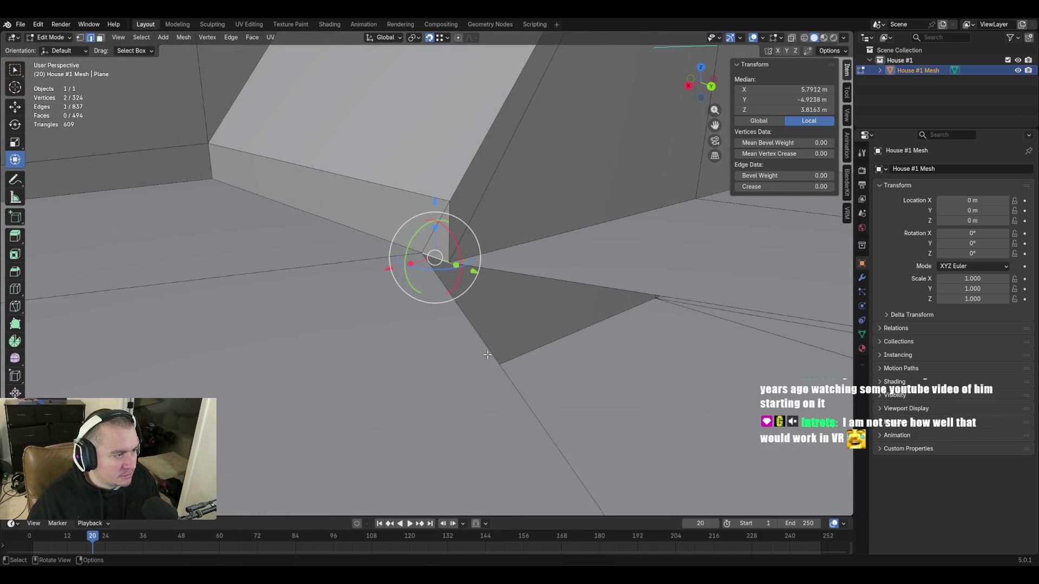
Select the sliver's corner vertex and the strip's vertices and fill the thin floor-edge face
click(464, 274)
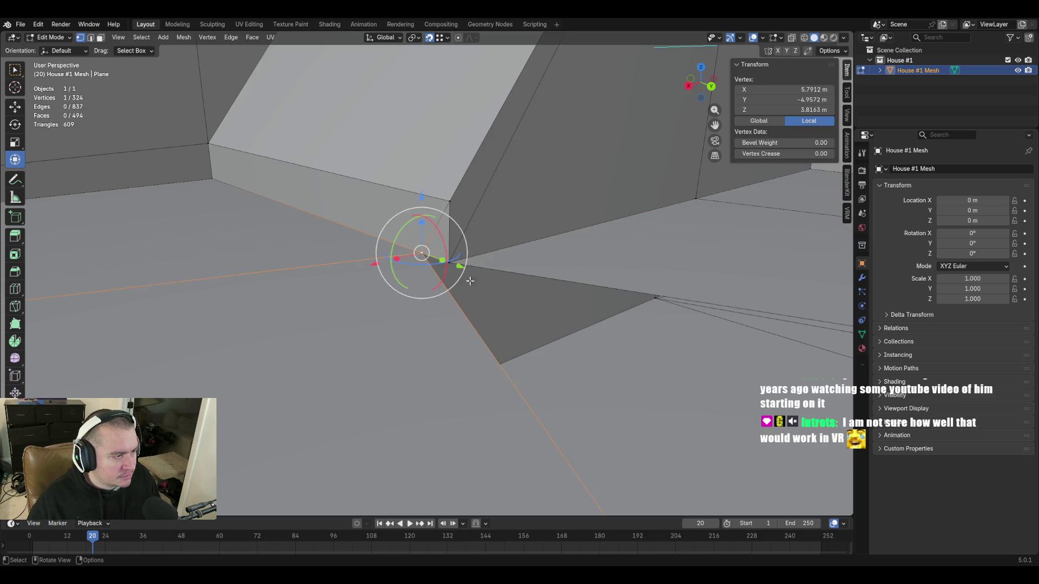
key(ctrl+z)
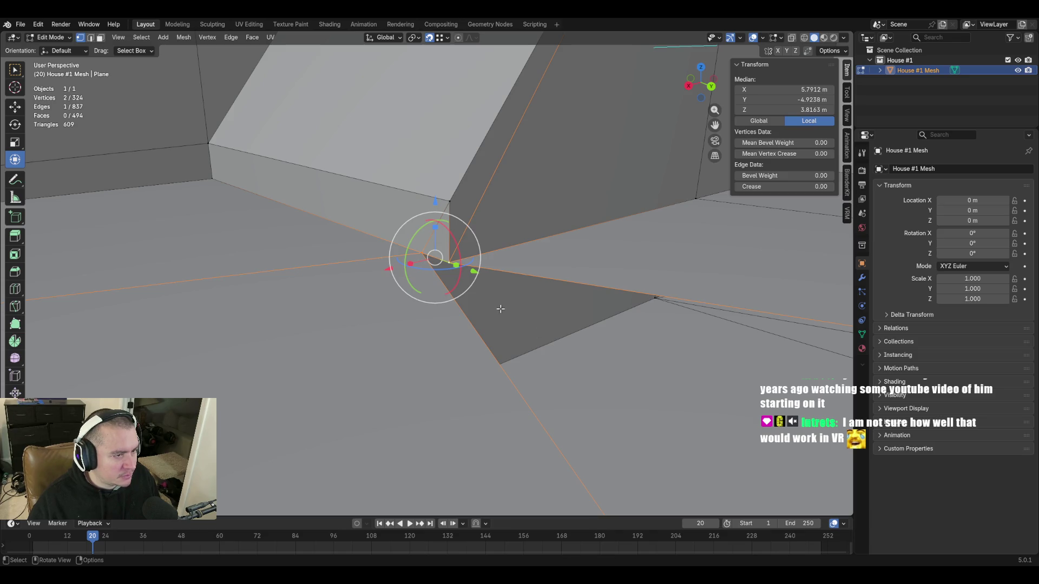
key(alt+a)
click(436, 259)
key(ctrl+z)
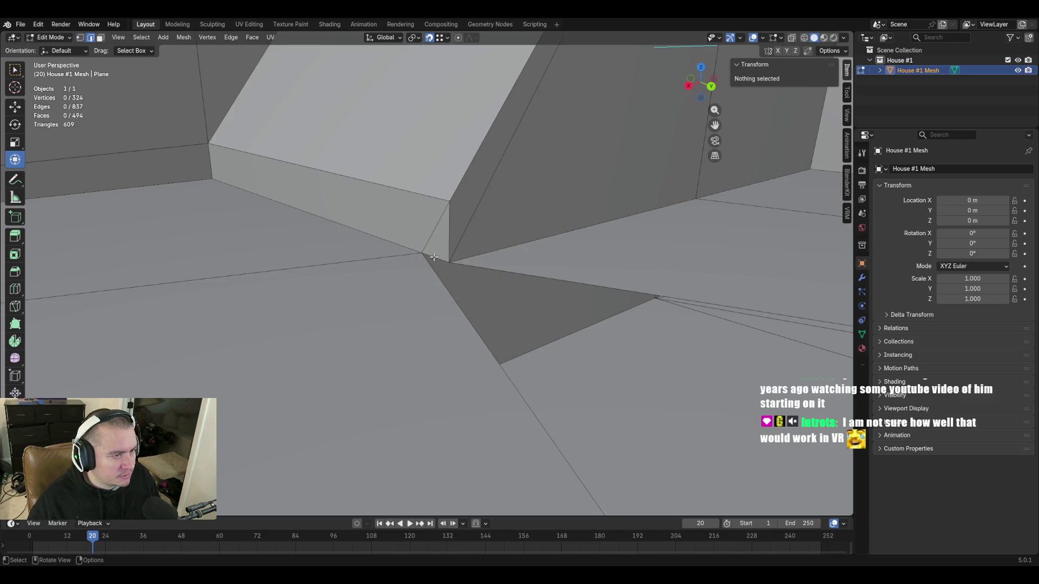
key(ctrl+z)
key(f)
key(shift+grave)
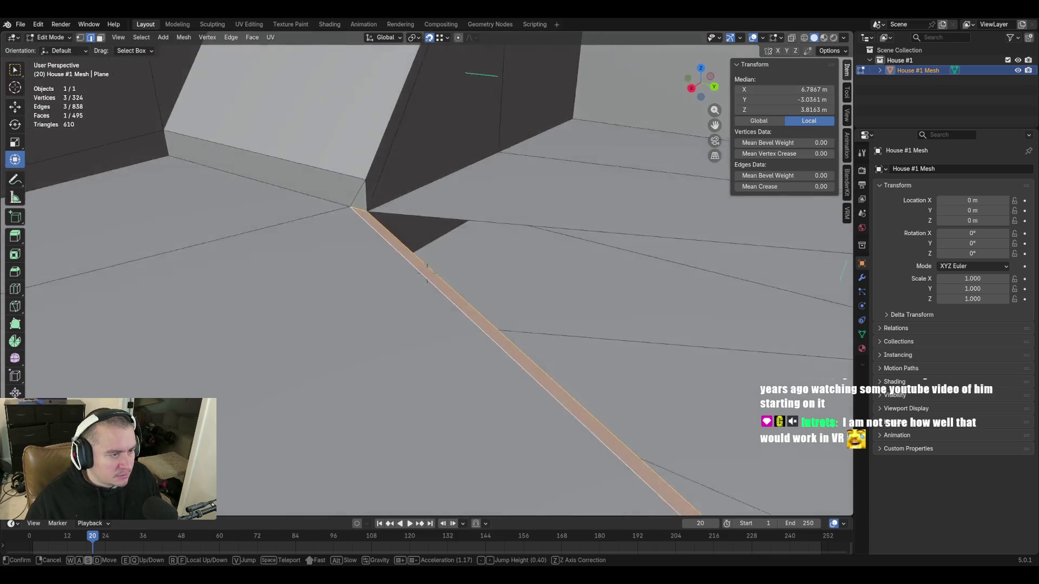
Fill a face from the three chosen vertices at the first remaining floor gap
key(w)
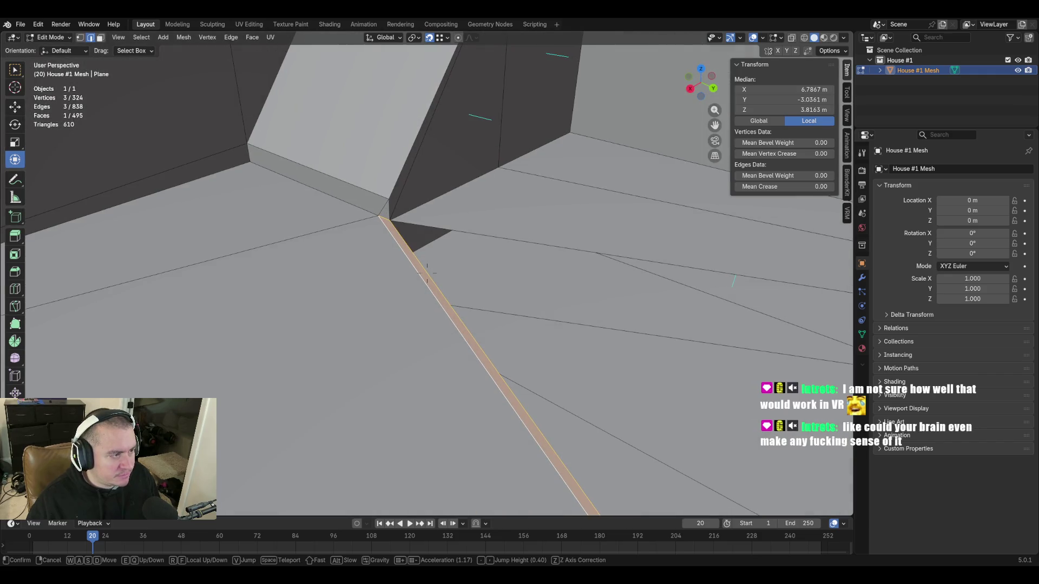
click(513, 316)
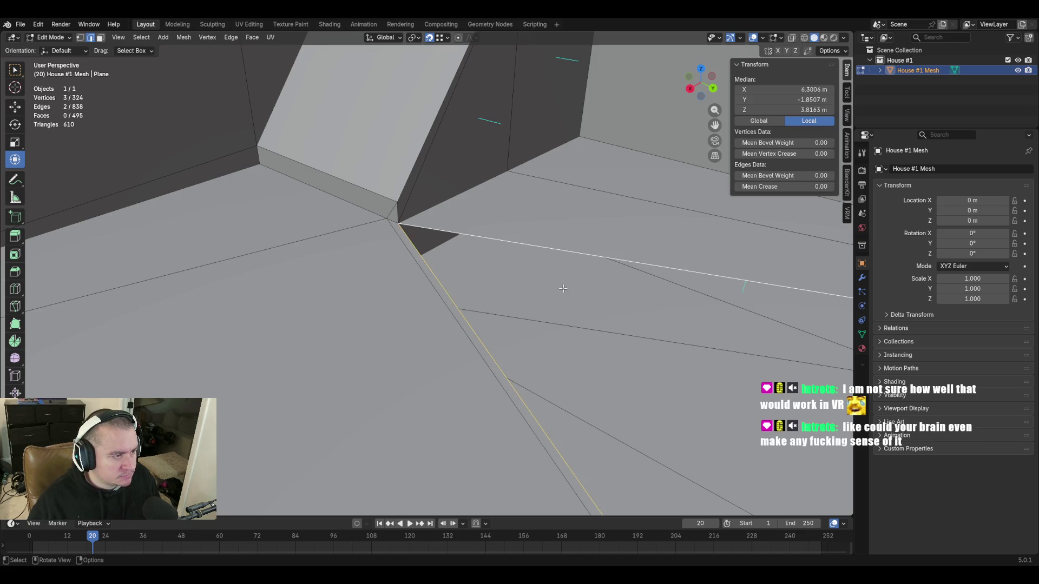
key(f)
key(shift+grave)
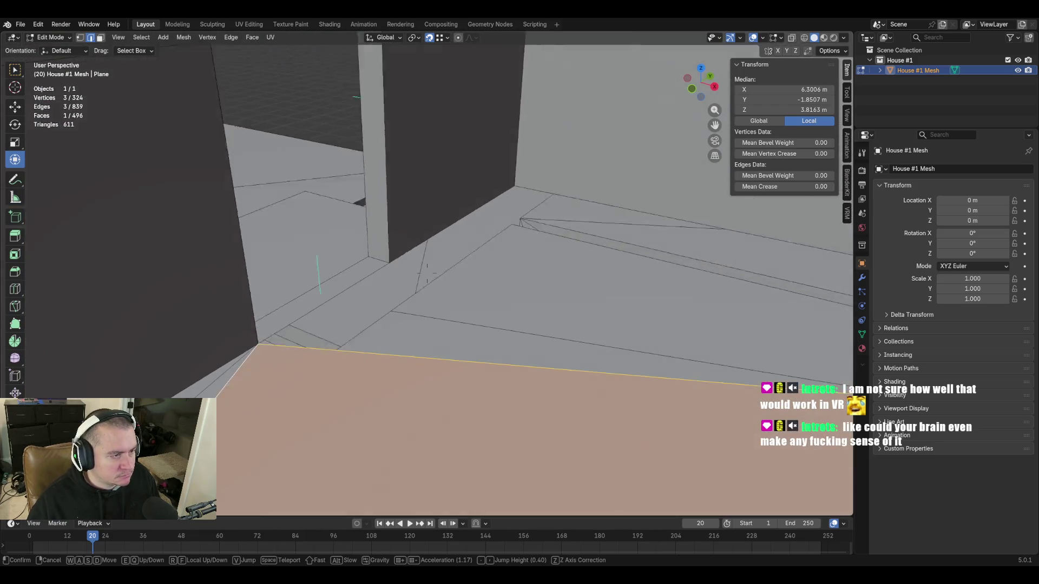
Fill a face across the floor strip near the doorway and a triangular face in the room corner
click(402, 328)
key(f)
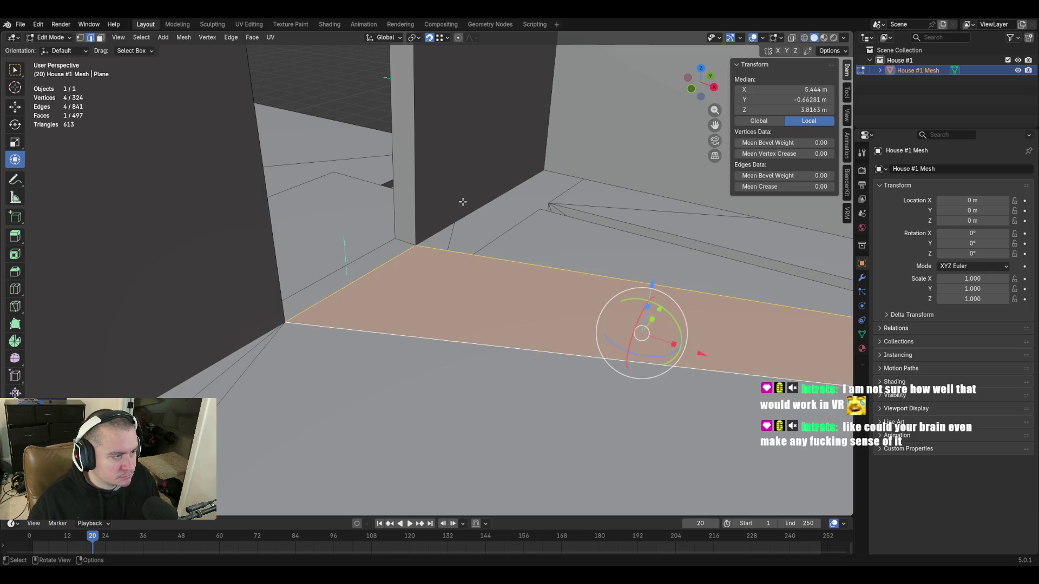
click(472, 210)
shift+click(788, 255)
key(f)
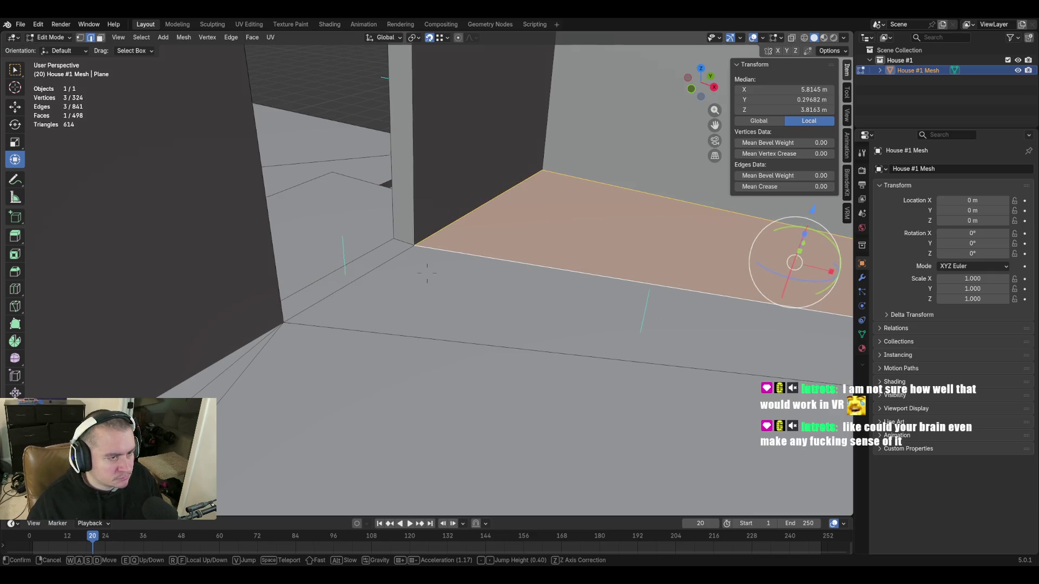
key(shift+grave)
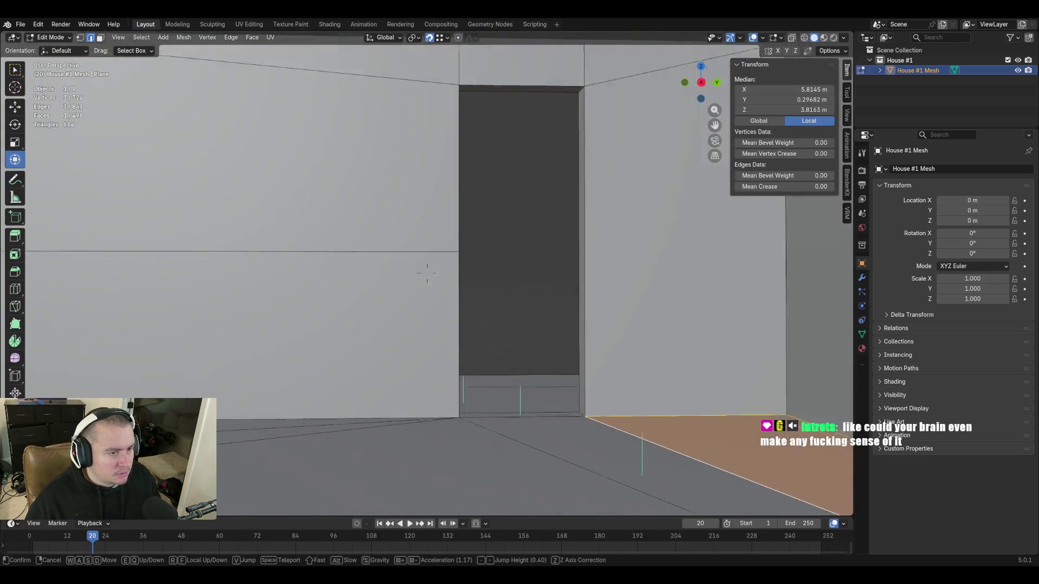
Merge the two ceiling corner vertices at the last one to close the corner gap
click(427, 272)
key(shift+grave)
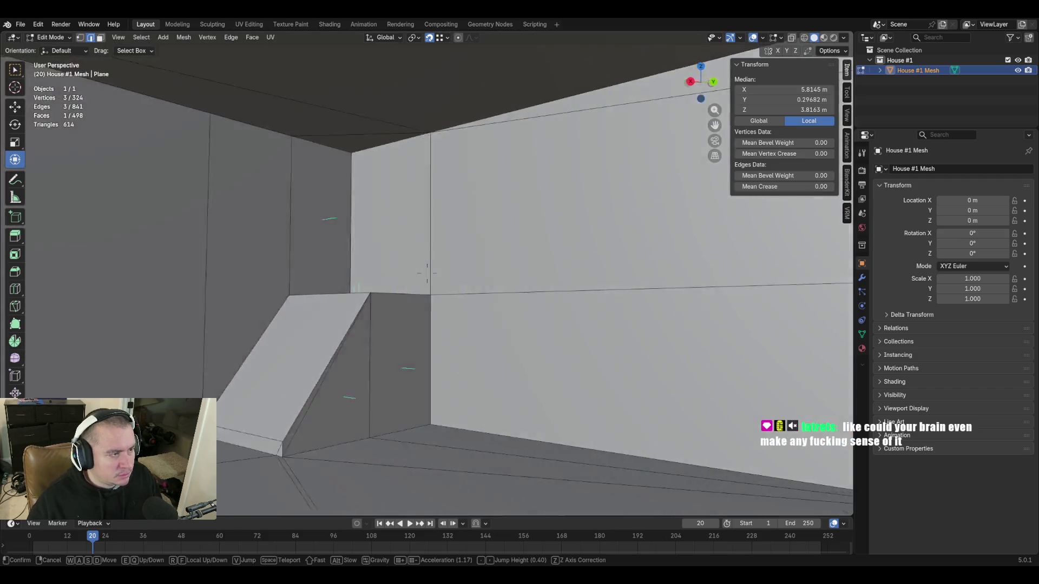
click(428, 276)
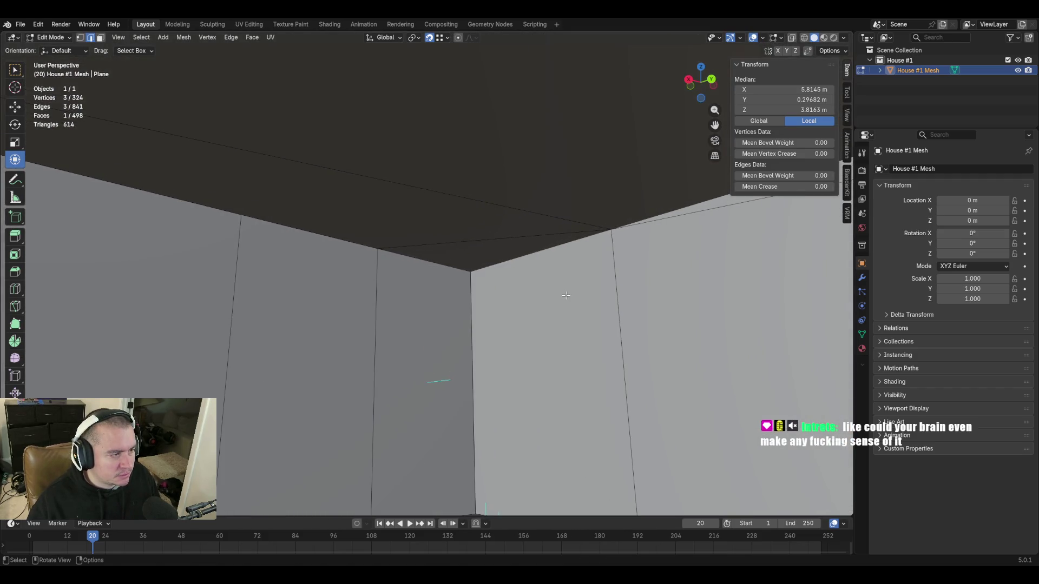
click(379, 248)
shift+click(471, 269)
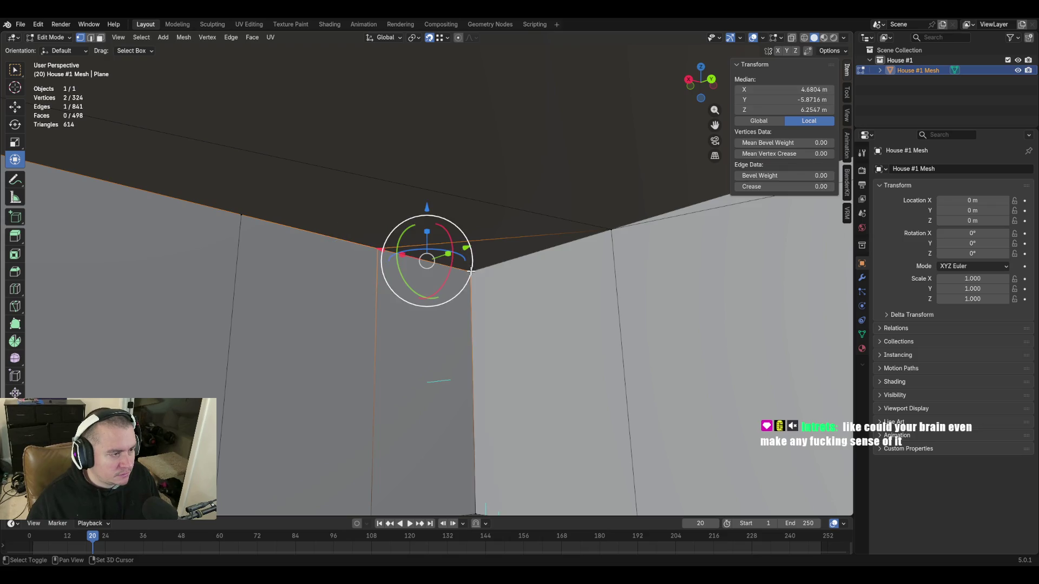
key(m)
click(505, 316)
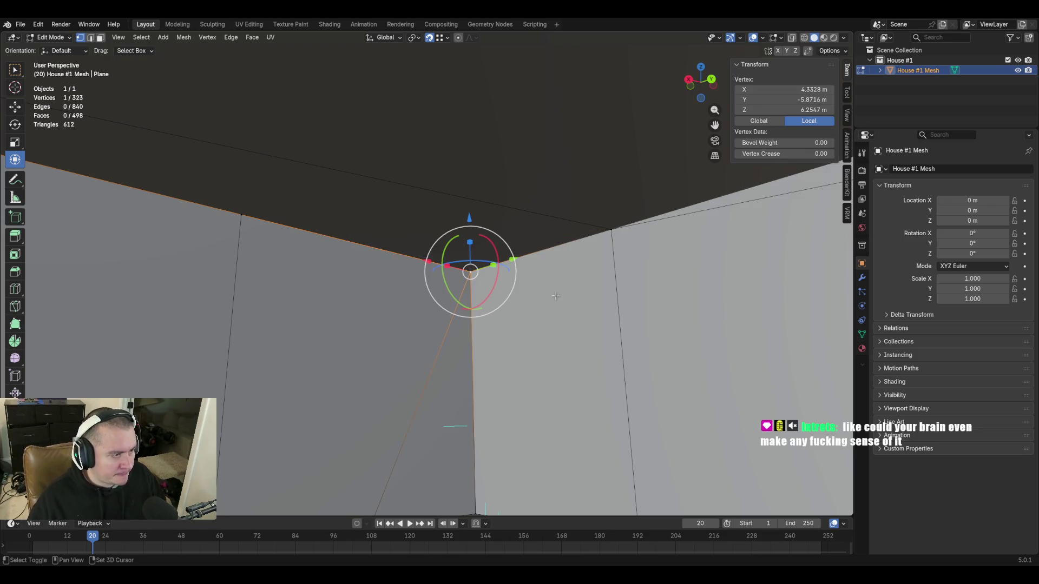
key(shift+grave)
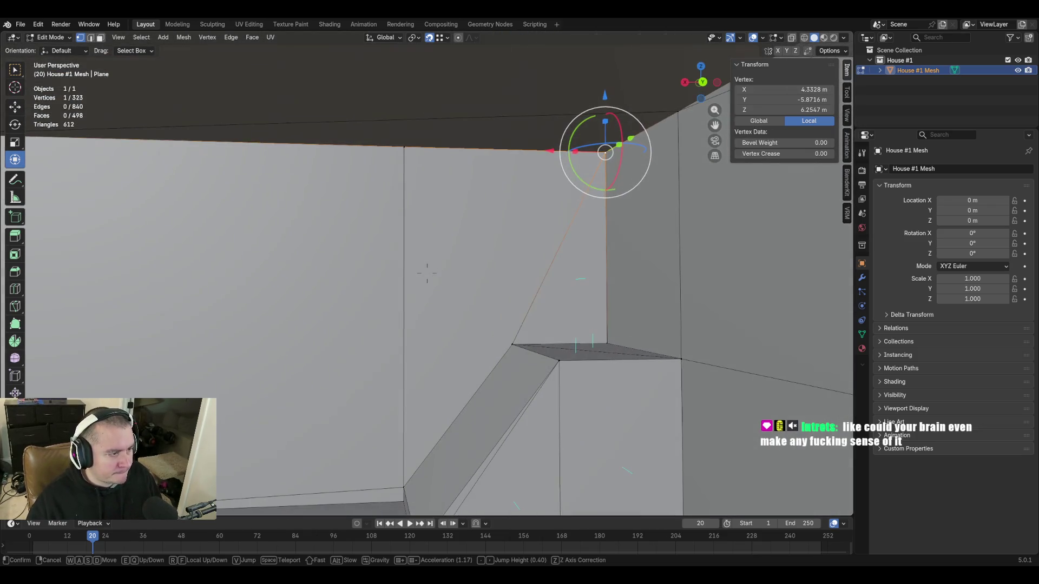
click(428, 276)
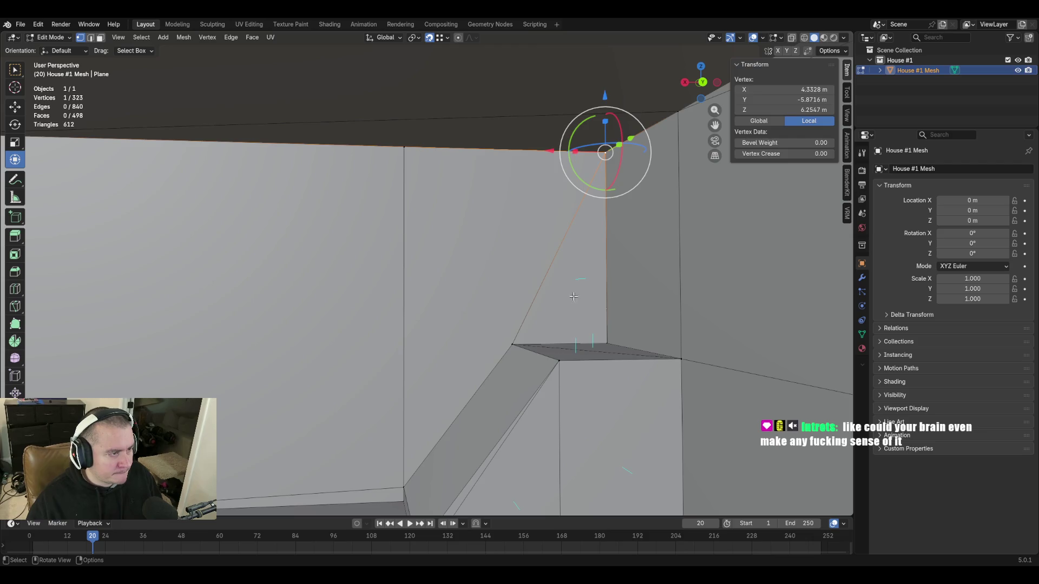
click(502, 246)
Triangulate the wall face beside the corner gap, then select the thin top wall face
click(503, 246)
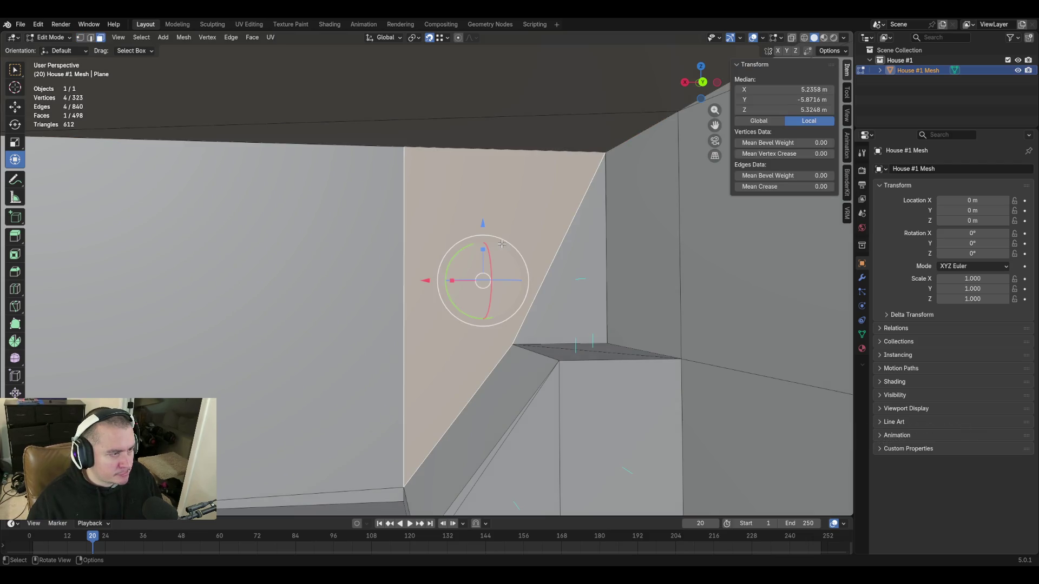
key(ctrl+t)
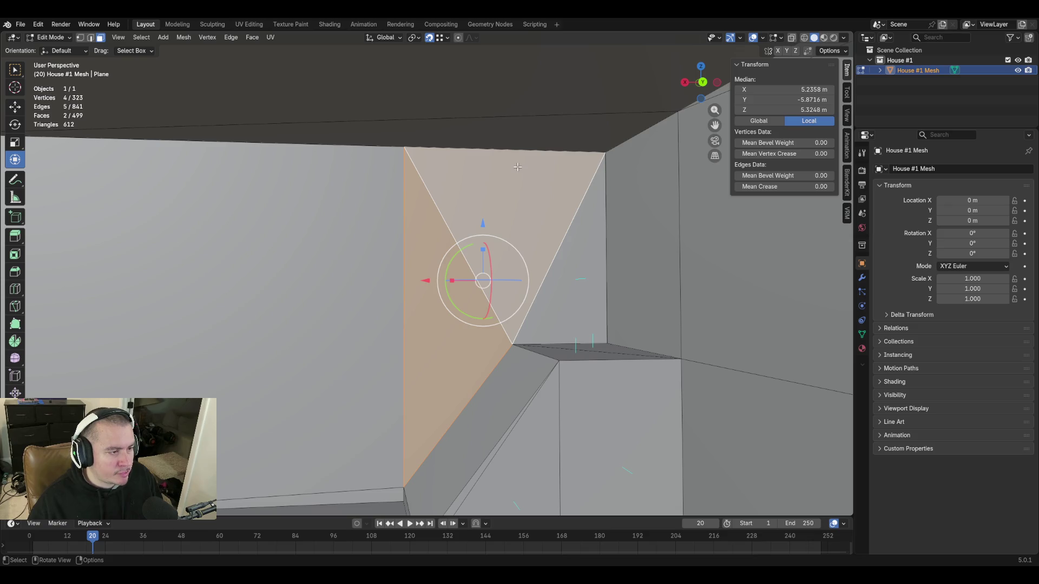
key(shift+grave)
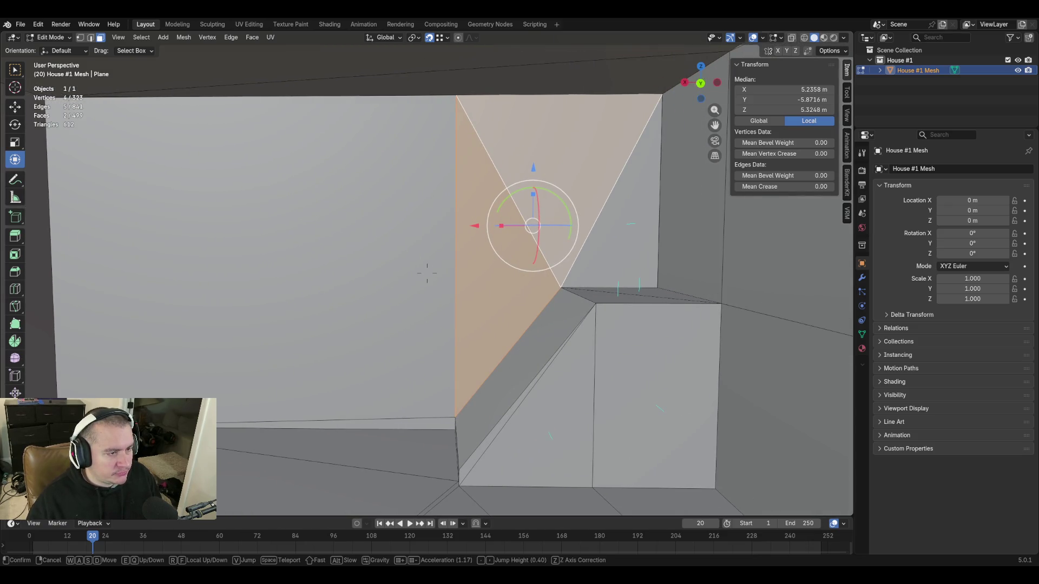
click(427, 274)
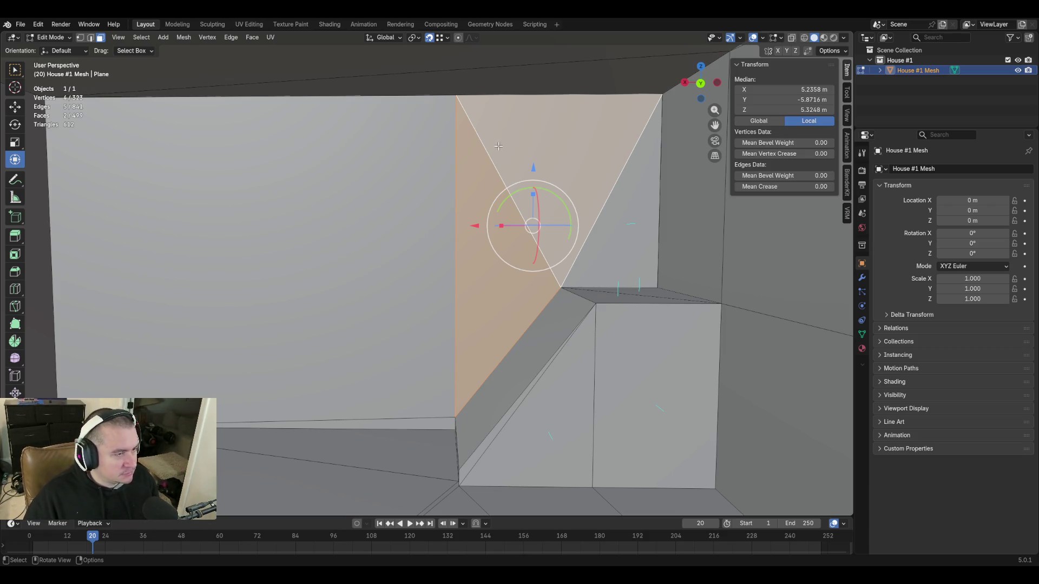
click(406, 76)
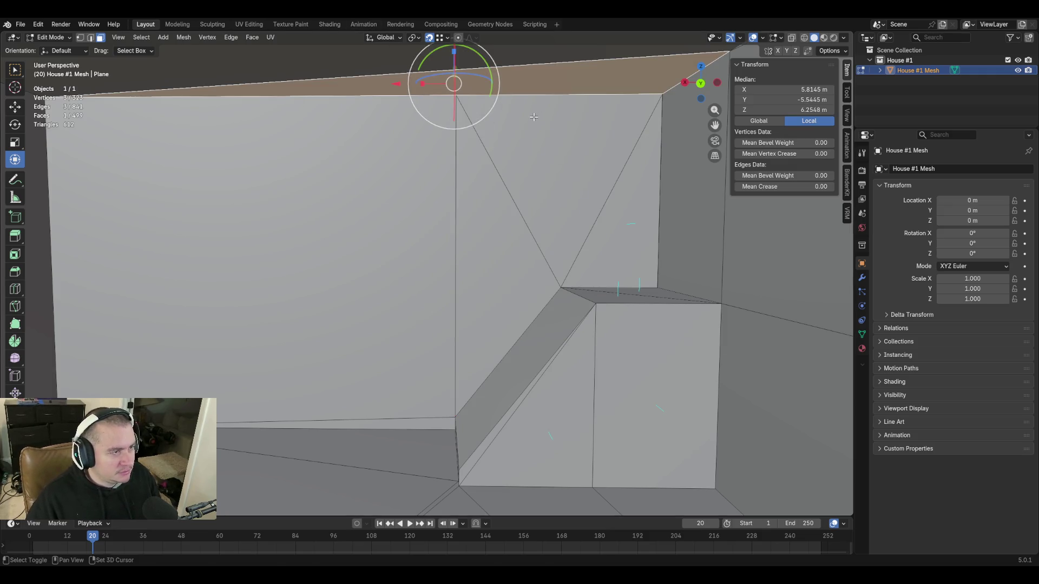
key(shift+grave)
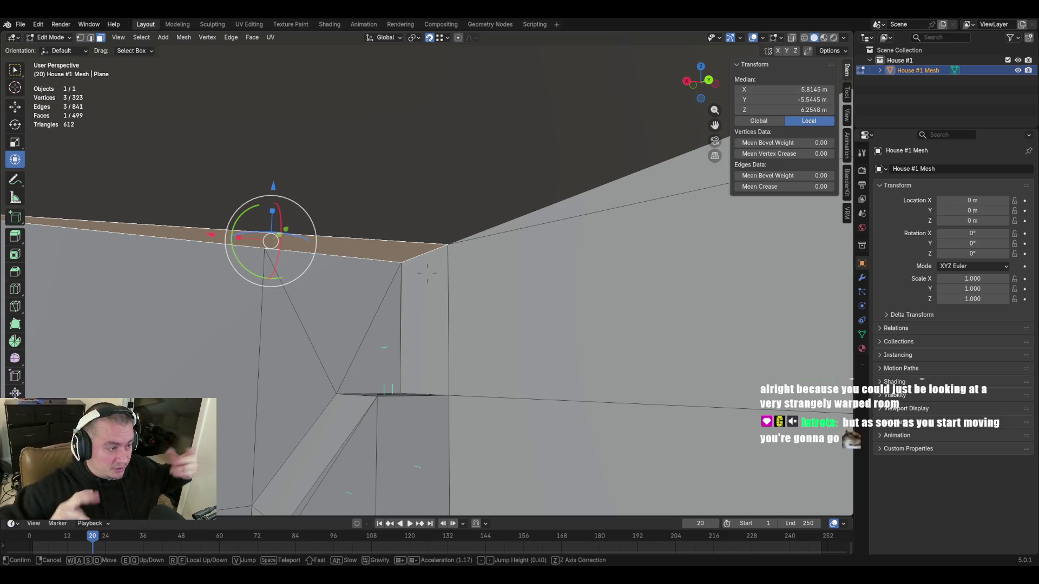
key(w)
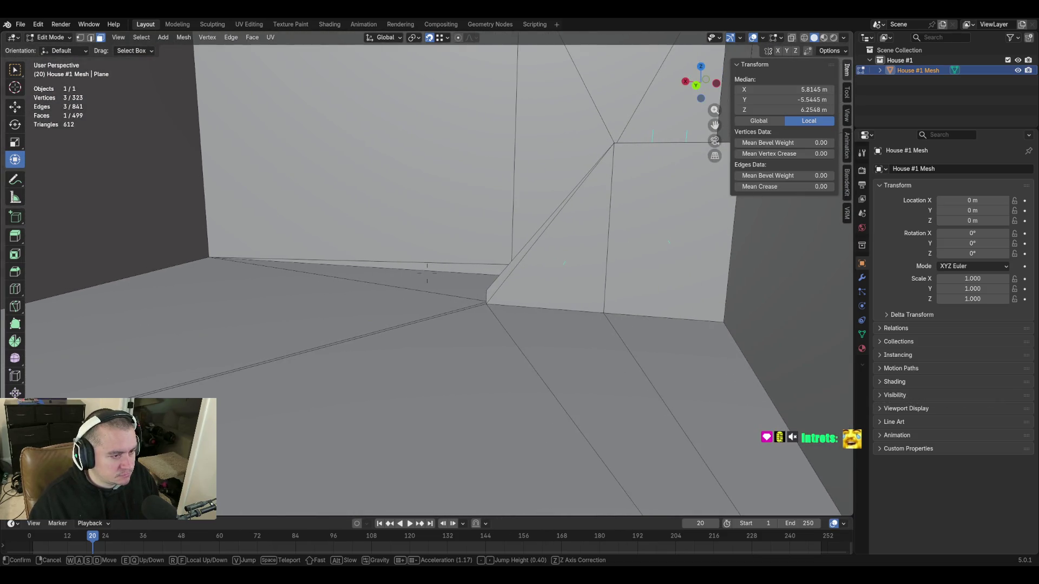
click(427, 274)
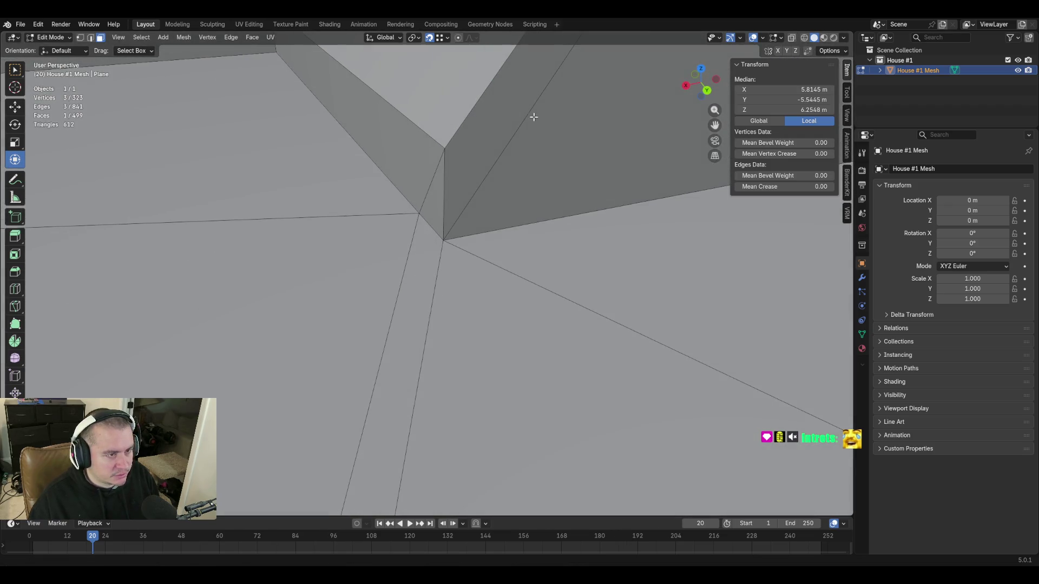
click(424, 214)
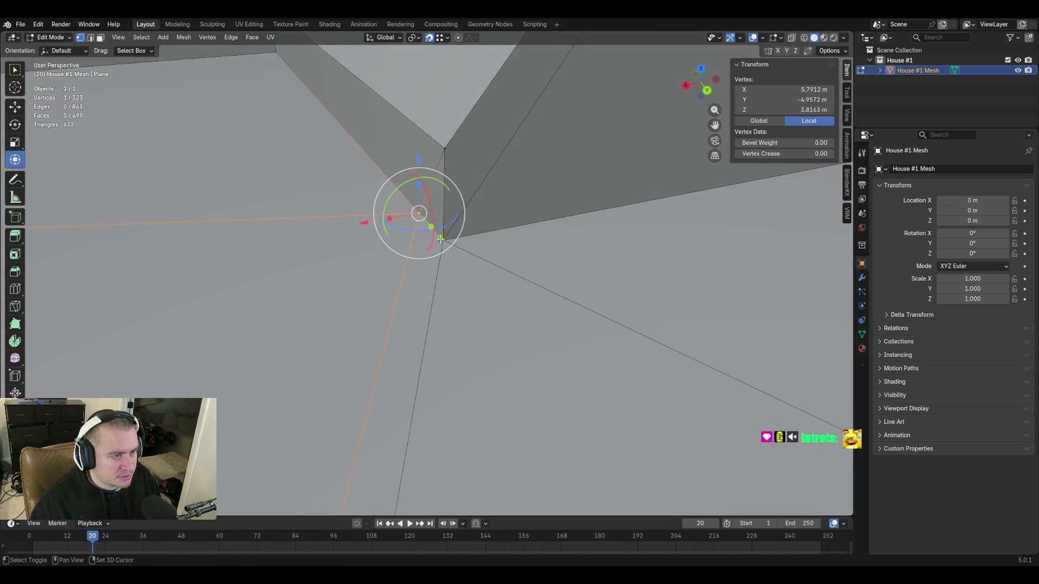
shift+click(440, 238)
key(m)
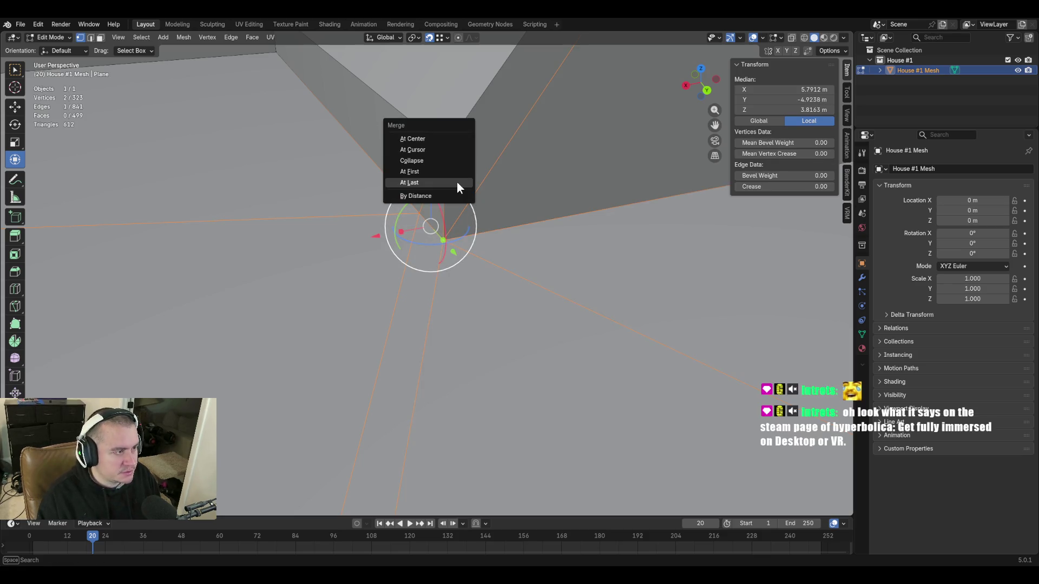
click(457, 183)
key(shift+grave)
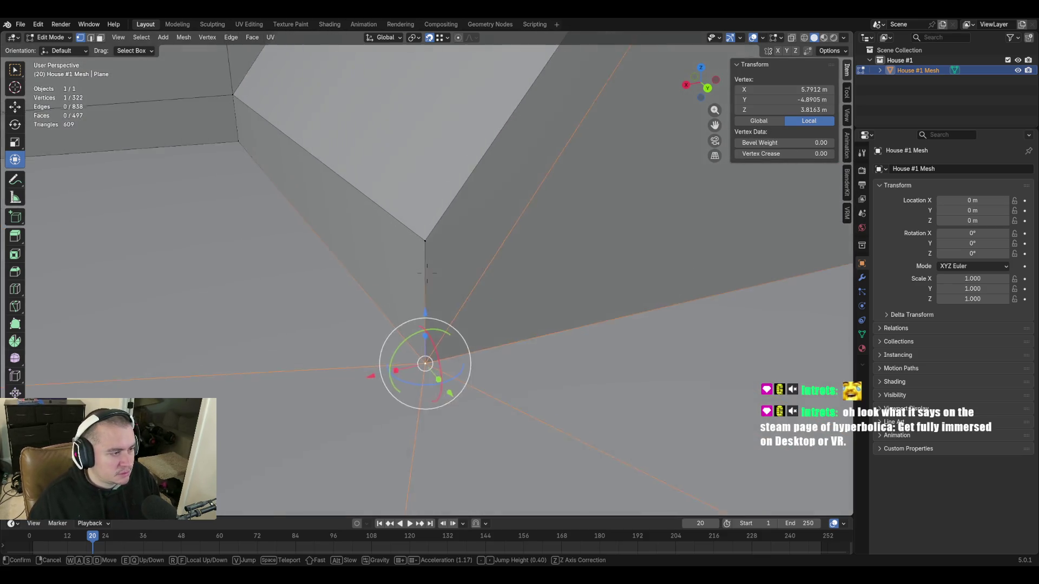
key(w)
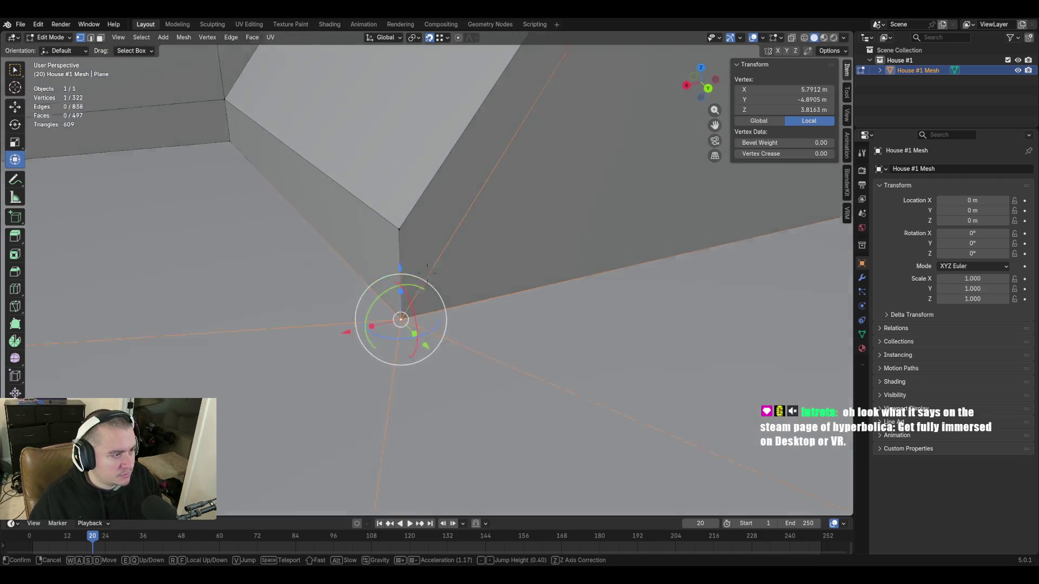
key(w)
key(s)
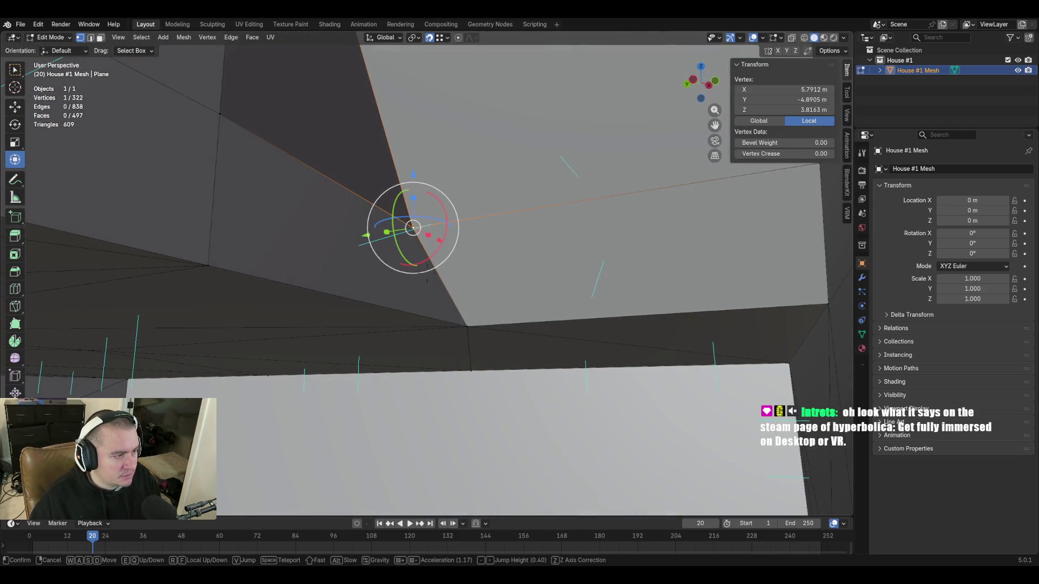
click(533, 195)
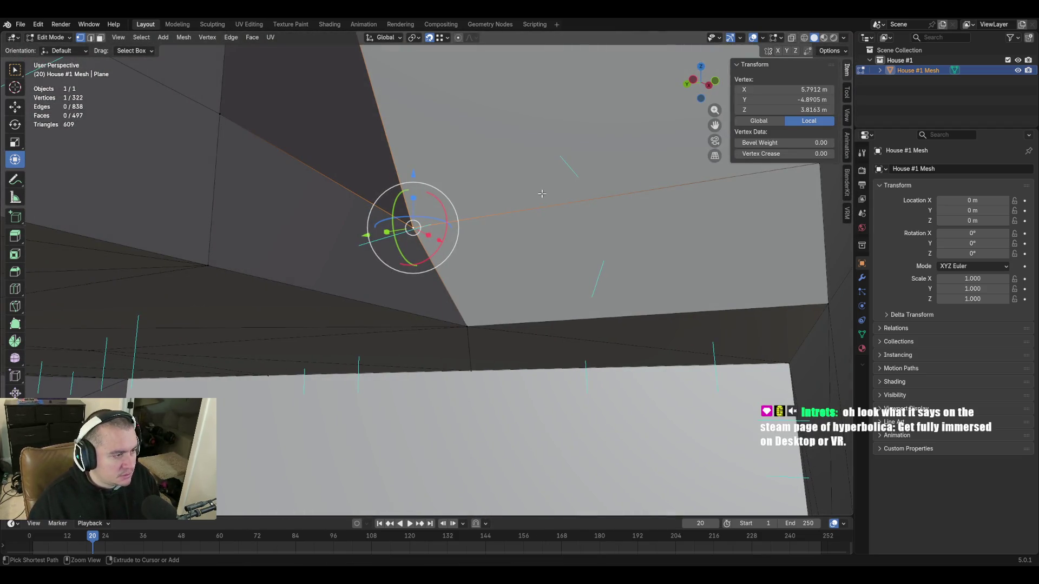
ctrl+right_click(542, 193)
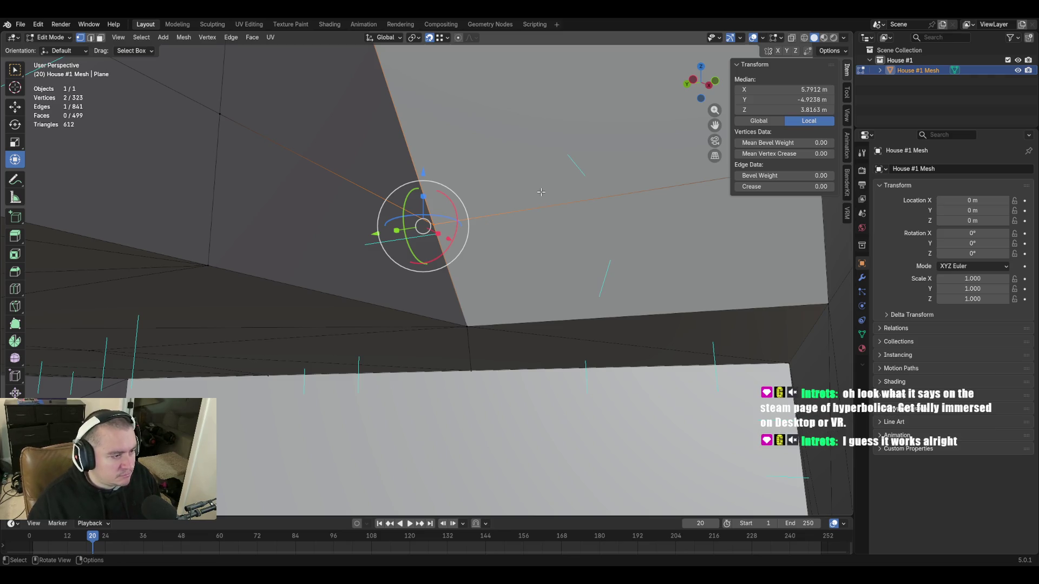
key(shift+grave)
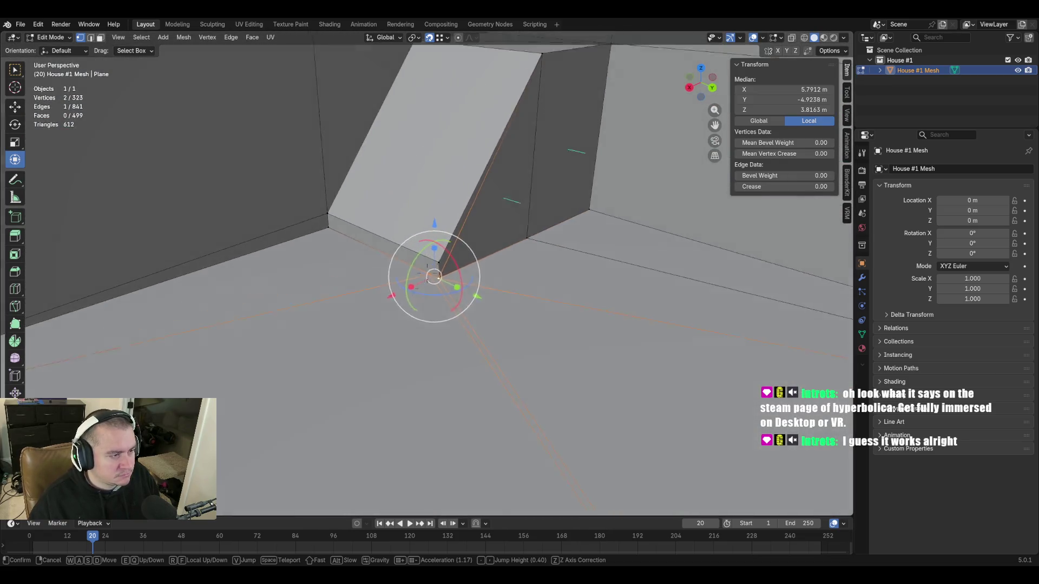
key(w)
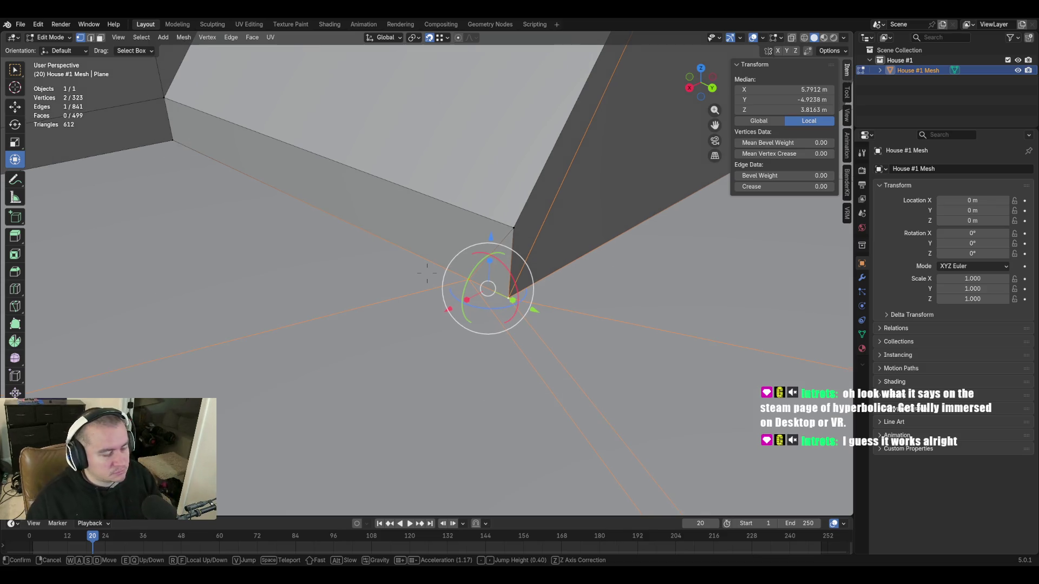
click(686, 190)
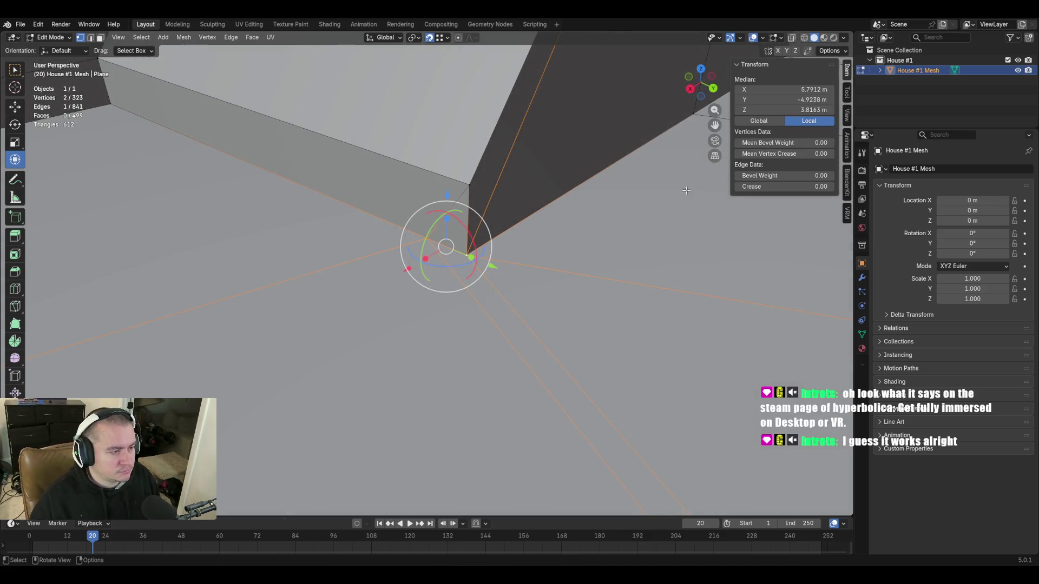
key(k)
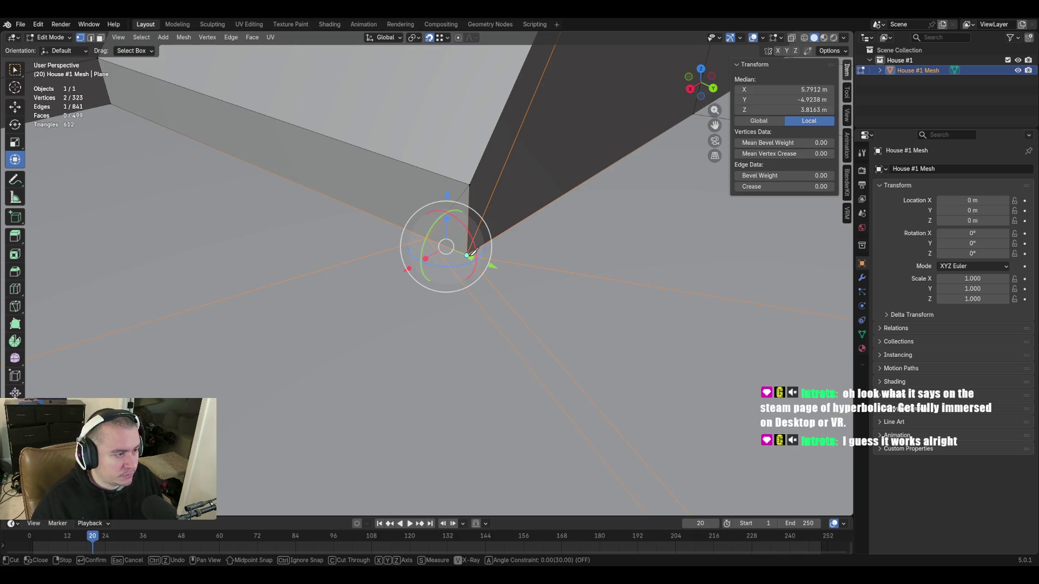
click(456, 263)
key(Return)
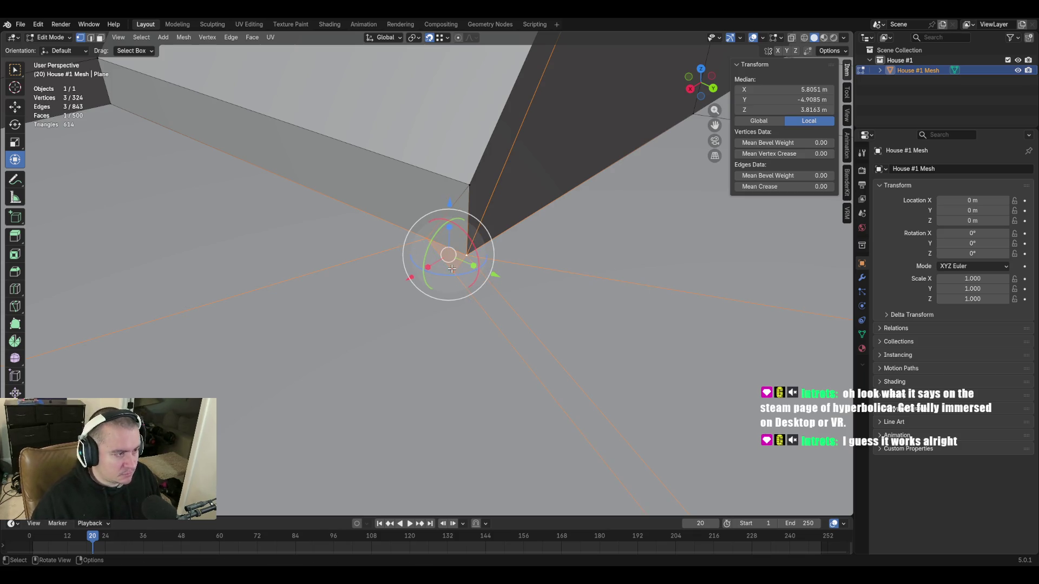
middle_drag(452, 284, 629, 314)
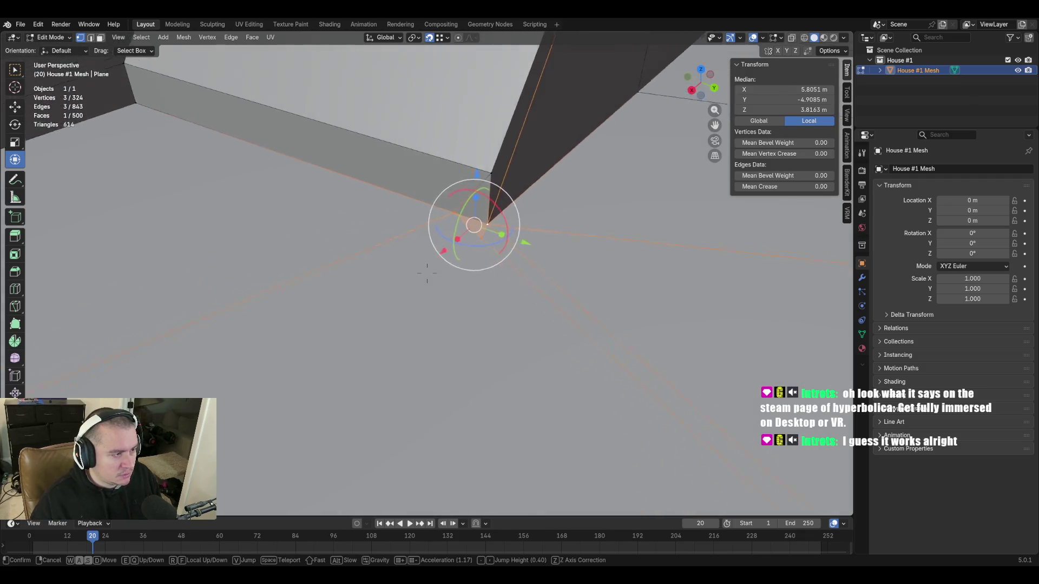
click(495, 284)
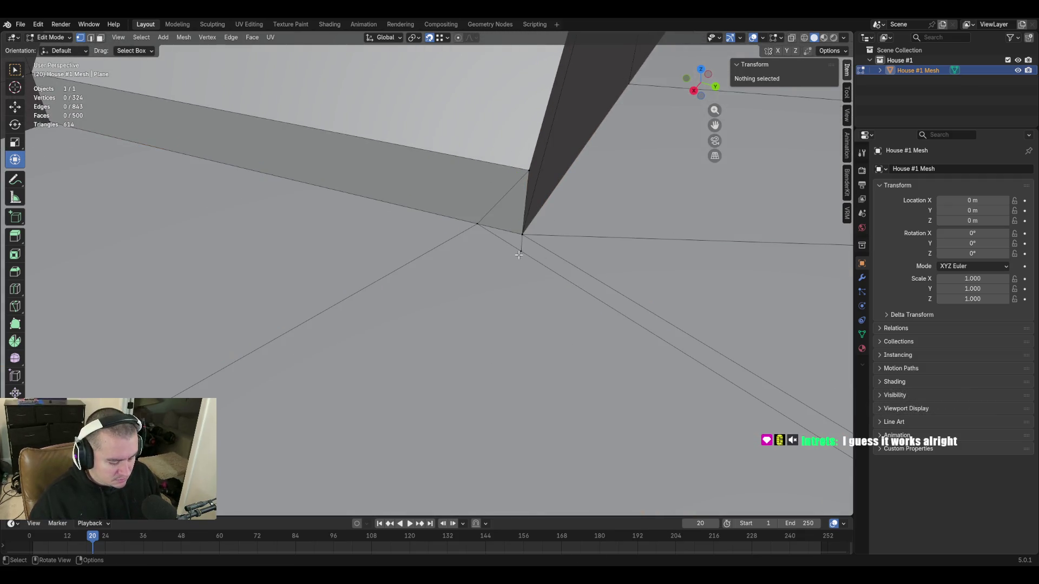
key(k)
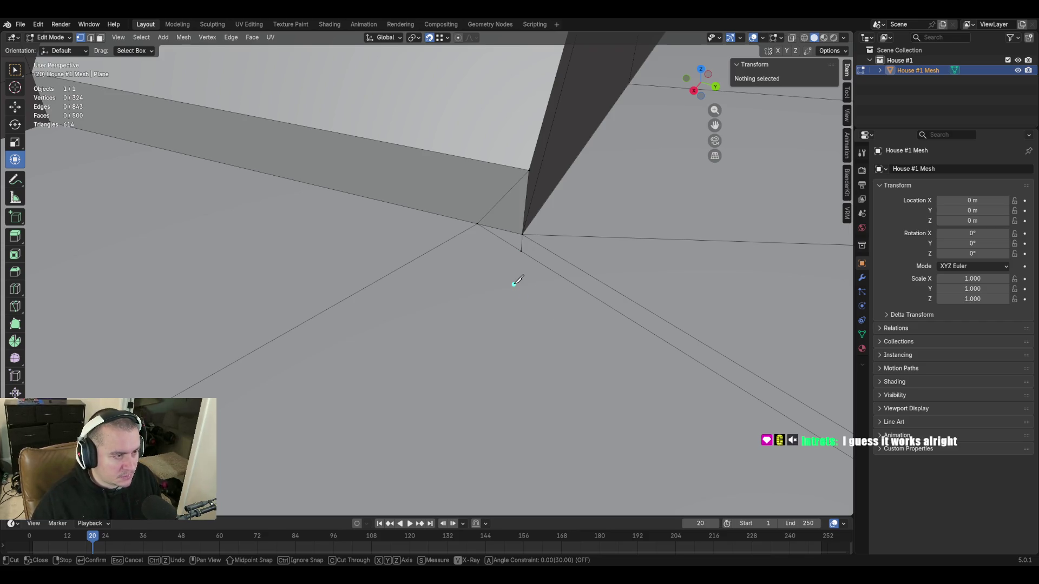
key(Return)
click(532, 240)
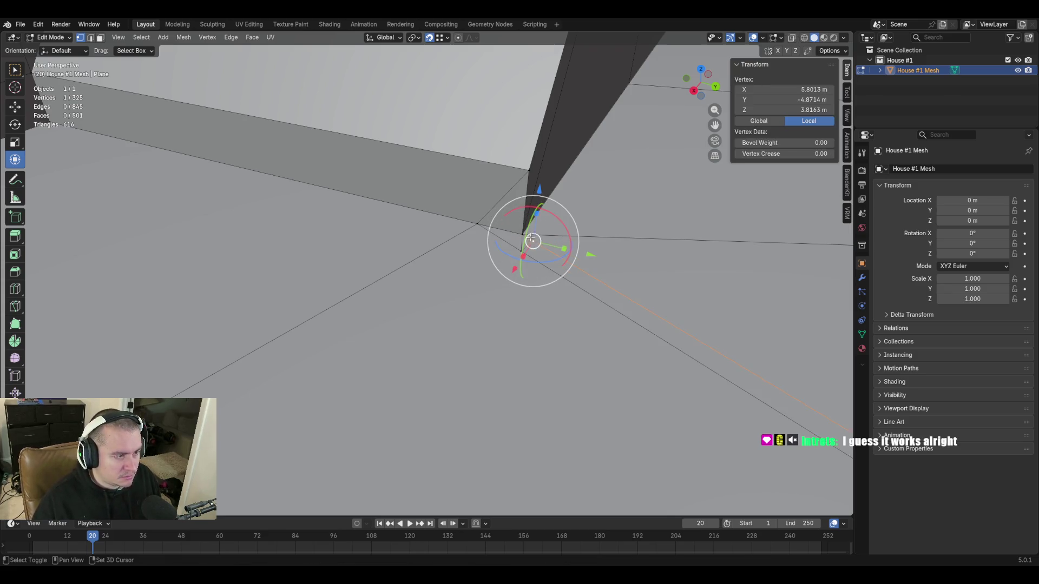
key(ctrl+z)
key(ctrl+shift+z)
key(ctrl+z)
key(ctrl+z)
key(ctrl+z)
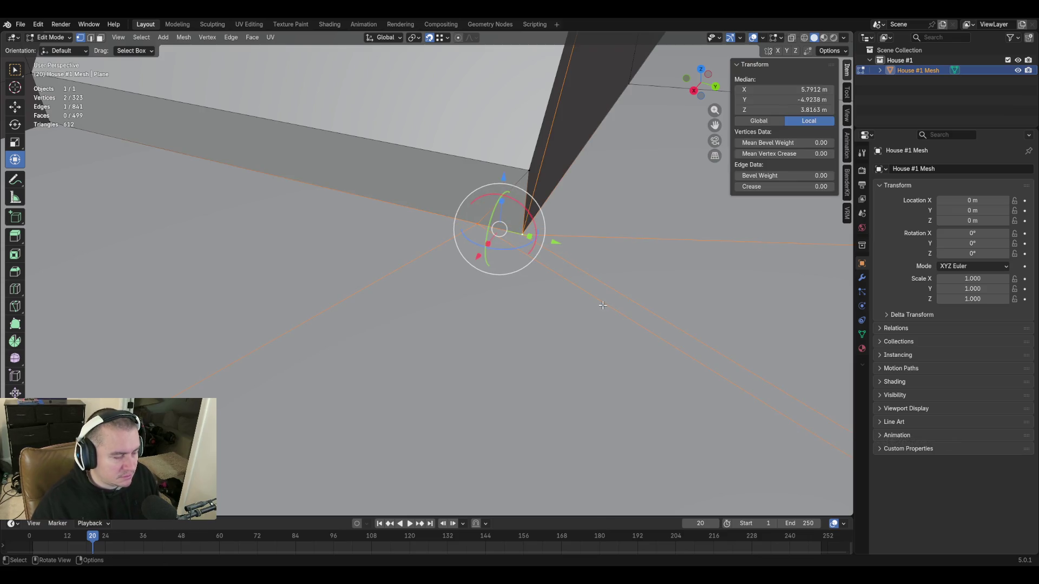
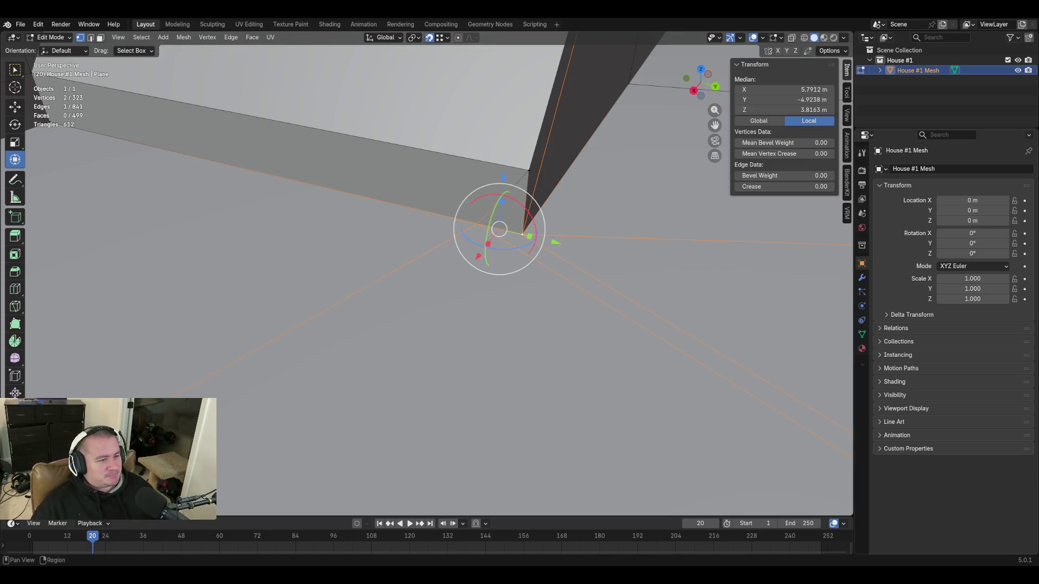
Deselect everything, walk up to the slanted wall and toggle X-ray to reveal hidden edges
key(alt+a)
key(shift+grave)
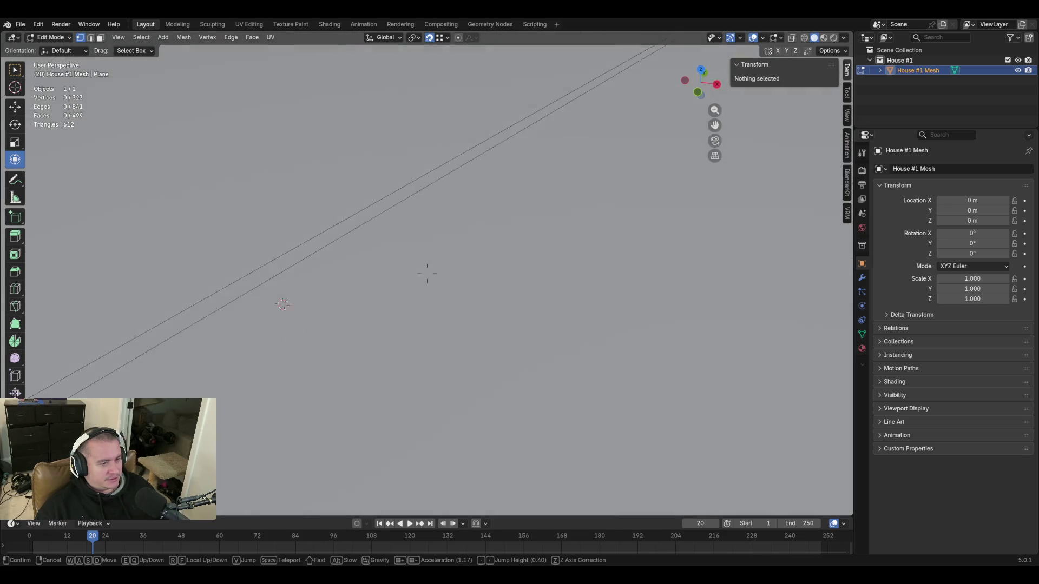
key(w)
scroll(427, 274, down, 2)
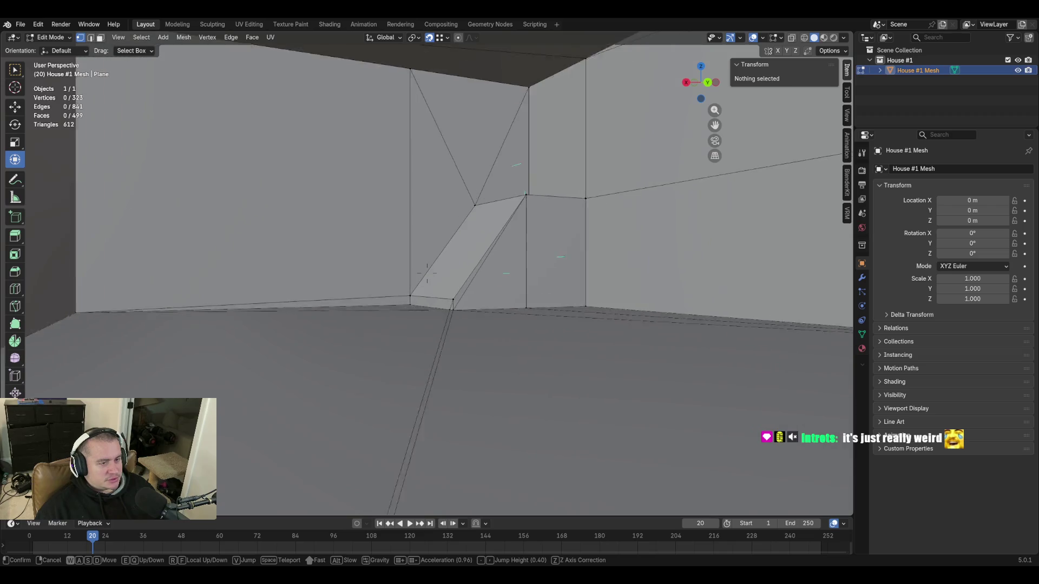
key(w)
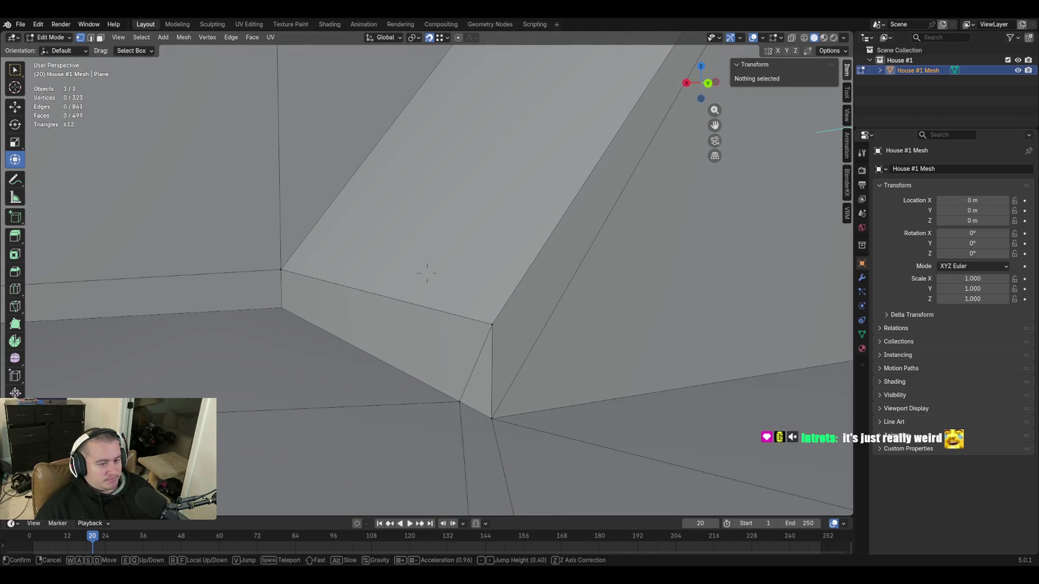
click(427, 275)
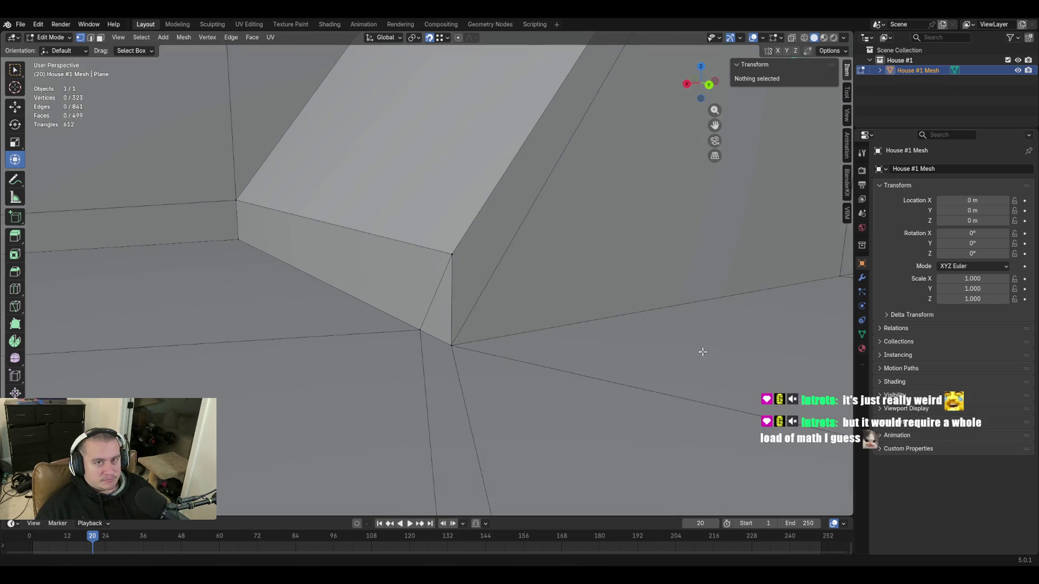
click(791, 37)
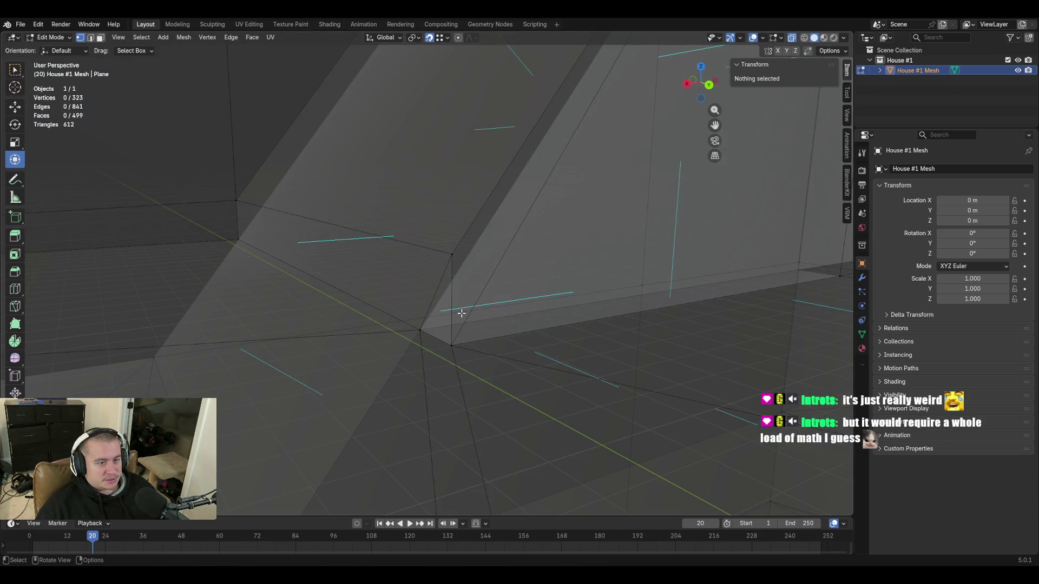
key(shift+grave)
key(w)
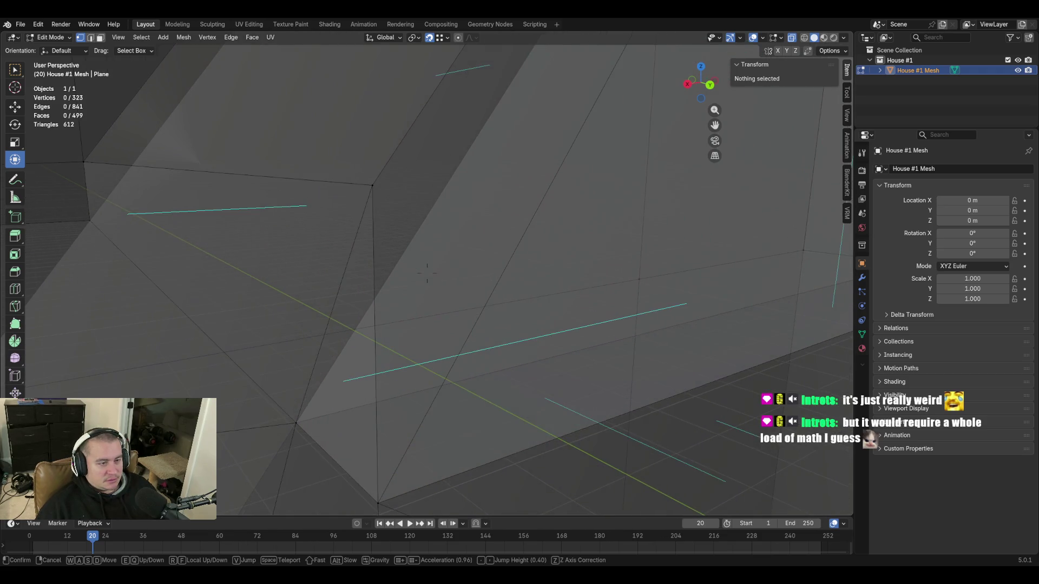
key(s)
click(427, 274)
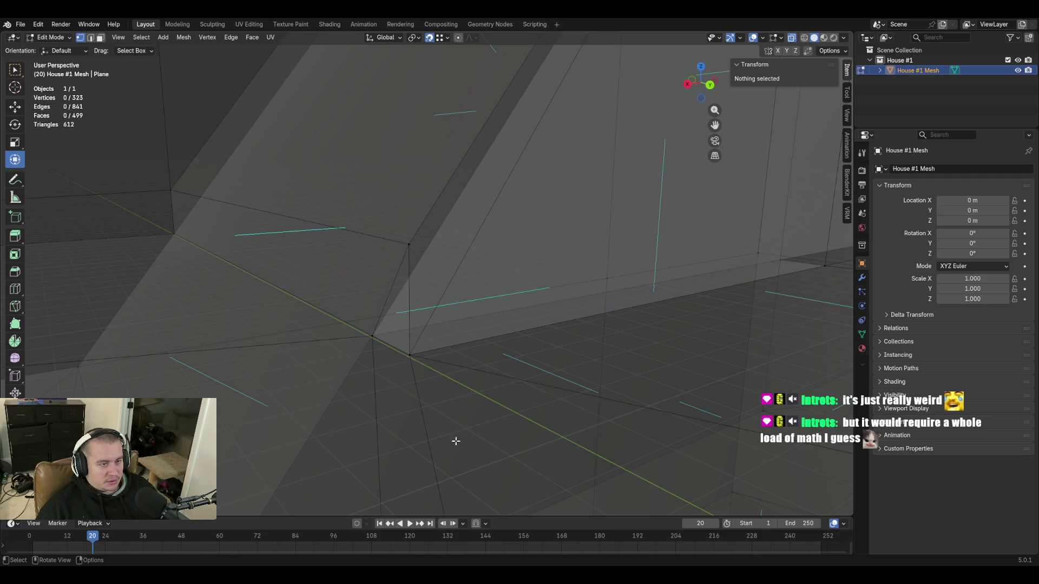
key(shift+grave)
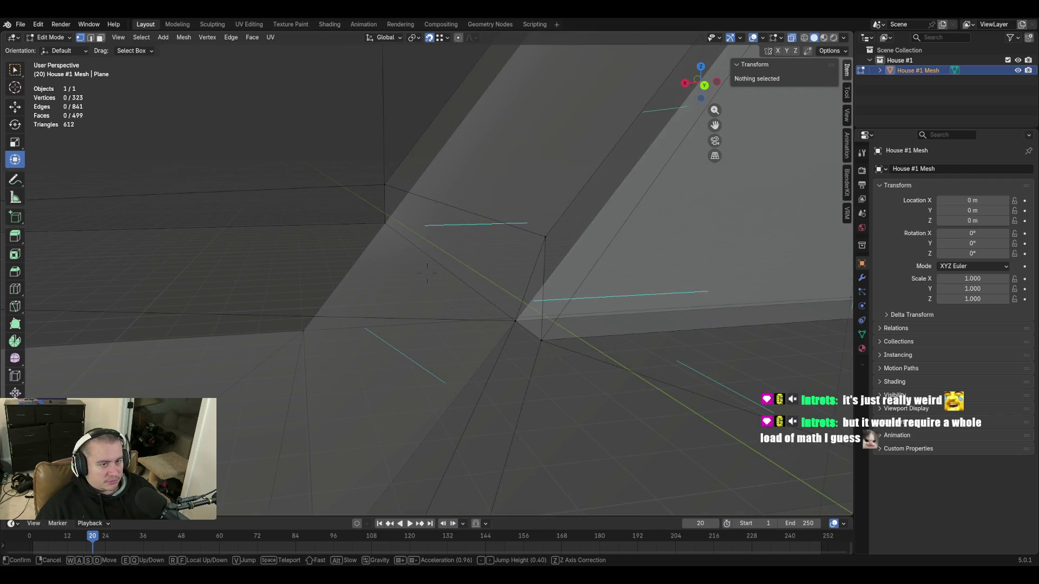
key(d)
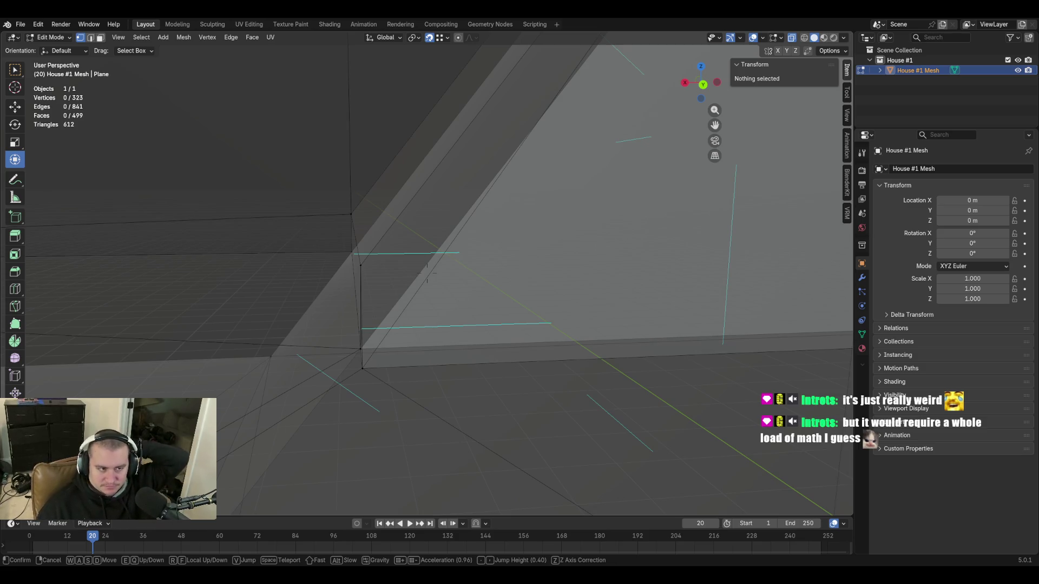
key(a)
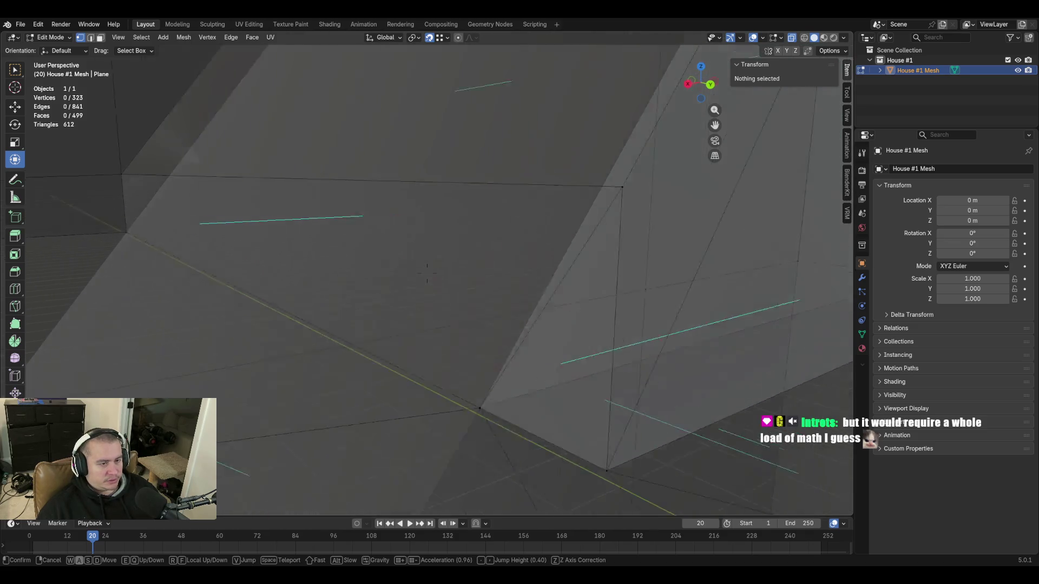
key(s)
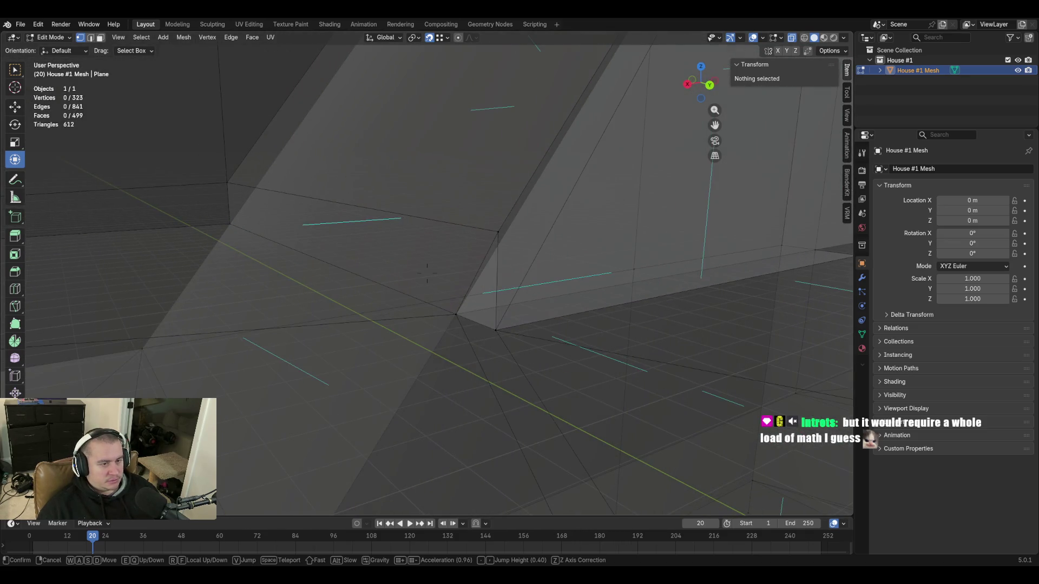
key(w)
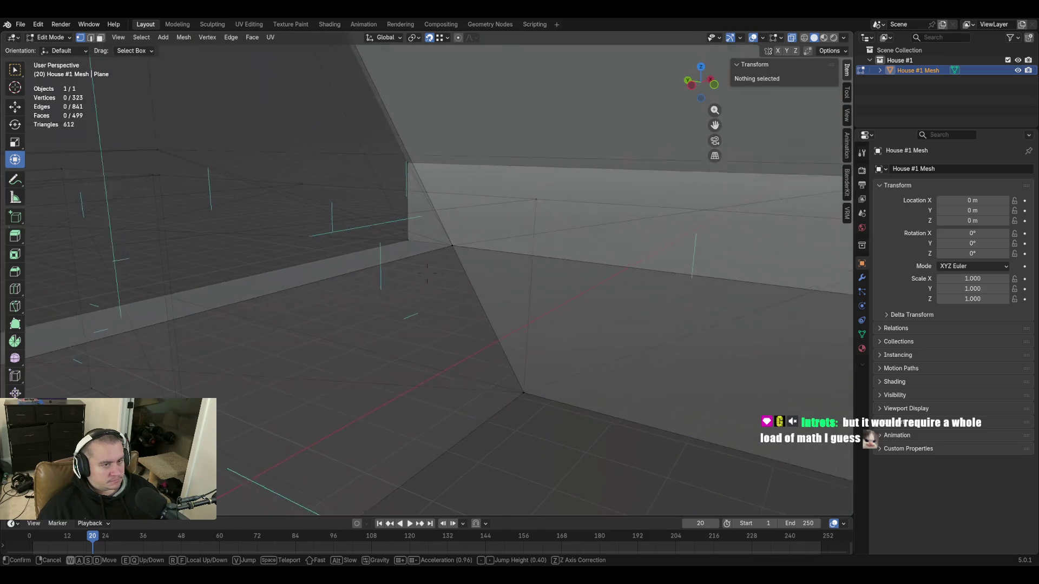
key(s)
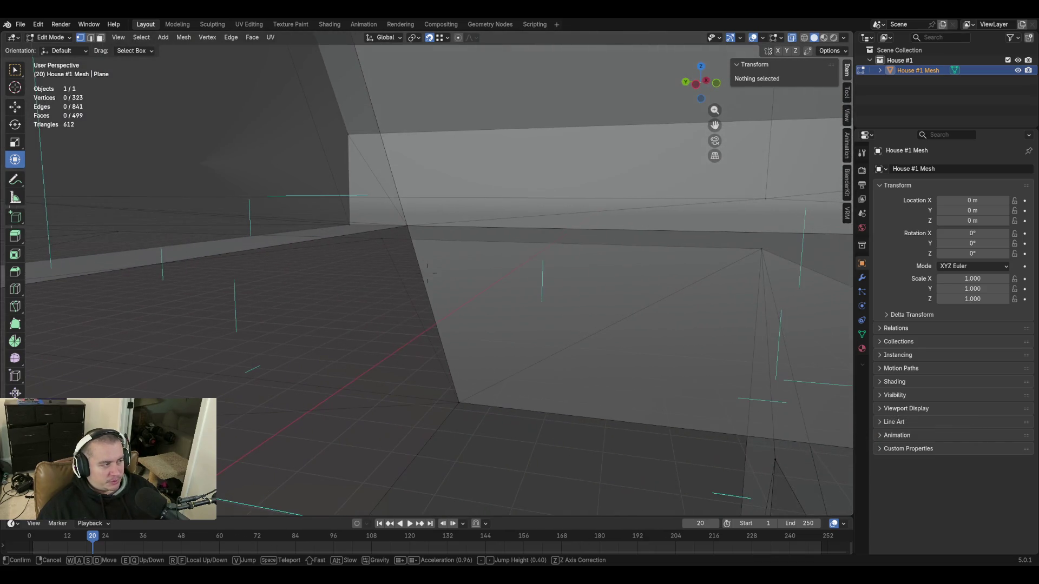
key(s)
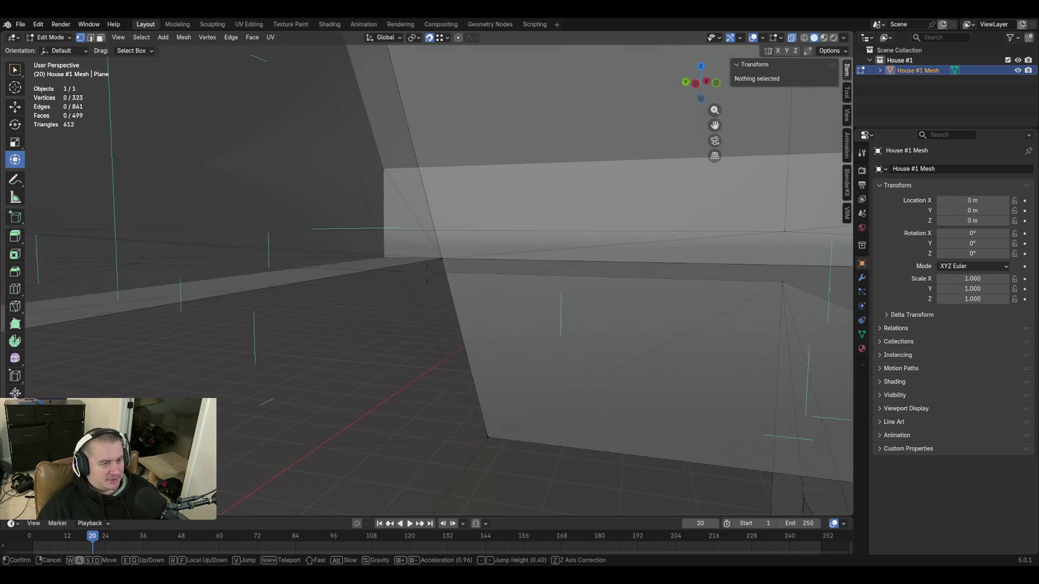
key(w)
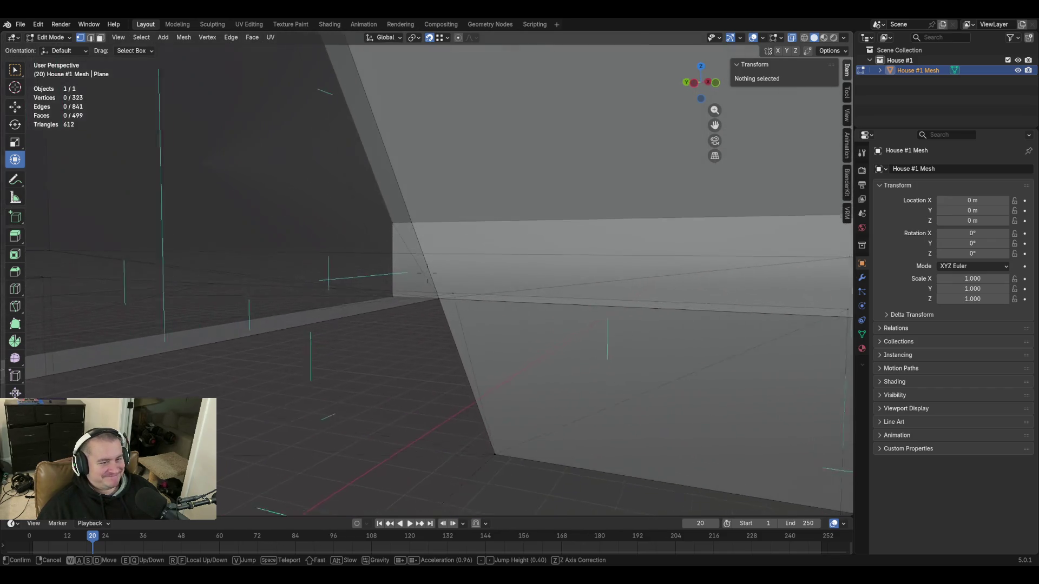
key(w)
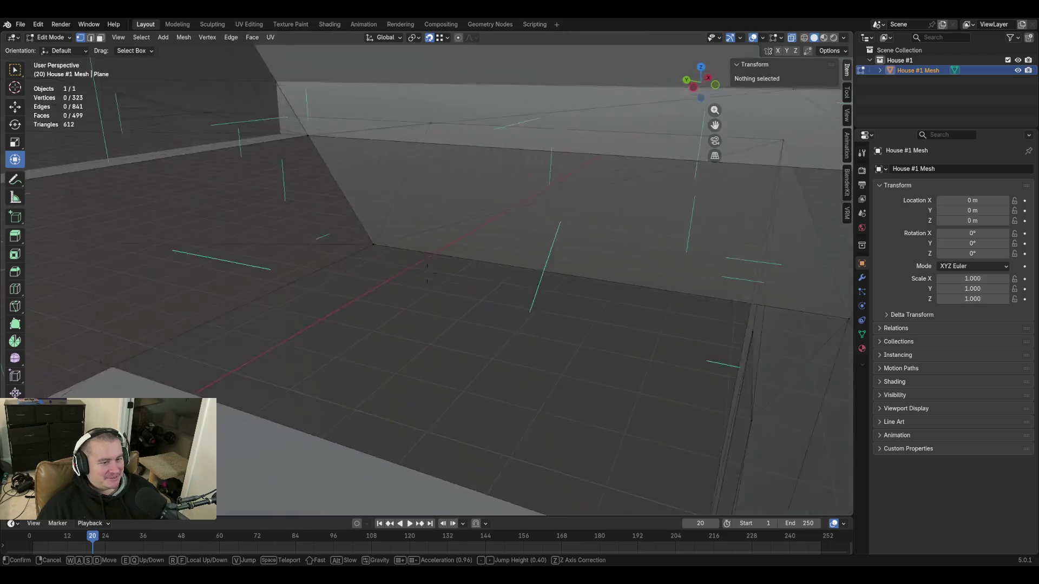
key(w)
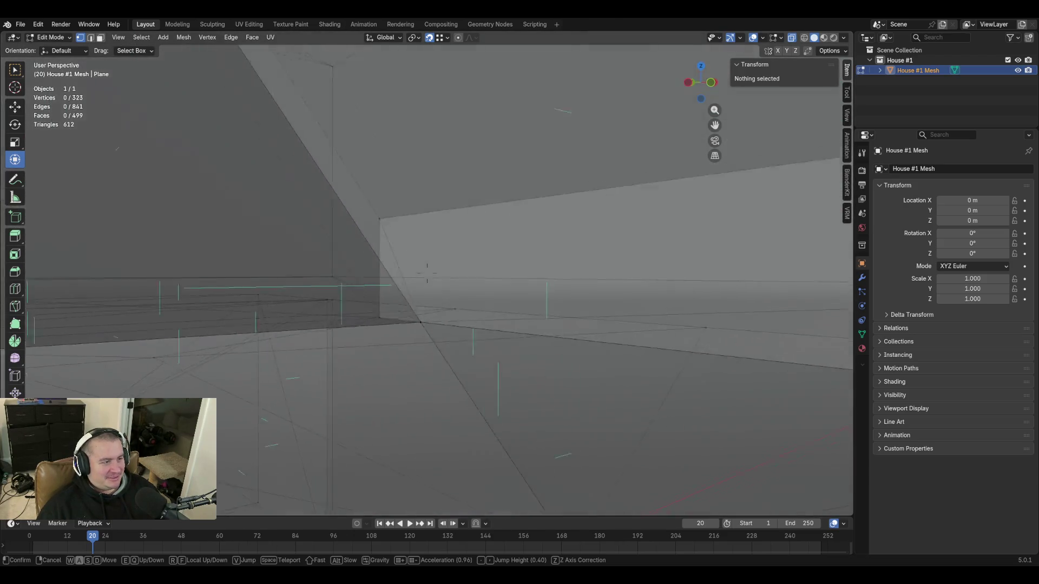
key(w)
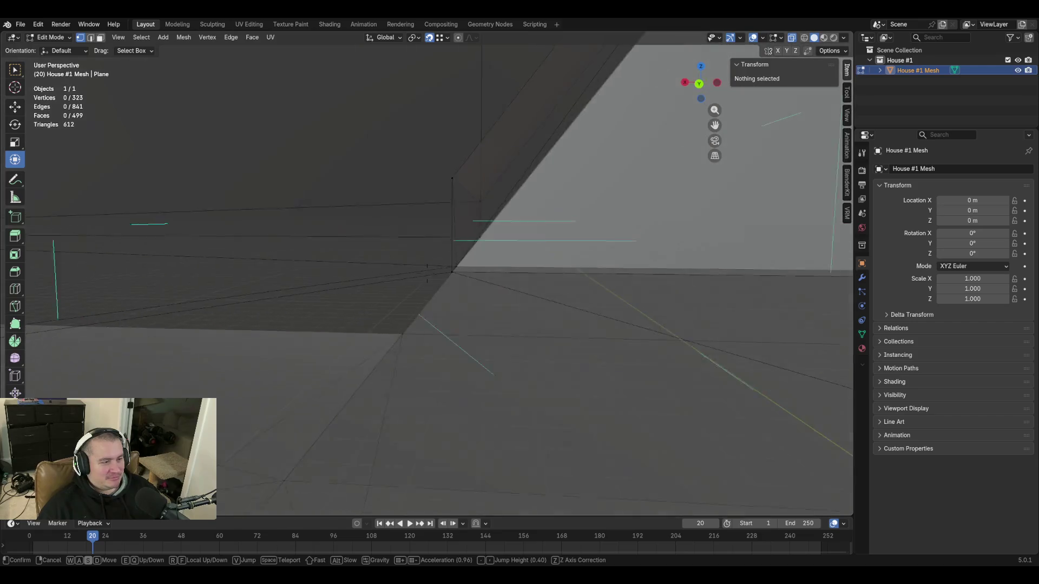
key(w)
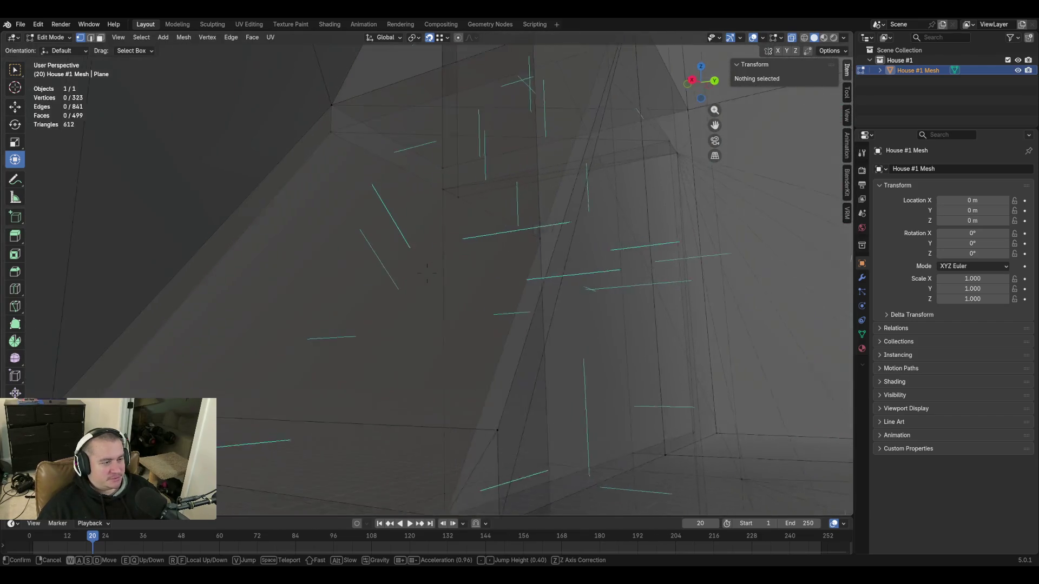
key(w)
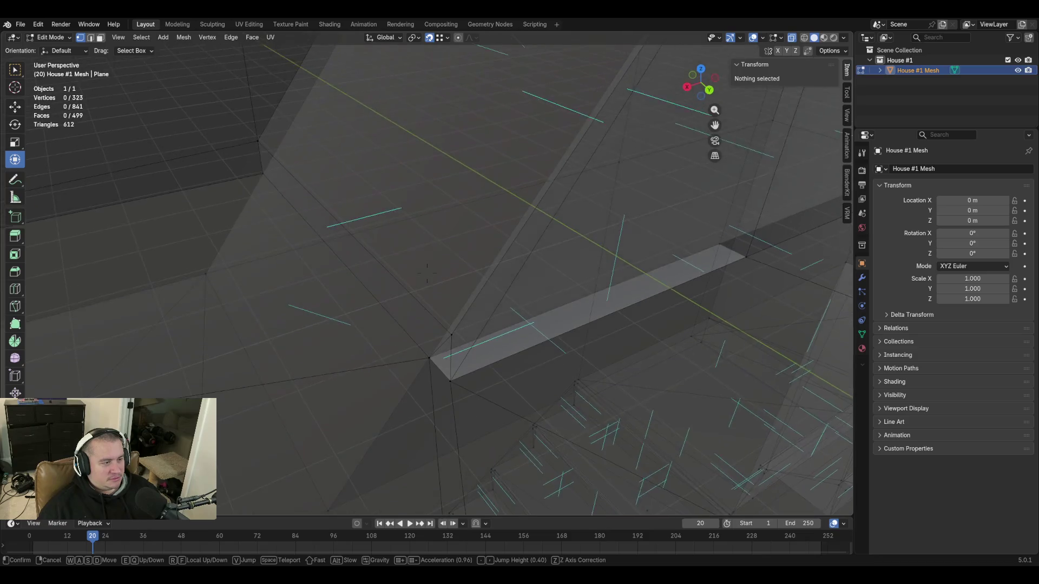
key(s)
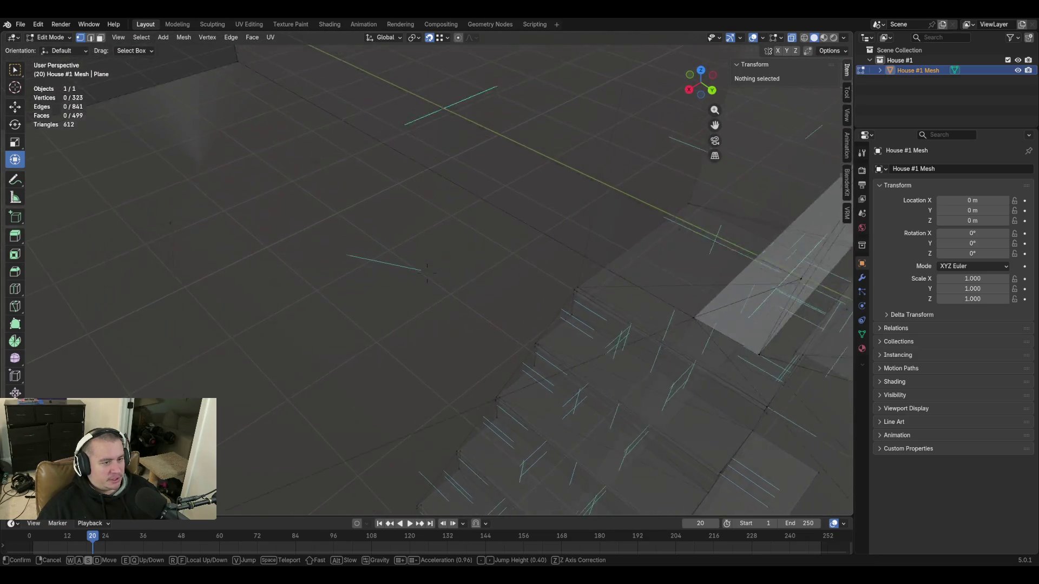
key(w)
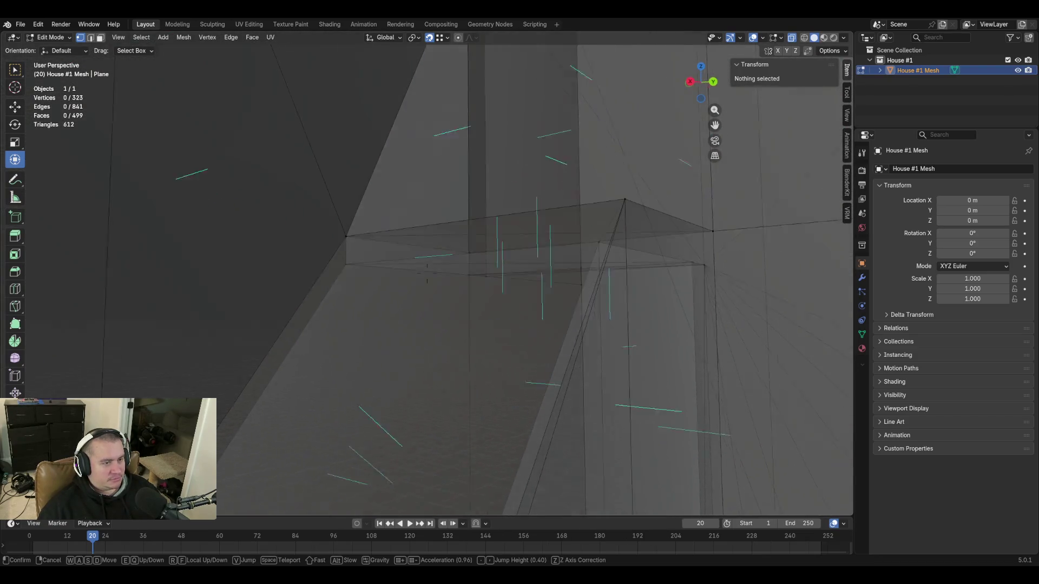
key(w)
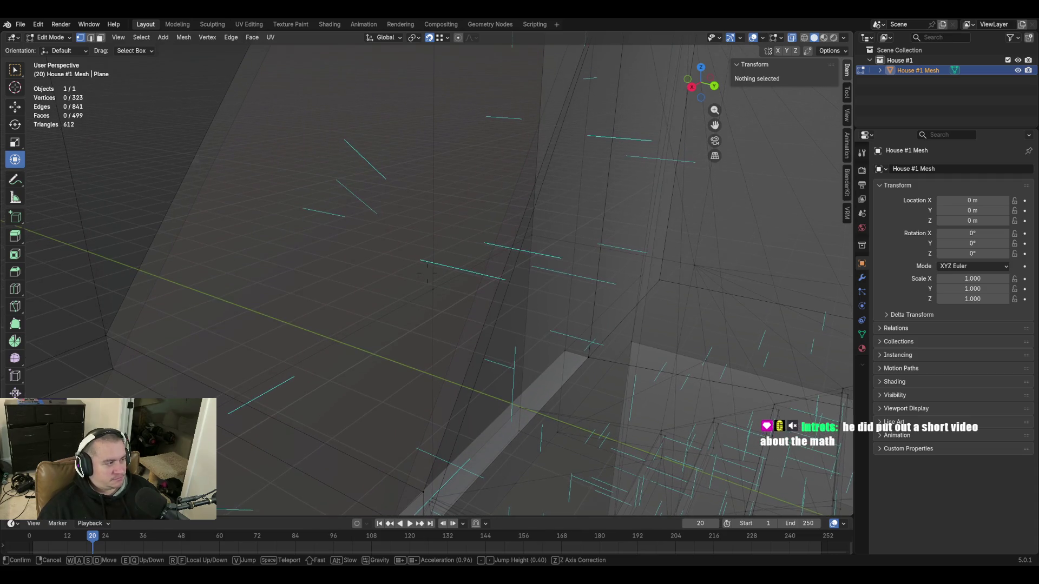
key(w)
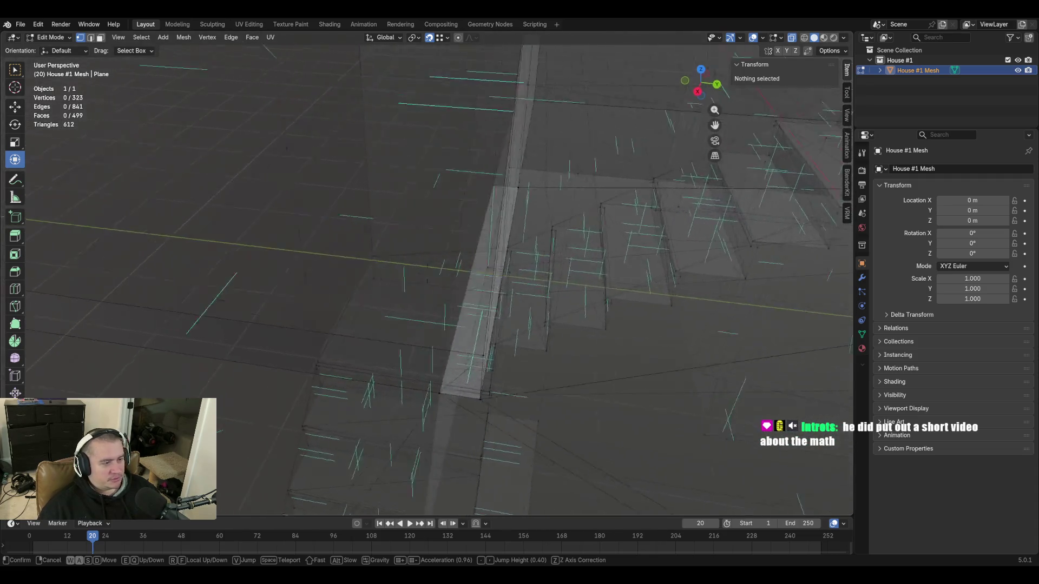
key(w)
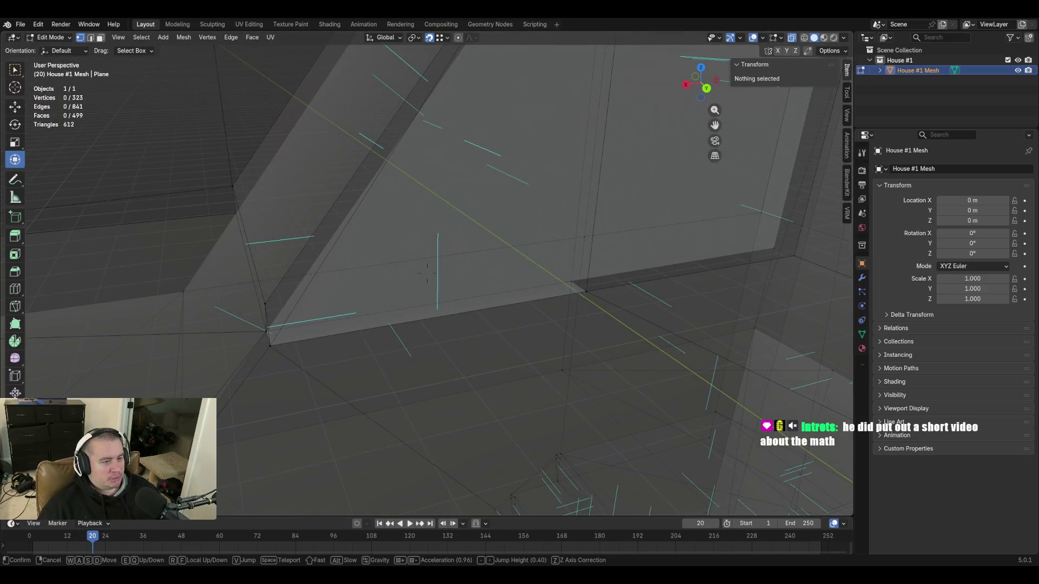
key(w)
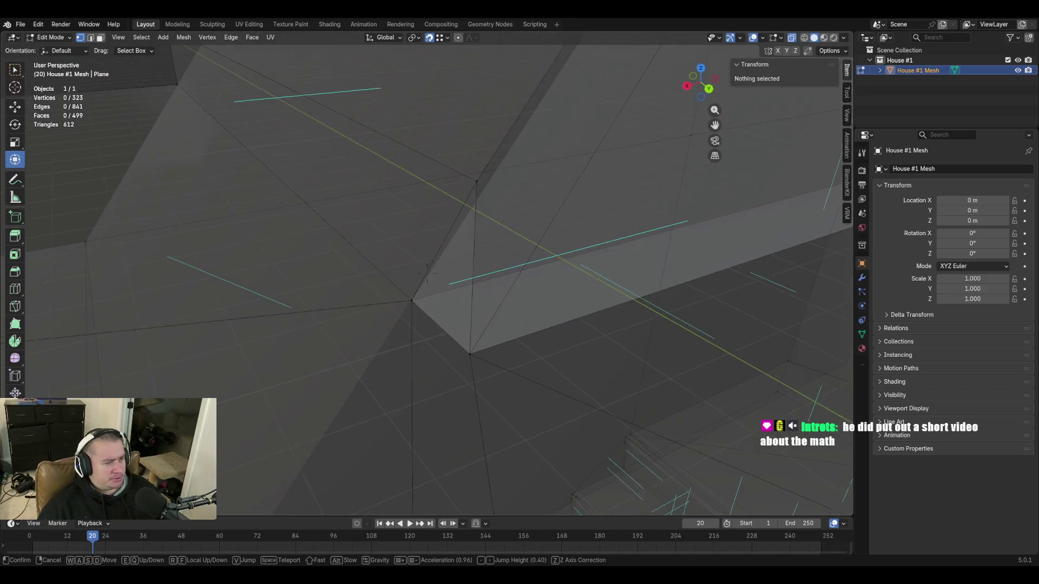
key(w)
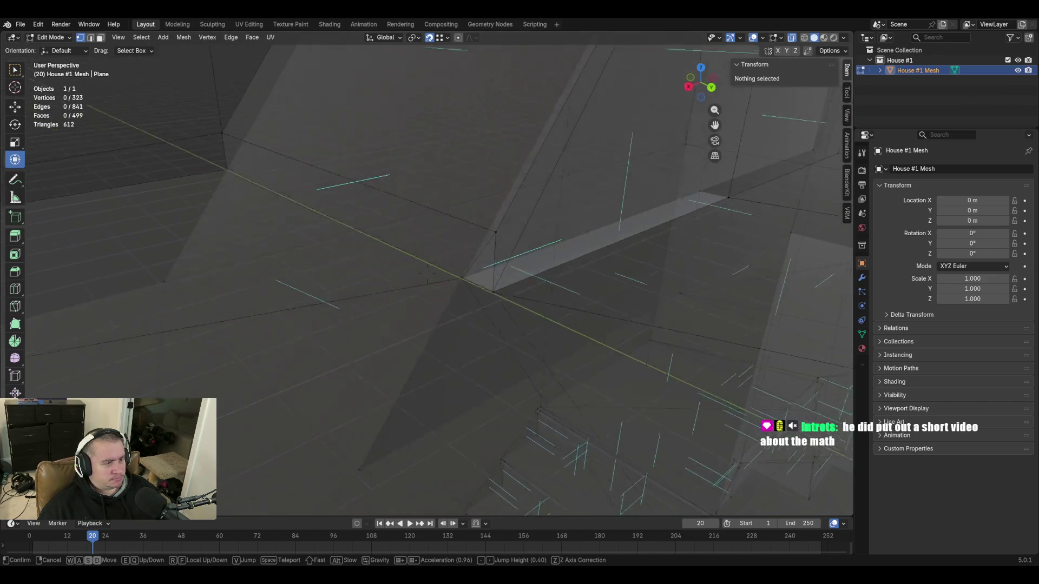
click(455, 441)
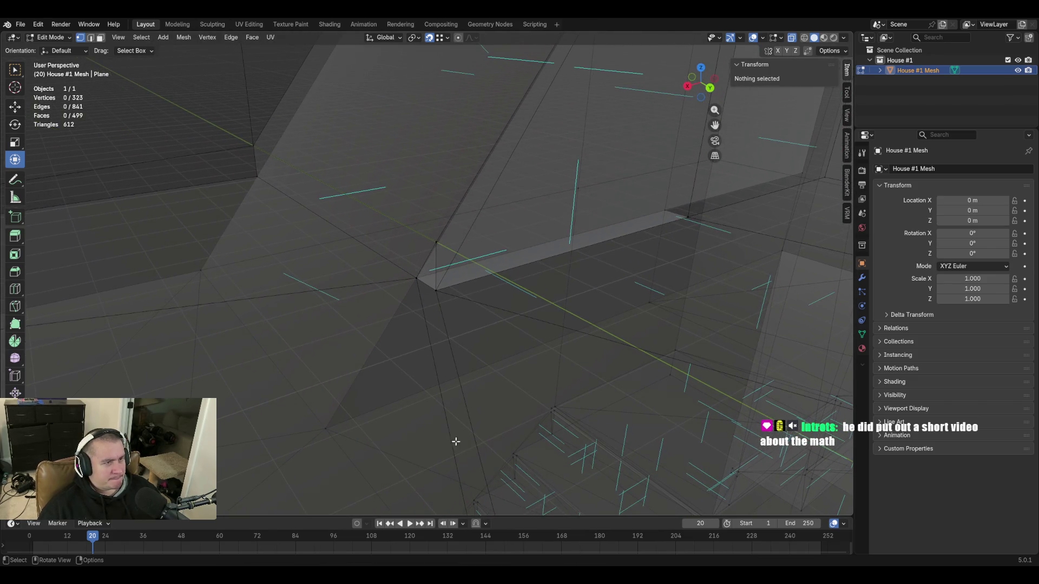
click(793, 38)
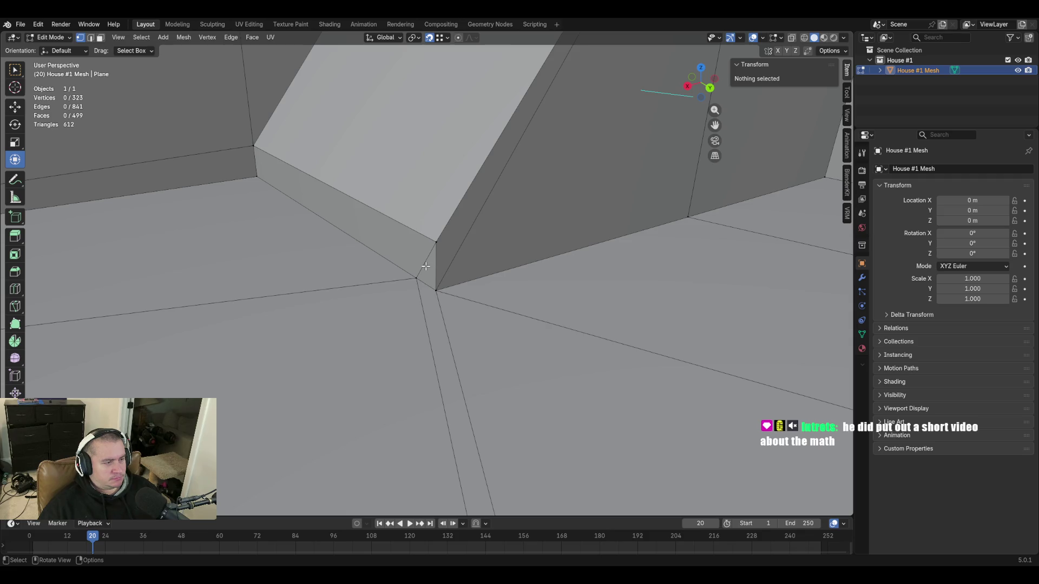
click(416, 278)
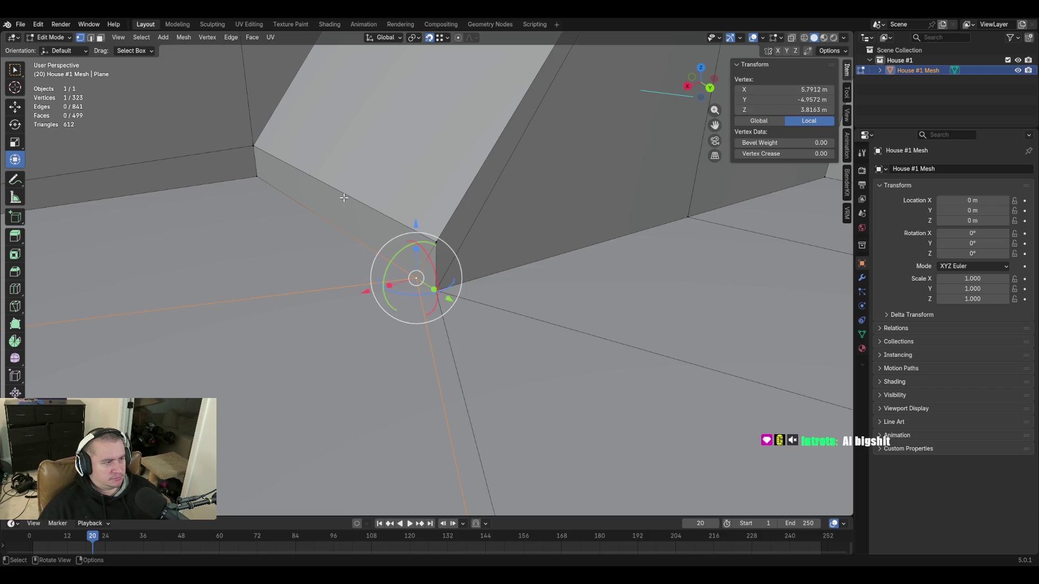
click(400, 321)
click(364, 219)
shift+click(430, 268)
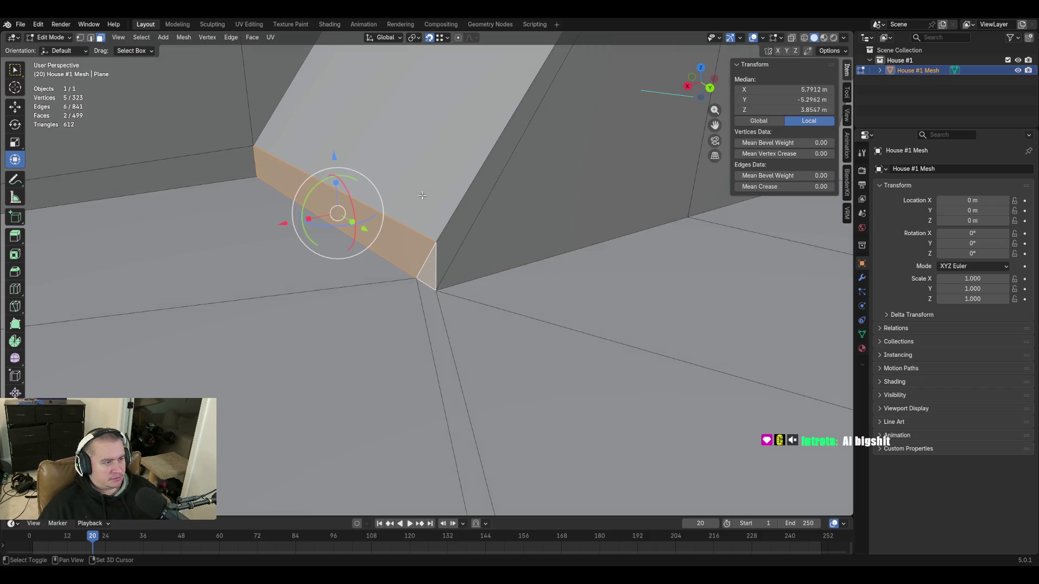
key(g)
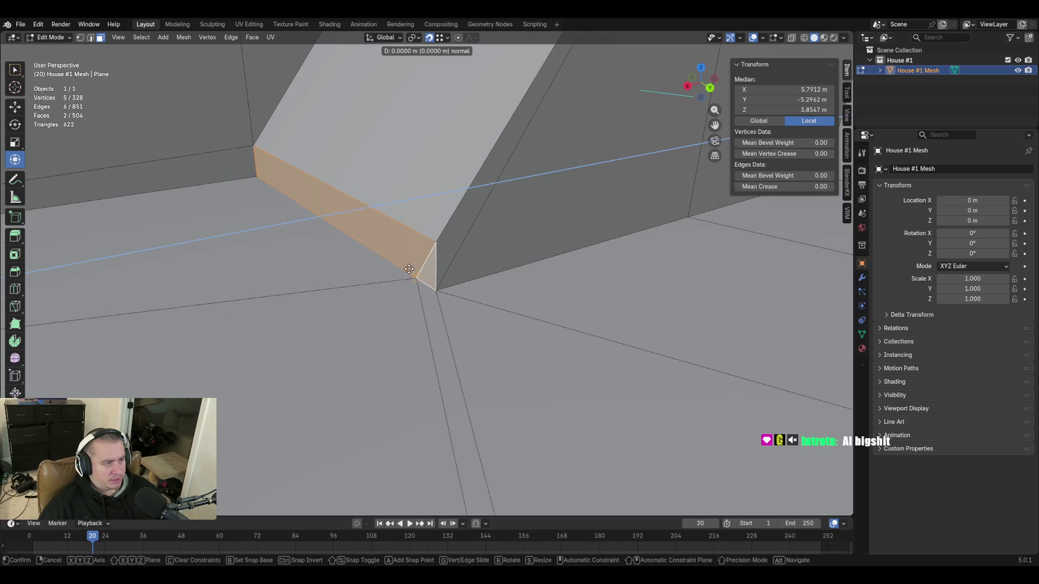
click(407, 269)
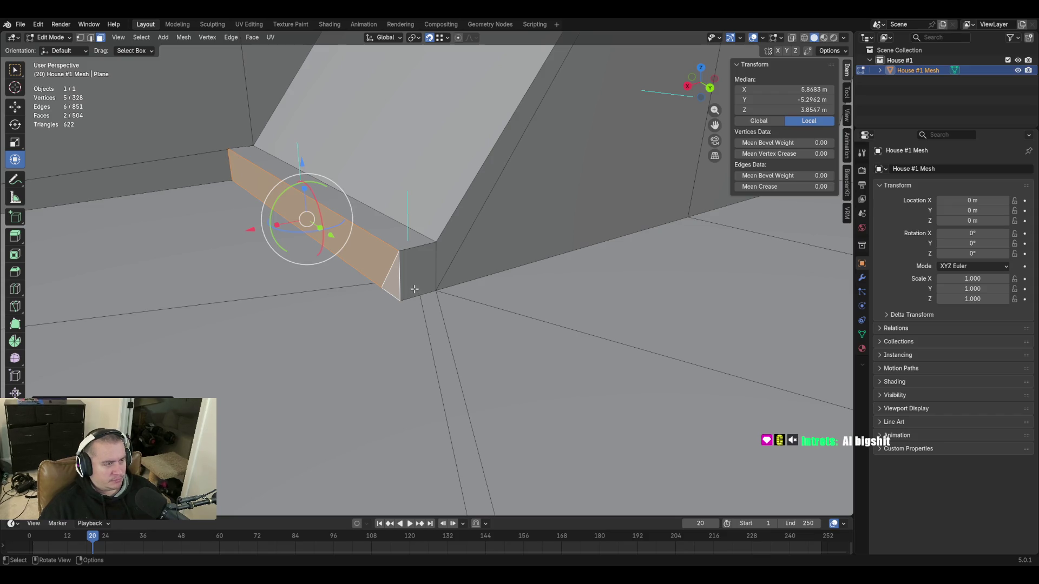
key(1)
click(382, 286)
shift+click(400, 301)
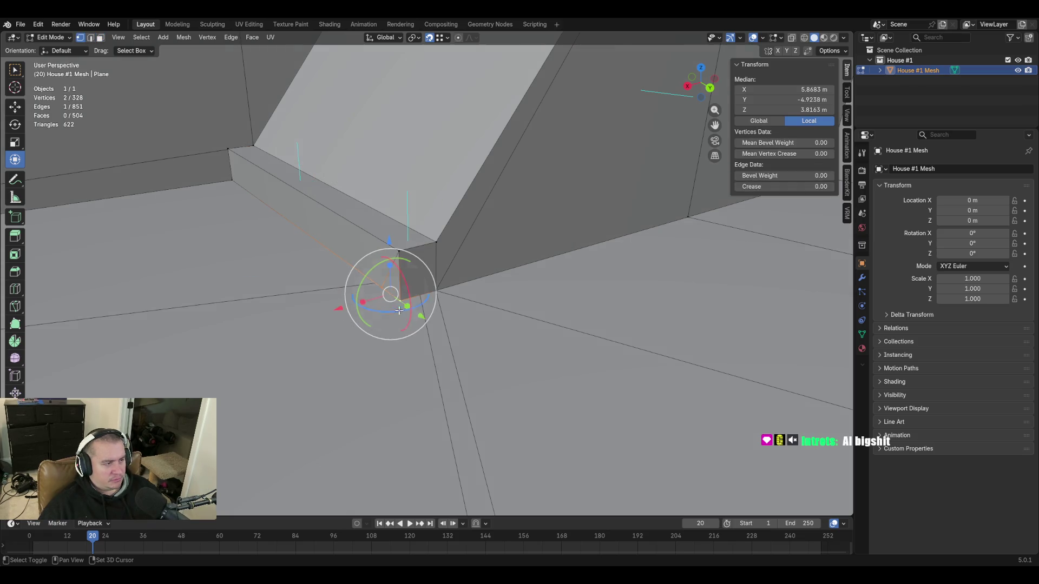
key(m)
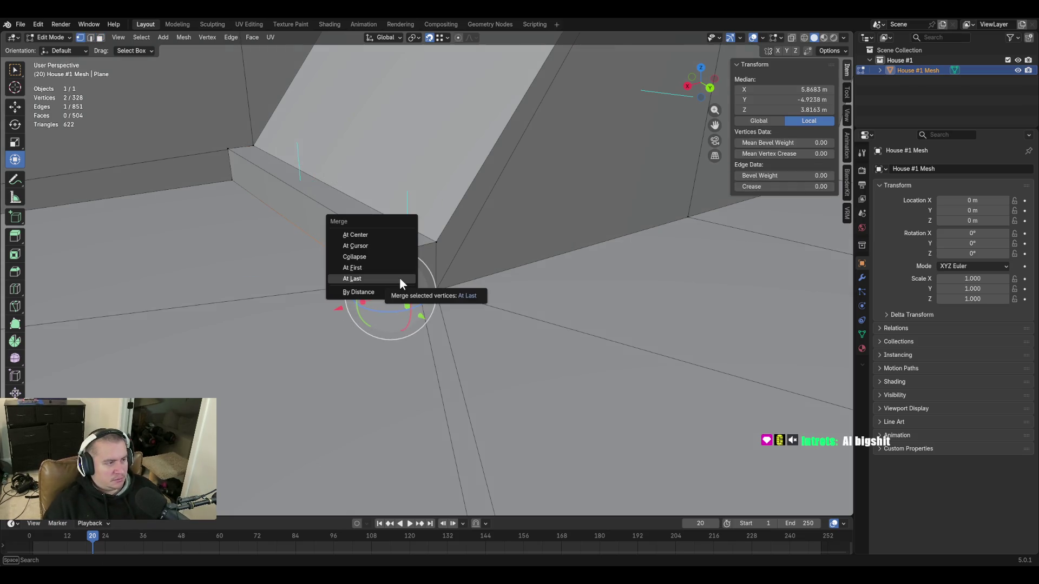
click(400, 277)
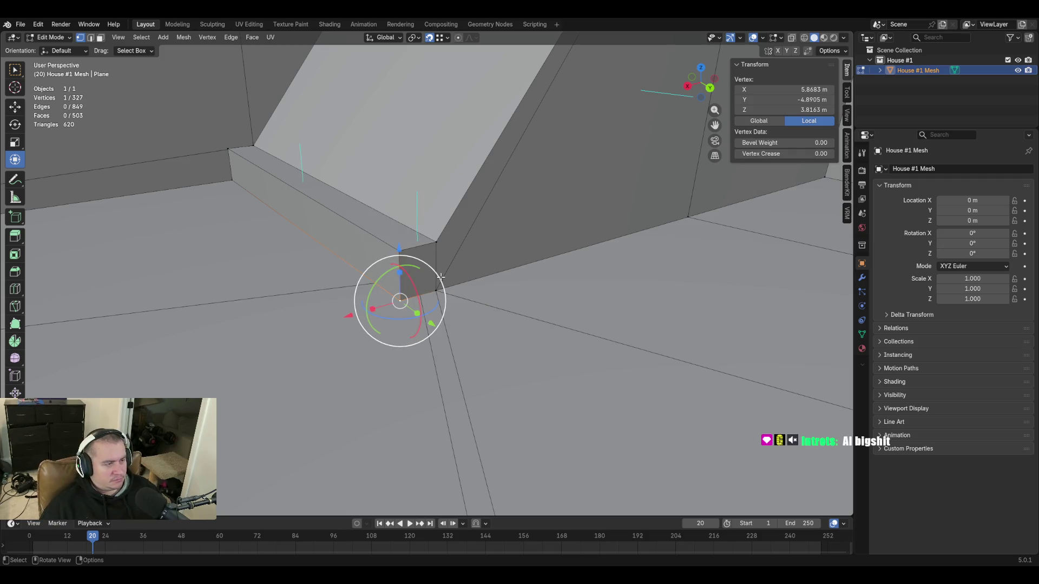
key(ctrl+z)
key(ctrl+z)
key(ctrl+z)
key(ctrl+z)
key(ctrl+shift+z)
key(shift+grave)
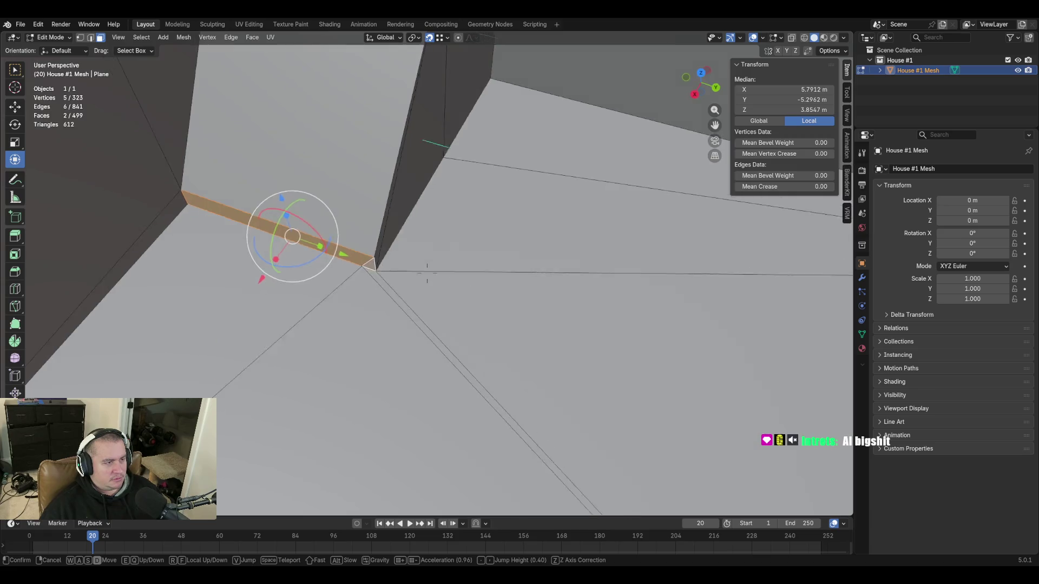
click(411, 321)
click(526, 316)
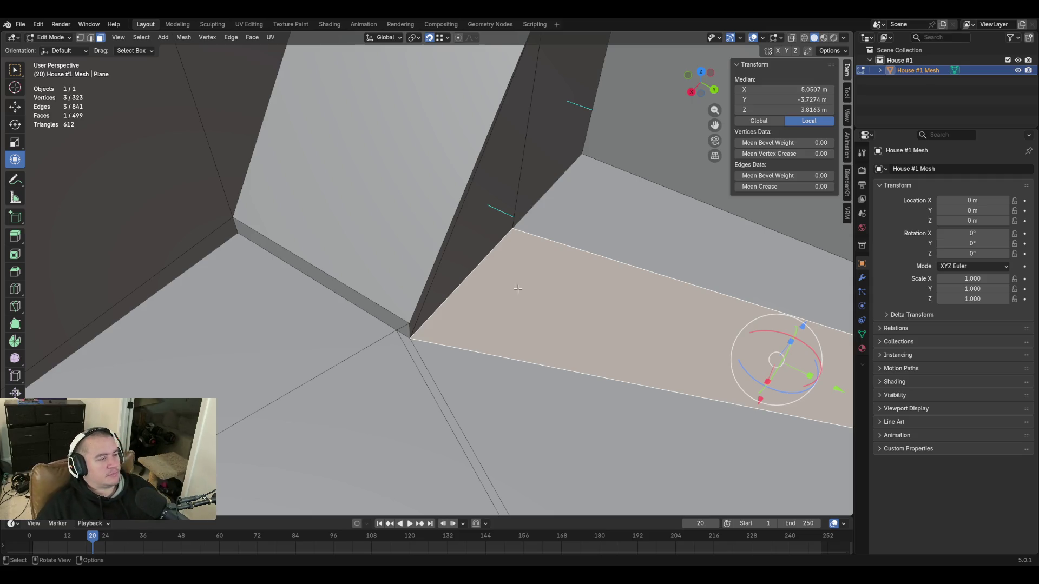
key(shift+grave)
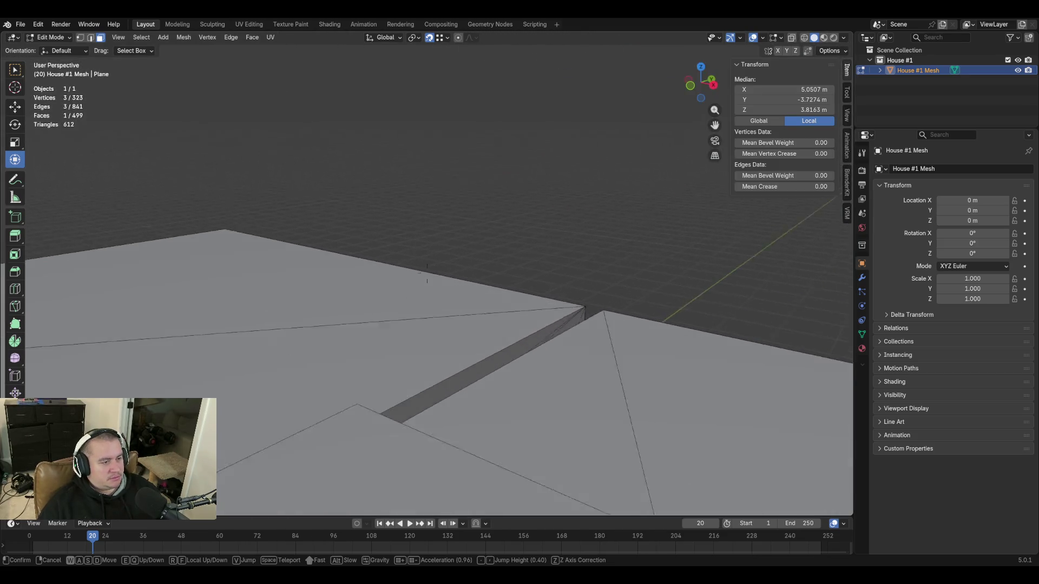
key(s)
key(s)
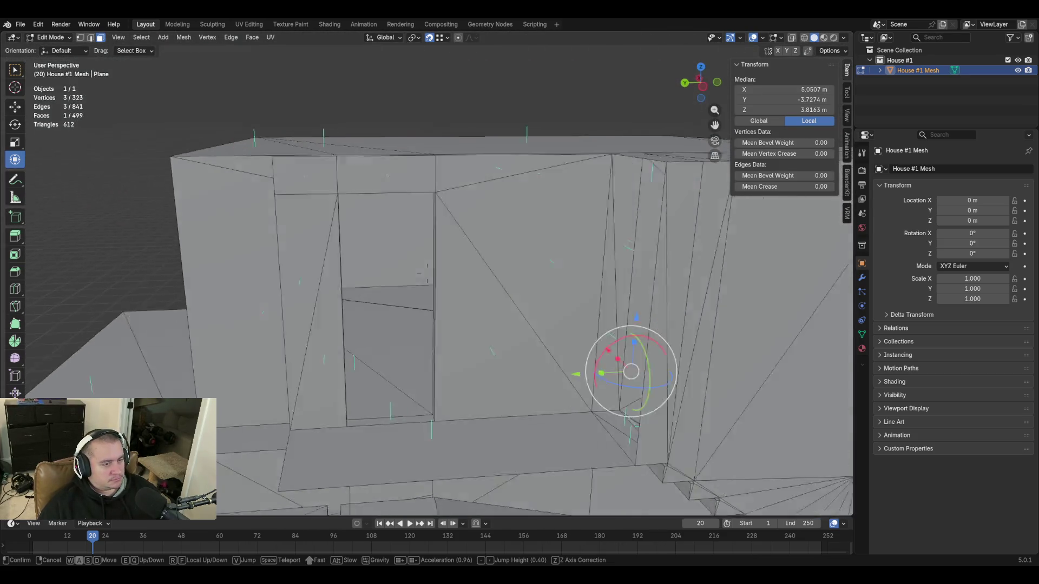
key(w)
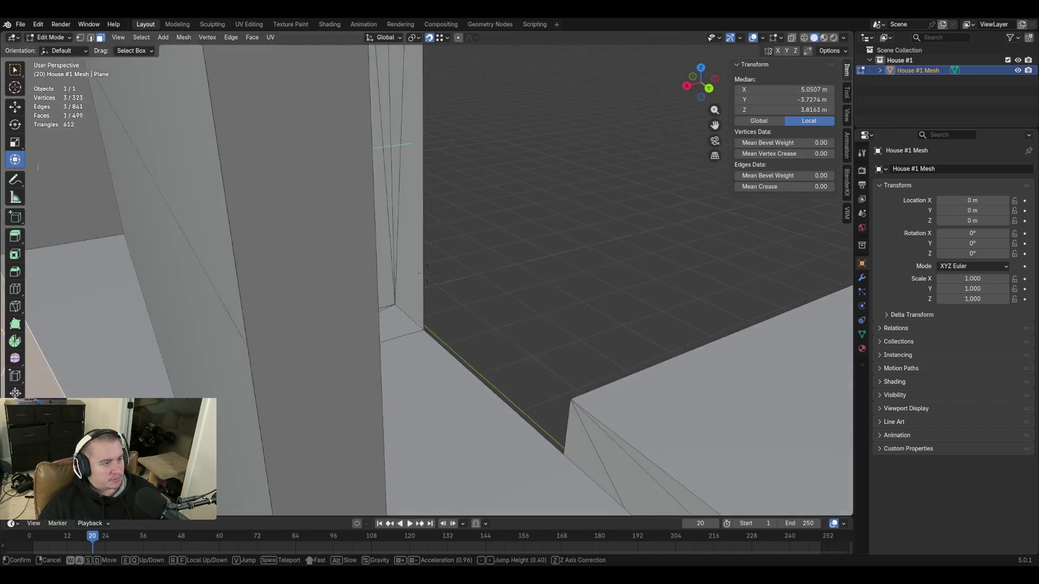
key(s)
click(353, 249)
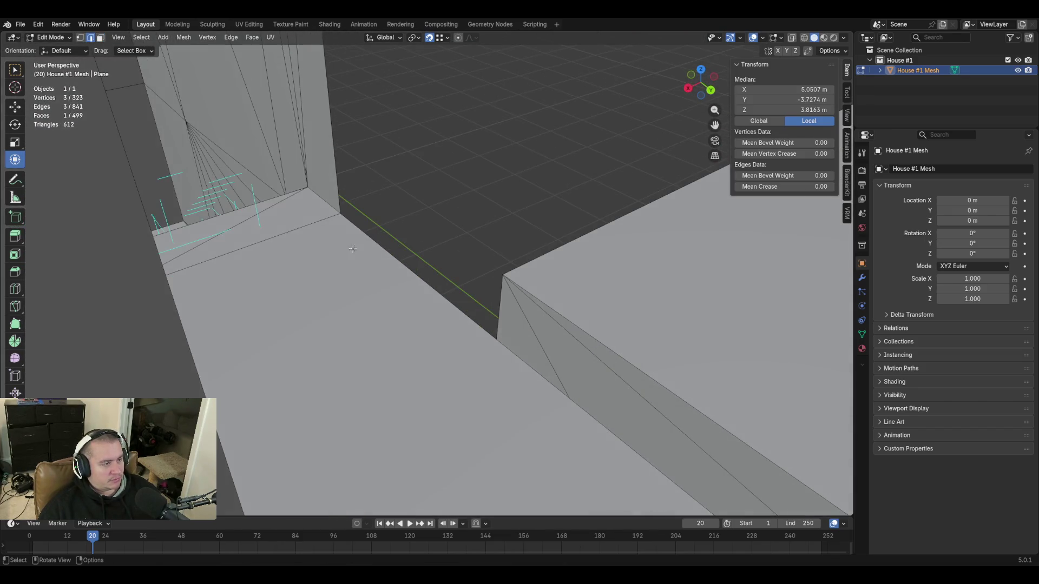
click(384, 247)
scroll(383, 248, up, 5)
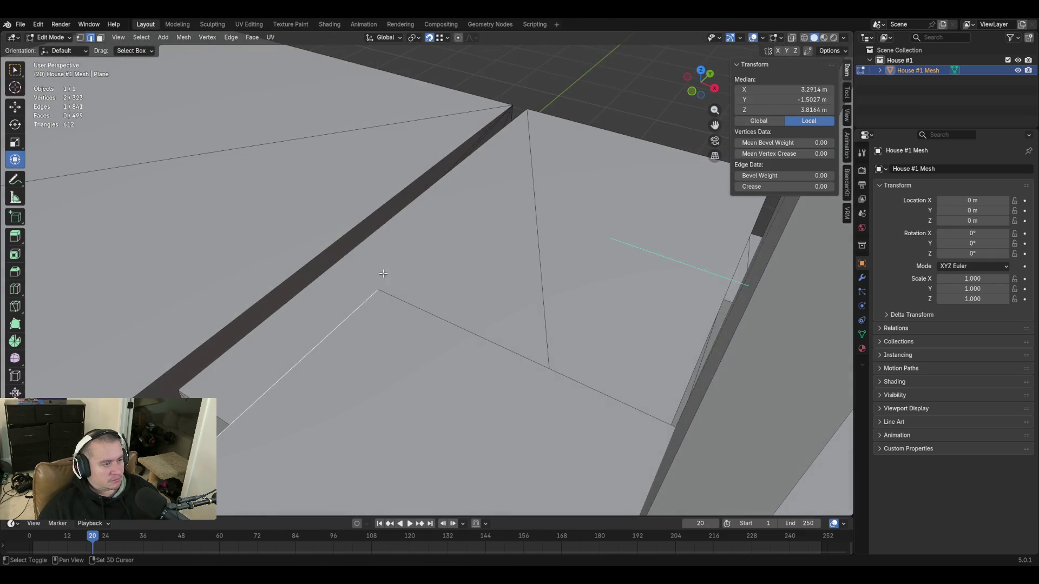
Extrude the two floor edges upward along Z and set the new edges' median Z to 4.3849 m
shift+click(409, 302)
key(e)
key(z)
key(Return)
key(shift+grave)
key(w)
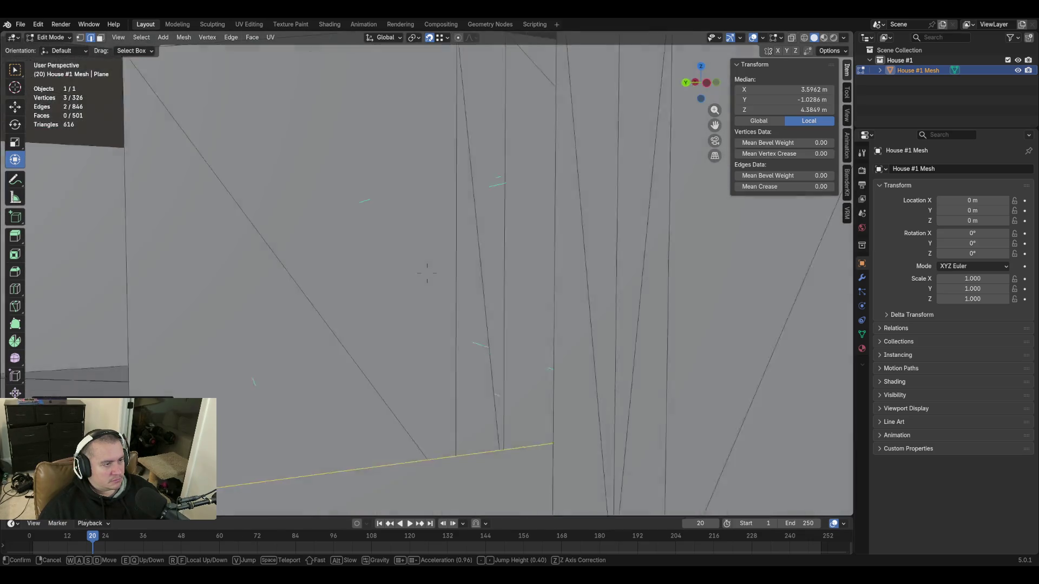
click(427, 274)
click(803, 109)
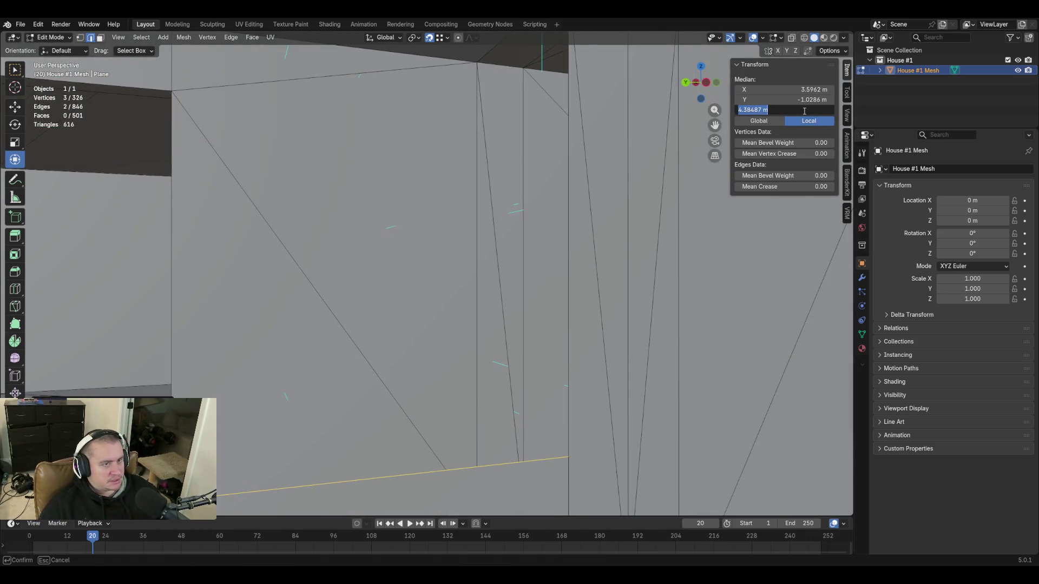
key(ctrl+v)
key(Return)
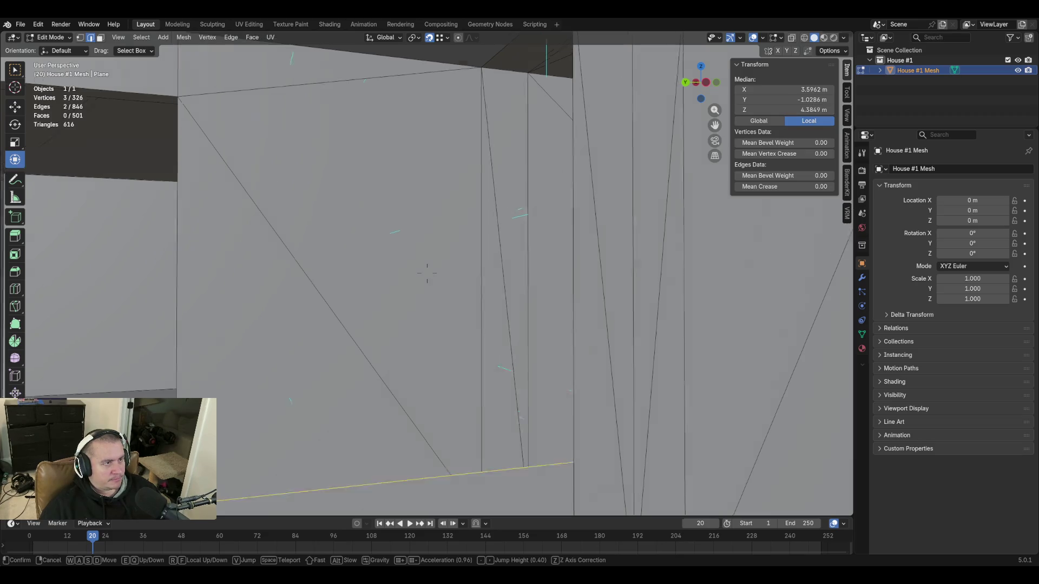
scroll(511, 206, down, 5)
Raise both top edges of the new wall to 6.2547 m, level with the neighbouring wall
click(472, 202)
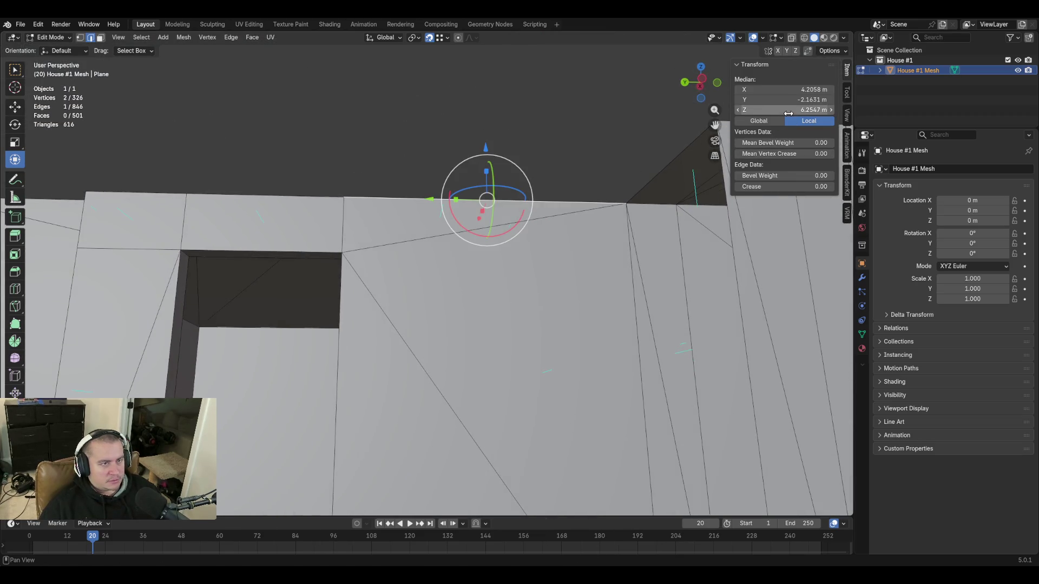
scroll(519, 114, down, 4)
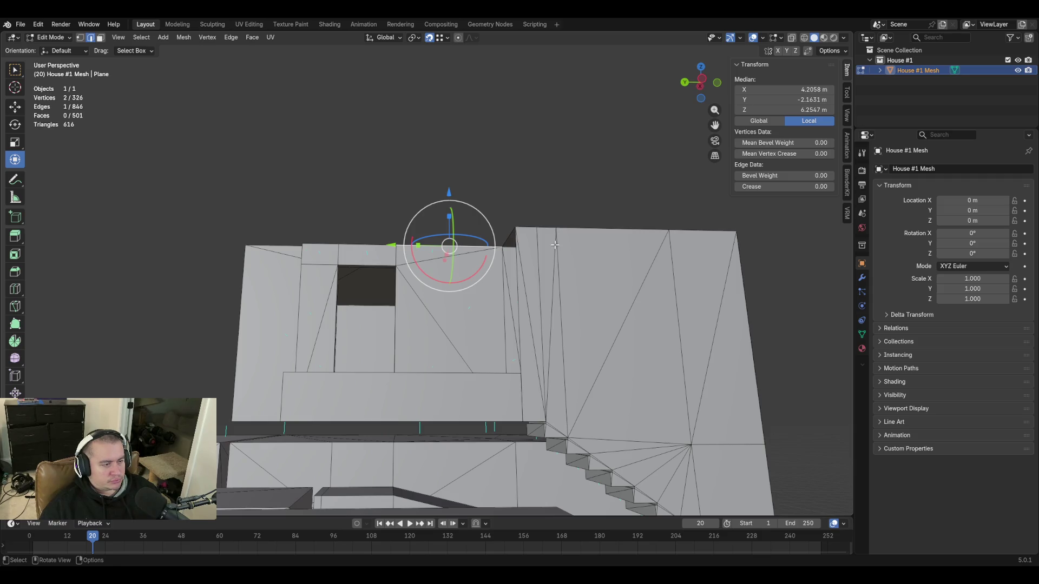
ctrl+click(519, 373)
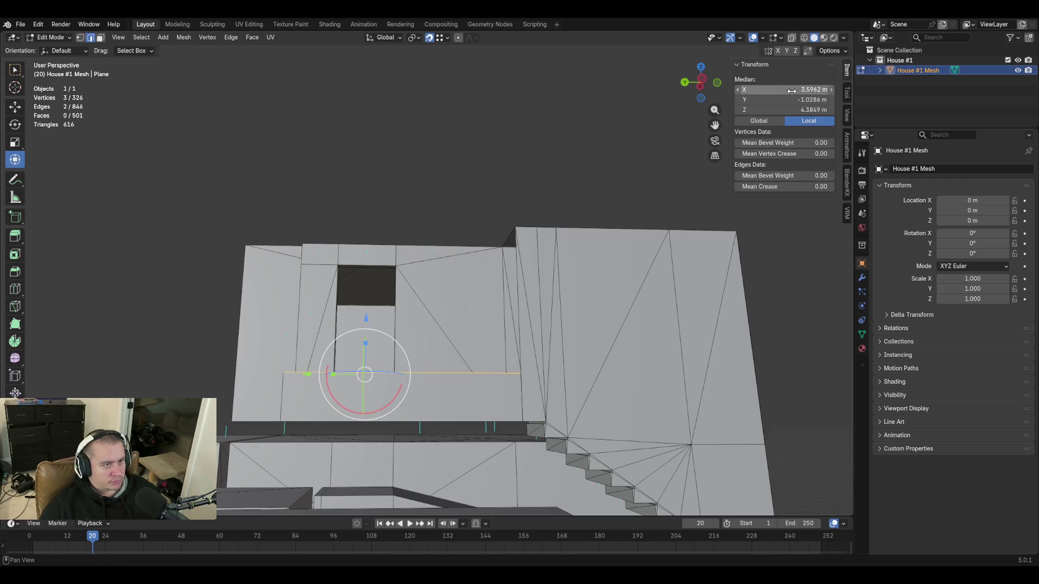
double_click(781, 109)
text(6.2547)
key(Return)
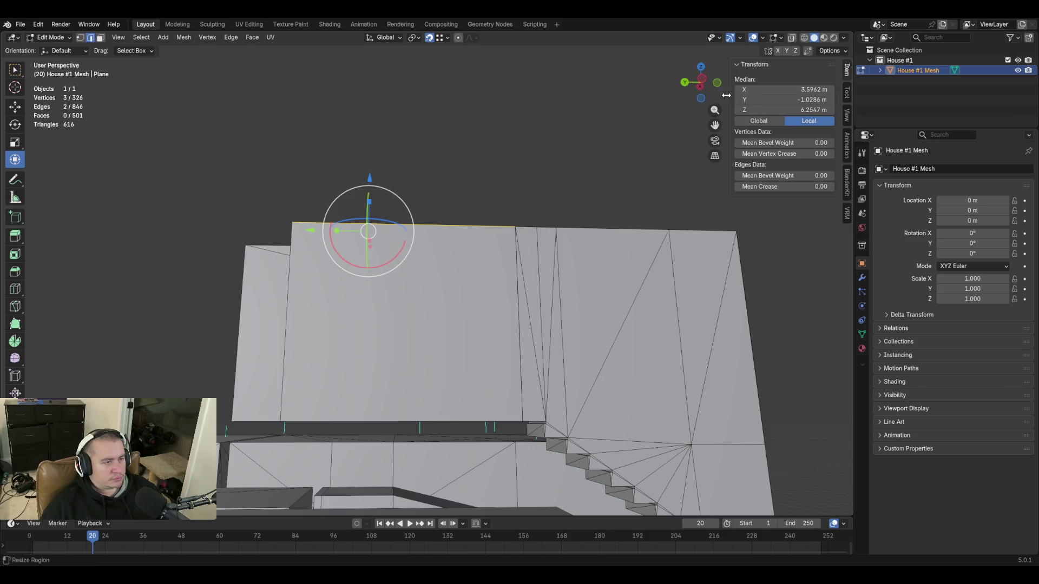
key(shift+grave)
key(w)
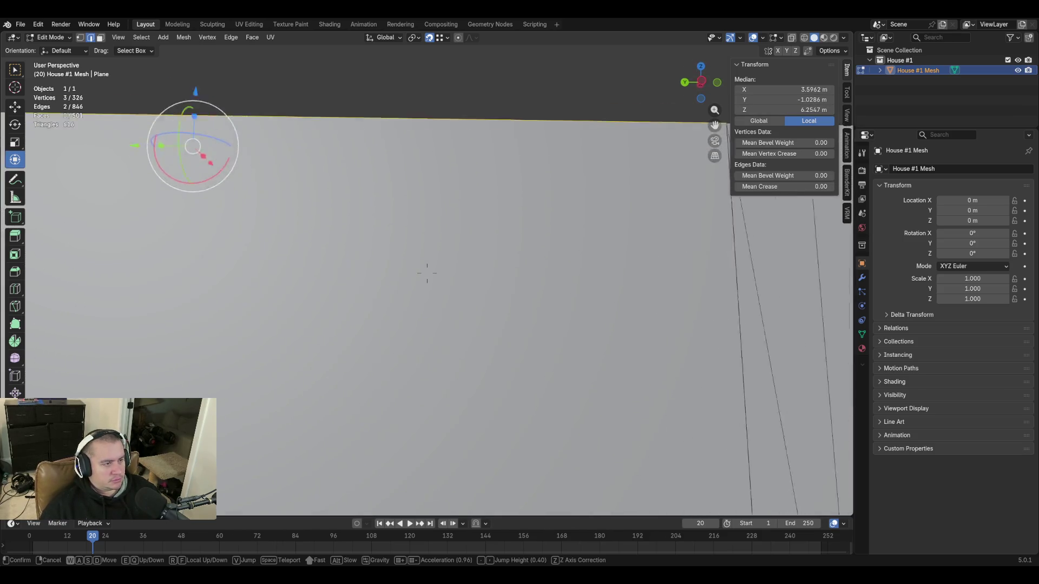
key(s)
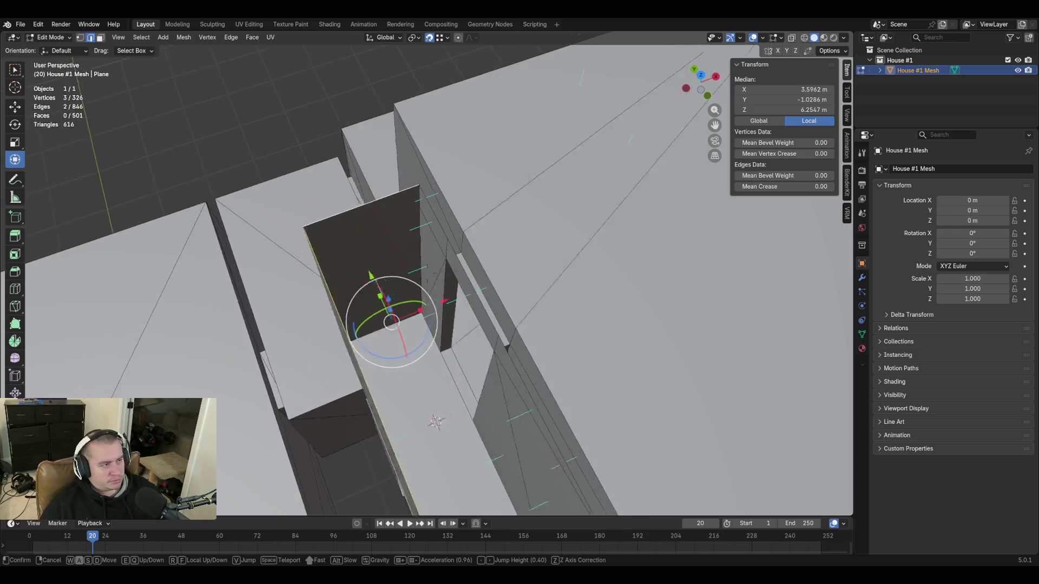
Fill the gaps beside the new wall with triangle and quad faces using F
click(509, 192)
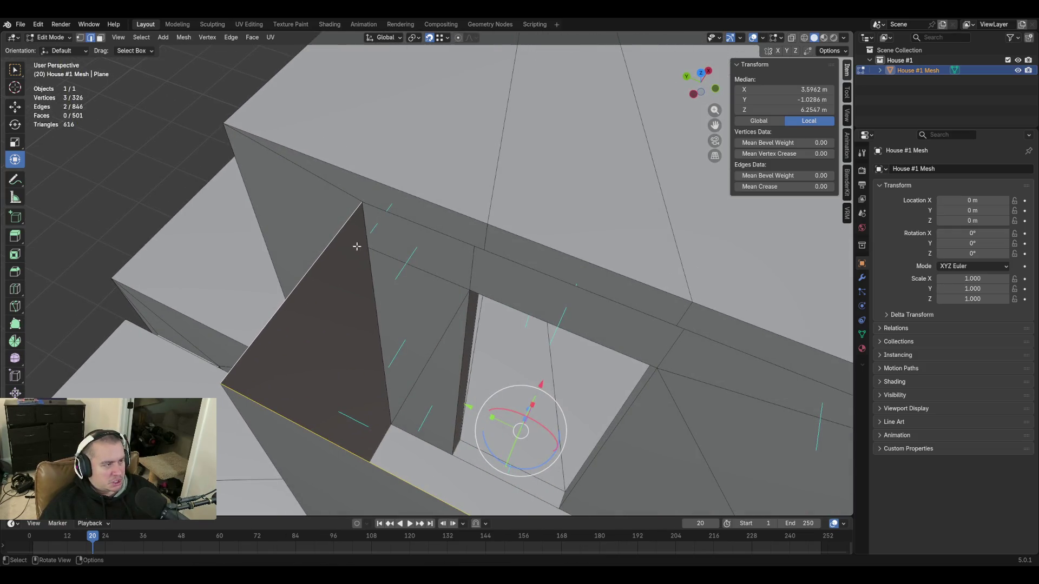
shift+click(362, 203)
shift+click(474, 245)
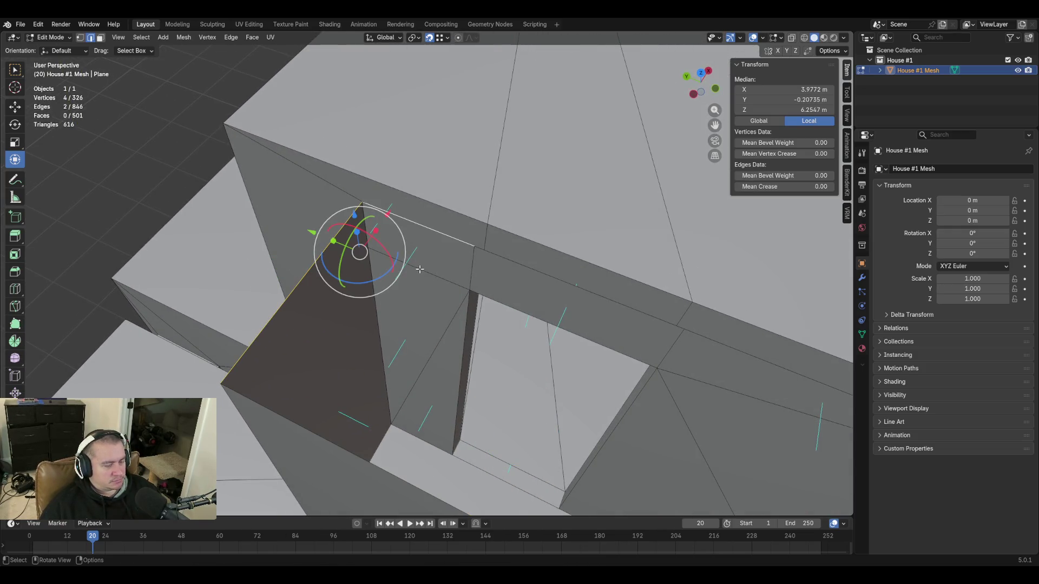
key(f)
click(501, 256)
key(f)
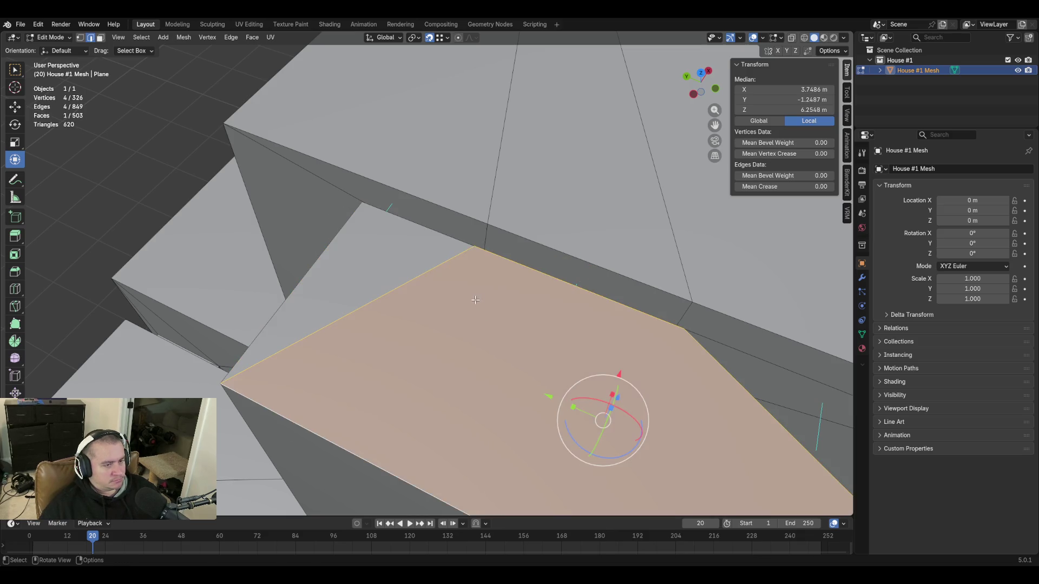
key(shift+grave)
click(427, 274)
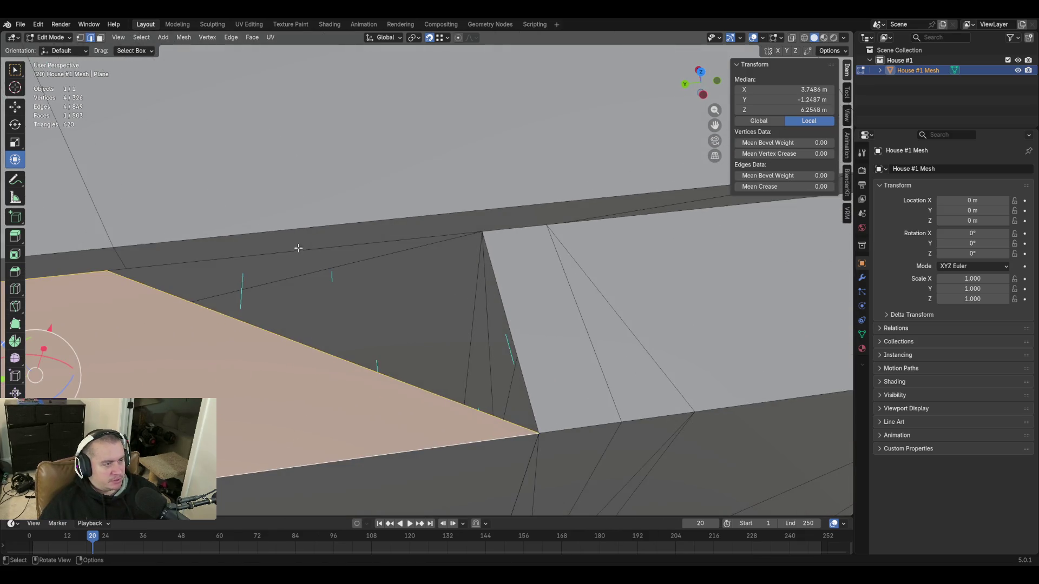
click(316, 252)
shift+click(349, 349)
key(f)
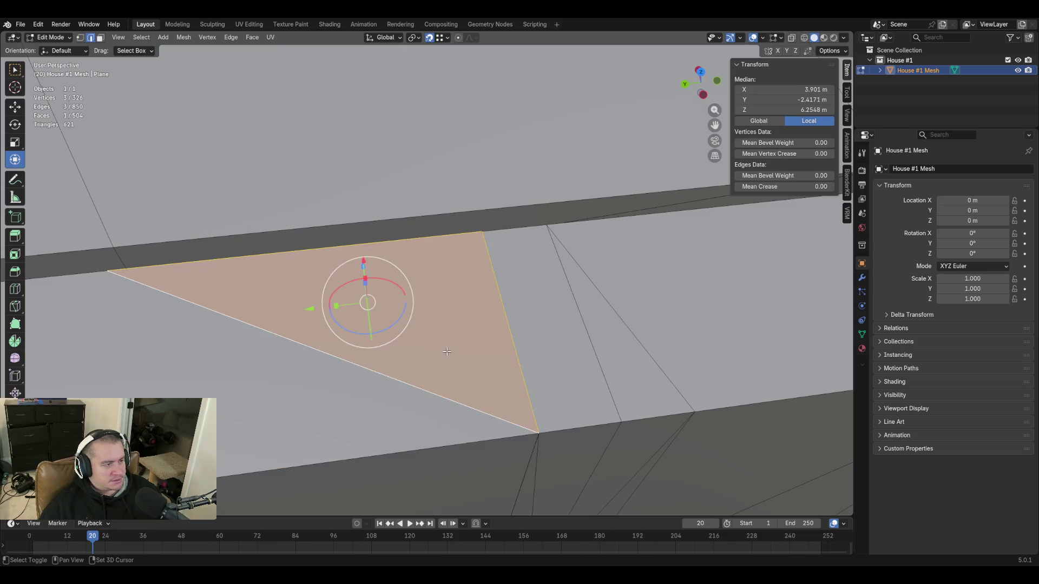
Walk through the interior until the light wall and its corner face the view
key(shift+grave)
key(s)
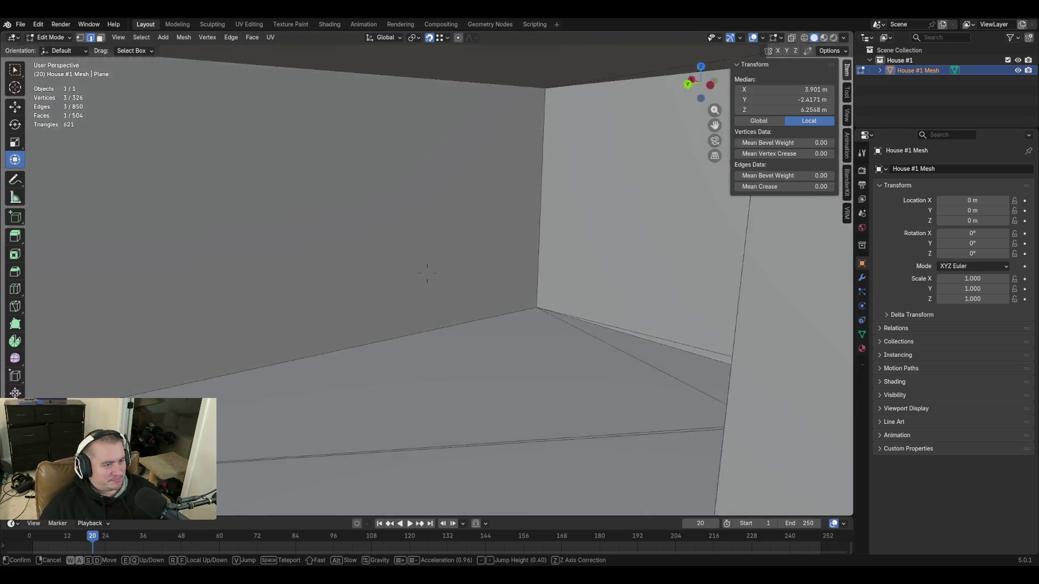
key(w)
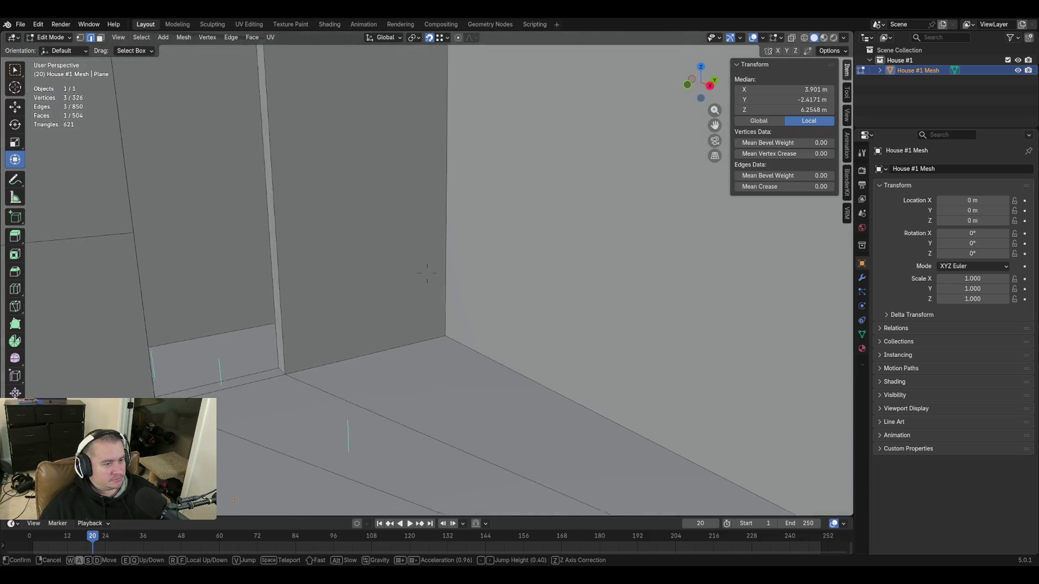
key(s)
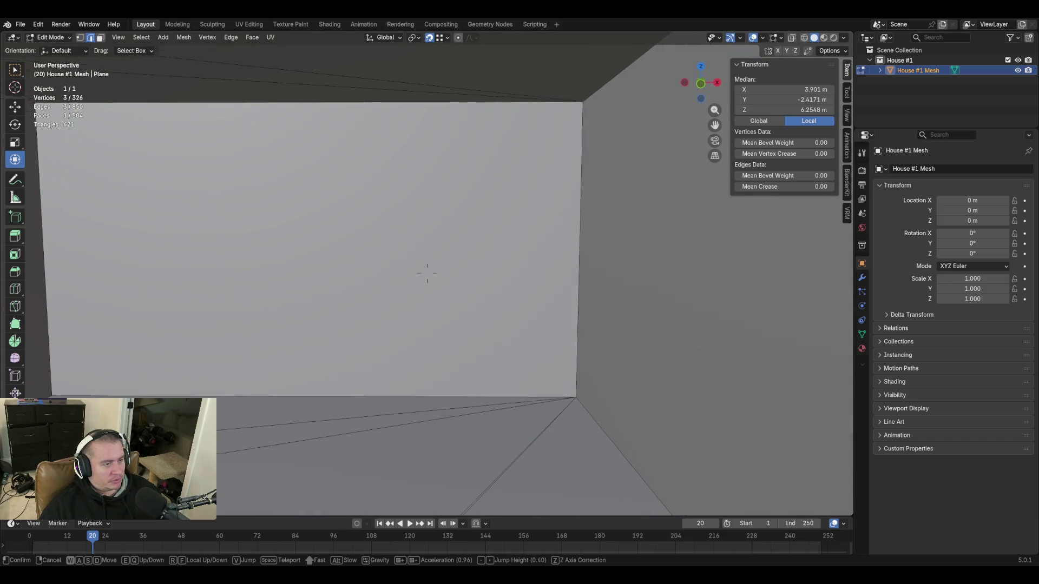
click(437, 327)
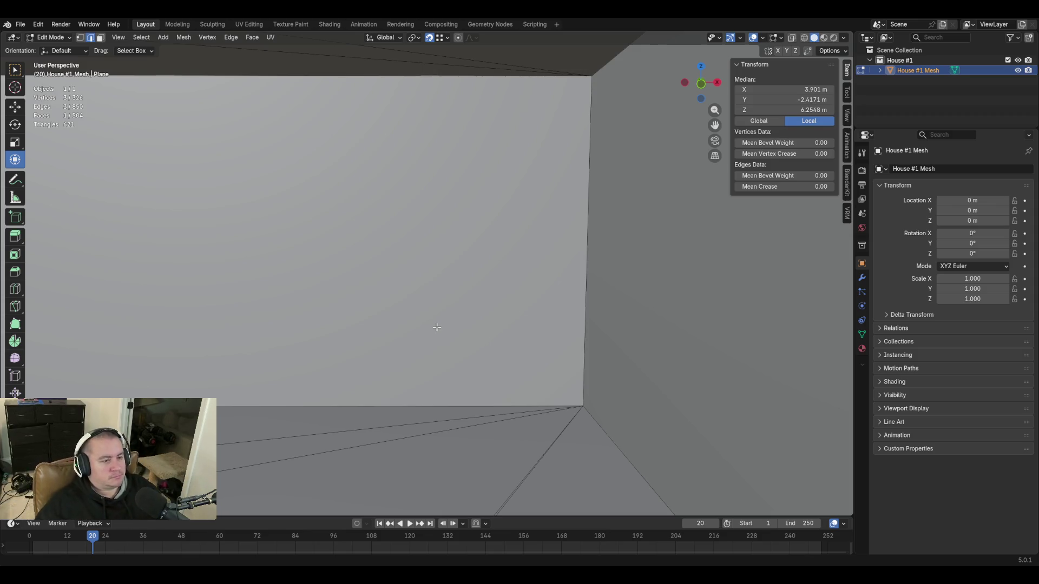
key(shift+grave)
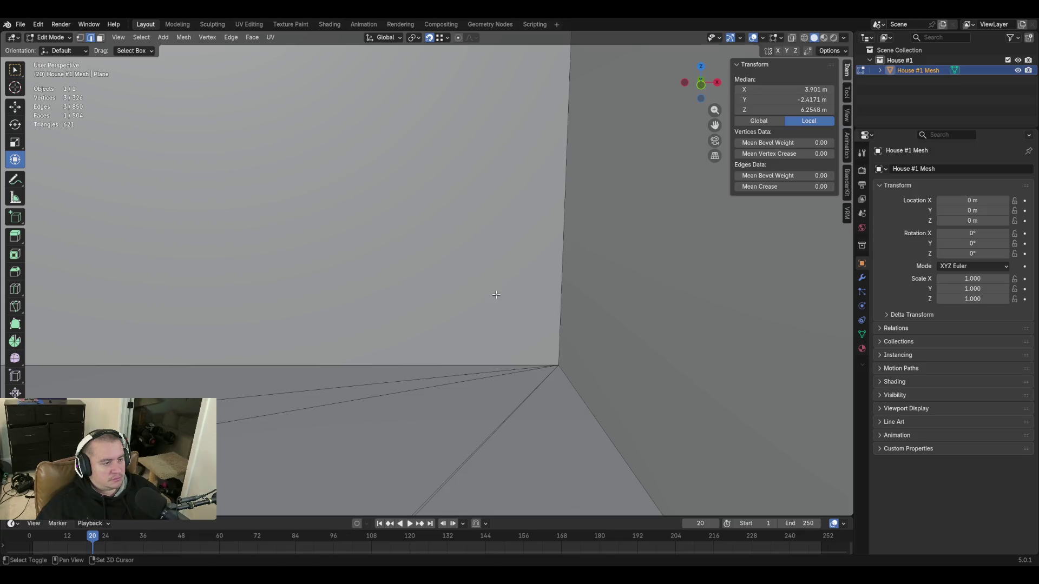
key(s)
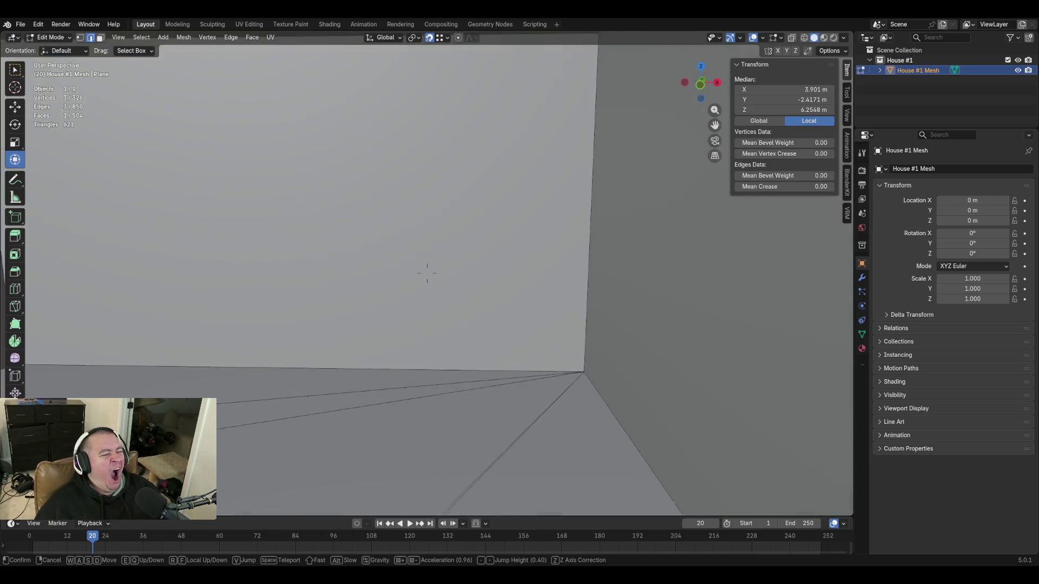
click(496, 295)
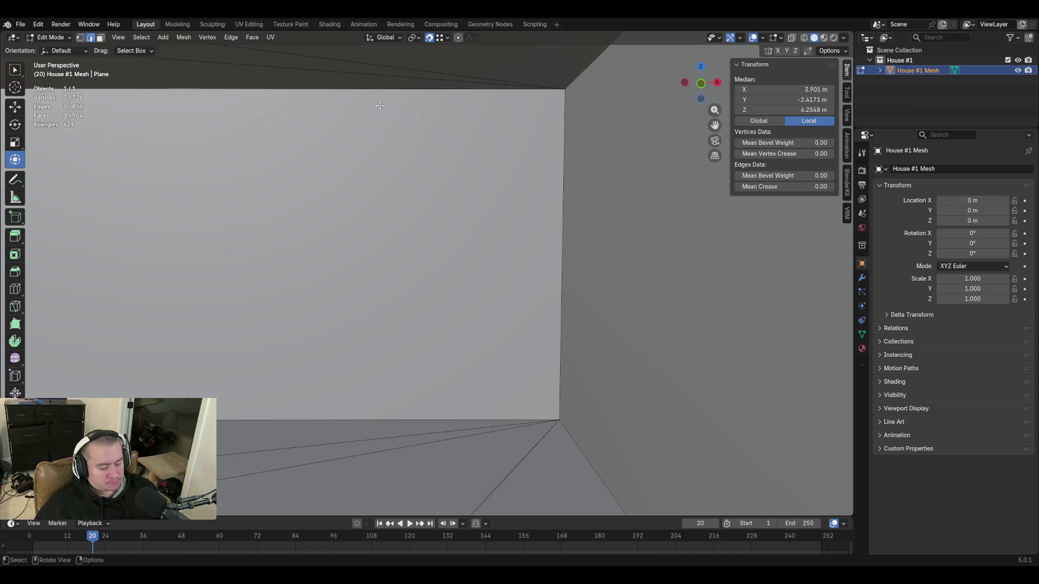
Knife a vertical cut across the light wall and slide it, snapping off, close to the right corner
key(k)
click(392, 79)
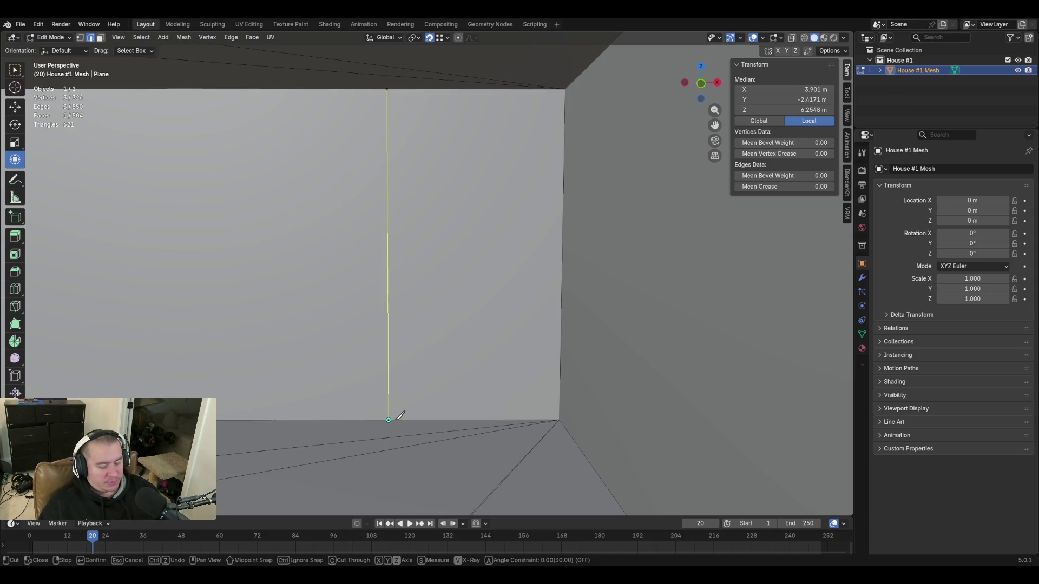
click(388, 420)
key(Return)
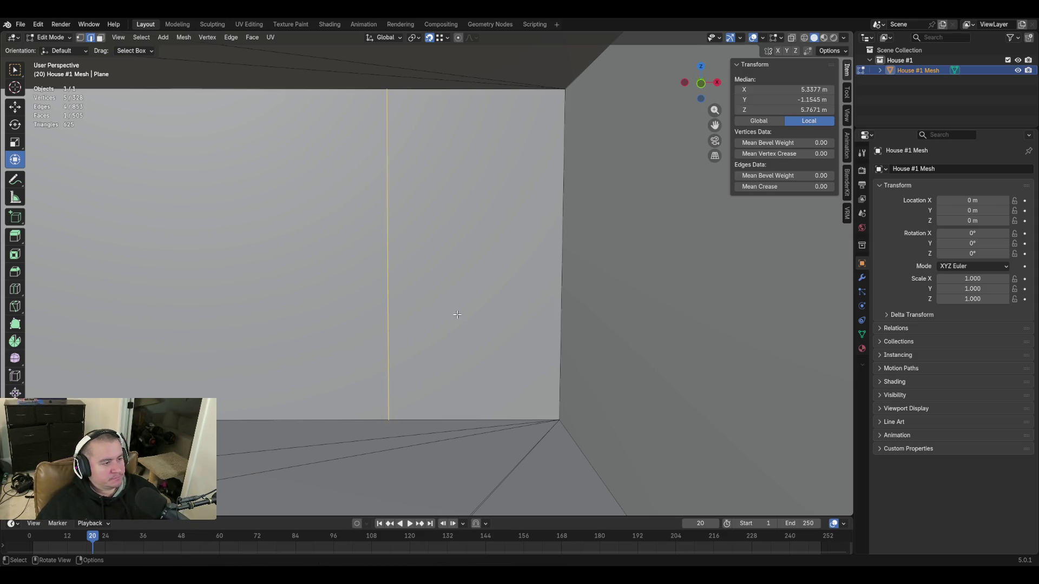
key(g)
key(g)
key(Escape)
click(429, 37)
key(g)
key(g)
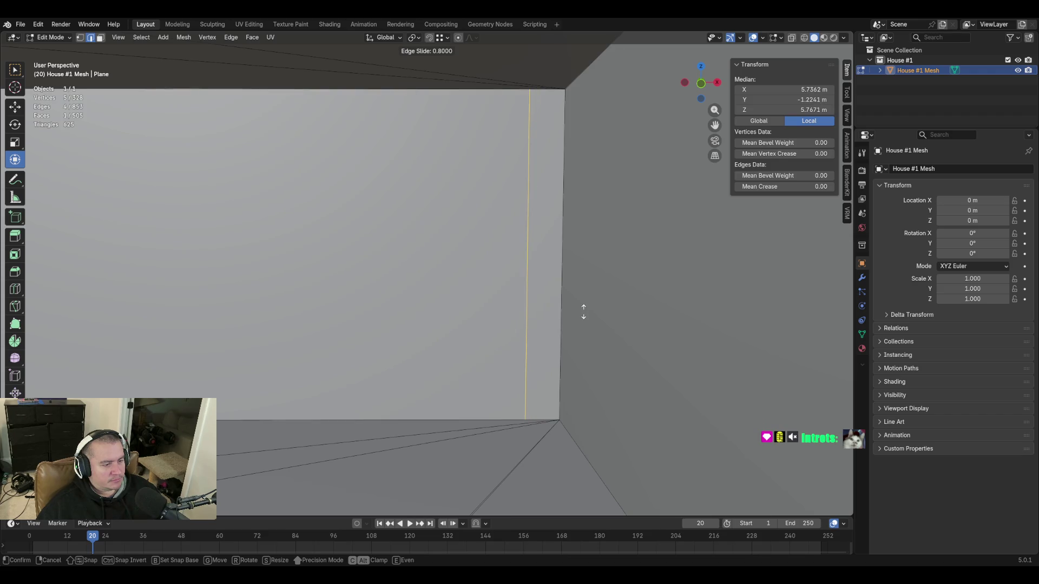
click(583, 311)
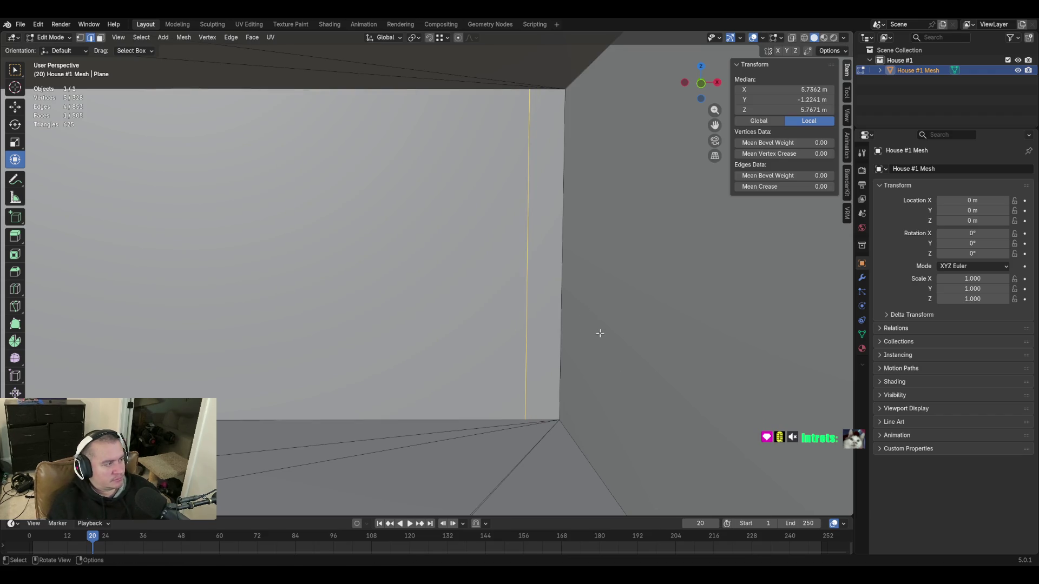
Knife a second Z-constrained vertical cut through the wall left of the first
key(shift+grave)
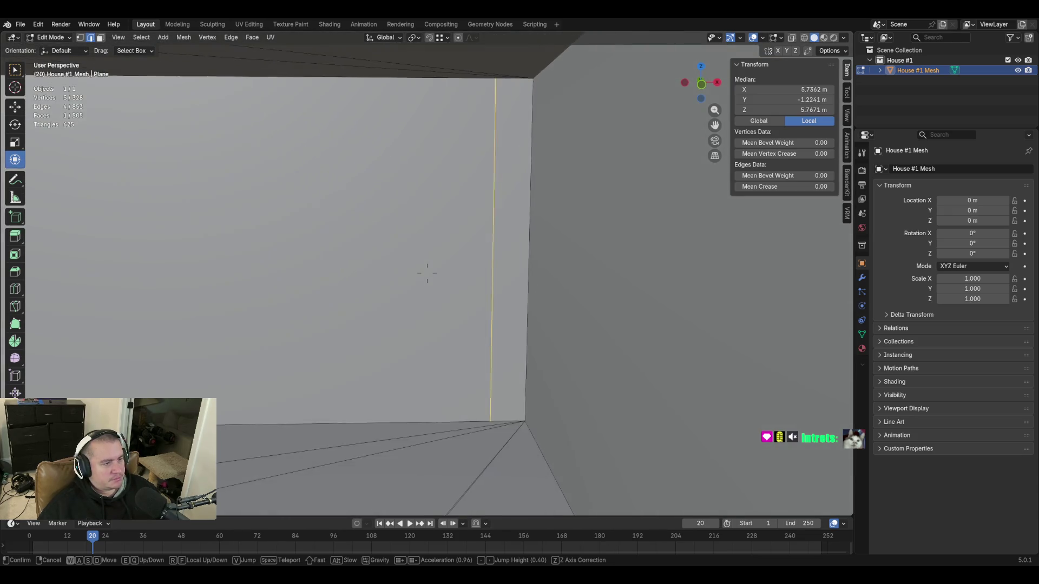
click(427, 273)
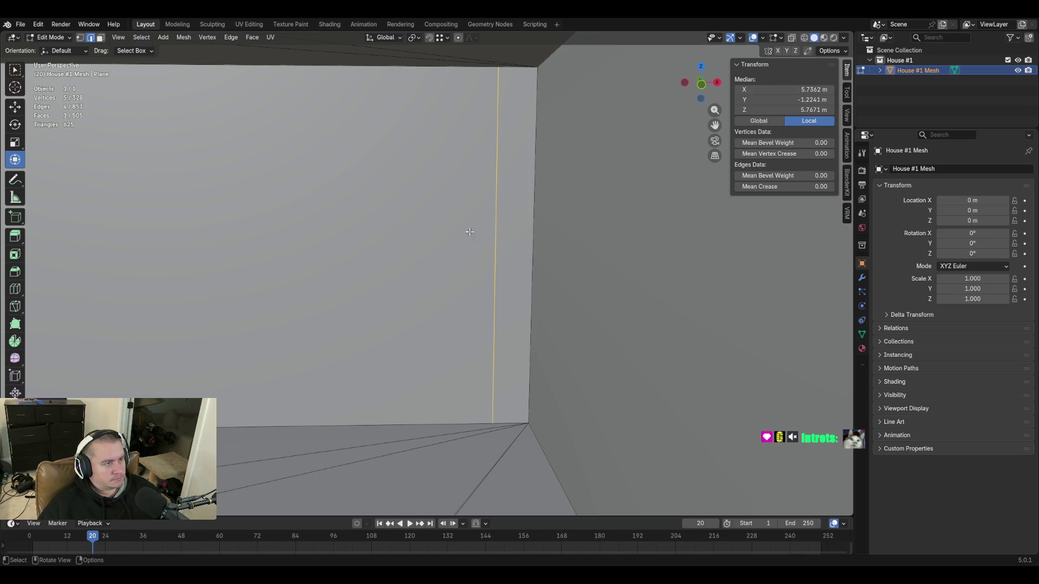
key(k)
click(345, 67)
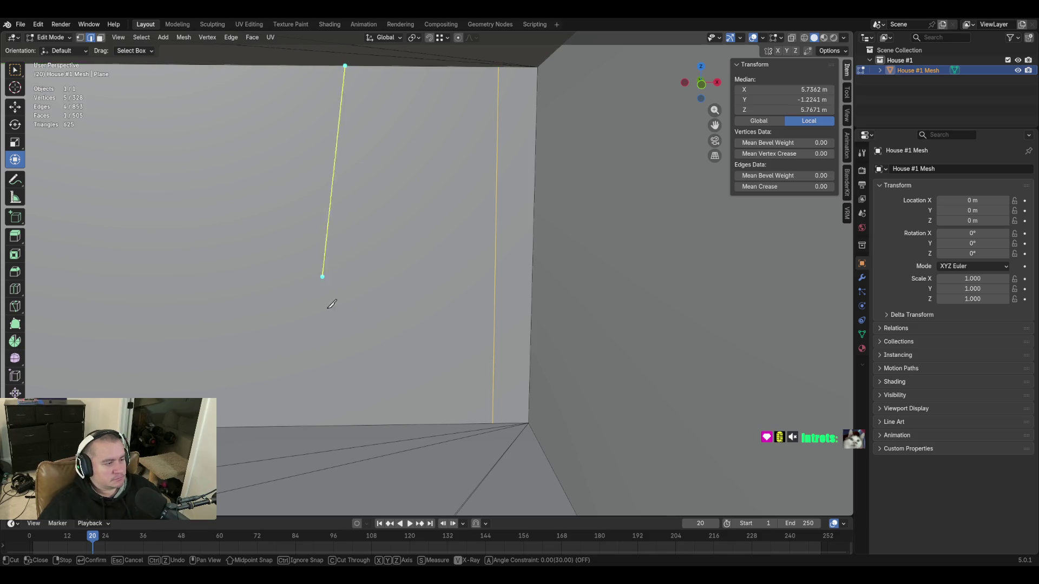
key(z)
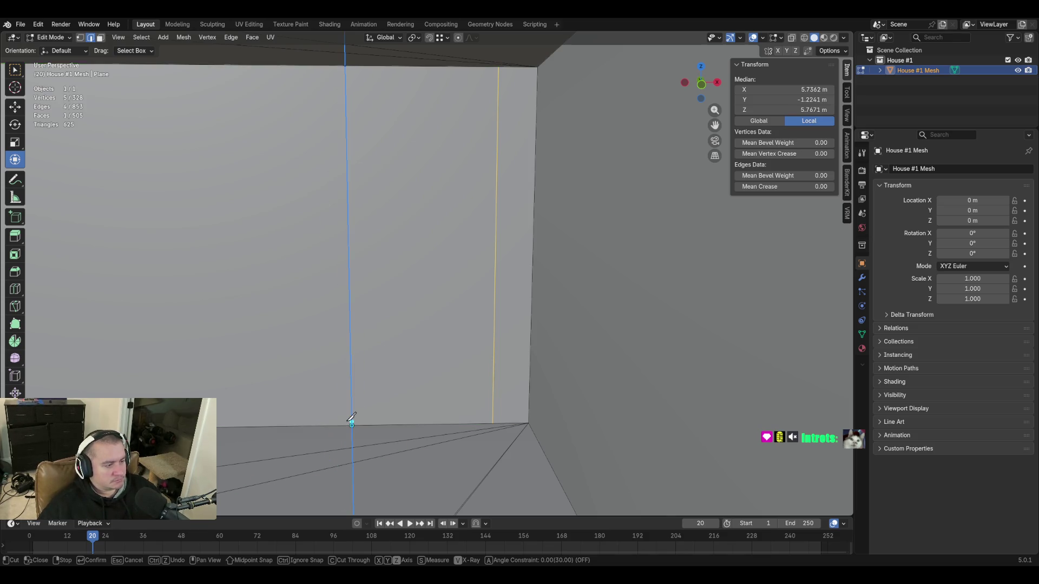
click(351, 420)
key(Return)
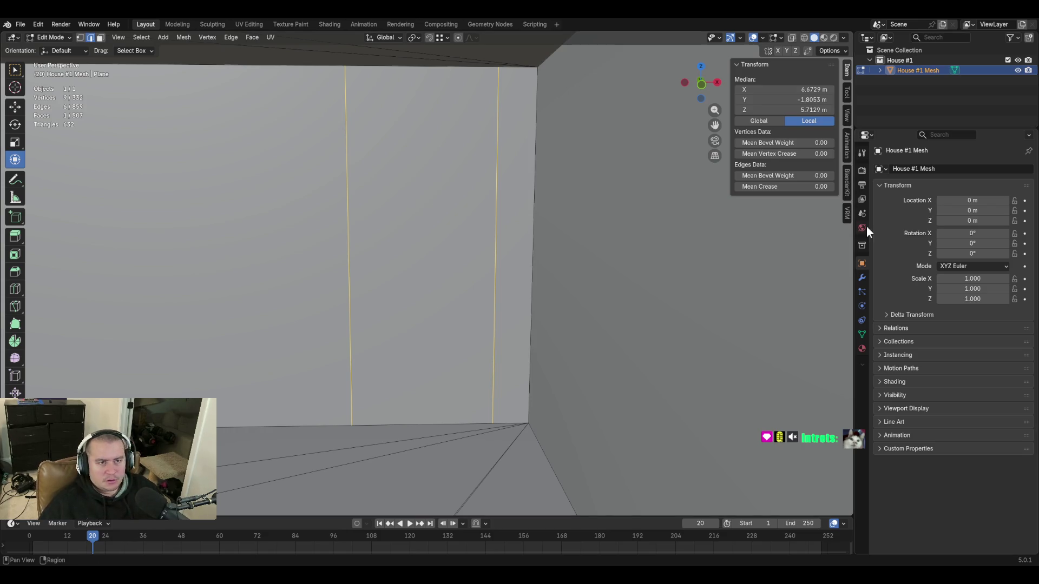
Set the left edge's Median X to 8.52077-0.9144, placing it 0.9144 m from the right edge
click(347, 169)
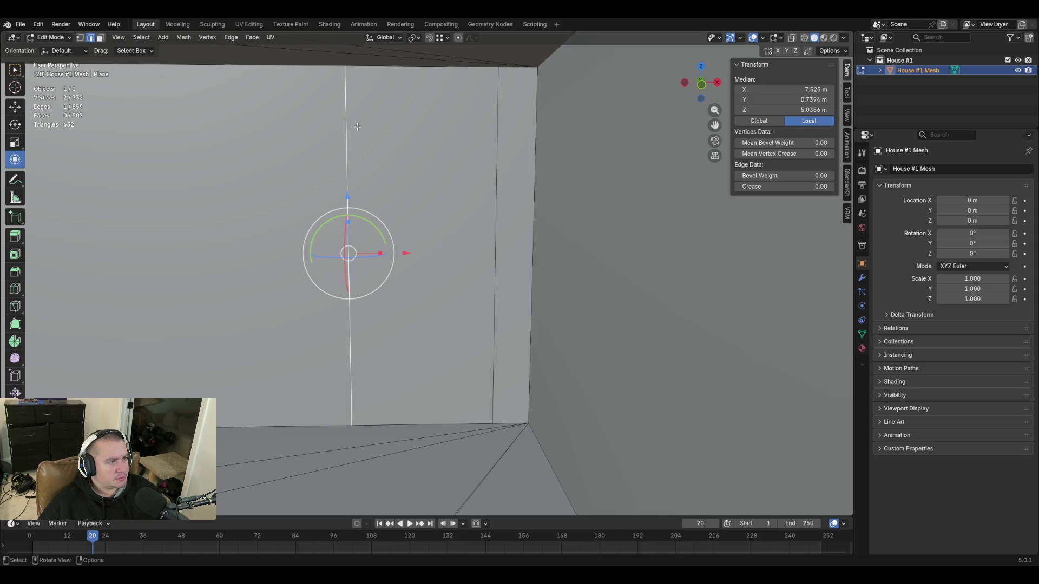
key(ctrl+z)
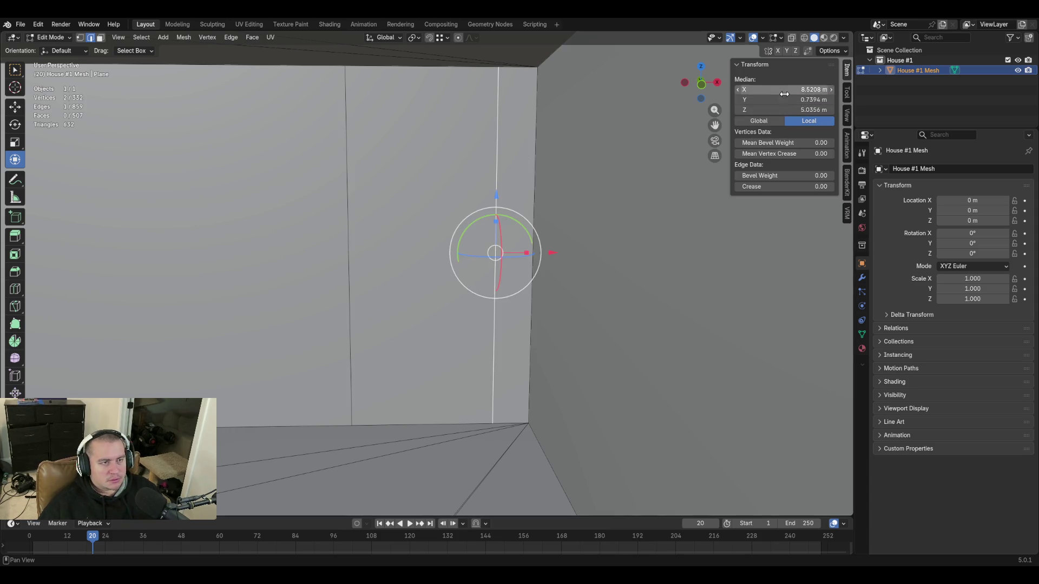
key(g)
key(Escape)
click(775, 87)
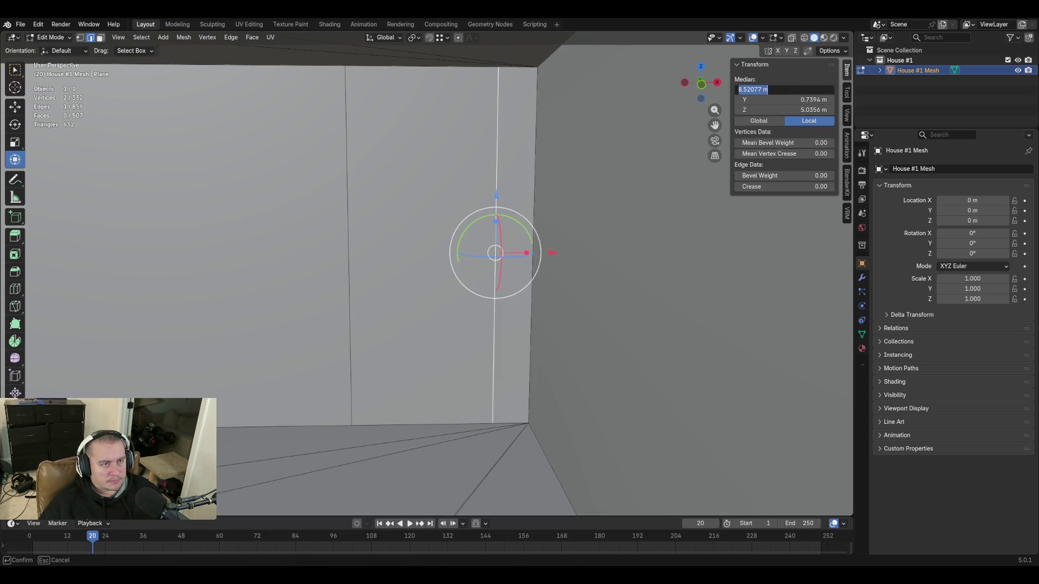
key(Return)
key(ctrl+z)
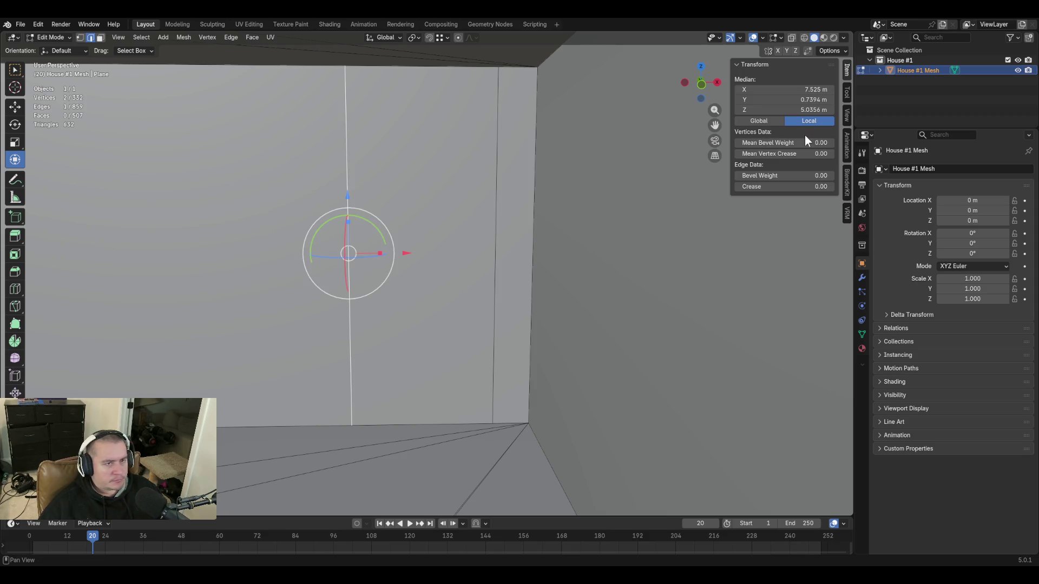
click(818, 87)
text(8.52077-0.9144)
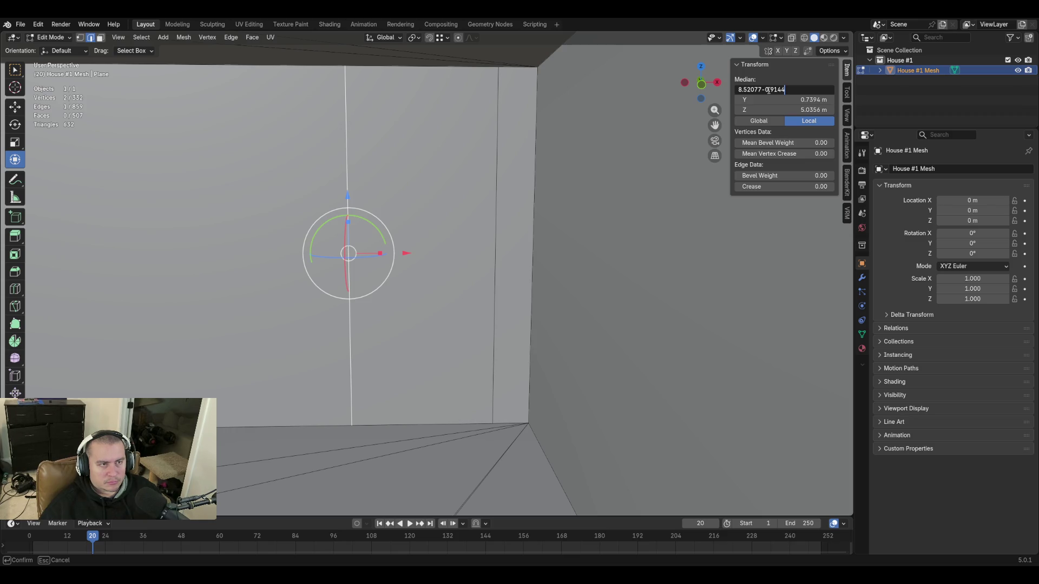
key(Return)
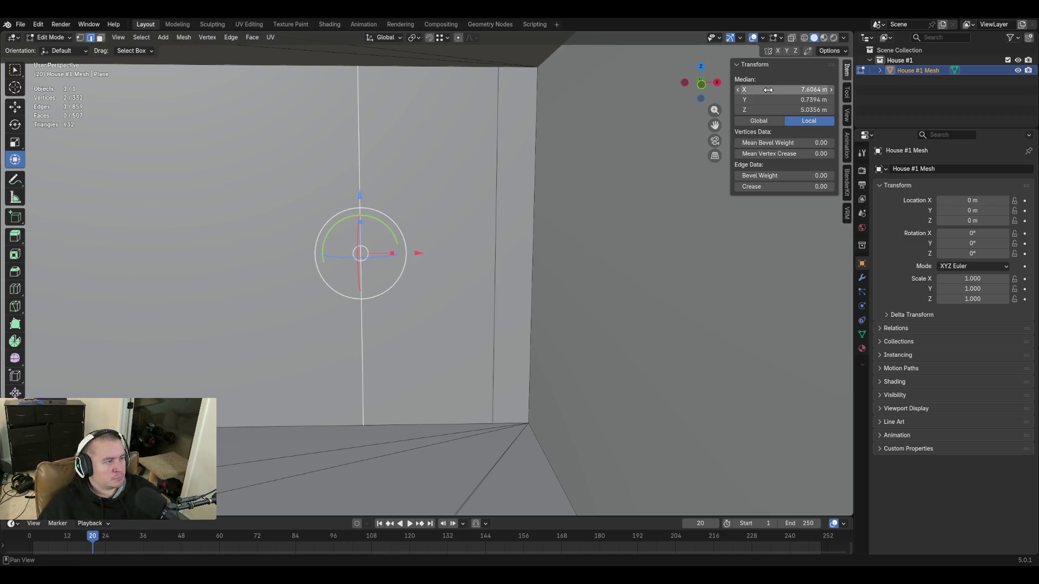
Knife a horizontal cut between the edges and raise its vertices to Z 3.81635+2.1336 (5.95 m)
key(k)
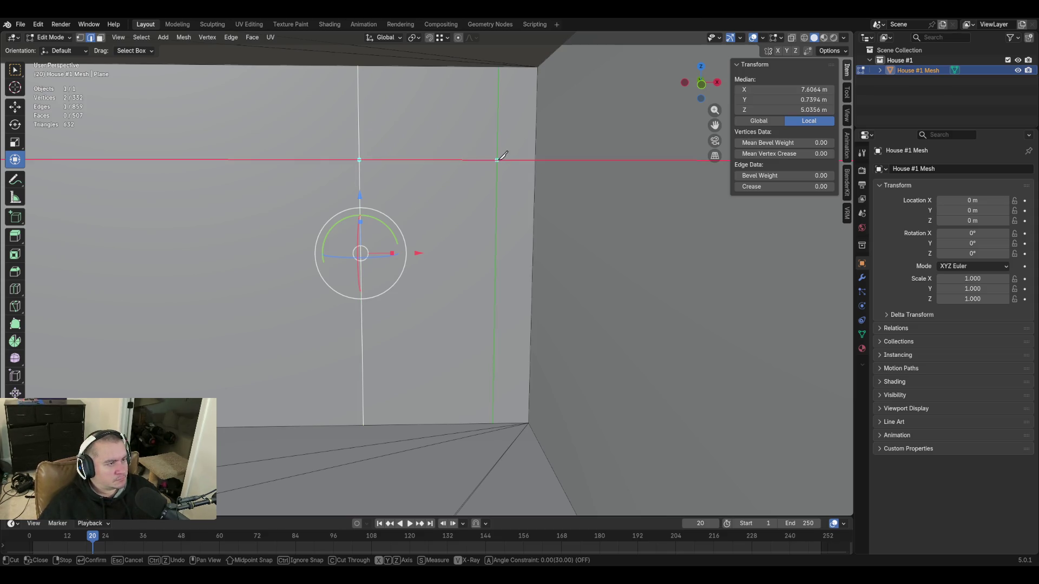
key(Return)
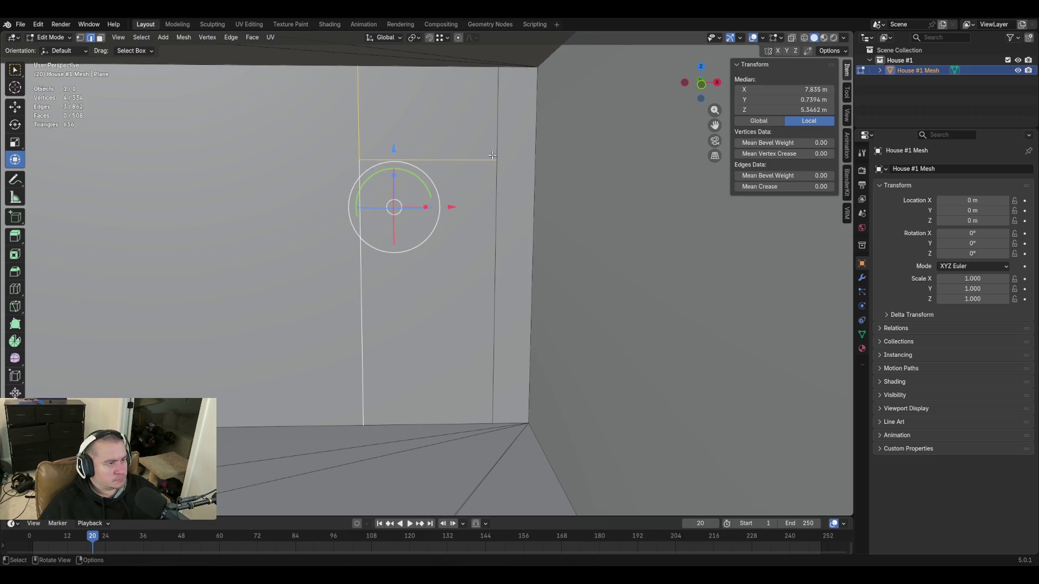
click(439, 424)
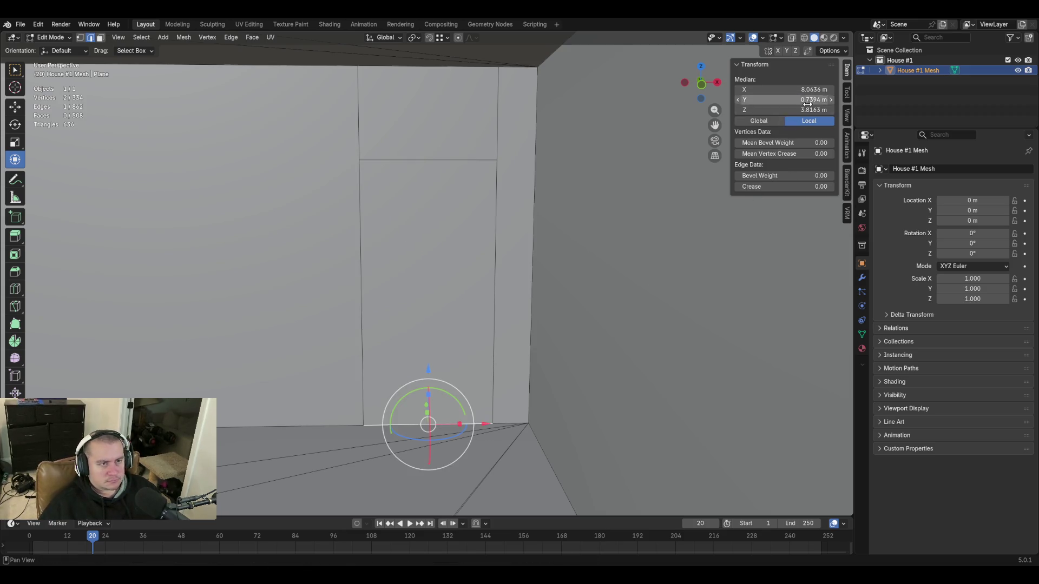
click(425, 154)
key(ctrl+v)
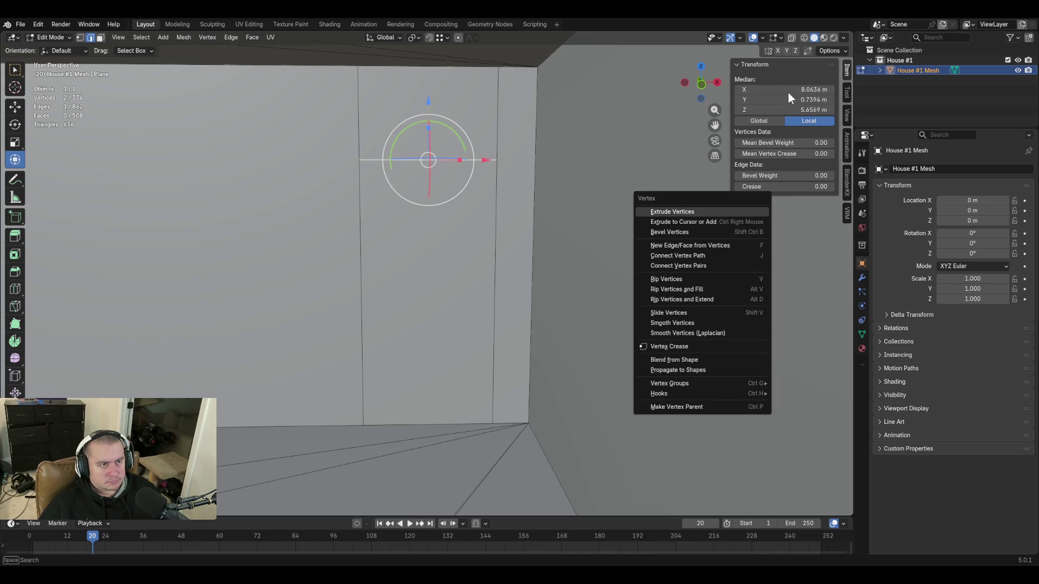
key(Escape)
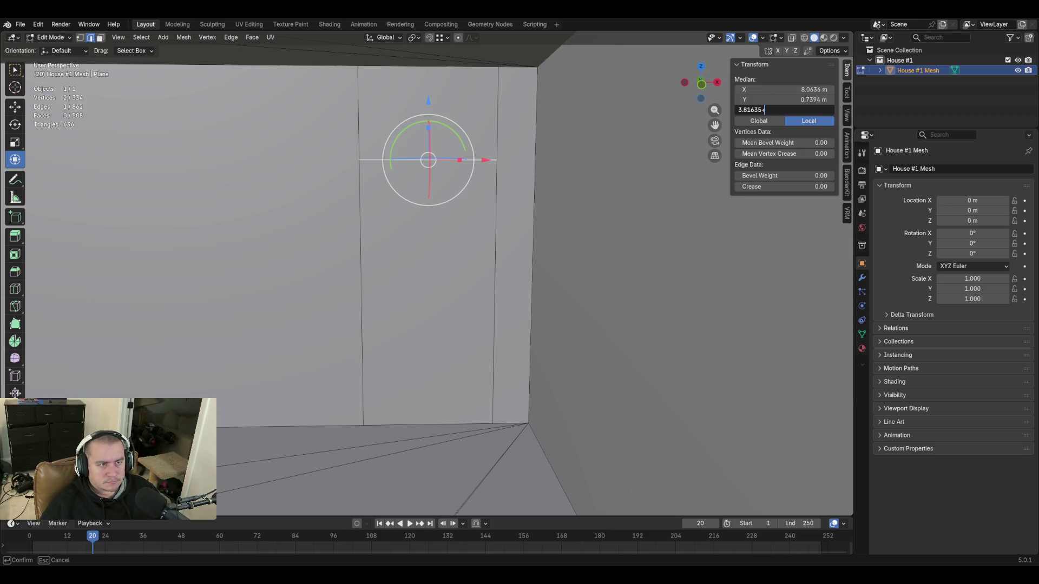
key(Return)
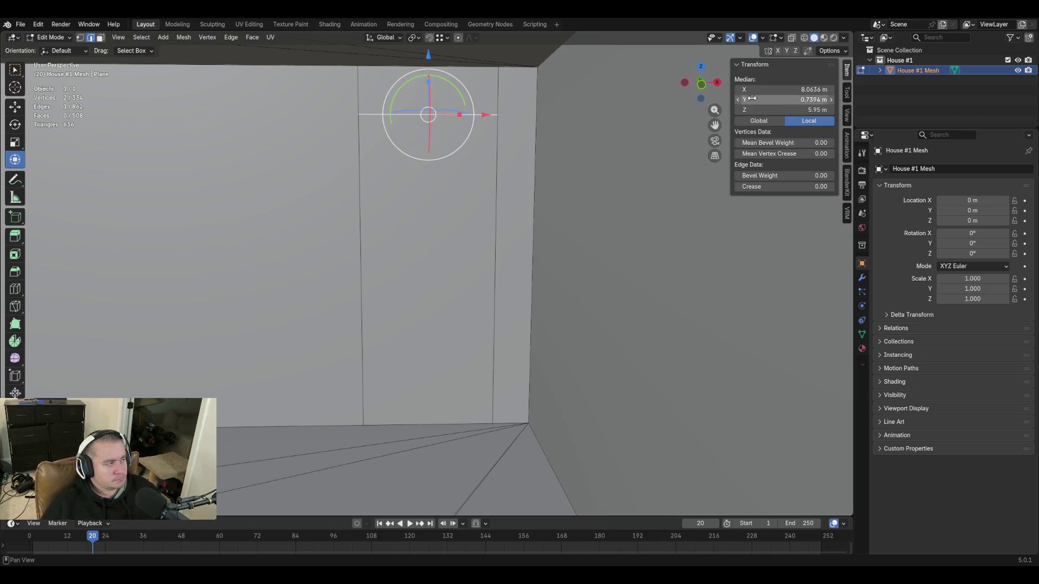
Delete only the face inside the doorway outline, leaving an open passage in the wall
click(646, 306)
key(3)
click(421, 295)
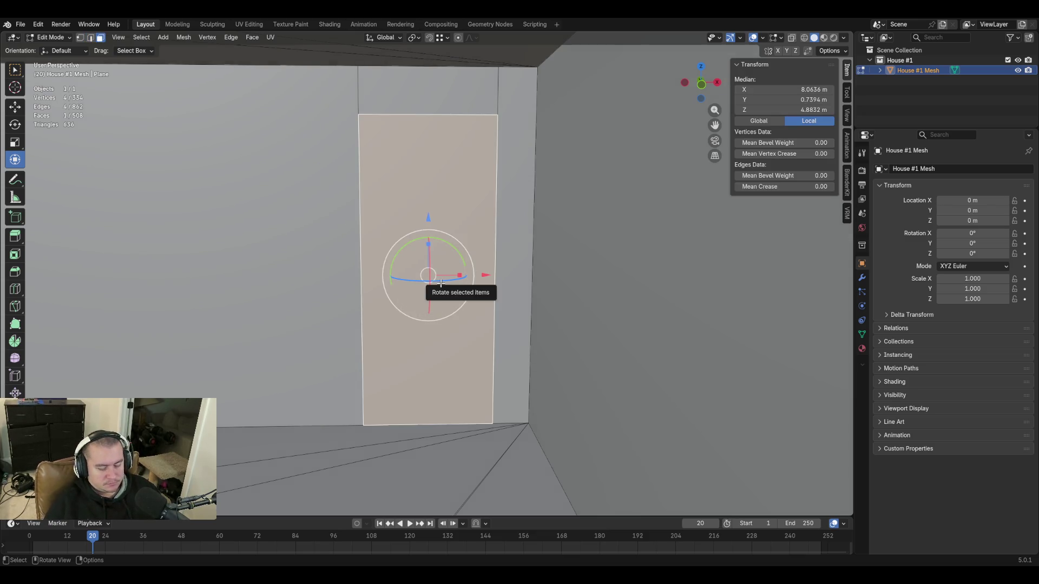
key(x)
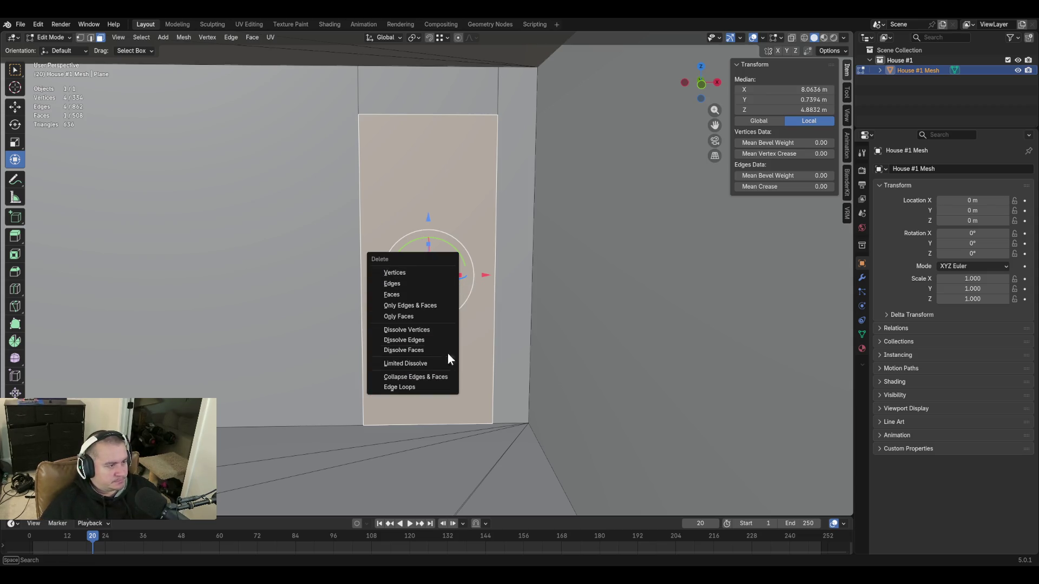
click(444, 315)
key(shift+grave)
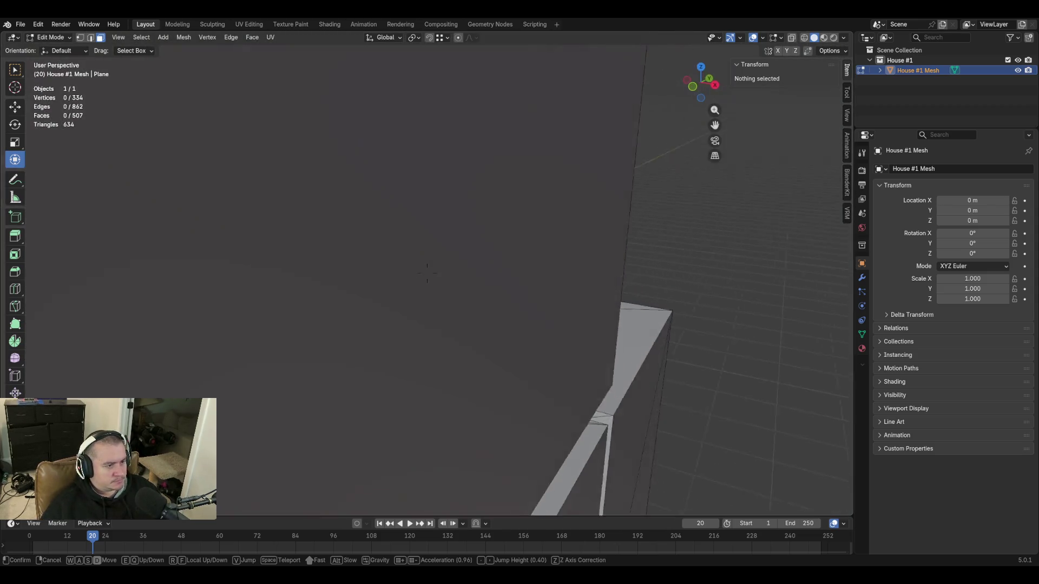
key(w)
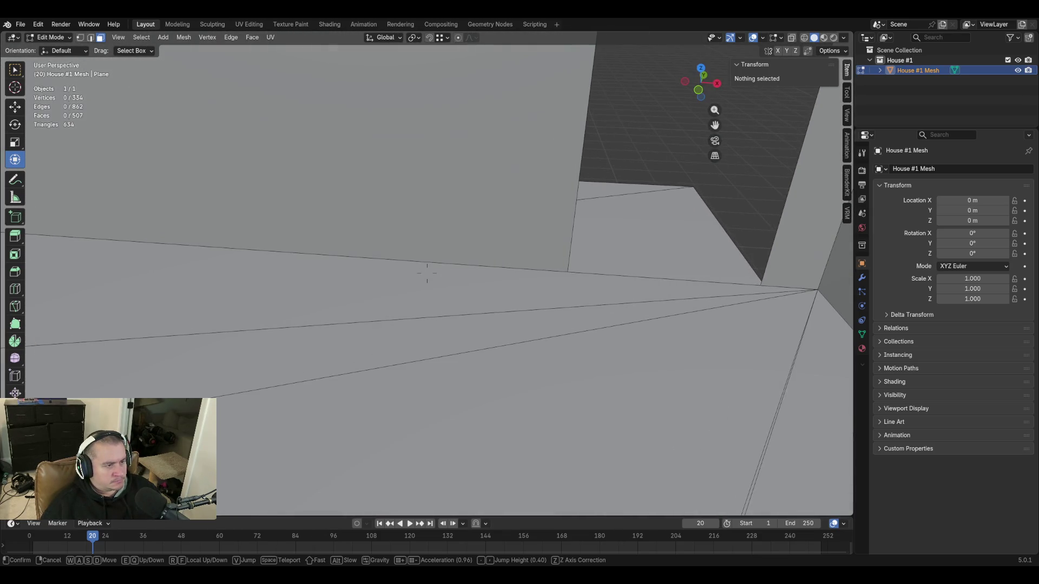
click(499, 285)
Triangulate the selected sliver face with Ctrl+T, deselect and walk toward the doorway
key(ctrl+t)
middle_drag(557, 196, 565, 196)
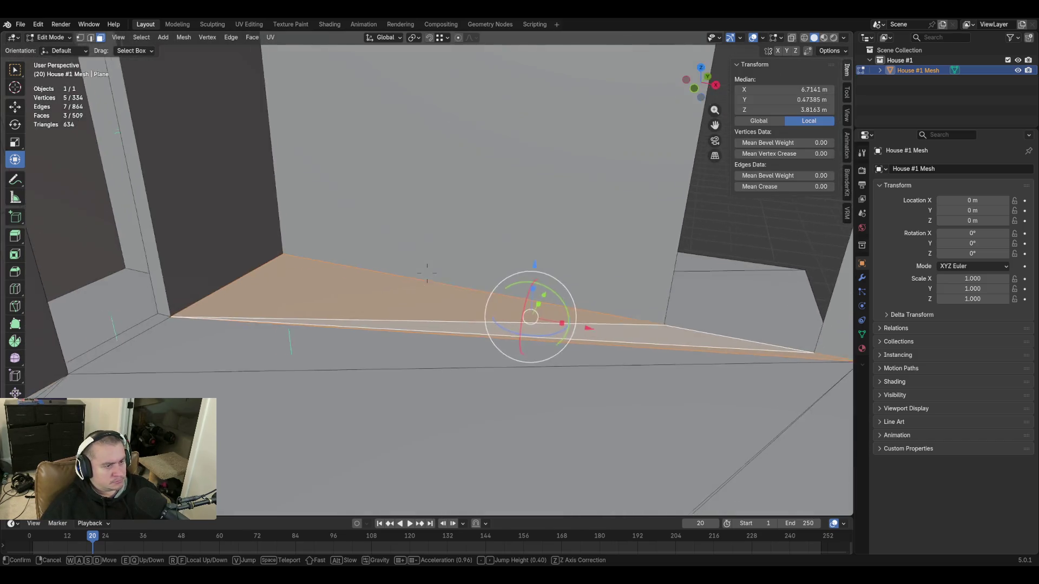
key(alt+a)
key(shift+grave)
key(w)
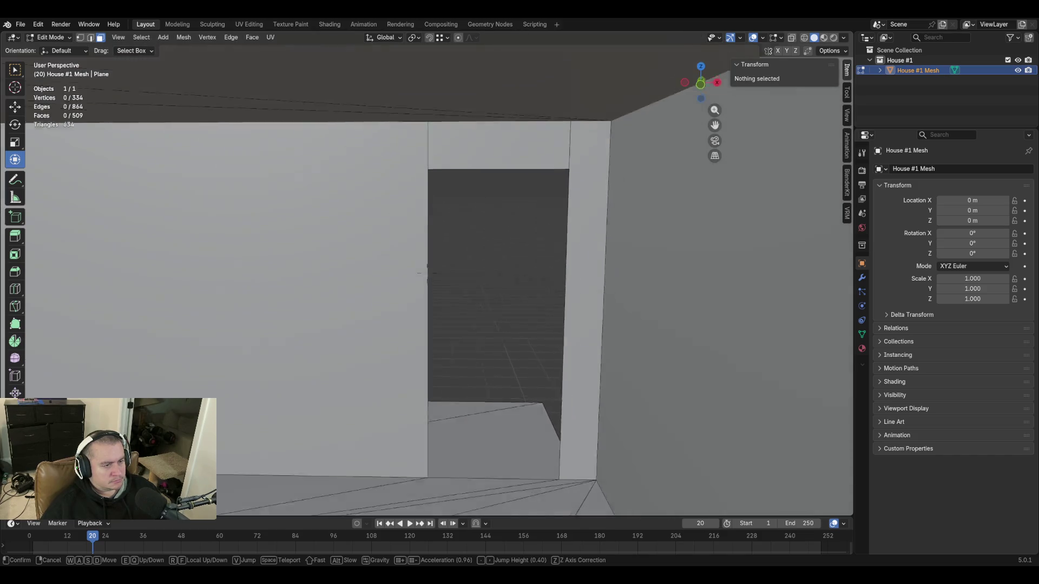
Merge the two neighbouring vertices at the end of the wall's top edge into one
click(484, 148)
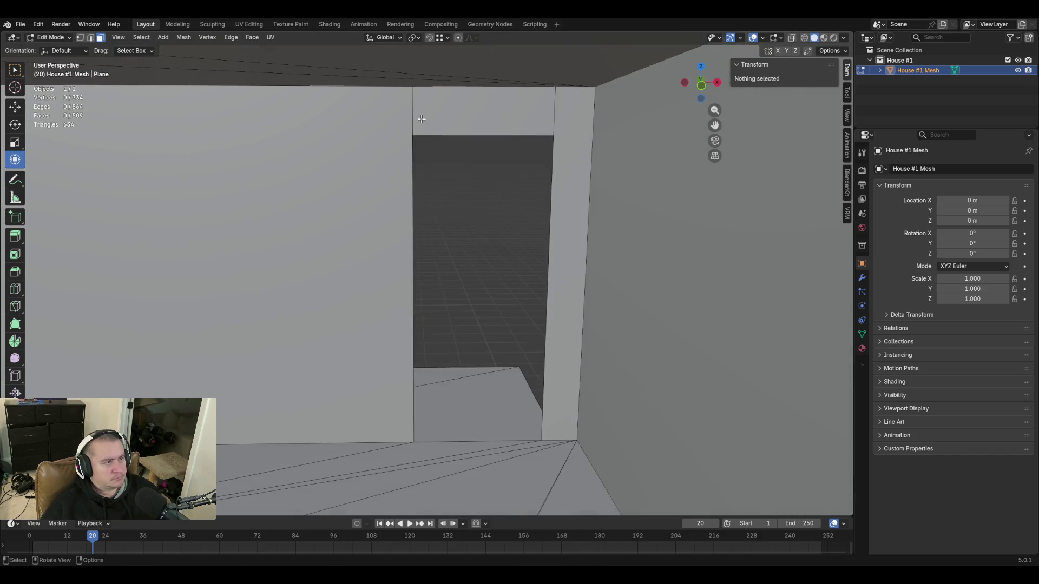
click(484, 114)
click(558, 86)
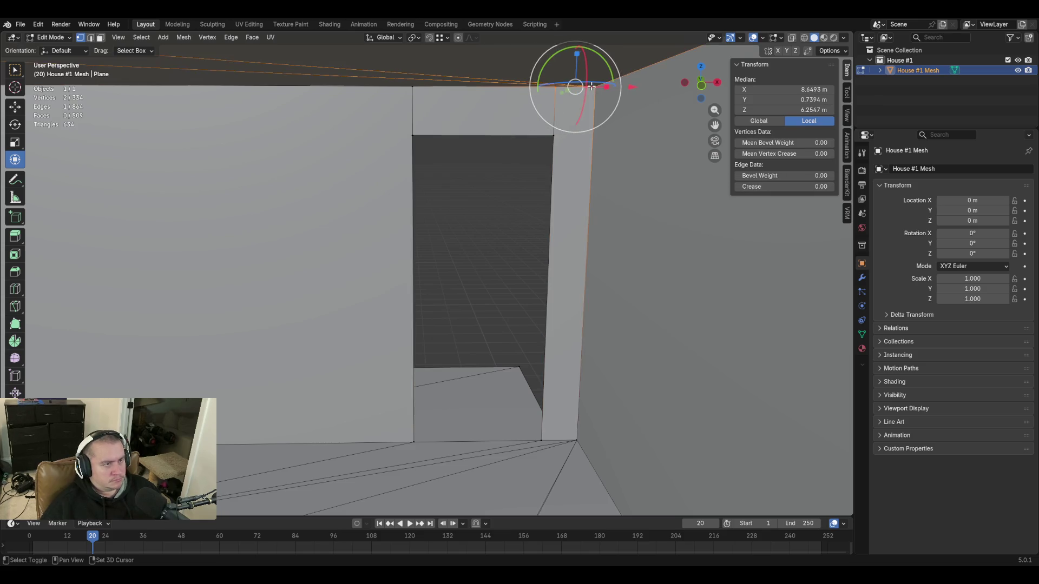
middle_drag(576, 136, 494, 325)
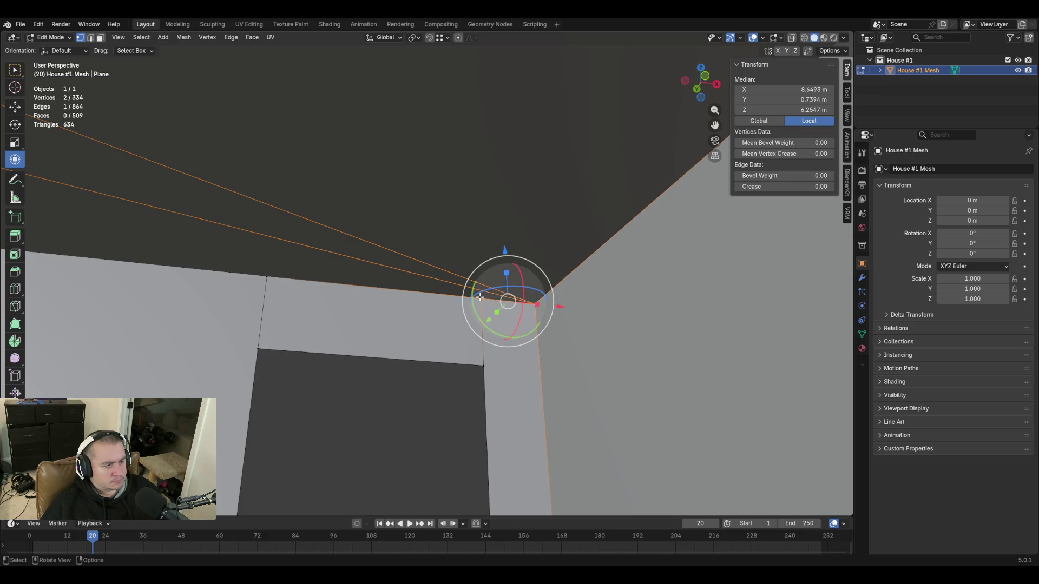
shift+click(539, 311)
shift+click(534, 303)
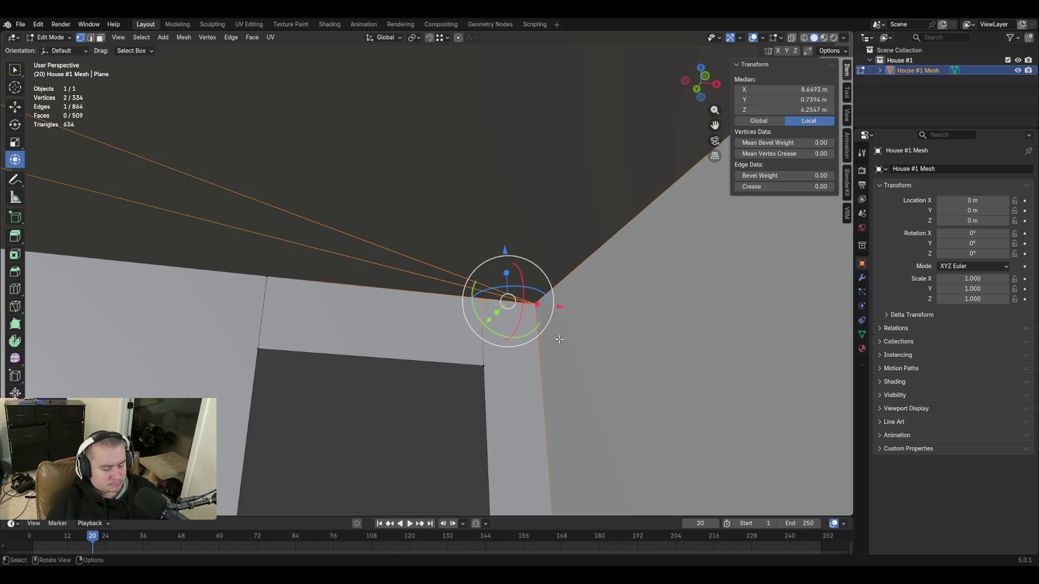
key(m)
click(559, 339)
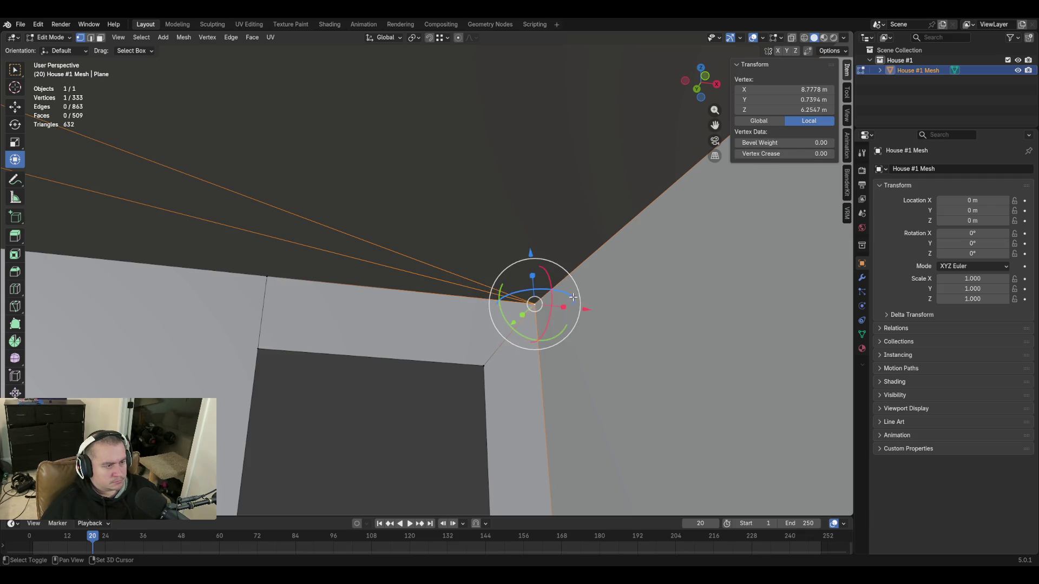
scroll(573, 297, up, 5)
Snap the loose vertex onto the left wall corner with auto-merge and save blockout.blend
middle_drag(427, 271, 562, 280)
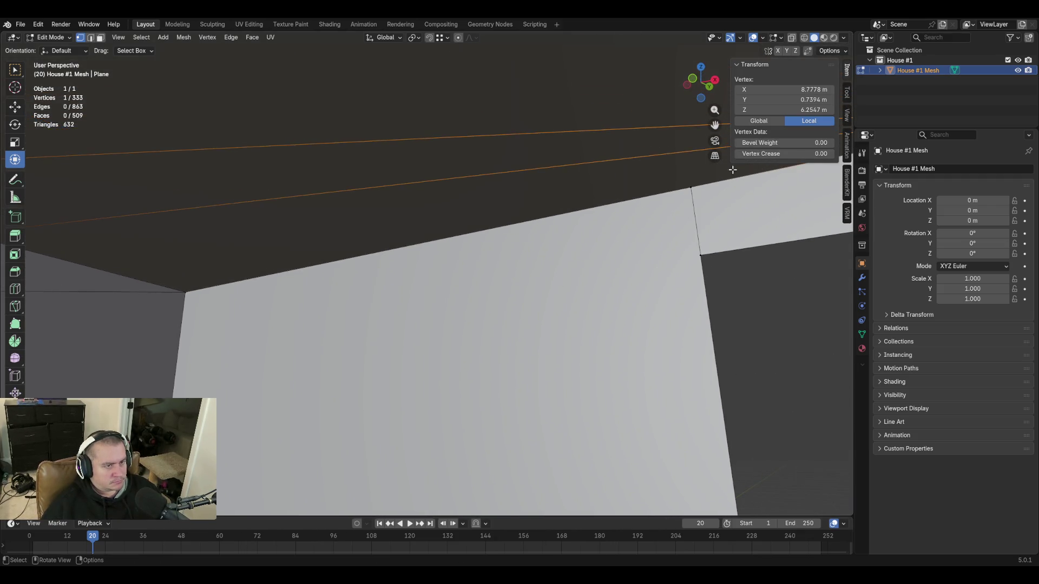
key(g)
click(691, 187)
key(g)
click(187, 285)
key(shift+grave)
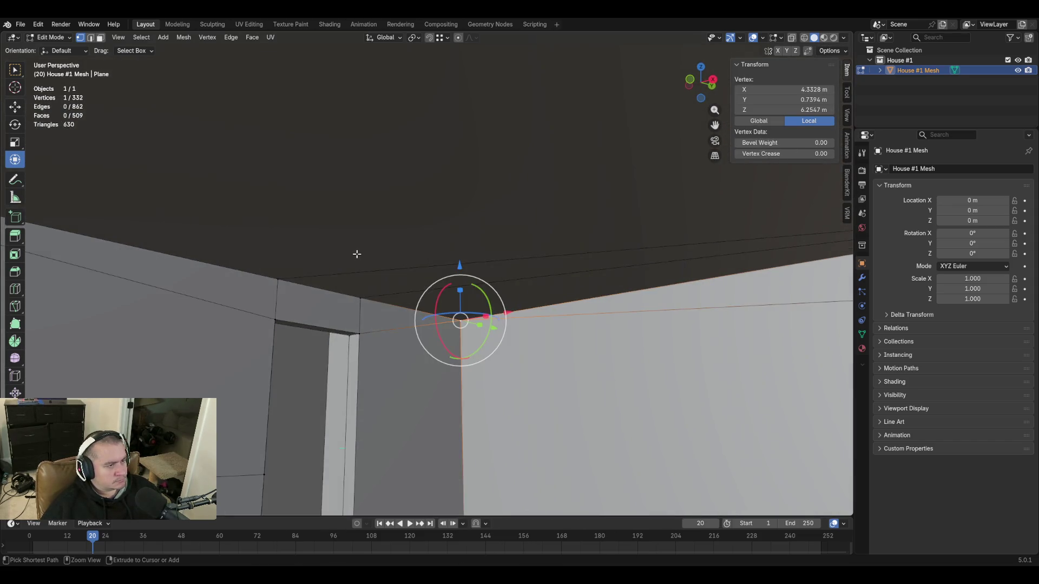
key(ctrl+s)
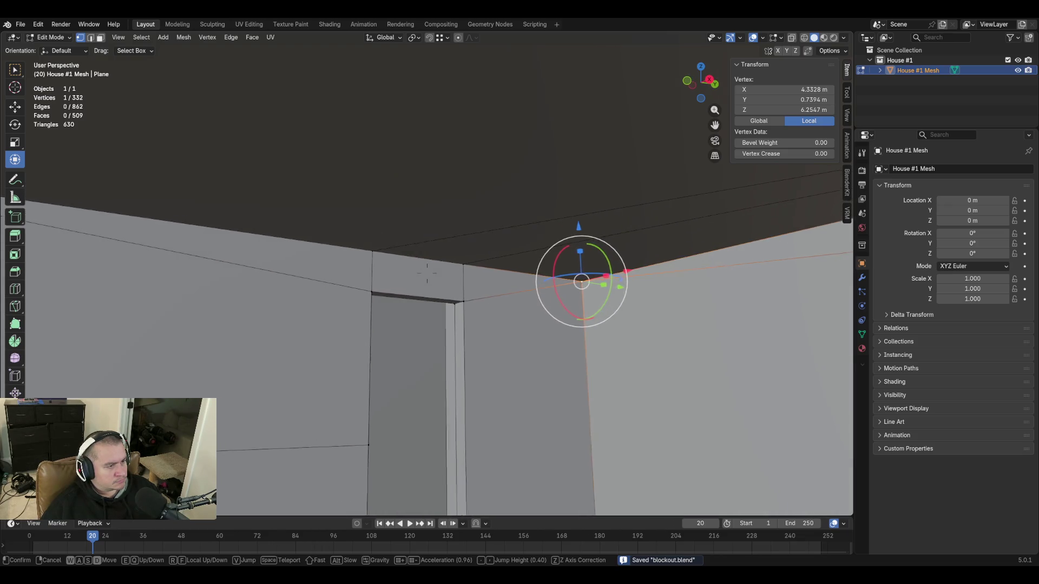
click(381, 243)
Snap-merge the remaining ceiling-edge vertices onto their wall corners one by one
key(g)
click(372, 257)
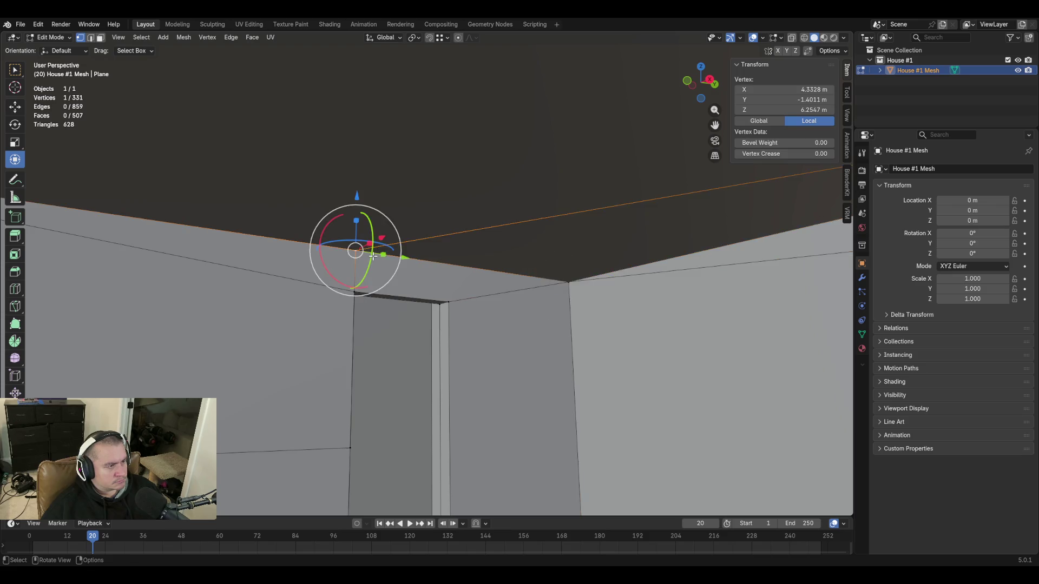
middle_drag(373, 257, 253, 243)
key(g)
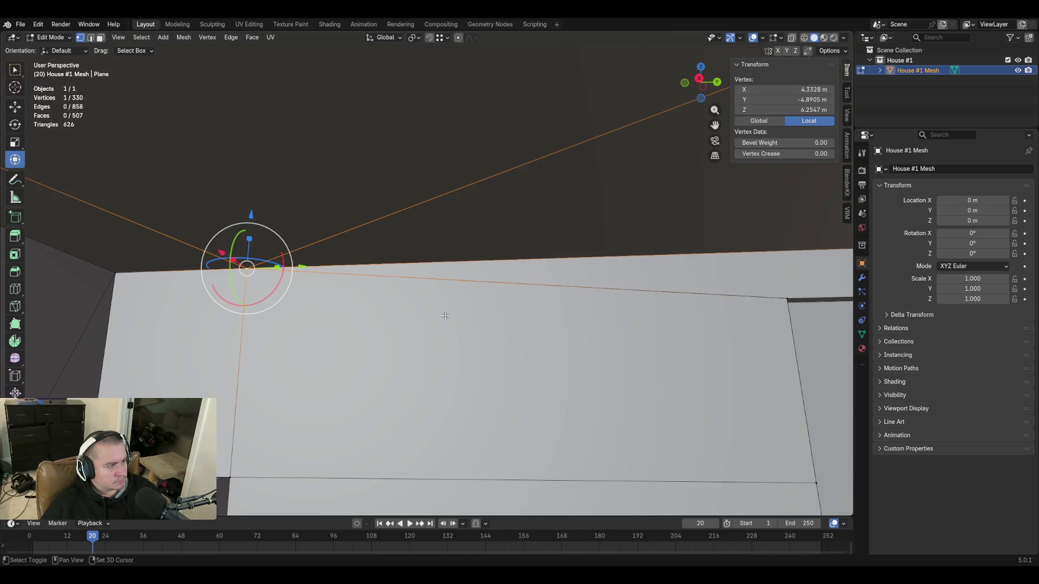
click(244, 267)
key(shift+grave)
key(s)
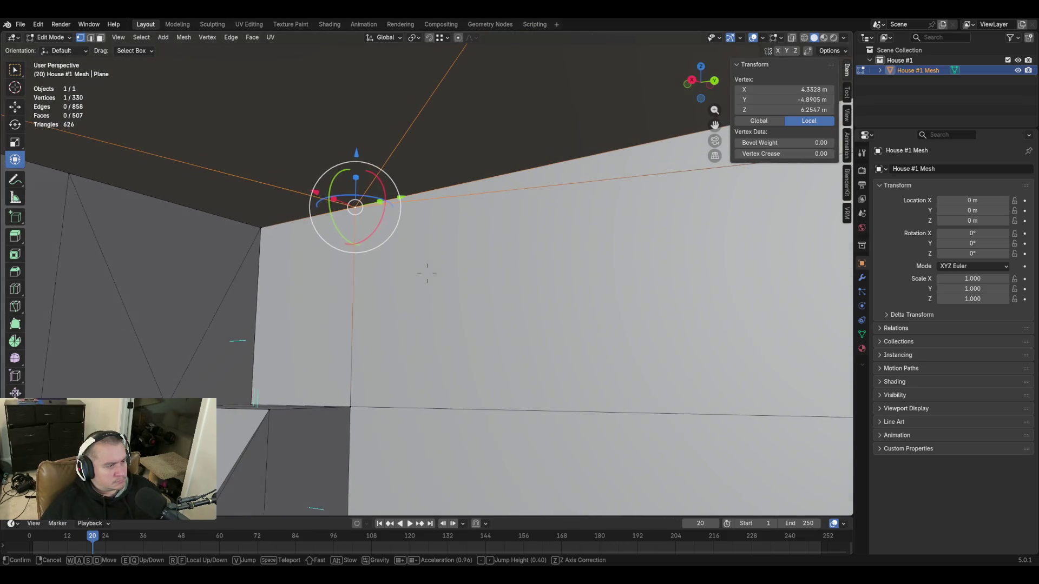
click(370, 254)
key(g)
click(262, 229)
key(shift+grave)
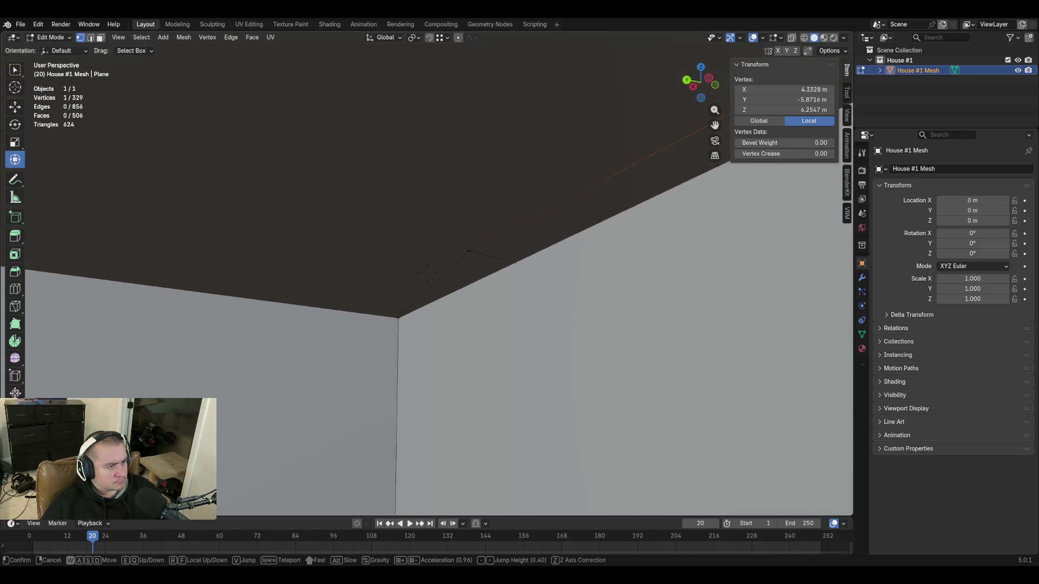
Merge the two vertices at the upper ceiling corner into one with M
click(455, 330)
click(463, 255)
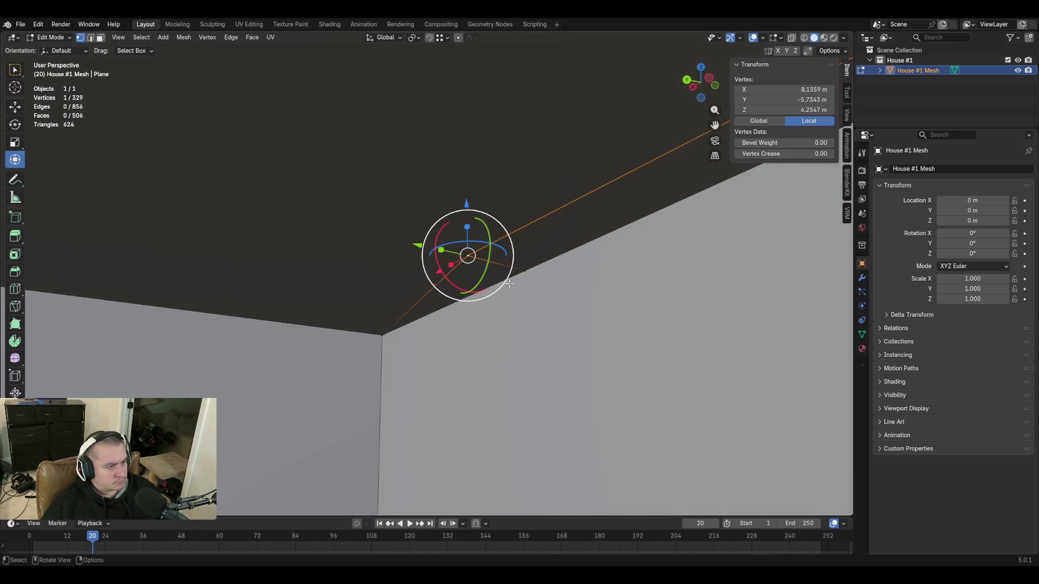
shift+click(525, 274)
shift+click(383, 336)
key(m)
Walk back through the room to face the doorway wall again
key(shift+grave)
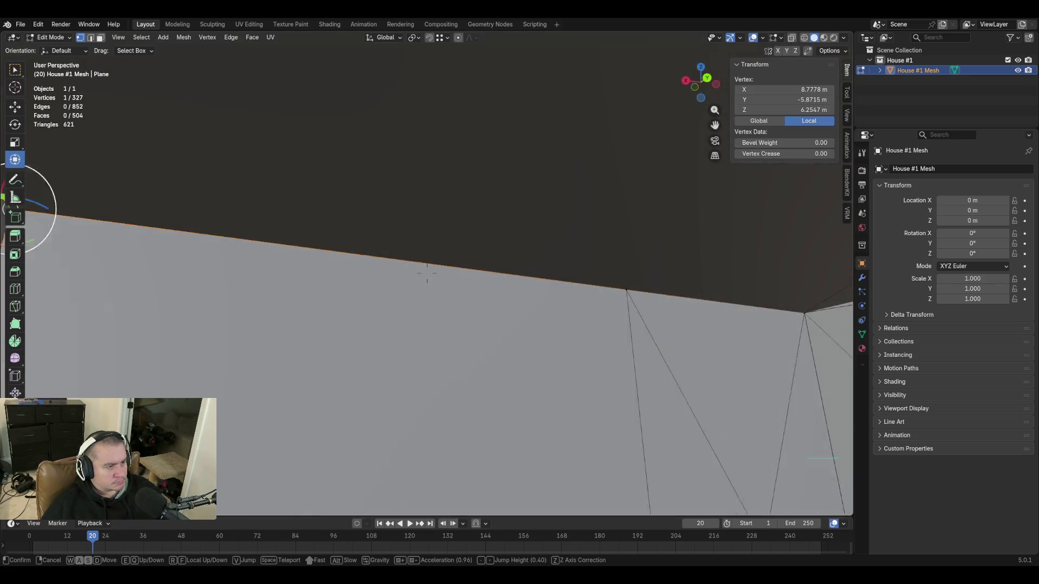
key(s)
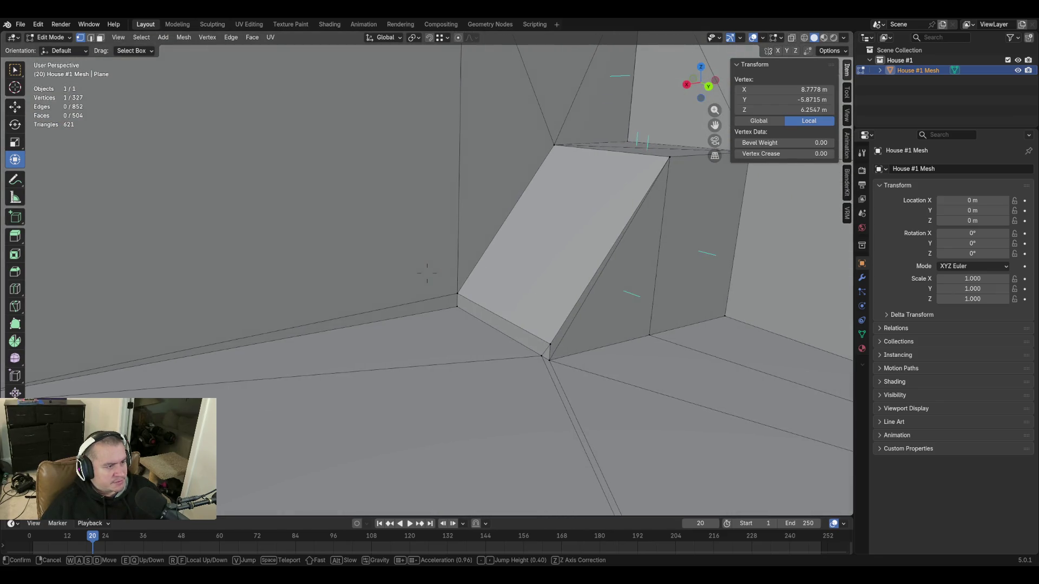
key(w)
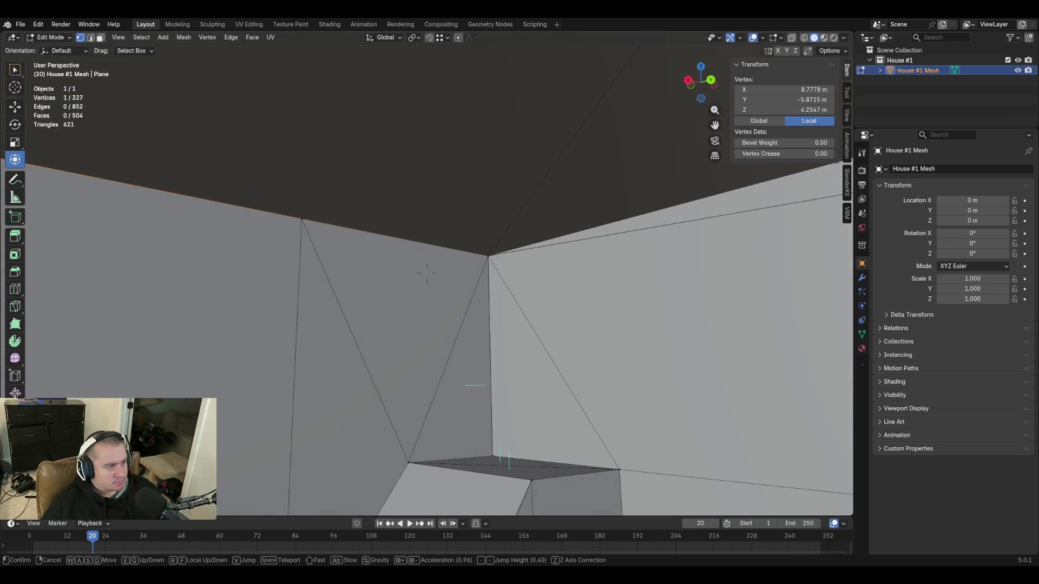
key(s)
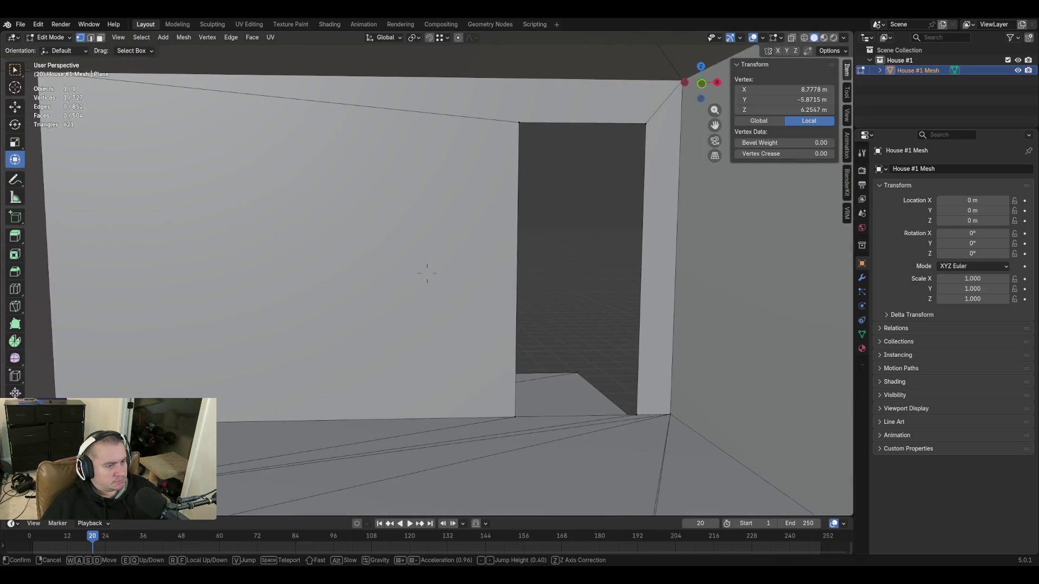
click(427, 274)
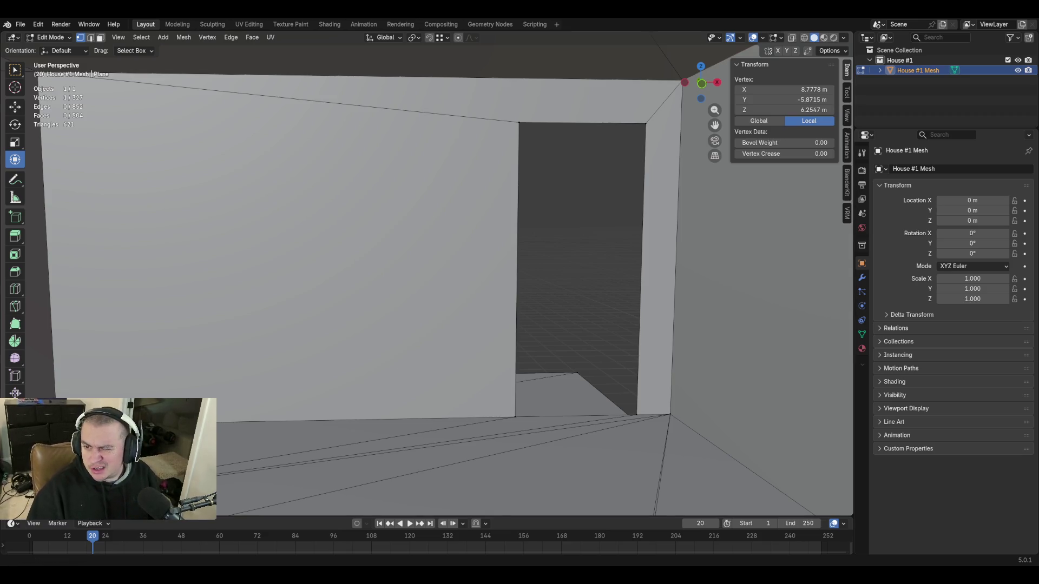
right_click(407, 270)
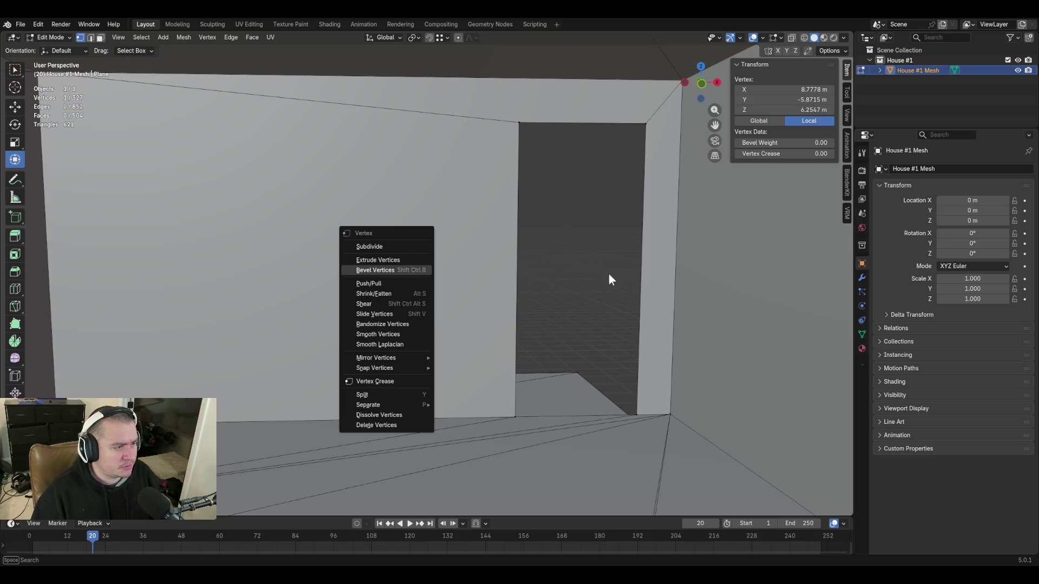
click(604, 256)
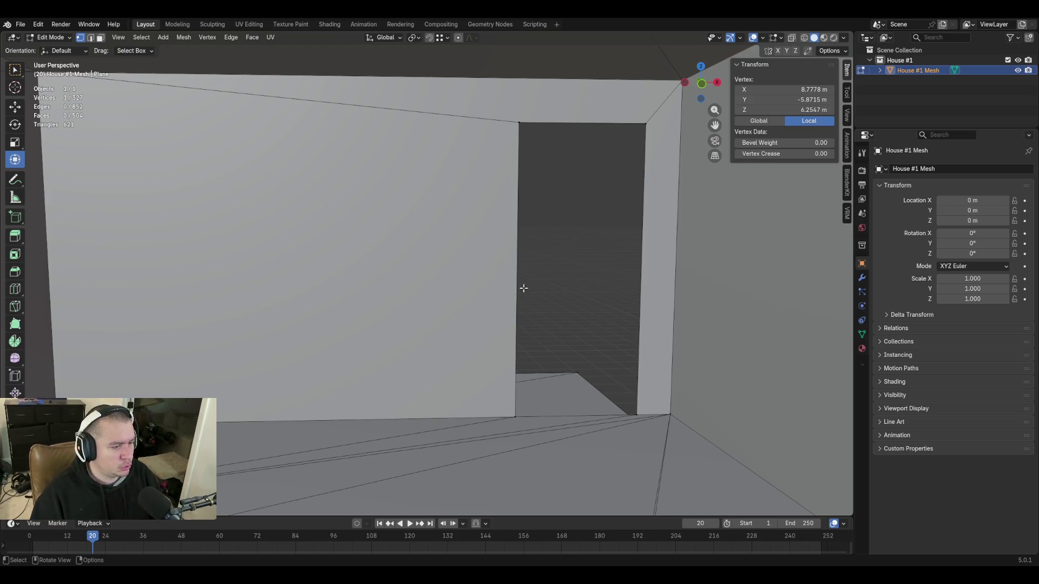
key(shift+grave)
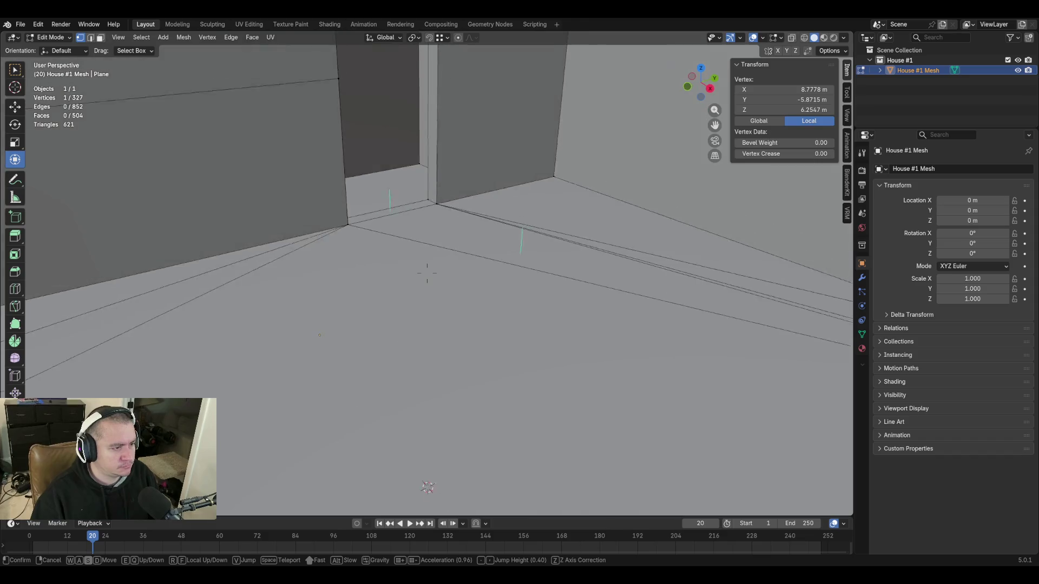
key(s)
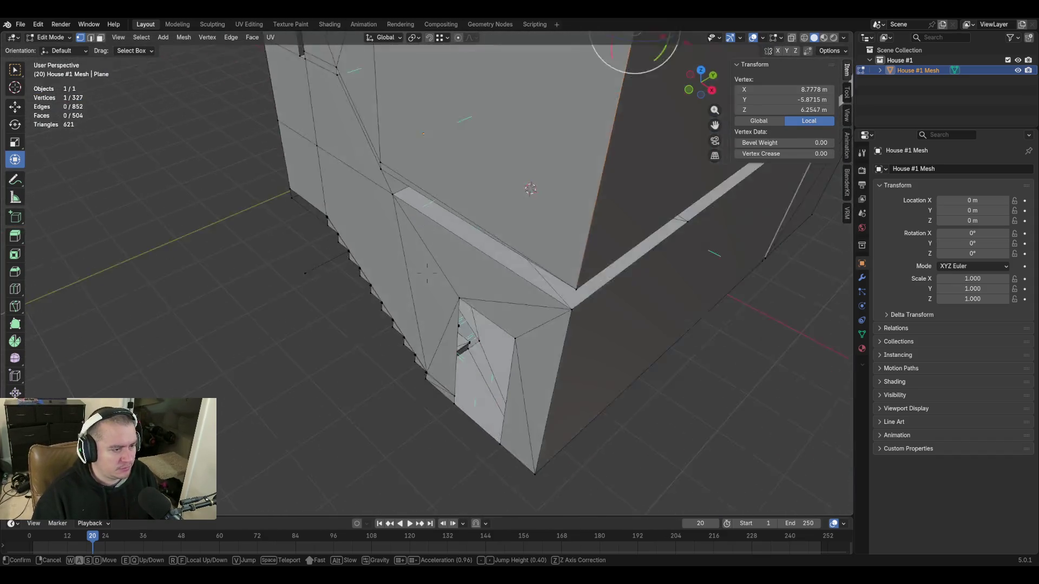
key(w)
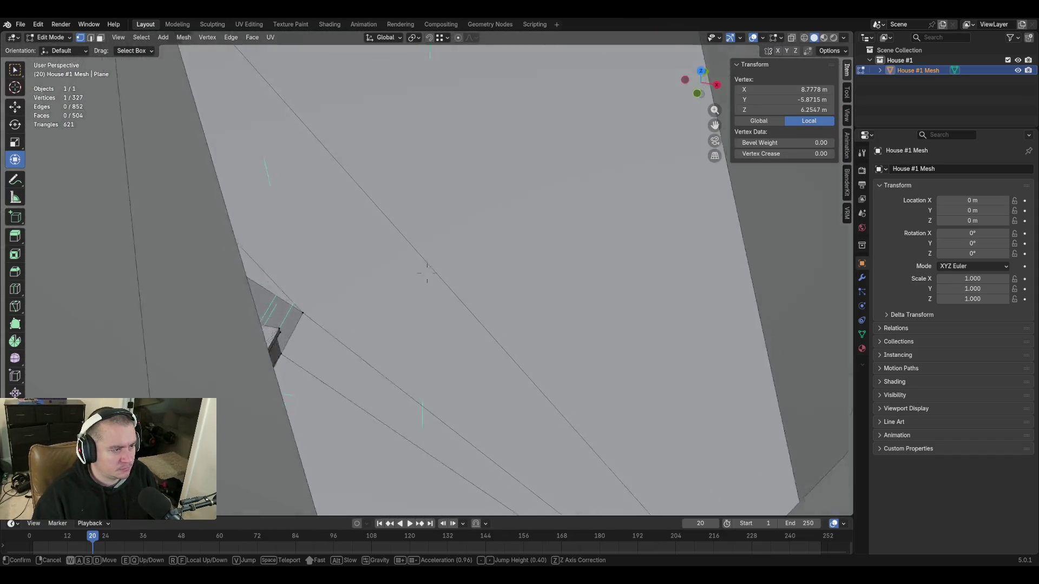
key(w)
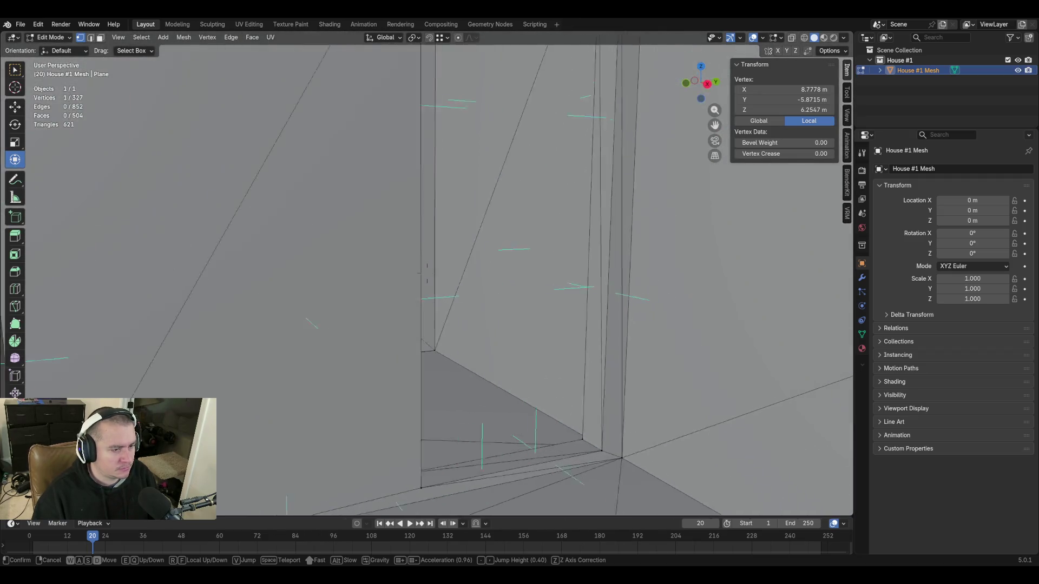
key(w)
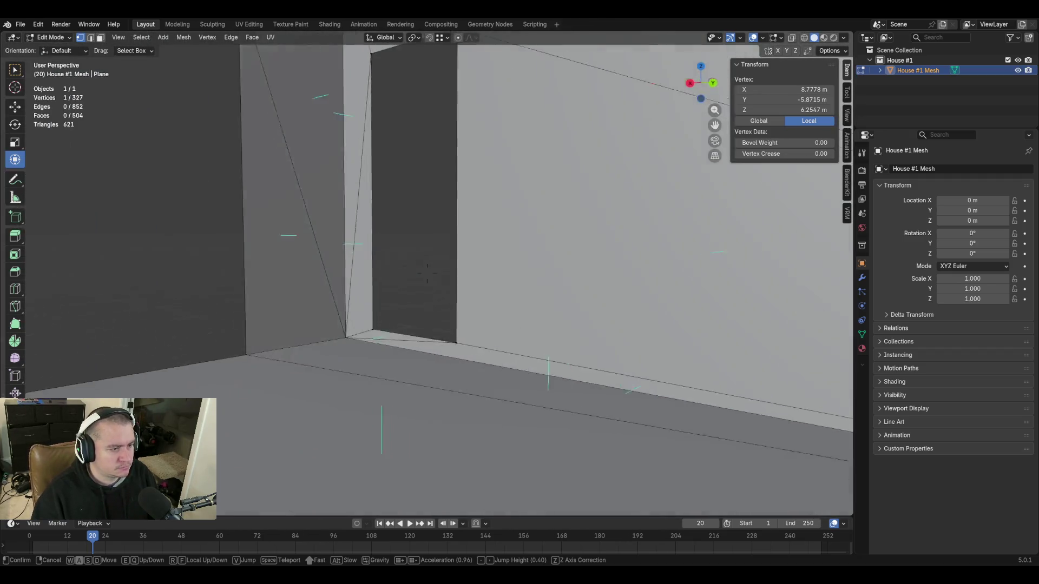
key(w)
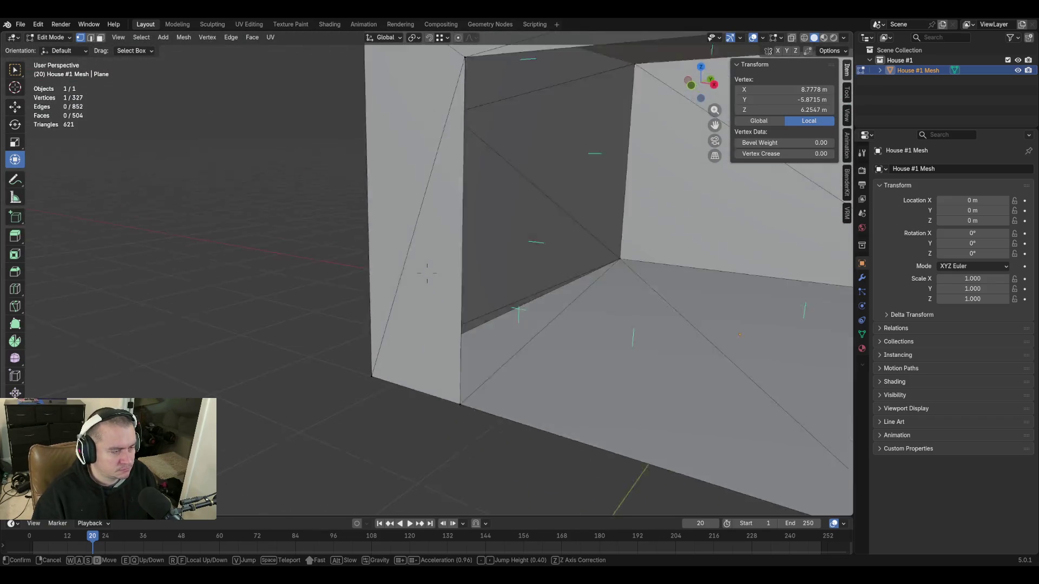
key(s)
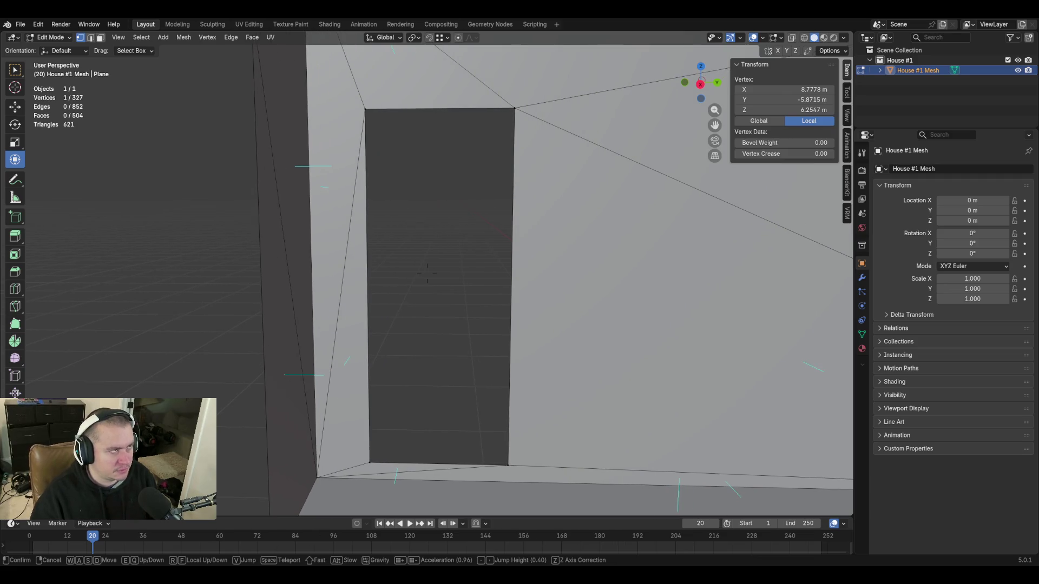
key(w)
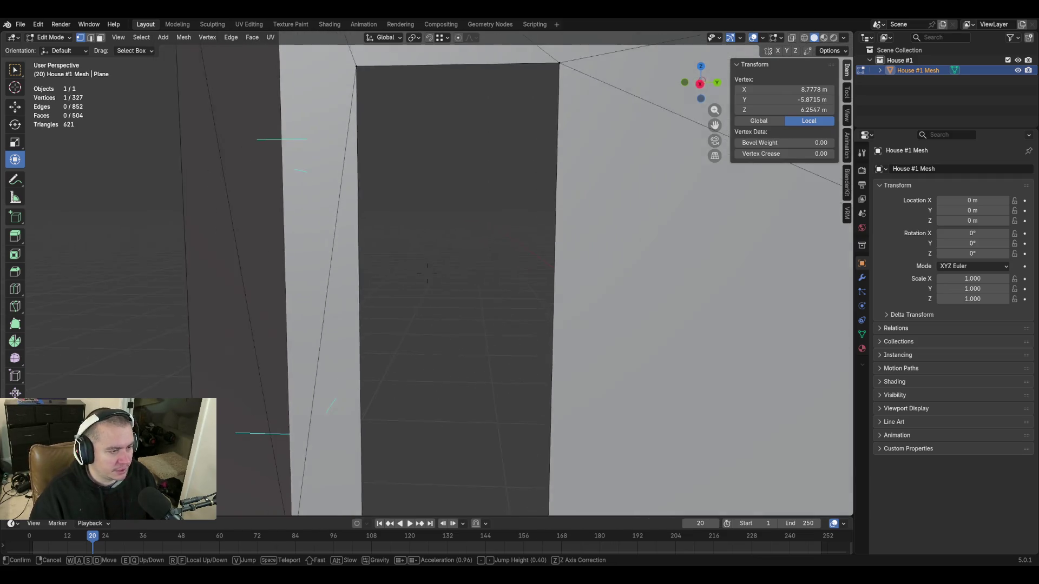
key(s)
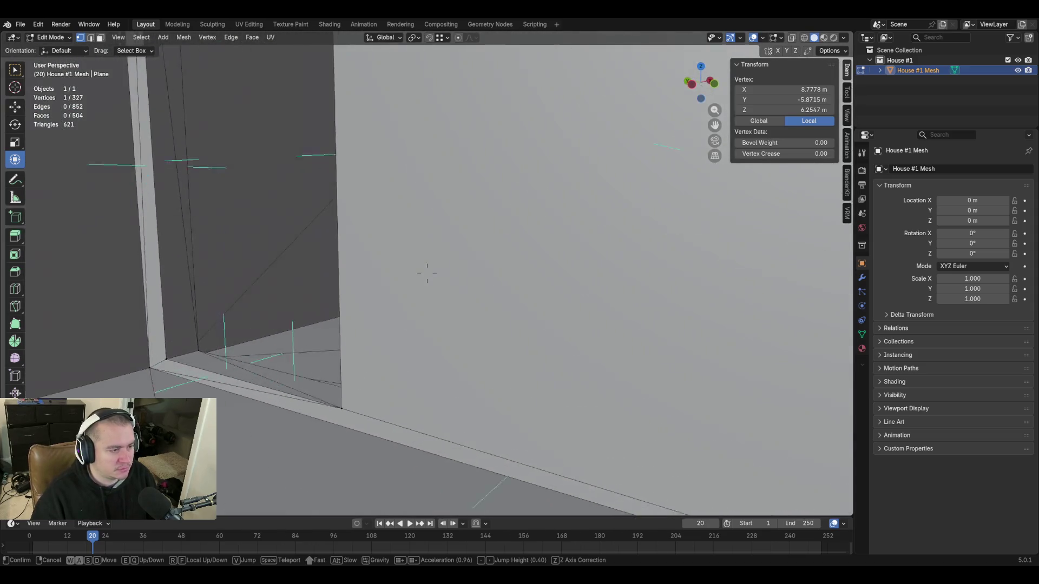
key(w)
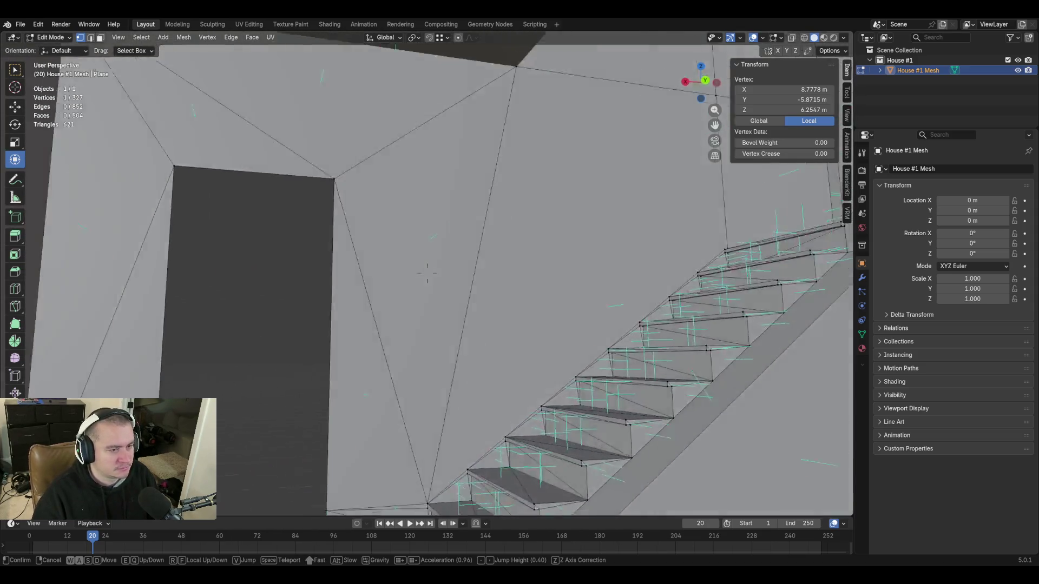
key(s)
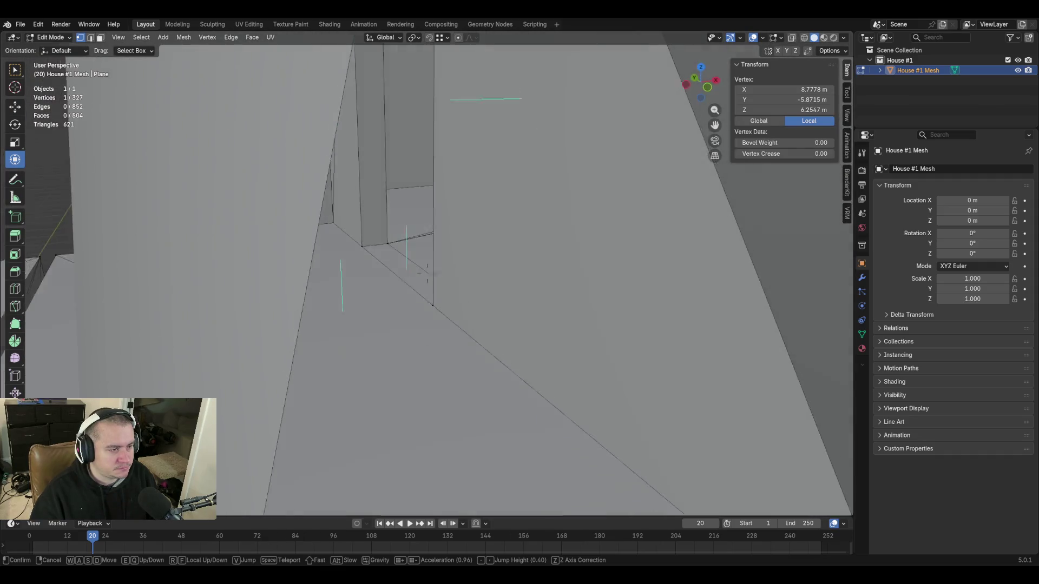
key(w)
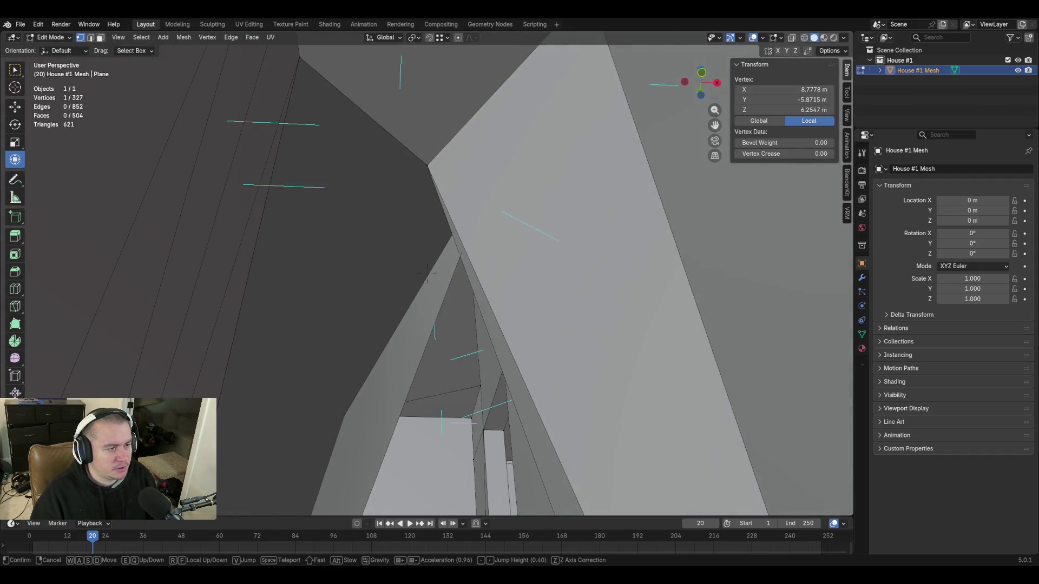
key(s)
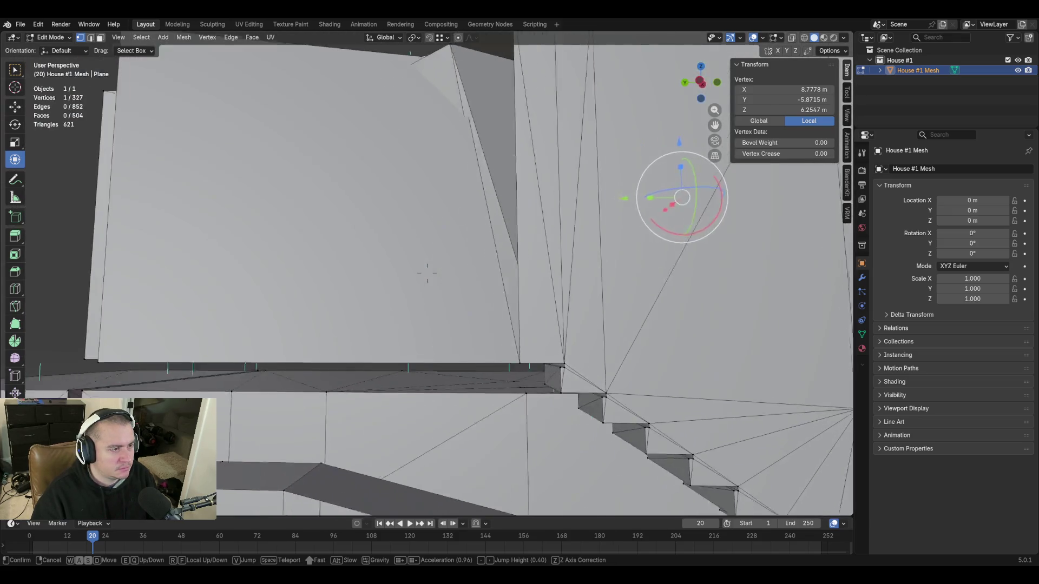
Undo the stray vertex extrusion and back the view out to see the whole house
click(427, 275)
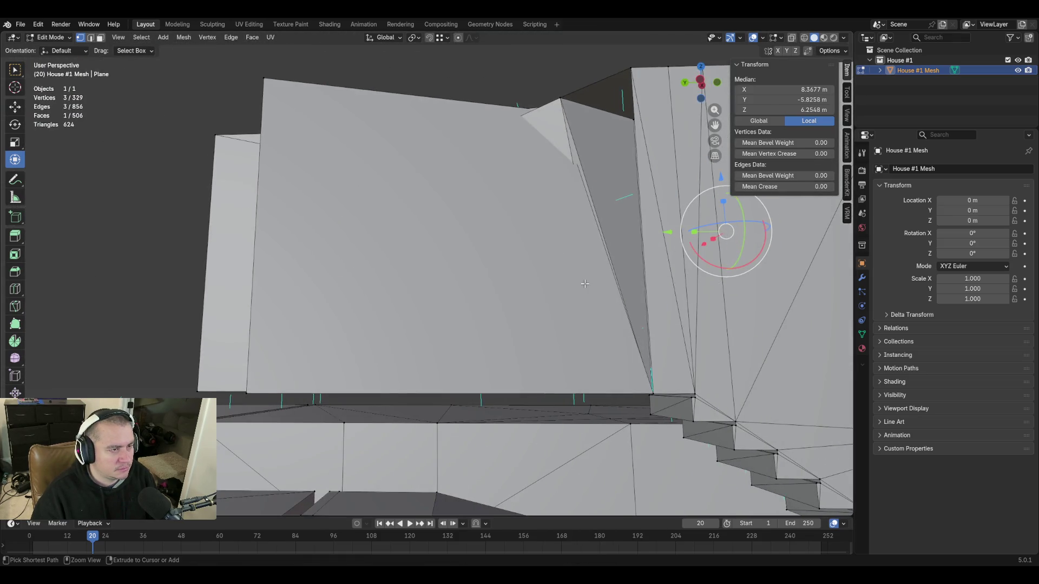
key(ctrl+z)
key(ctrl+z)
key(ctrl+z)
key(ctrl+z)
key(ctrl+z)
key(ctrl+z)
key(ctrl+z)
key(ctrl+z)
key(ctrl+z)
key(ctrl+z)
key(ctrl+z)
key(ctrl+shift+z)
key(ctrl+shift+z)
key(ctrl+shift+z)
key(ctrl+shift+z)
key(ctrl+shift+z)
key(ctrl+shift+z)
key(ctrl+shift+z)
key(ctrl+shift+z)
key(ctrl+shift+z)
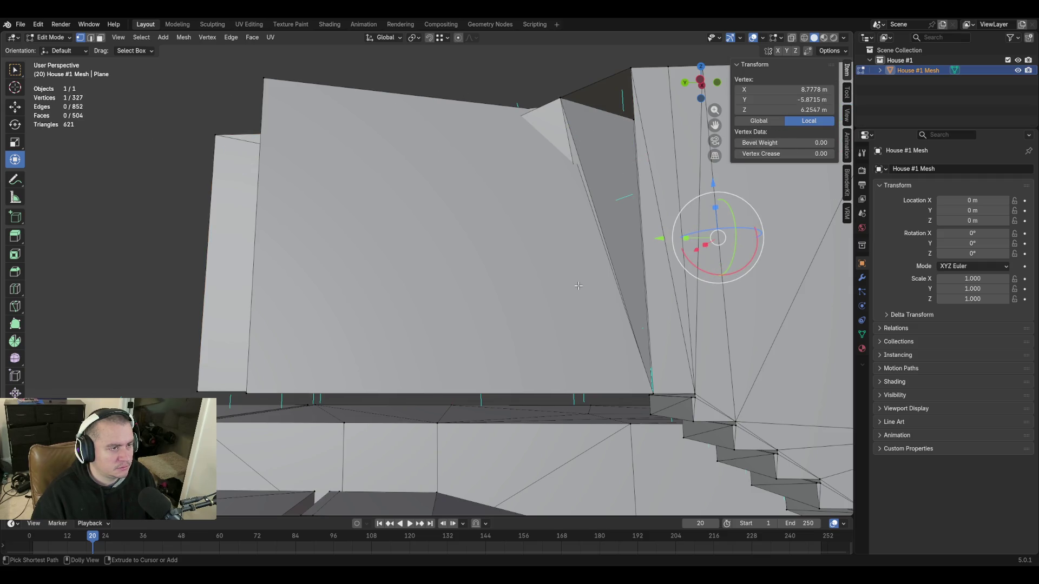
key(shift+grave)
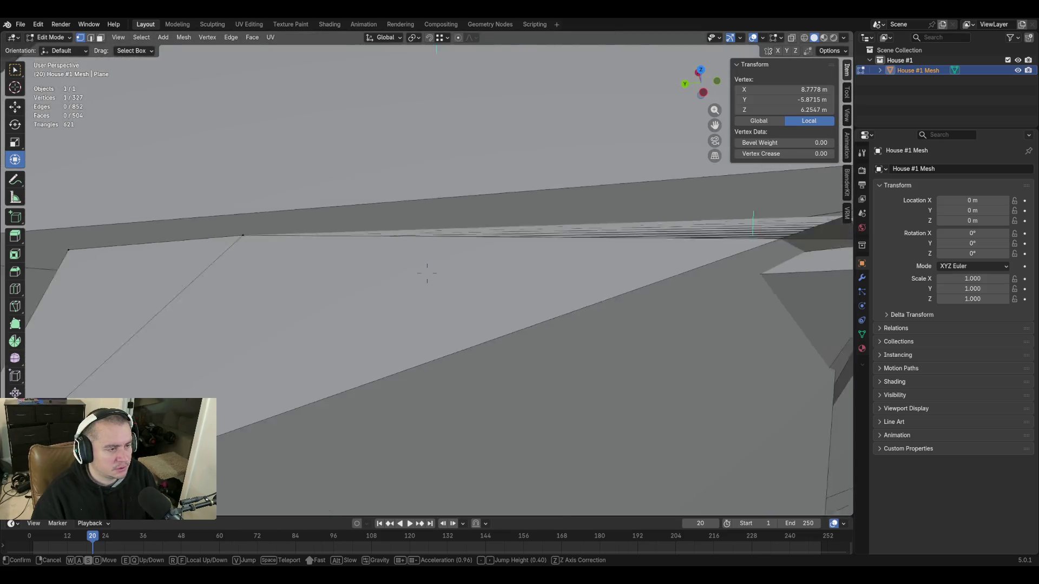
key(s)
click(545, 287)
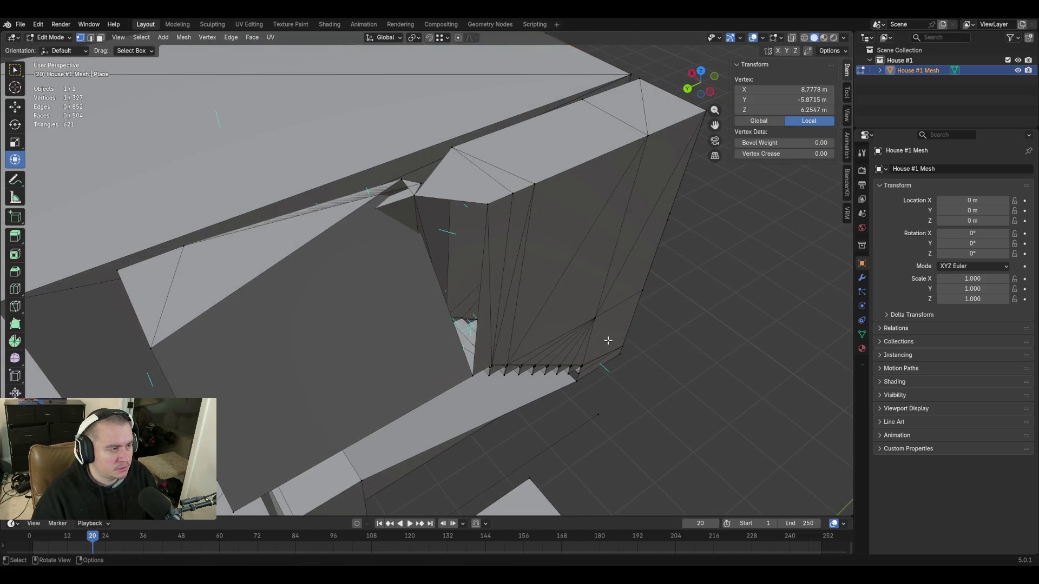
Fly to the wall-ceiling corner, switch to edge select and pick the wall-top edge
key(shift+grave)
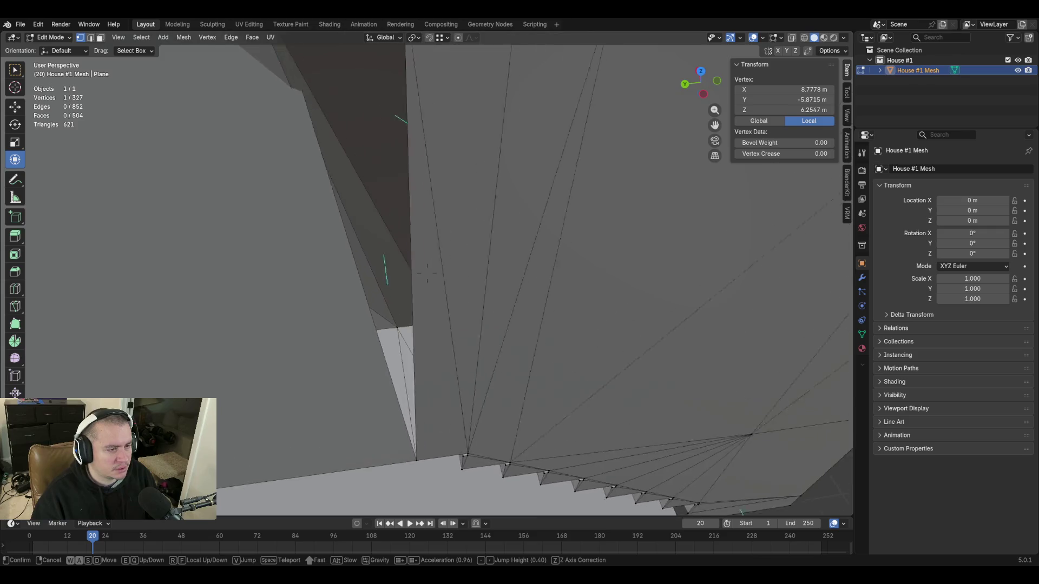
key(w)
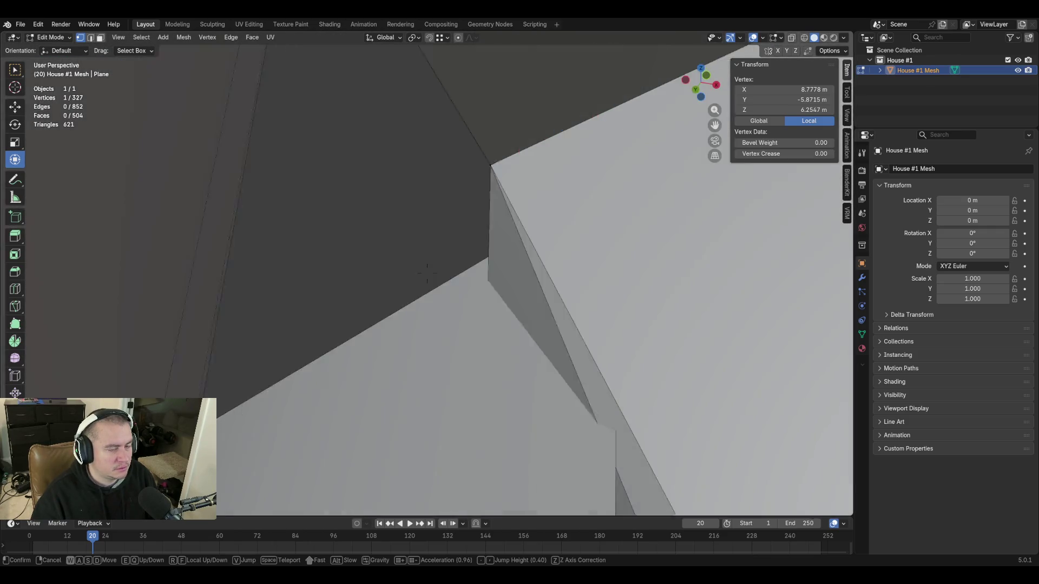
key(s)
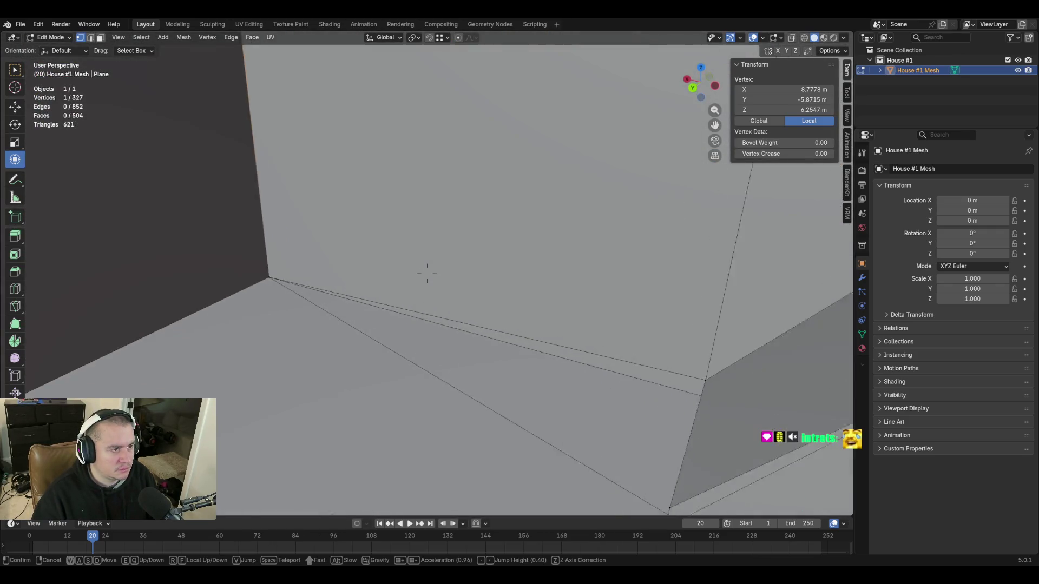
key(w)
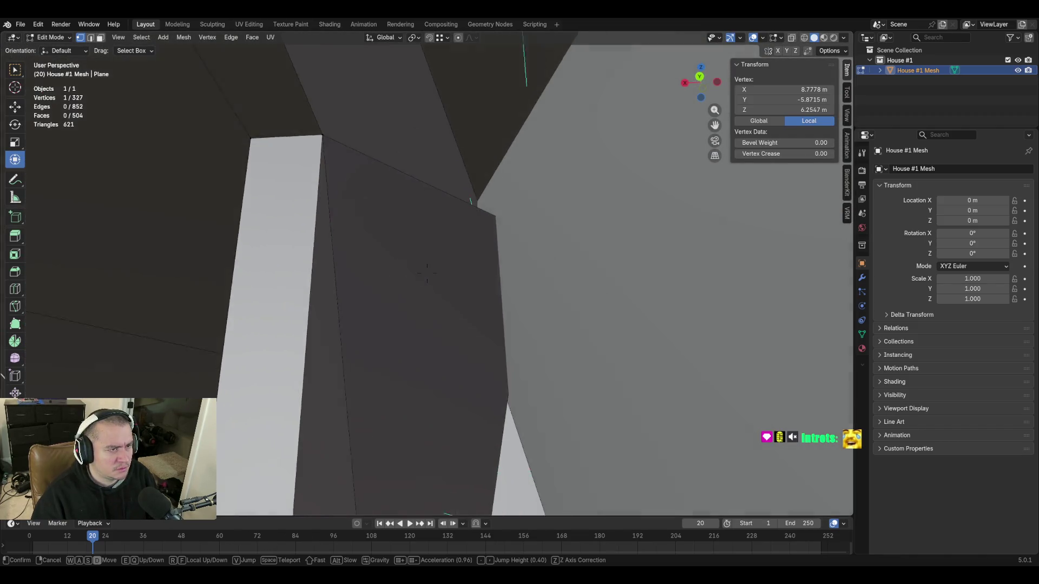
click(615, 244)
key(2)
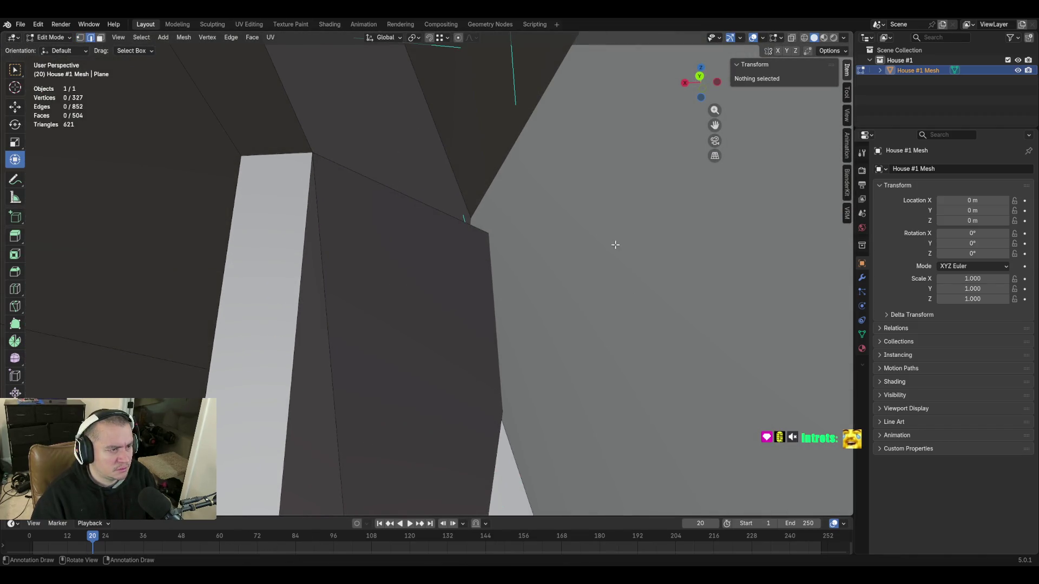
click(491, 200)
middle_drag(491, 201, 701, 205)
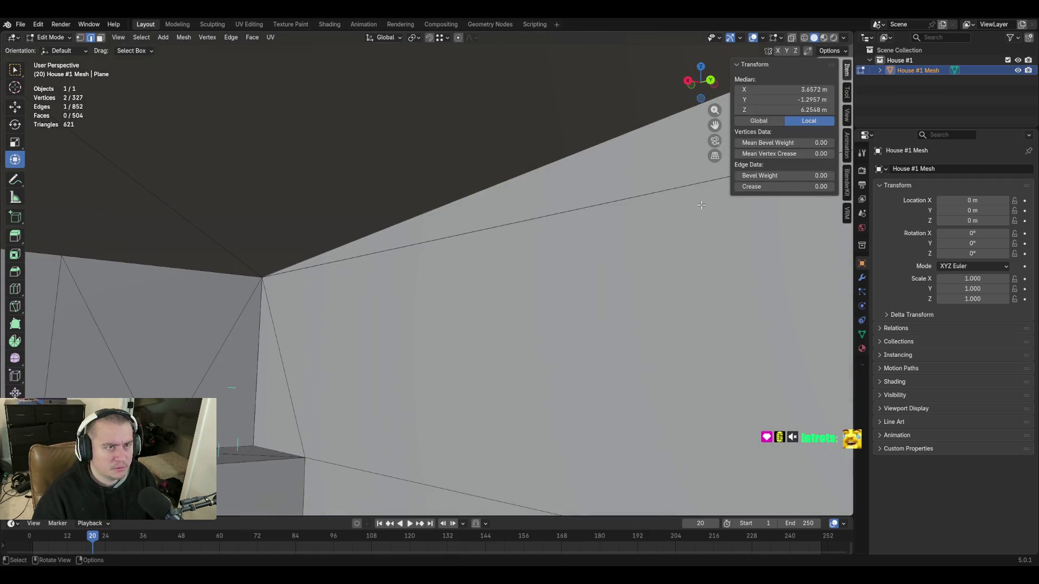
Walk-navigate through the sloped walls and stairs, rising above them to look down inside
key(shift+grave)
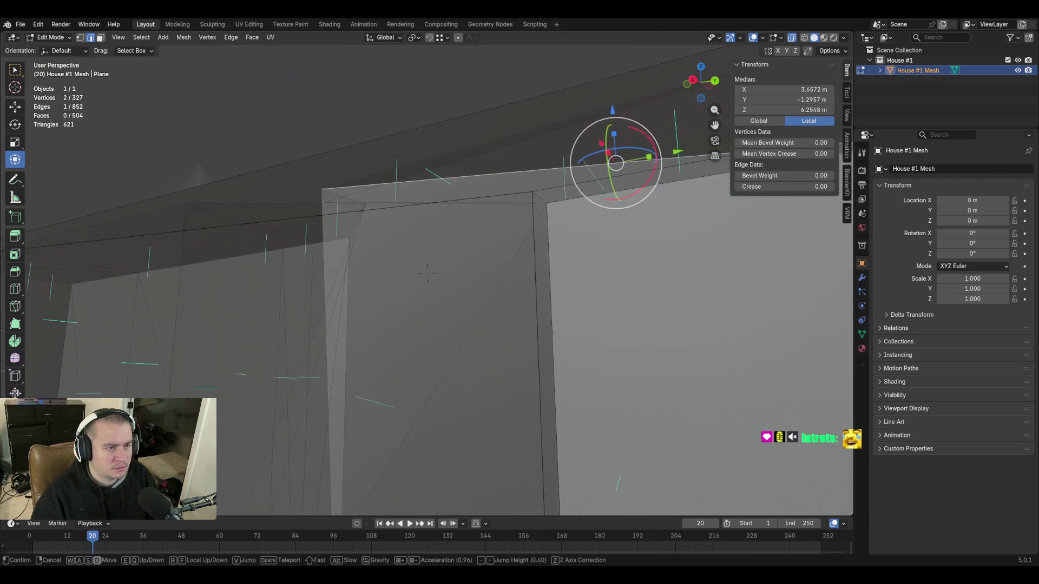
key(w)
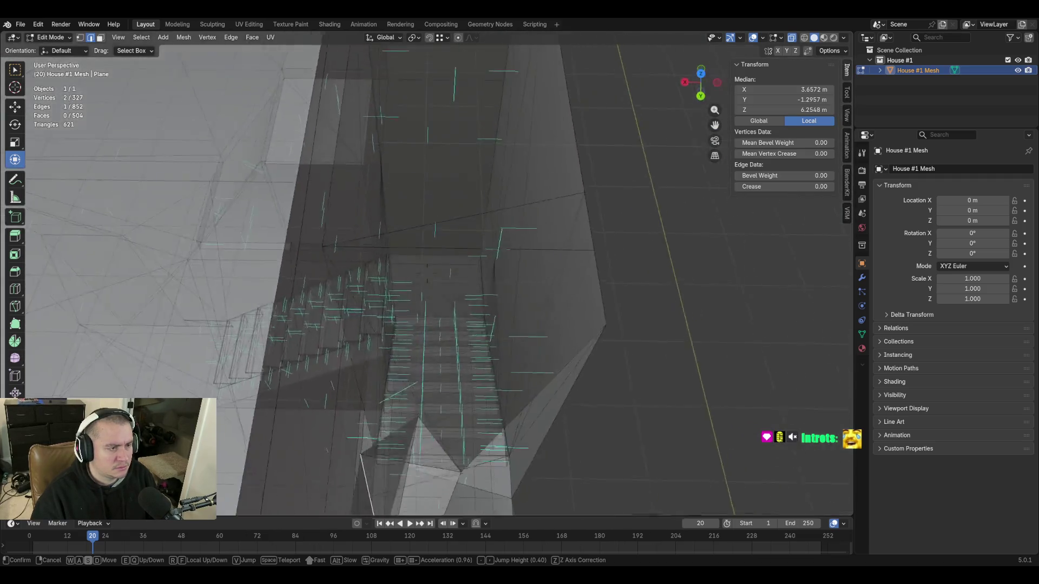
key(w)
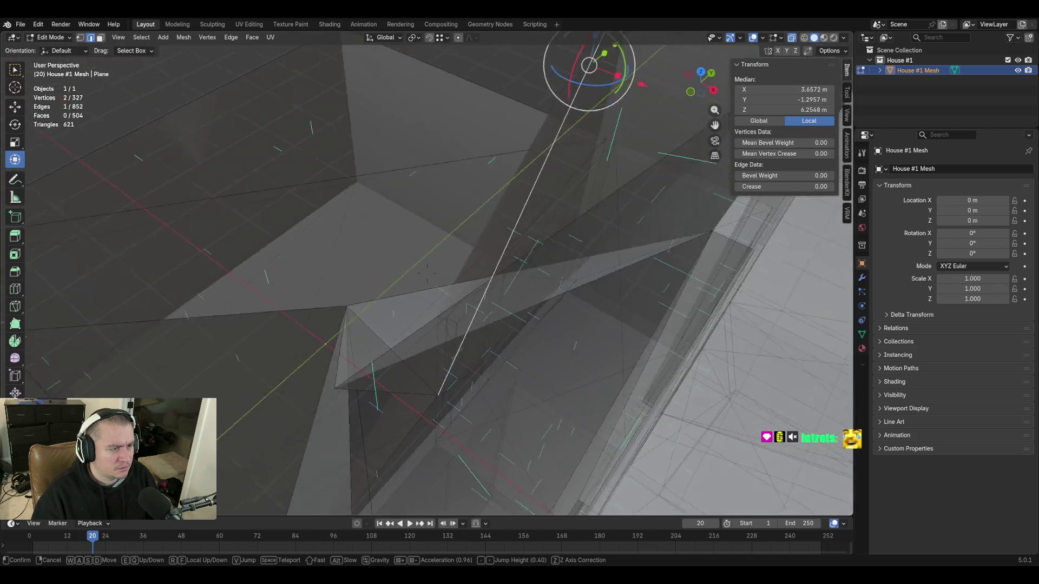
key(w)
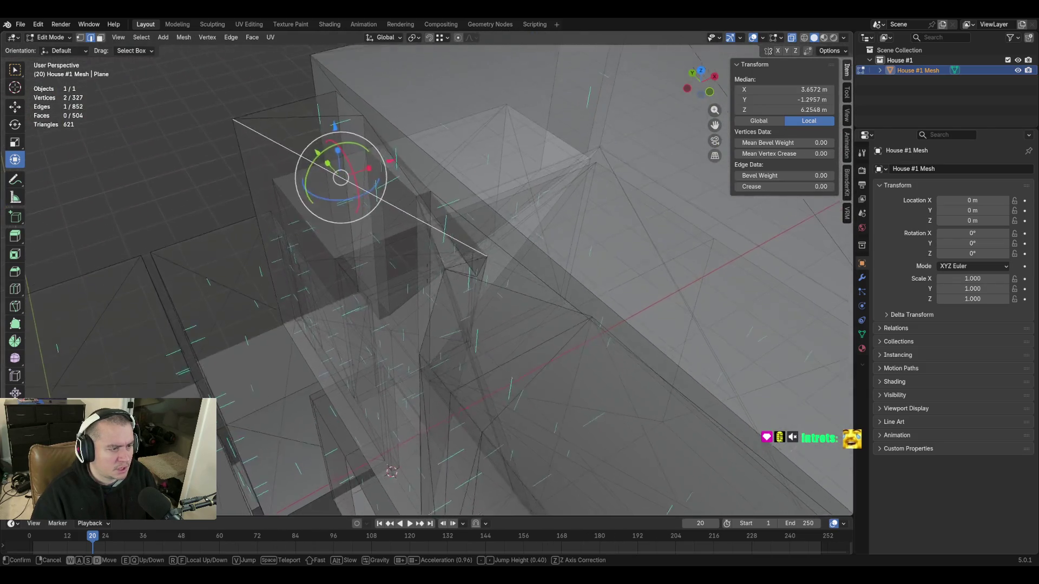
key(e)
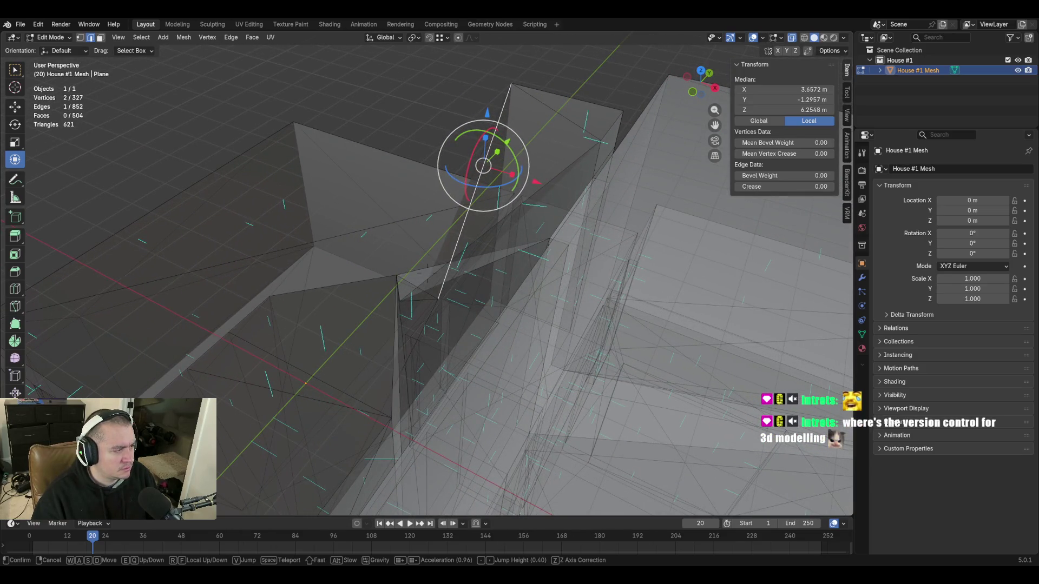
key(w)
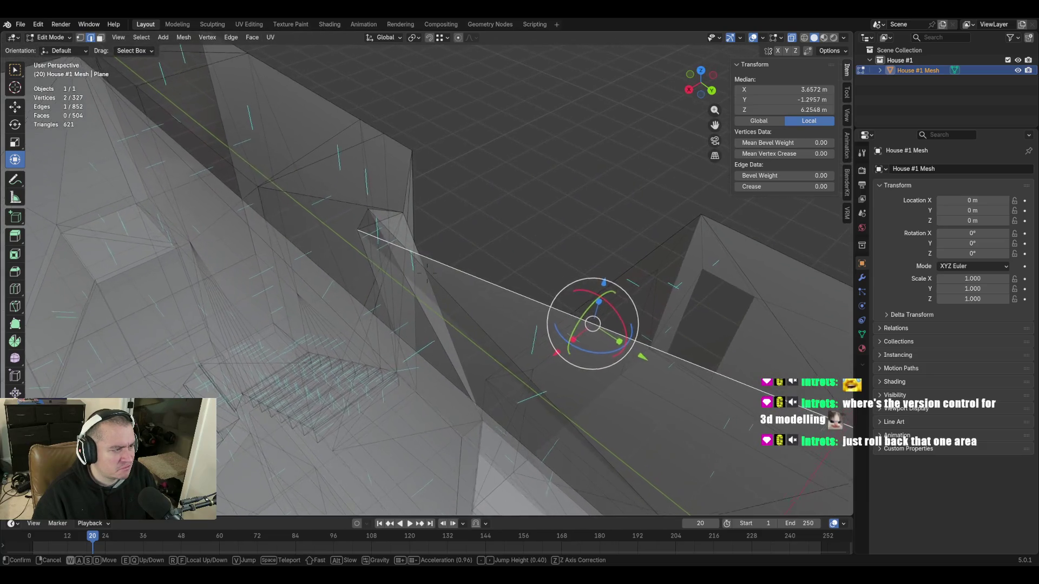
click(609, 317)
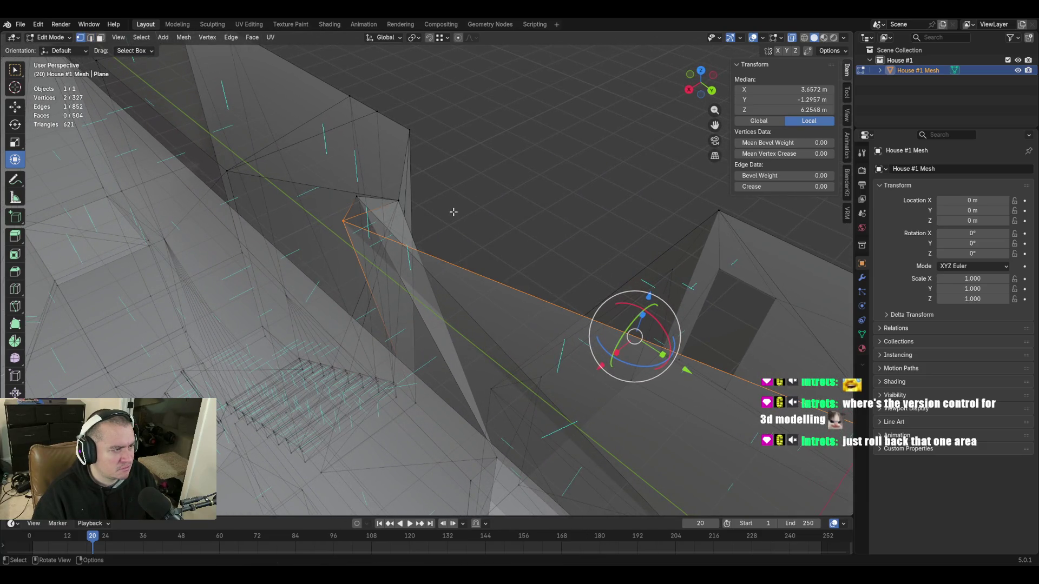
key(shift+grave)
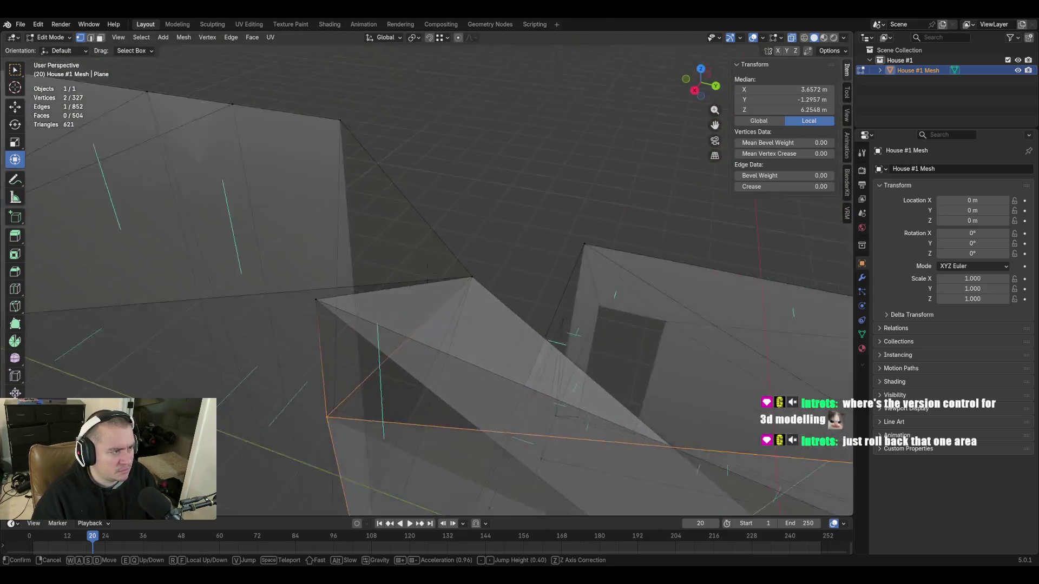
Select the stray triangular face at the wall top and try a first resize of it
click(428, 270)
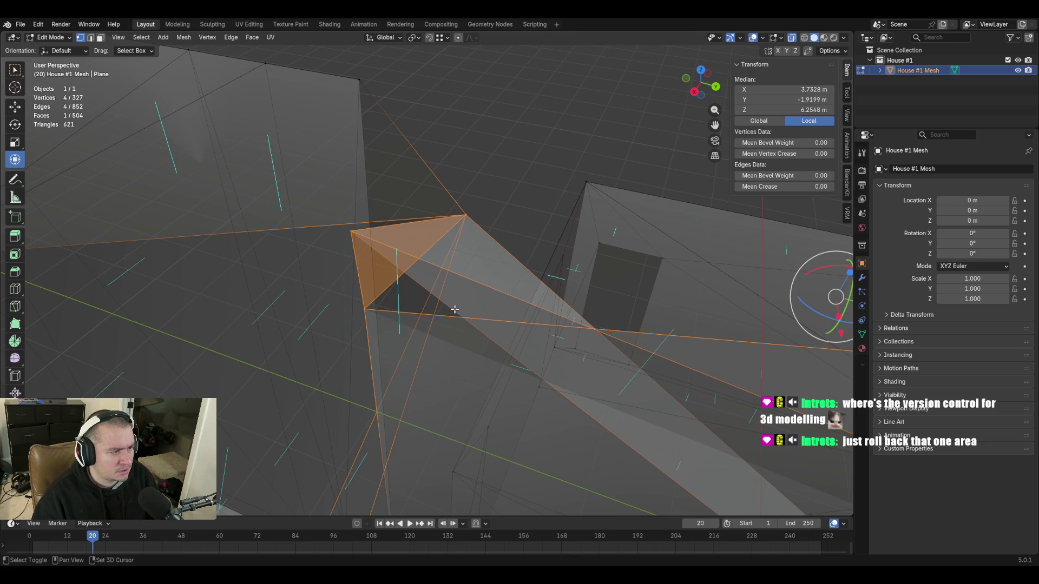
key(shift+grave)
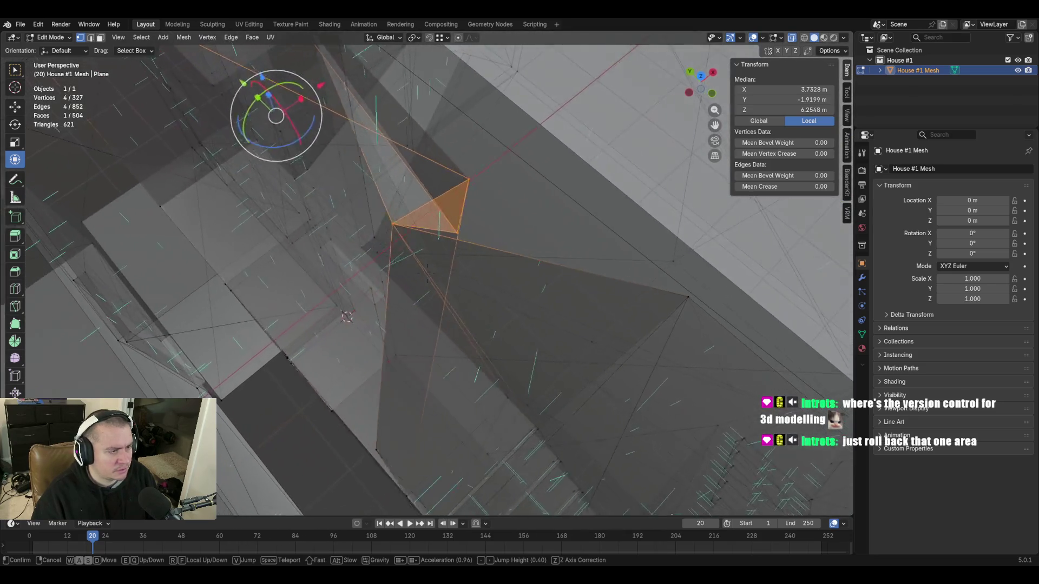
click(537, 306)
key(s)
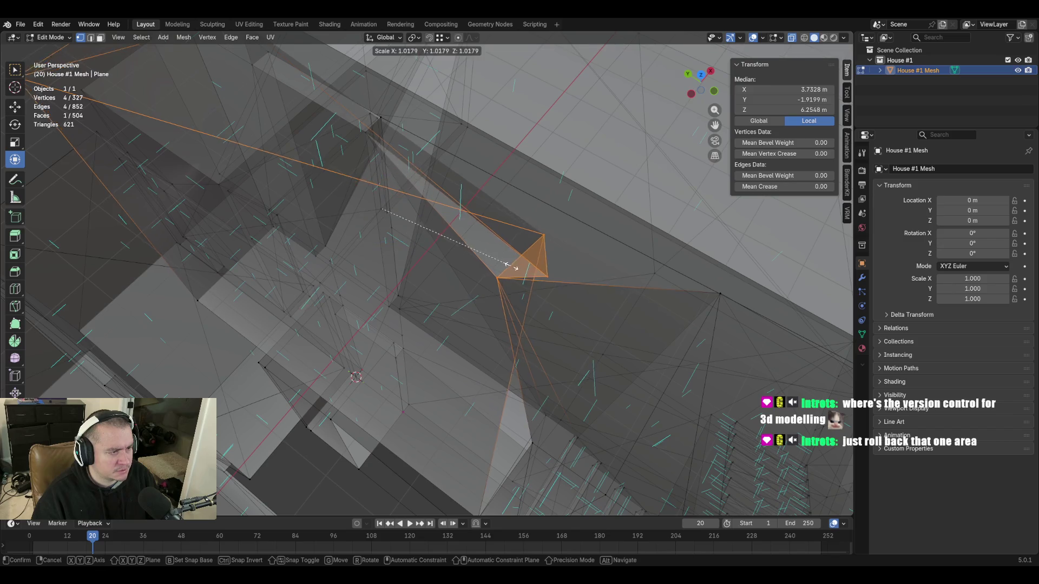
click(542, 285)
View the triangle from new angles, start scaling again and cancel so it keeps its shape
middle_drag(542, 284, 272, 171)
key(c)
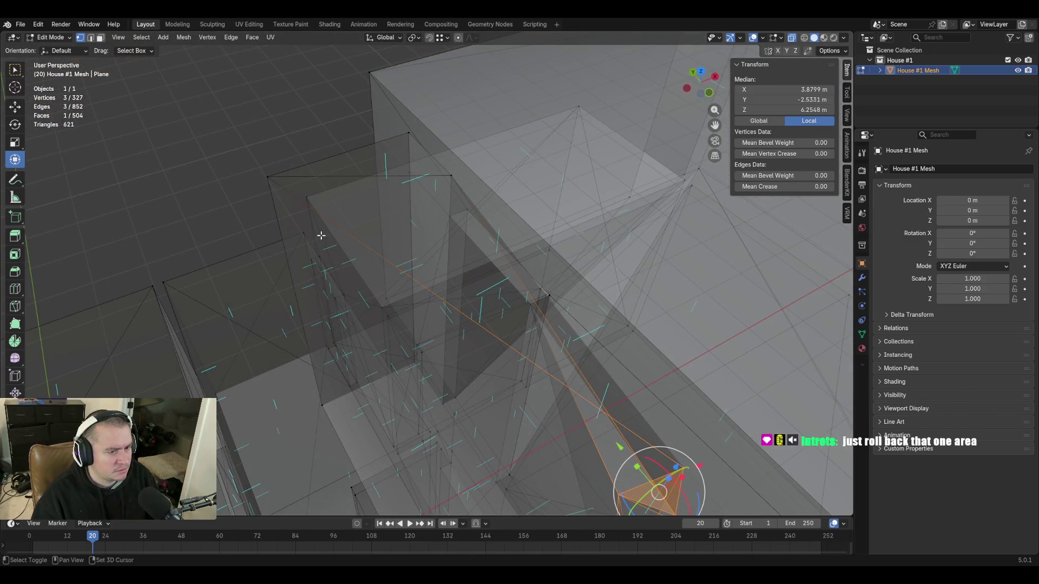
middle_drag(320, 235, 389, 250)
key(s)
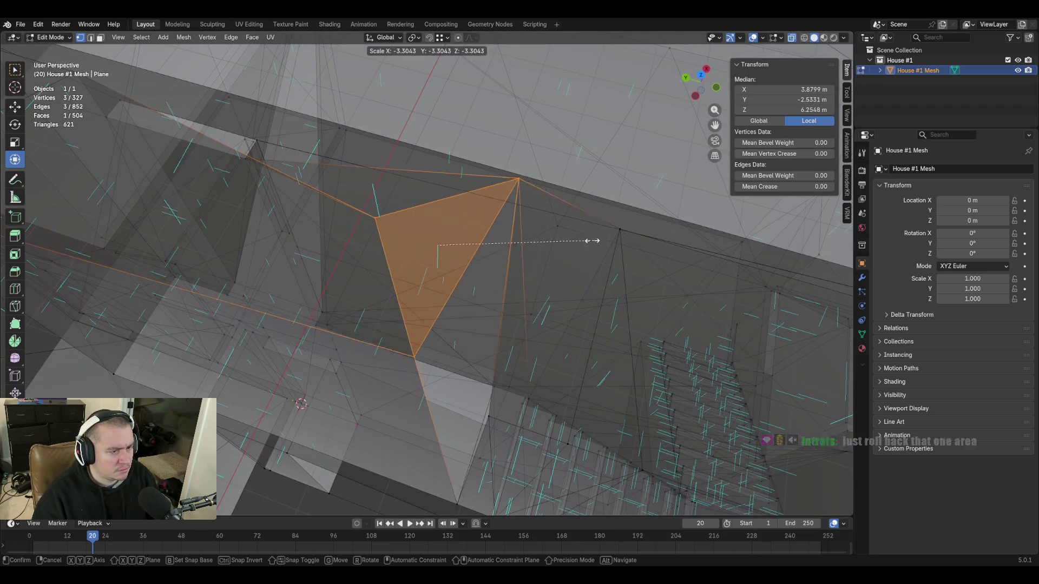
key(Escape)
key(shift+grave)
key(w)
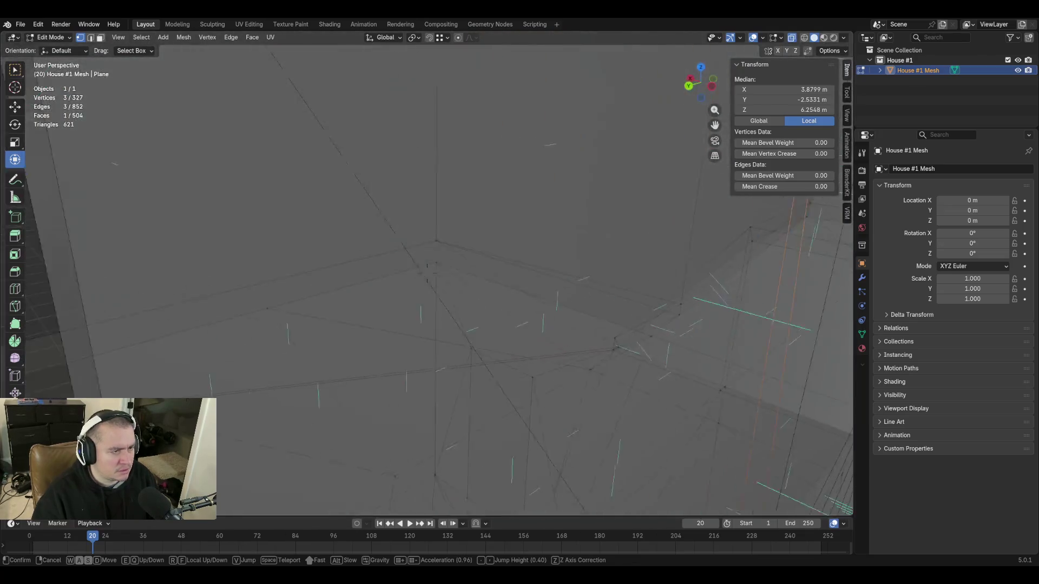
Walk through the wall past the stairs to a close viewpoint on the stray wall-top vertices
key(s)
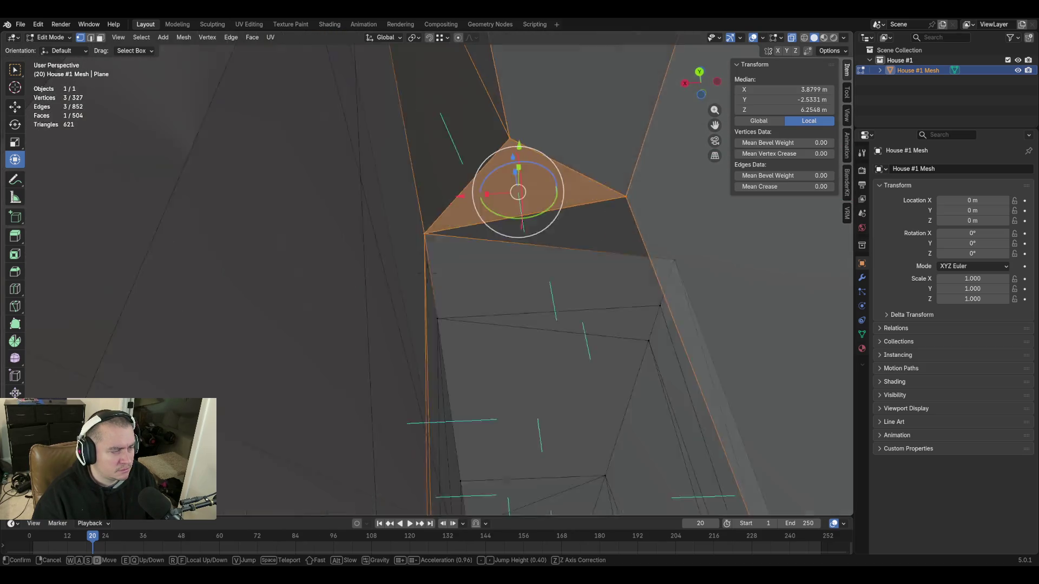
key(w)
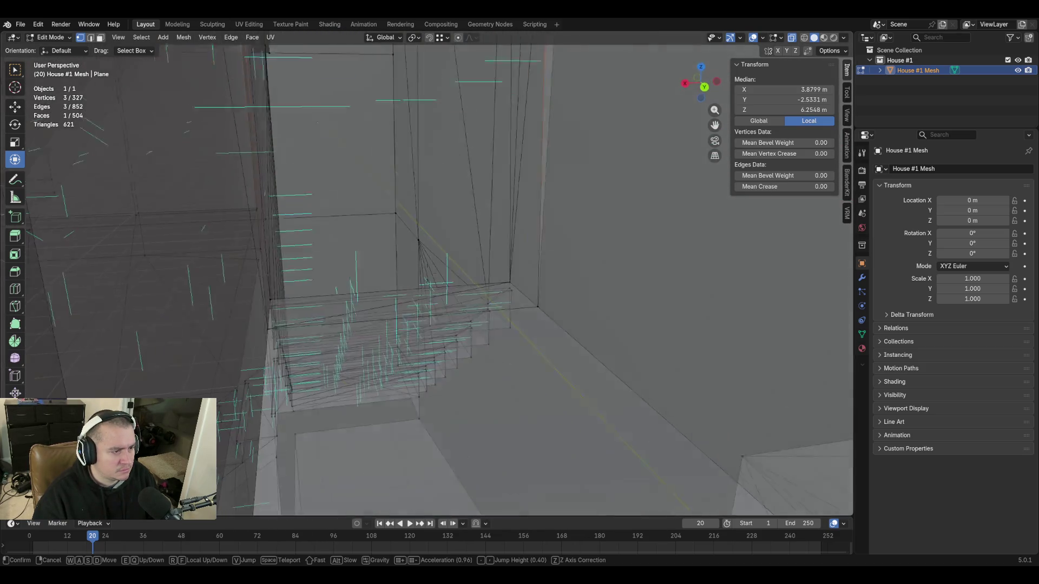
click(762, 91)
key(shift+grave)
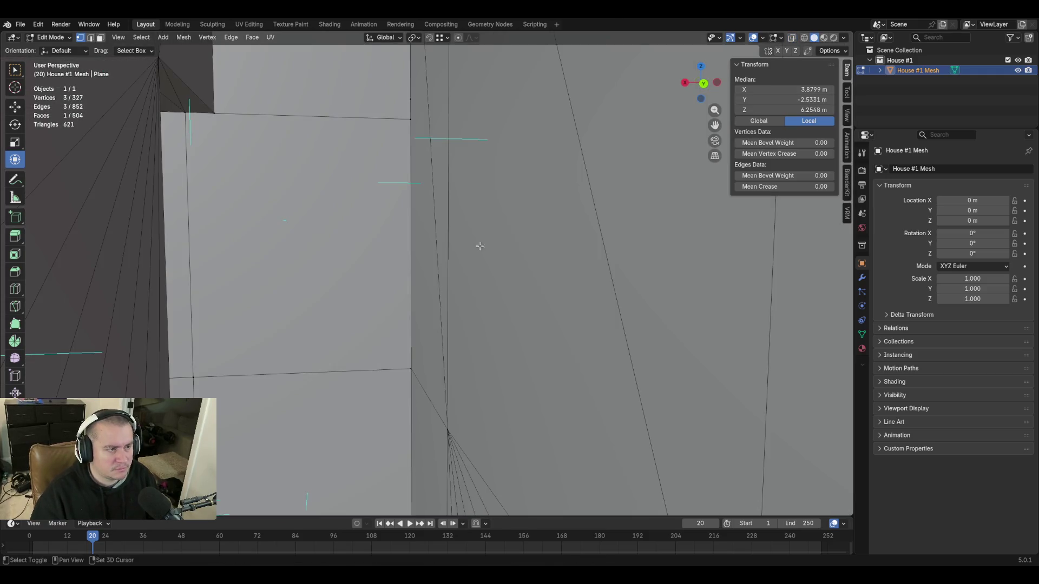
key(w)
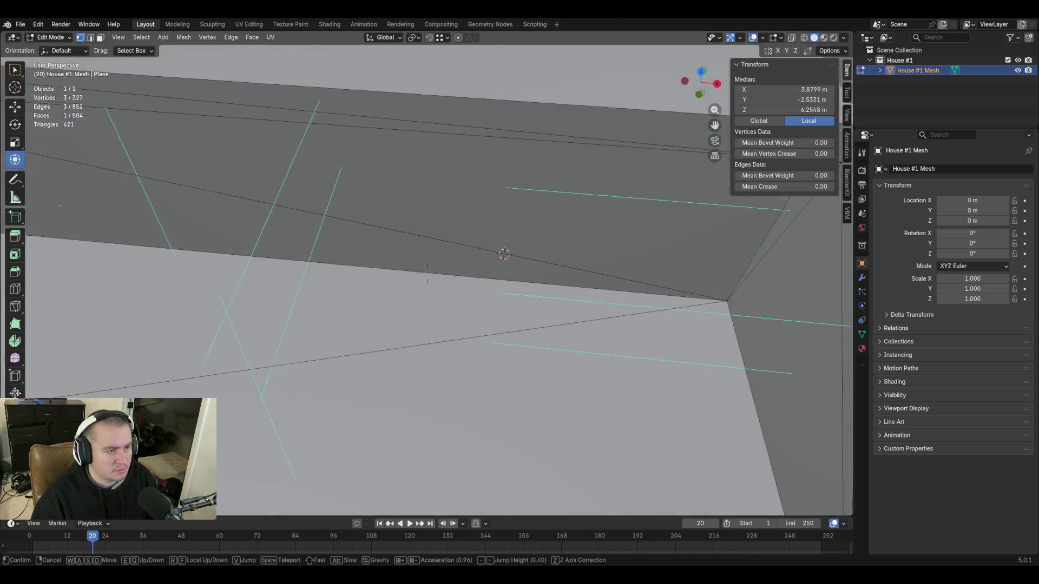
key(w)
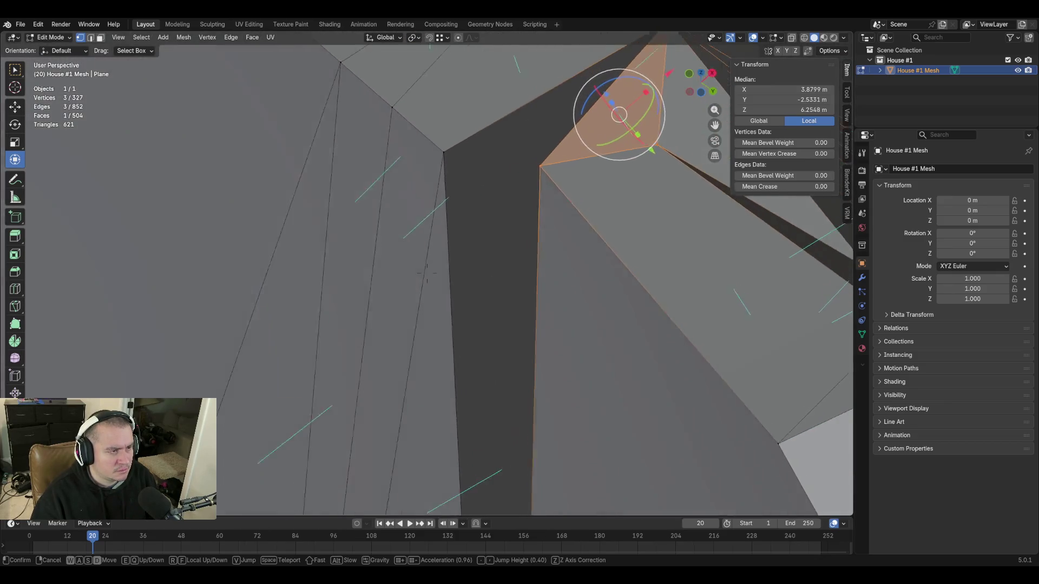
click(457, 245)
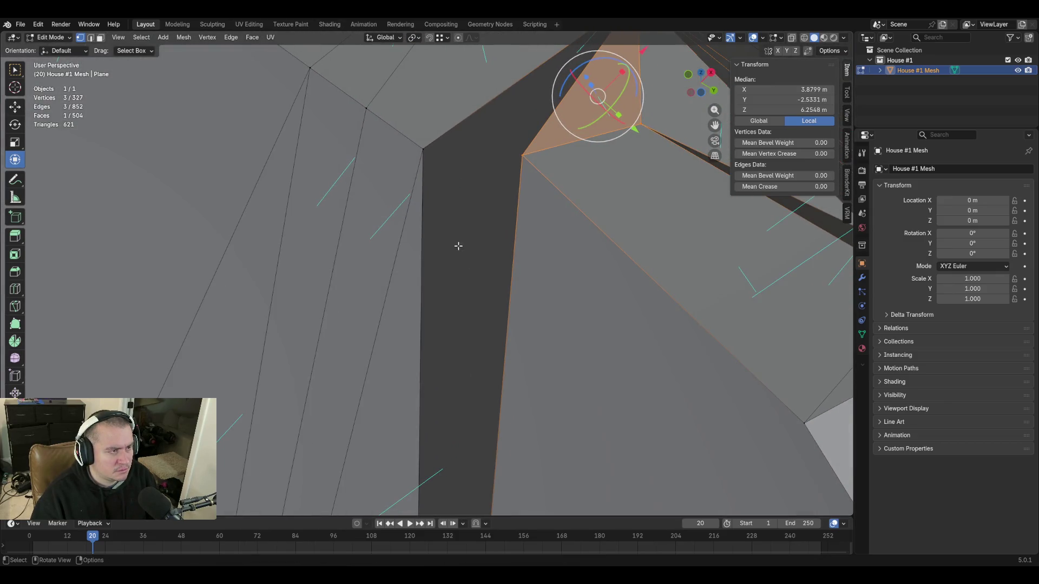
key(shift+grave)
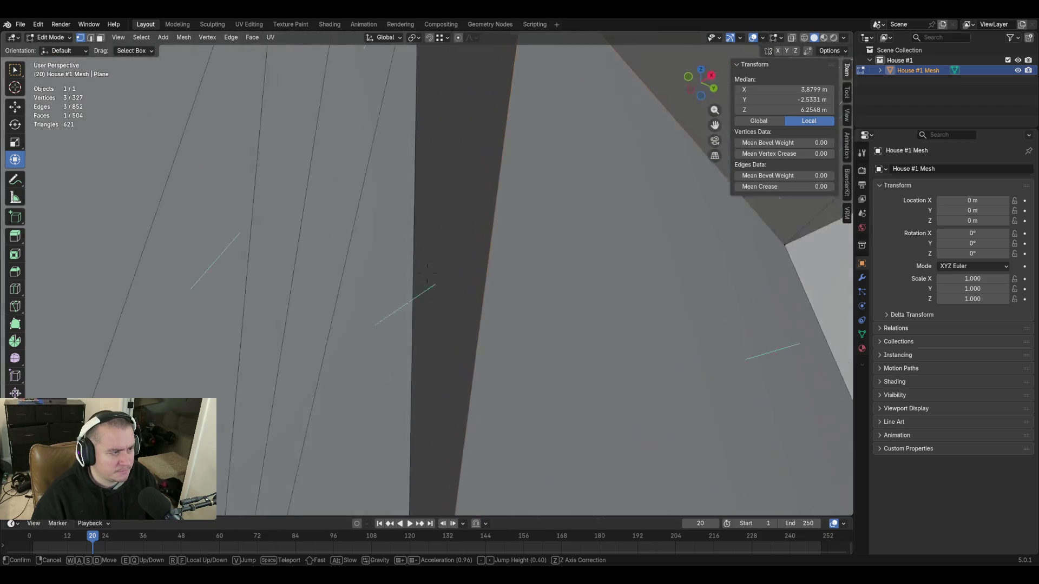
click(467, 248)
Select the two neighbouring wall vertices and merge them at center into one vertex
click(522, 227)
shift+click(422, 221)
key(m)
click(421, 229)
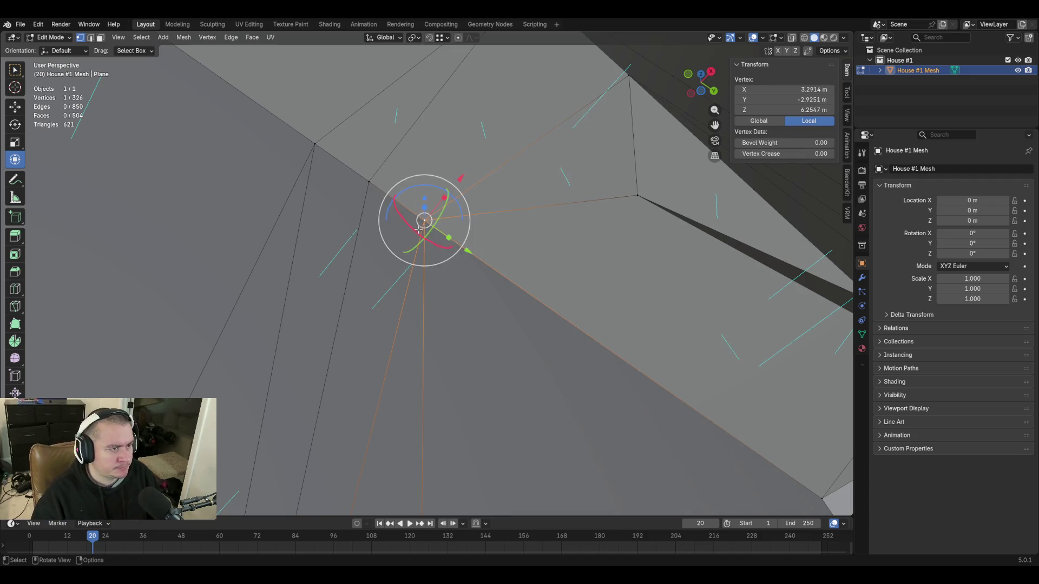
Back off to the wall corner and compare the coordinates of the vertex and its neighbour
key(shift+grave)
key(s)
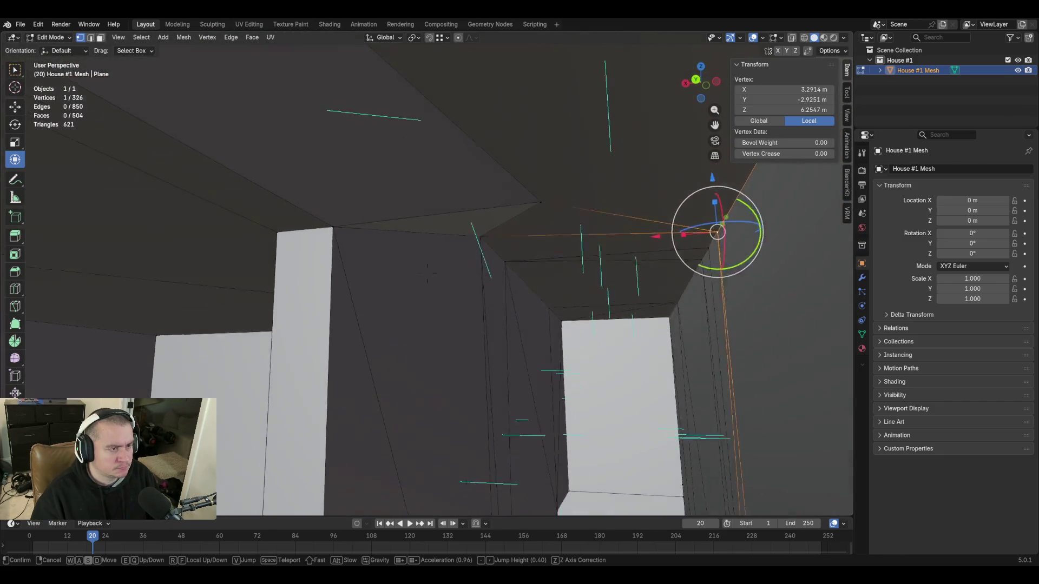
click(546, 312)
click(543, 214)
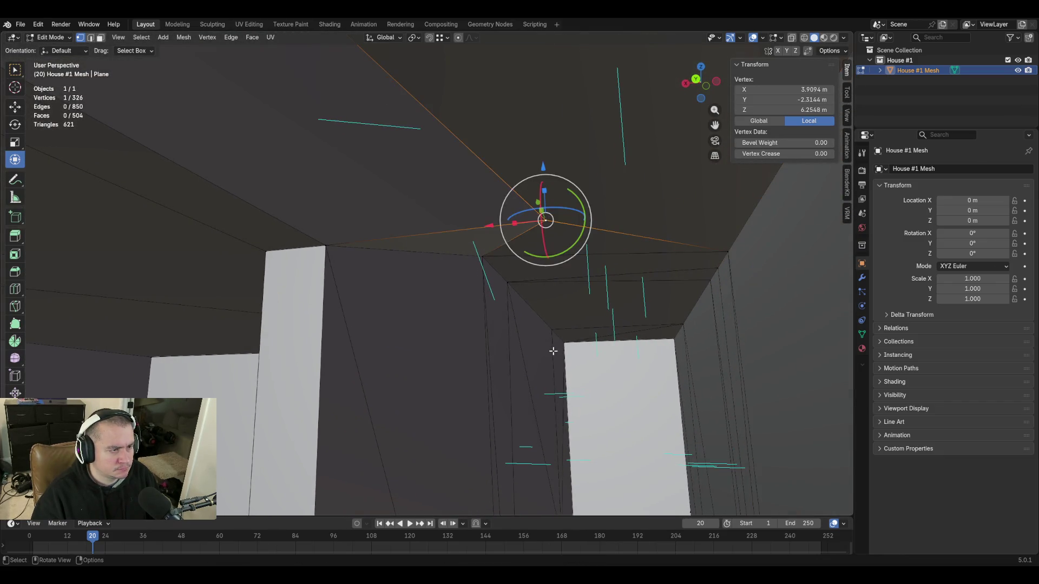
click(508, 281)
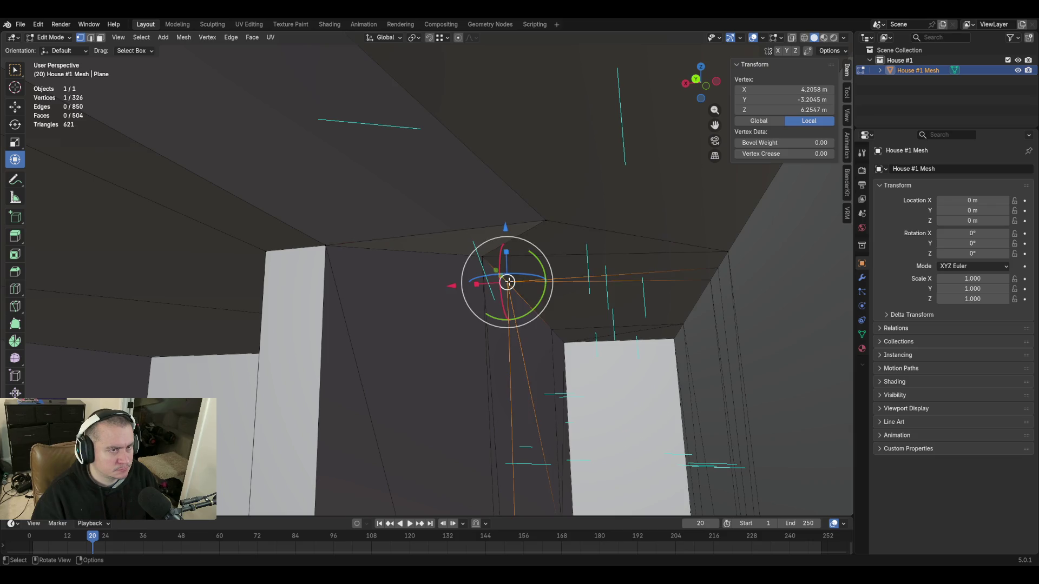
Cancel an X-axis move, then set the misaligned vertex's X to 4.2058 m in the N panel
key(g)
key(x)
key(Escape)
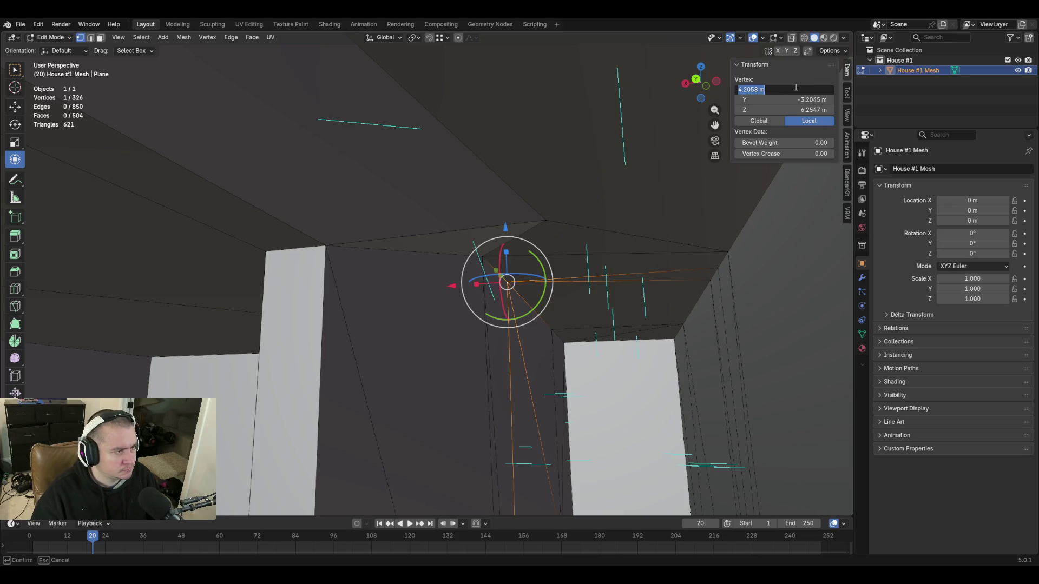
click(549, 218)
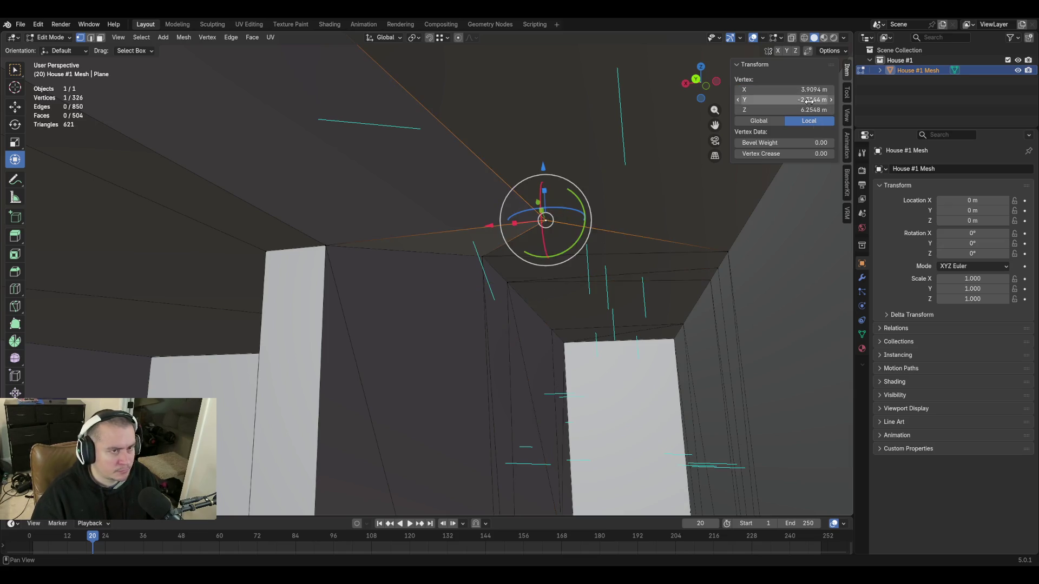
key(Return)
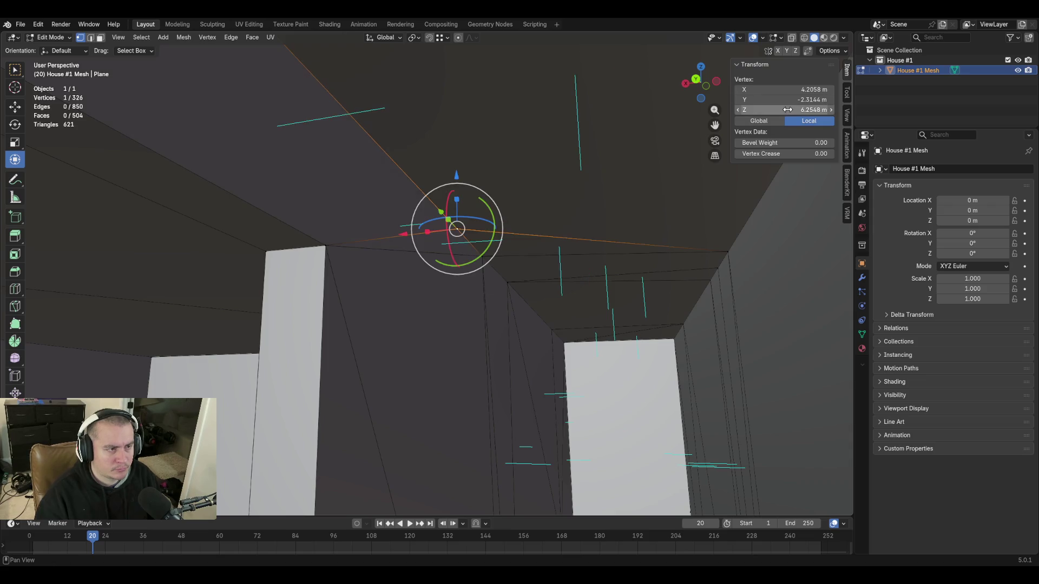
key(shift+grave)
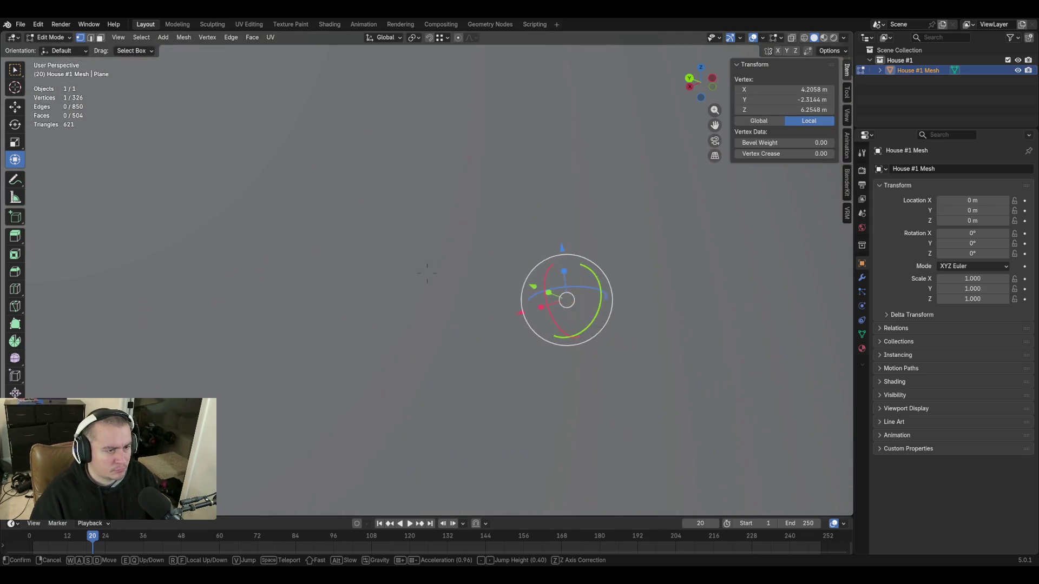
Look over the realigned wall corner from inside, outside and an orbited side view
key(w)
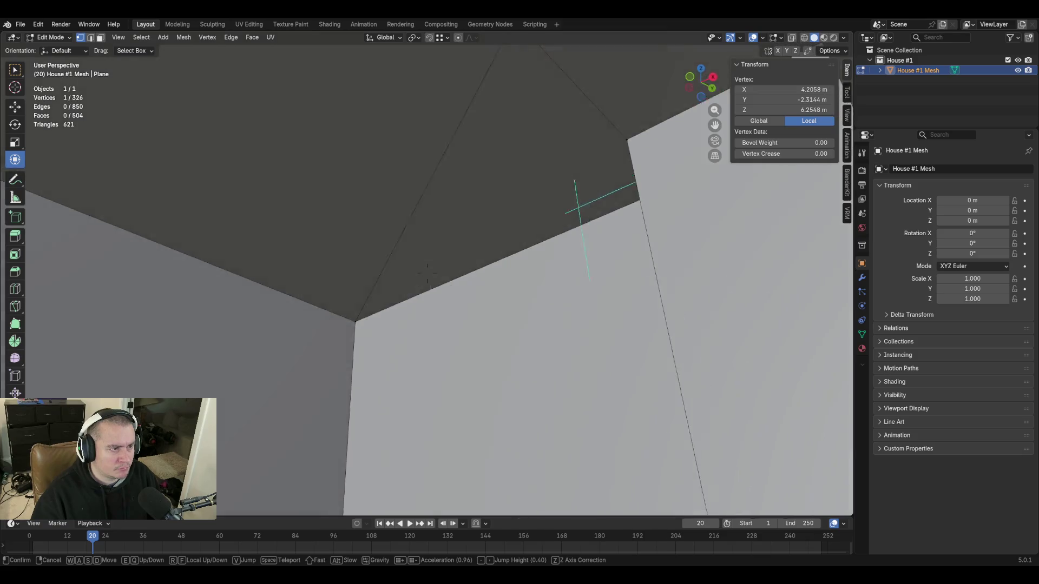
key(s)
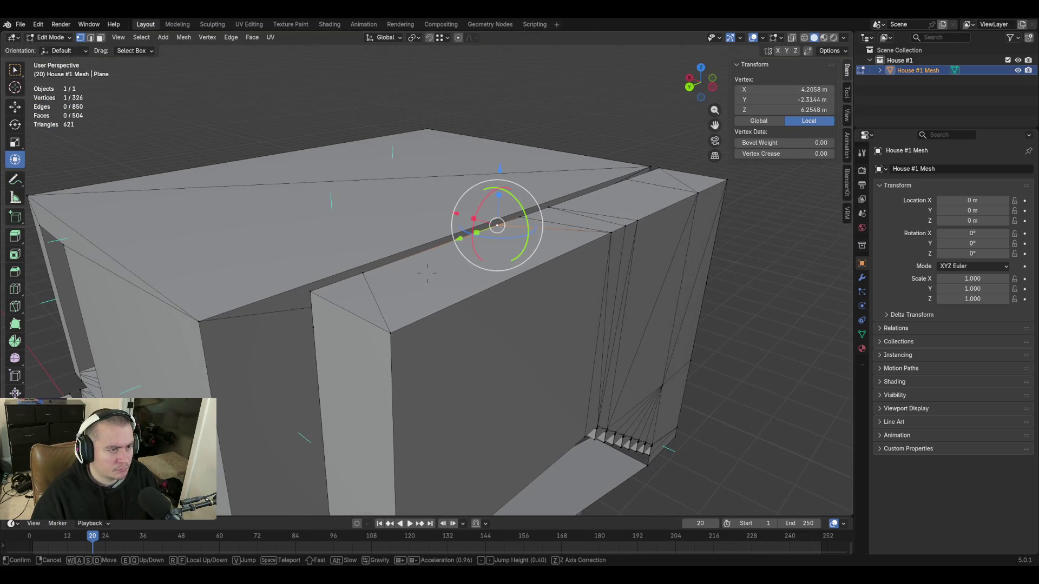
key(w)
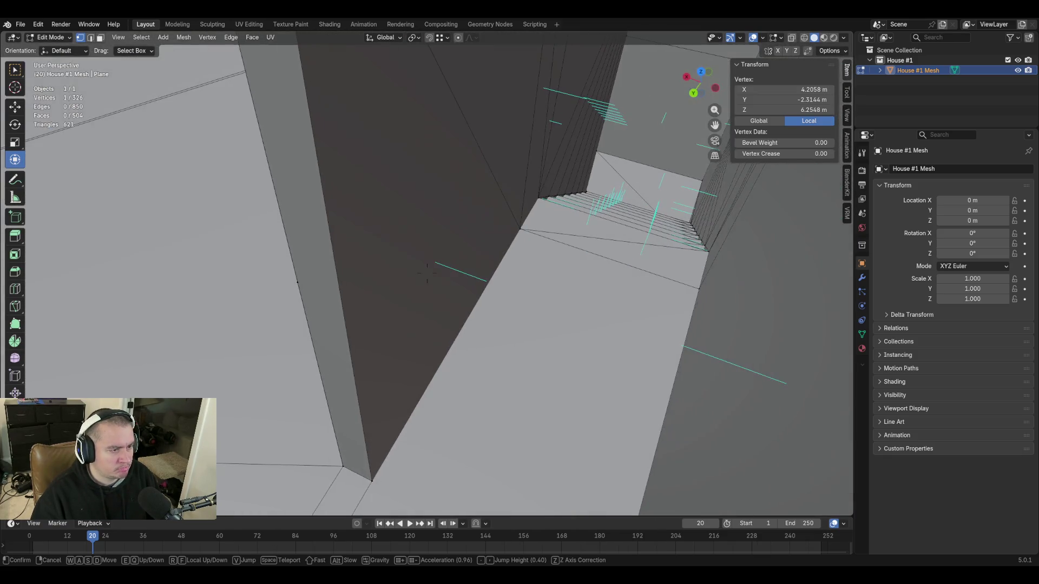
key(s)
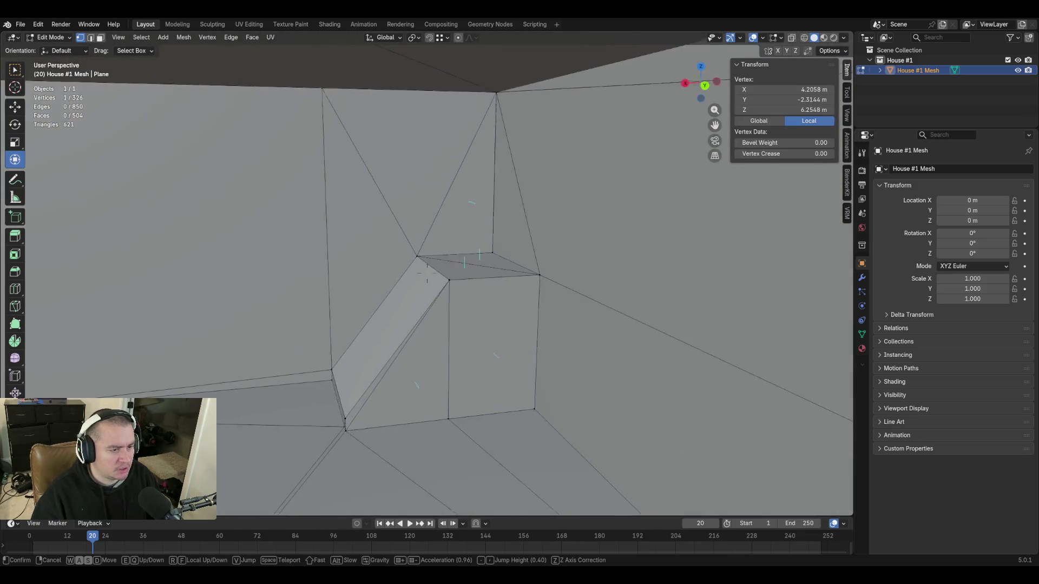
key(s)
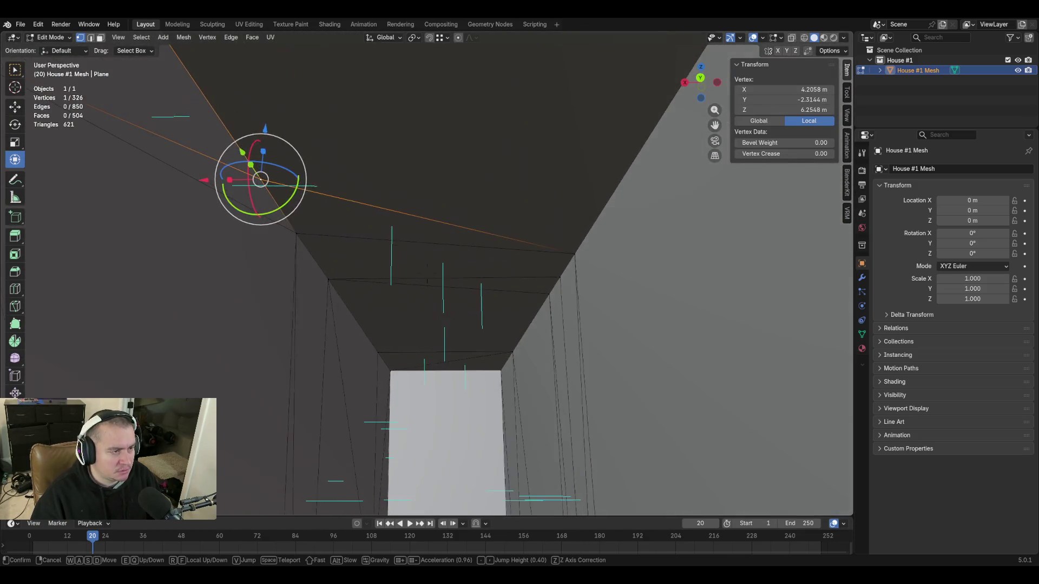
click(484, 236)
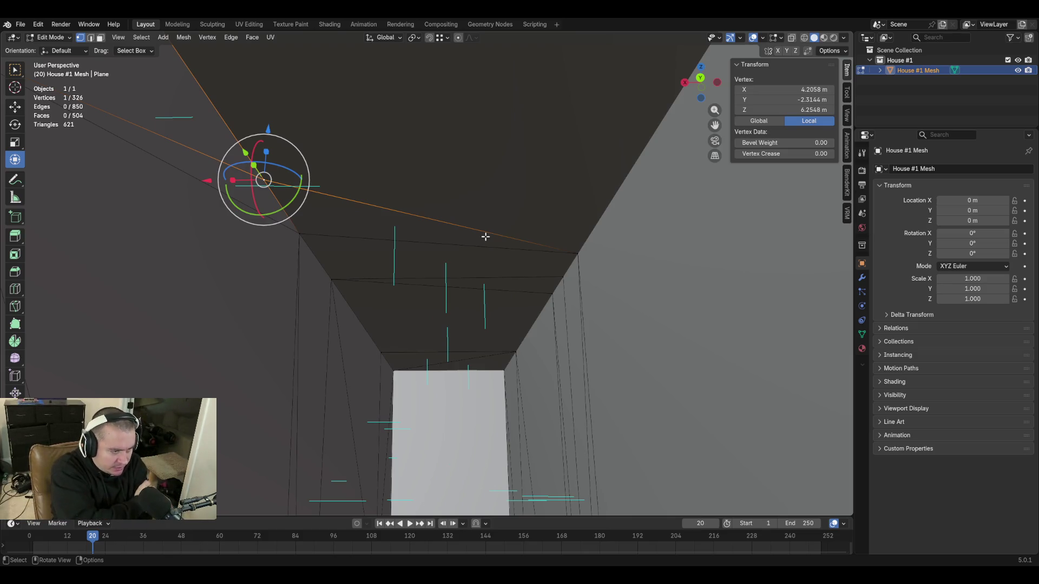
mouse_move(491, 245)
middle_down()
mouse_move(588, 233)
mouse_move(573, 234)
middle_up()
shift+middle_drag(627, 263, 626, 262)
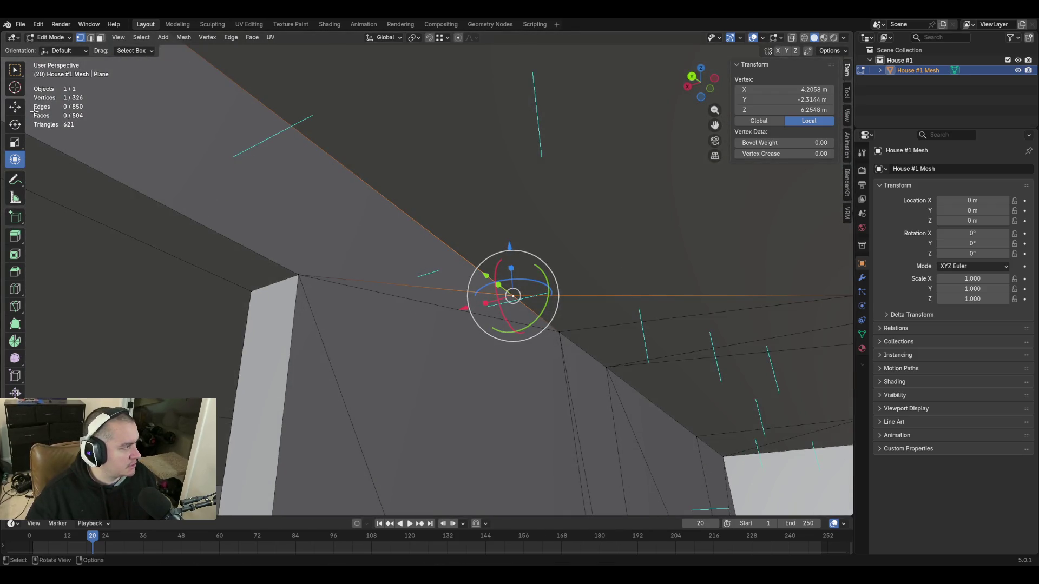
Switch back to the Select Box tool and walk closer to the pillar
click(15, 71)
key(shift+grave)
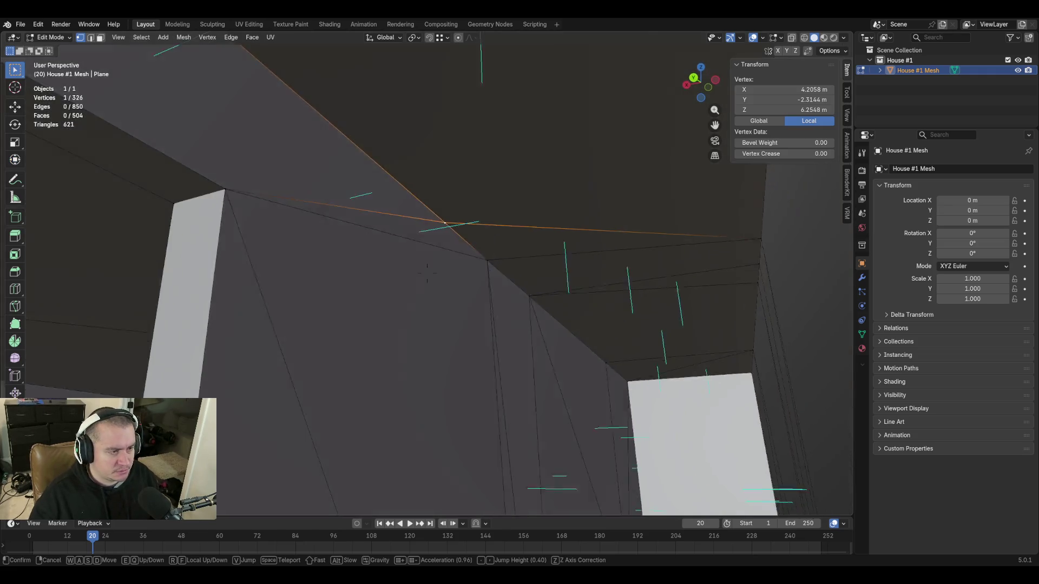
key(w)
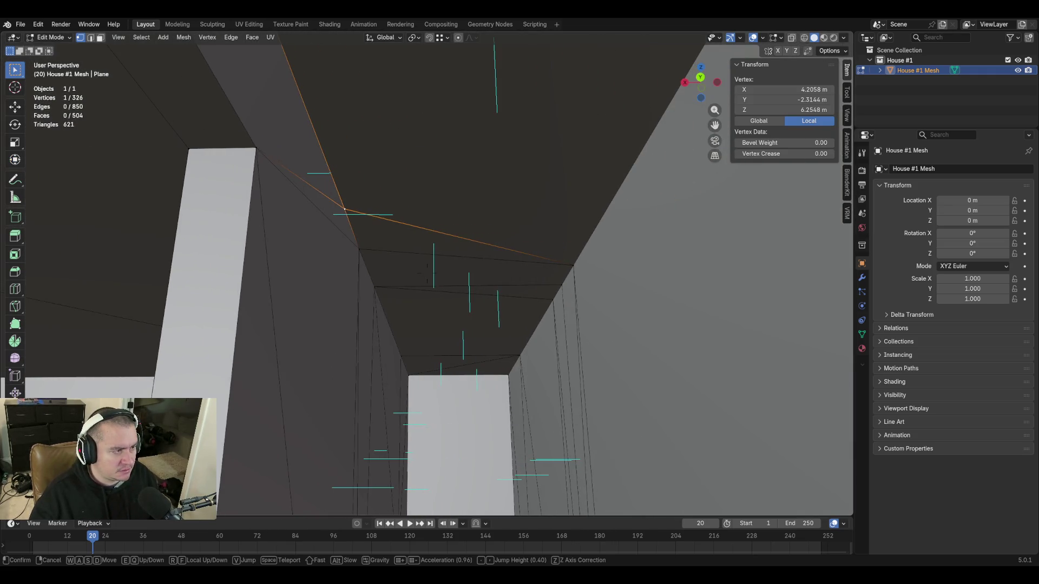
key(w)
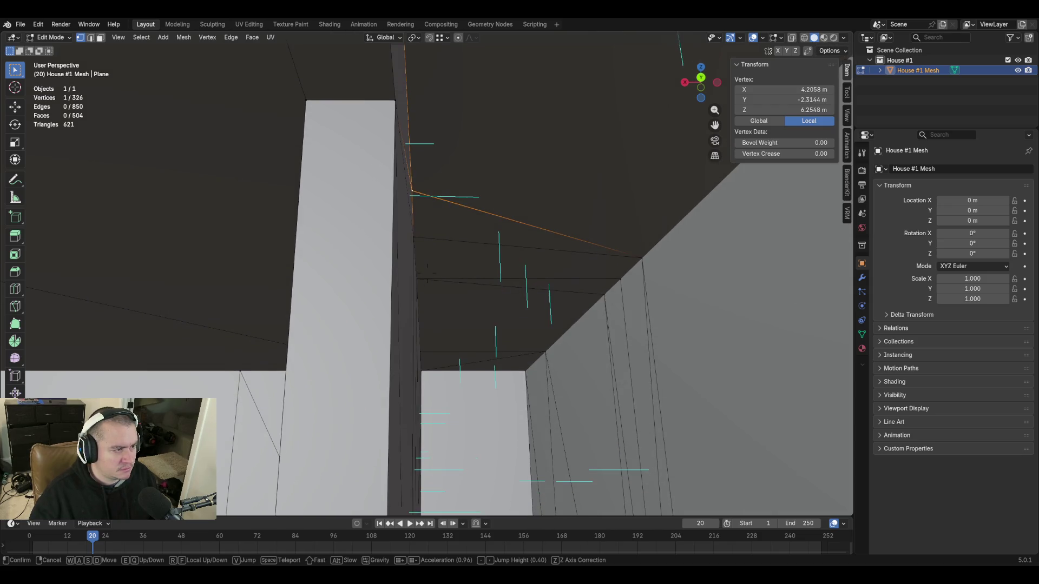
click(376, 215)
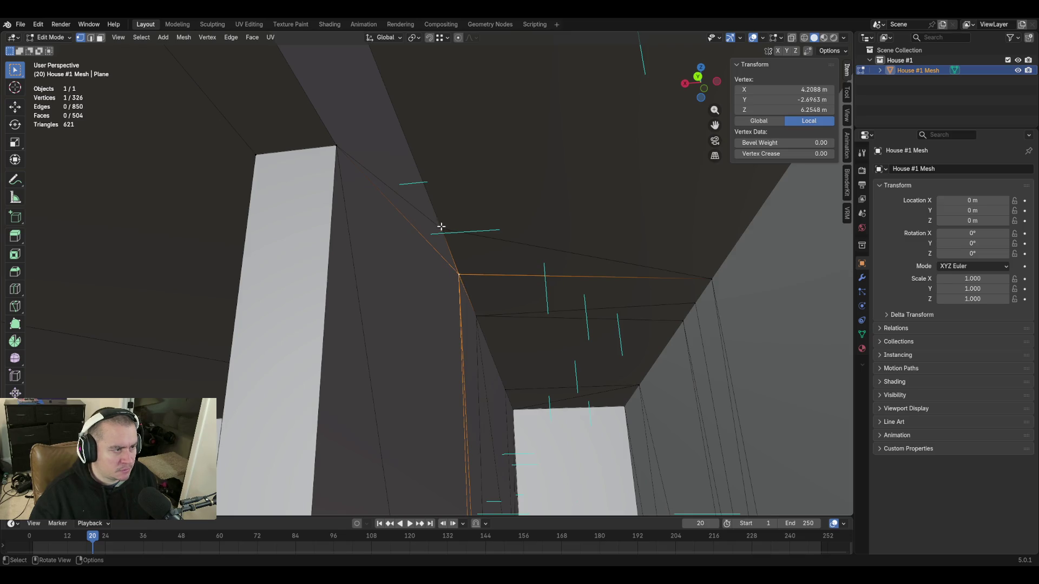
key(shift+grave)
key(w)
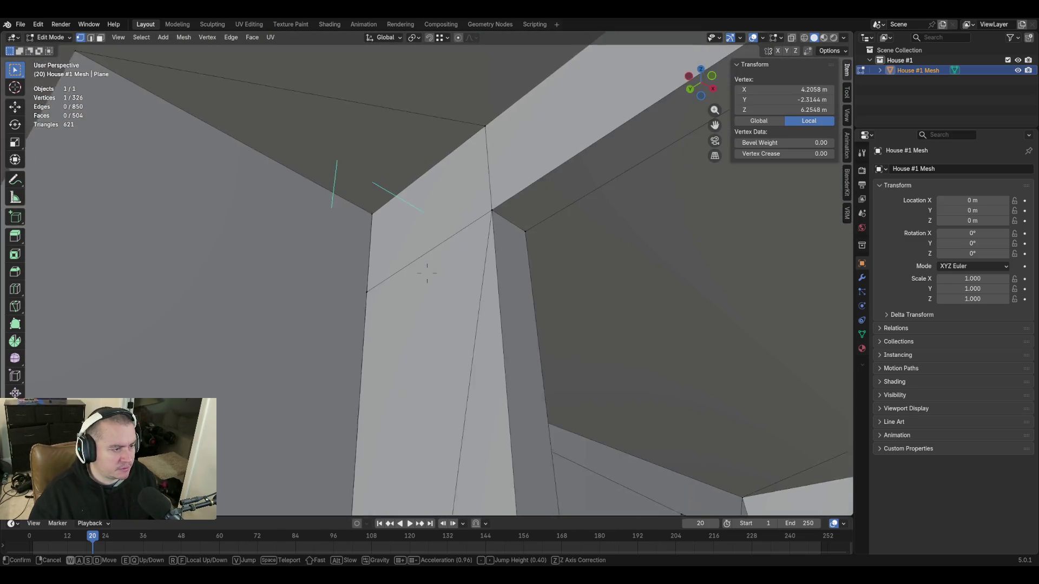
key(w)
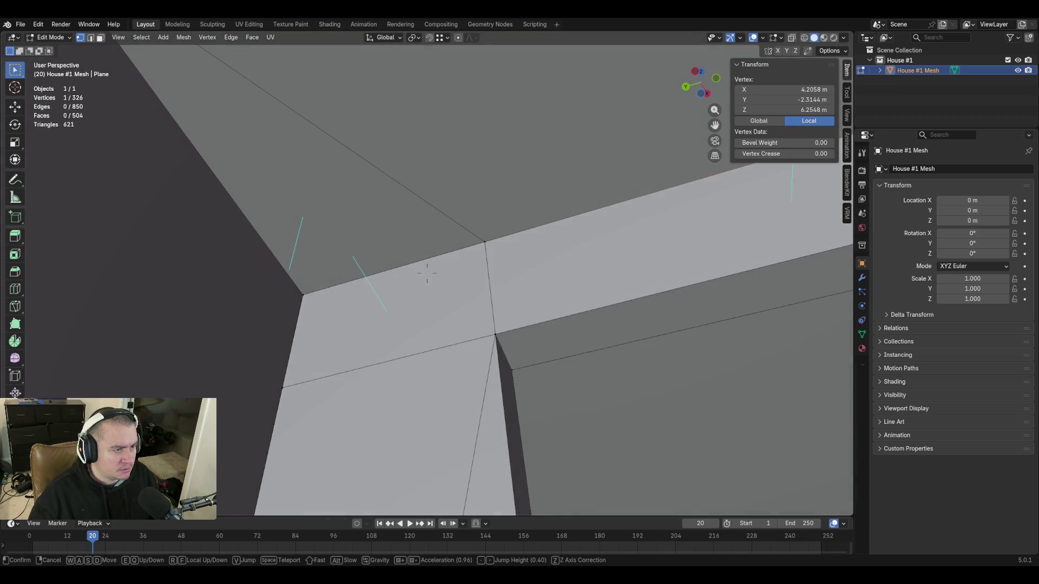
click(485, 270)
click(445, 228)
click(468, 169)
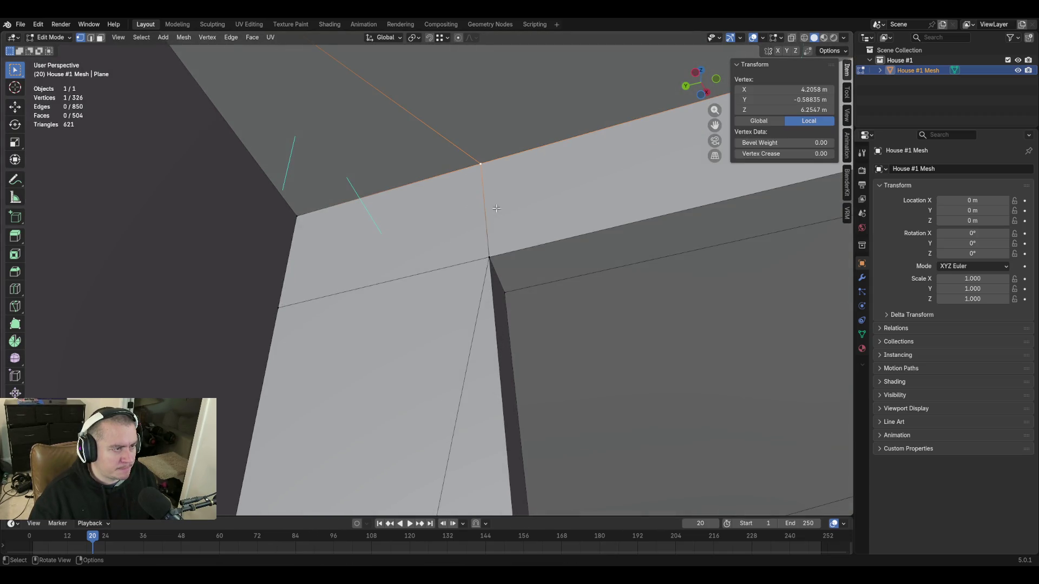
key(shift+grave)
key(w)
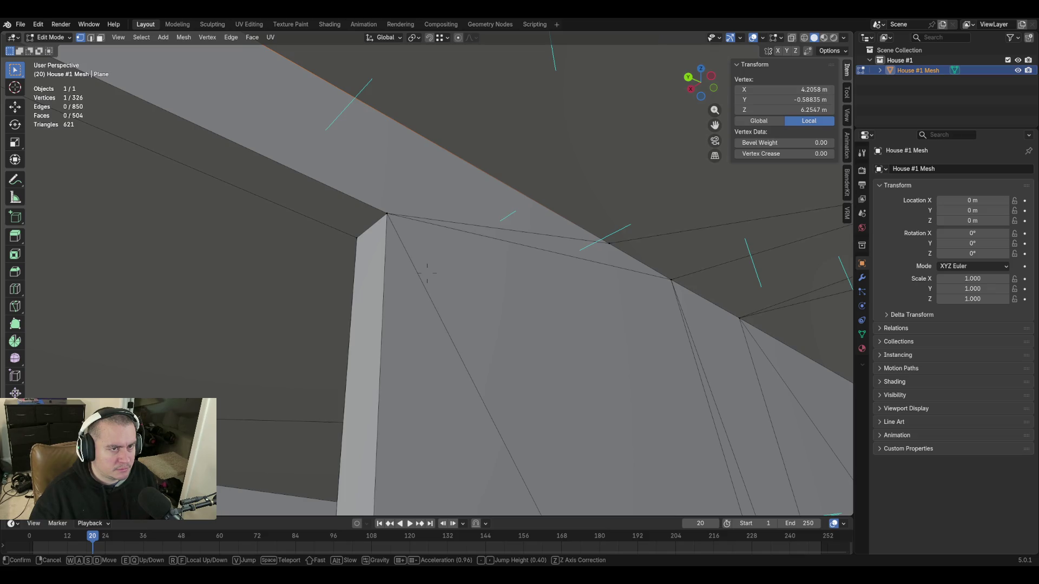
click(662, 319)
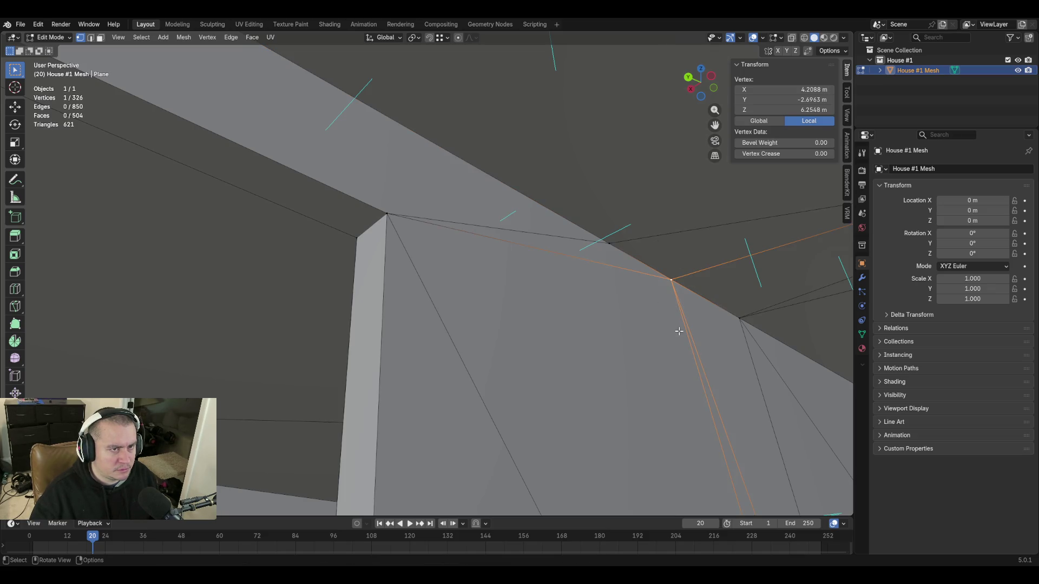
click(739, 319)
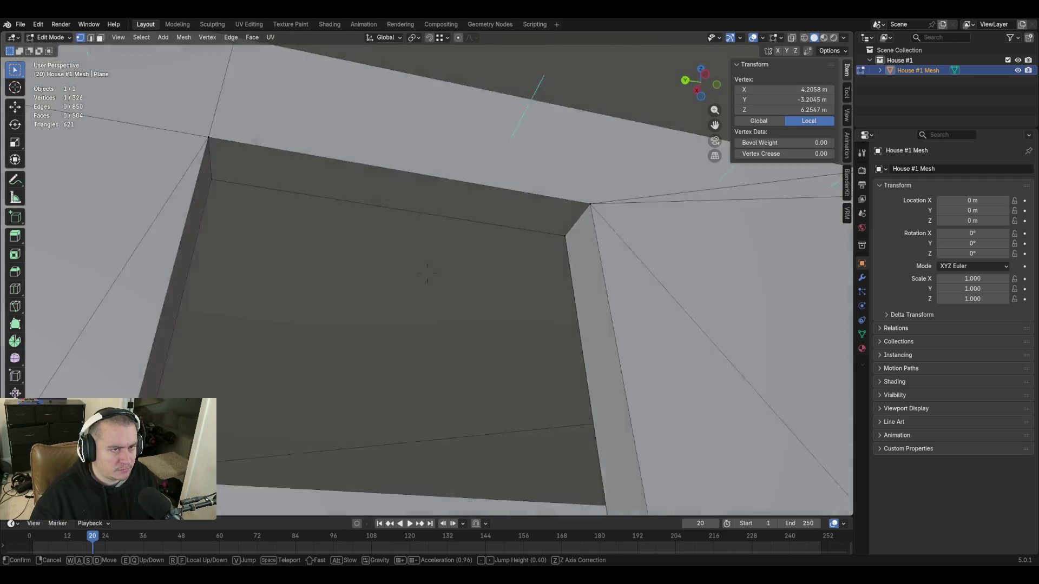
middle_drag(736, 355, 405, 195)
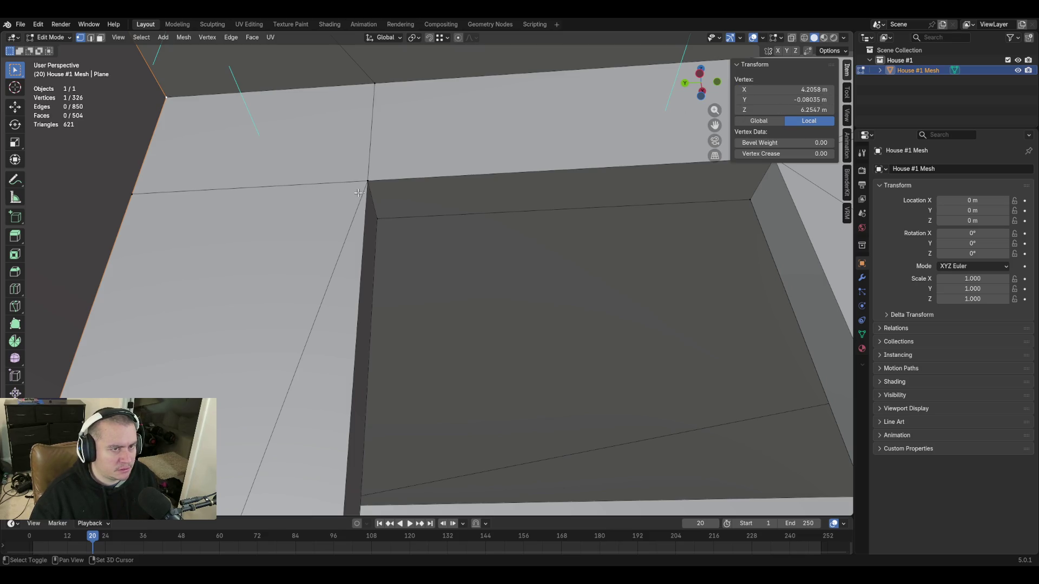
middle_drag(358, 192, 367, 190)
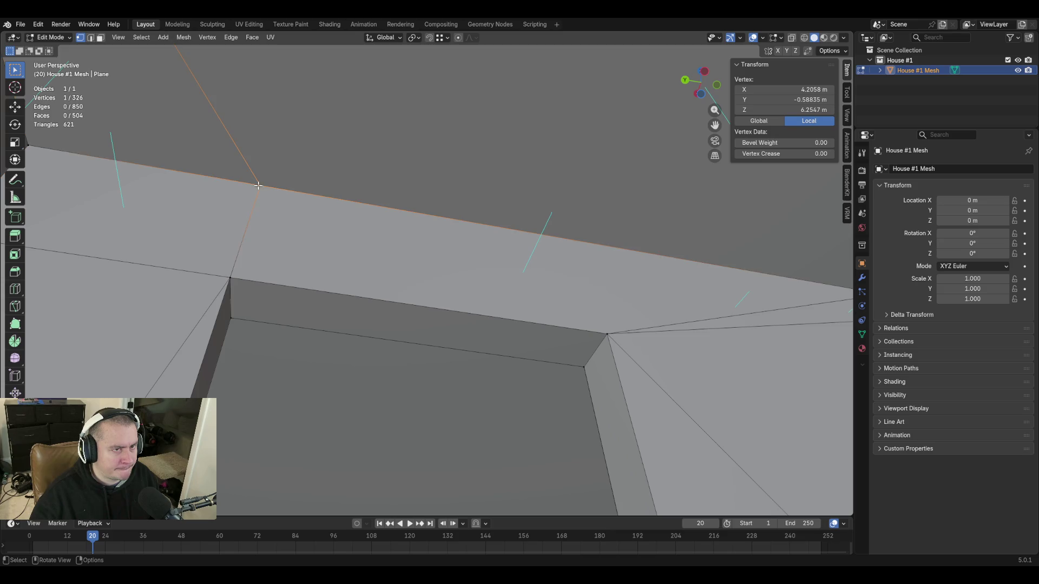
middle_drag(461, 244, 509, 268)
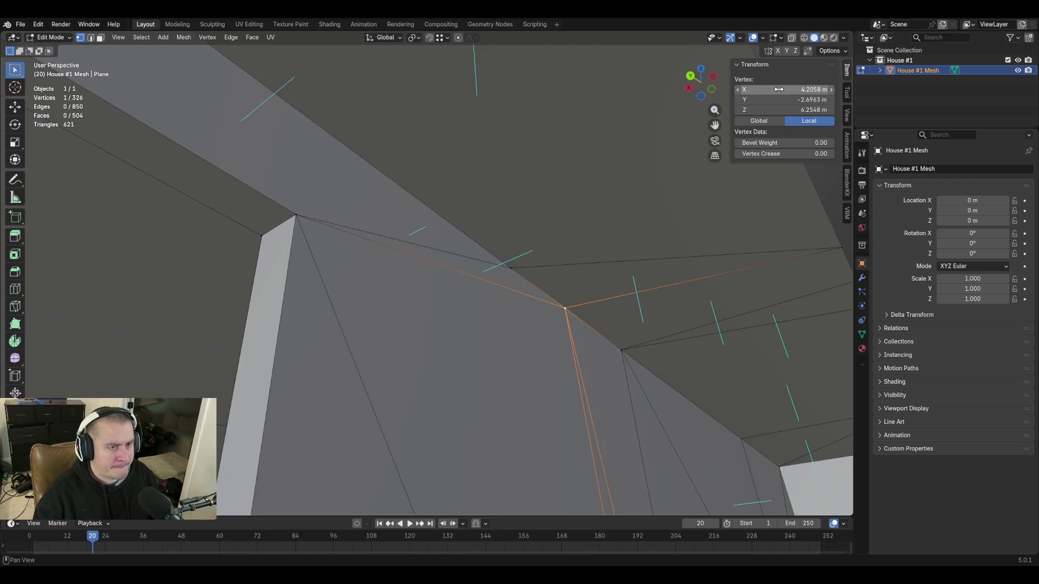
click(688, 302)
key(shift+grave)
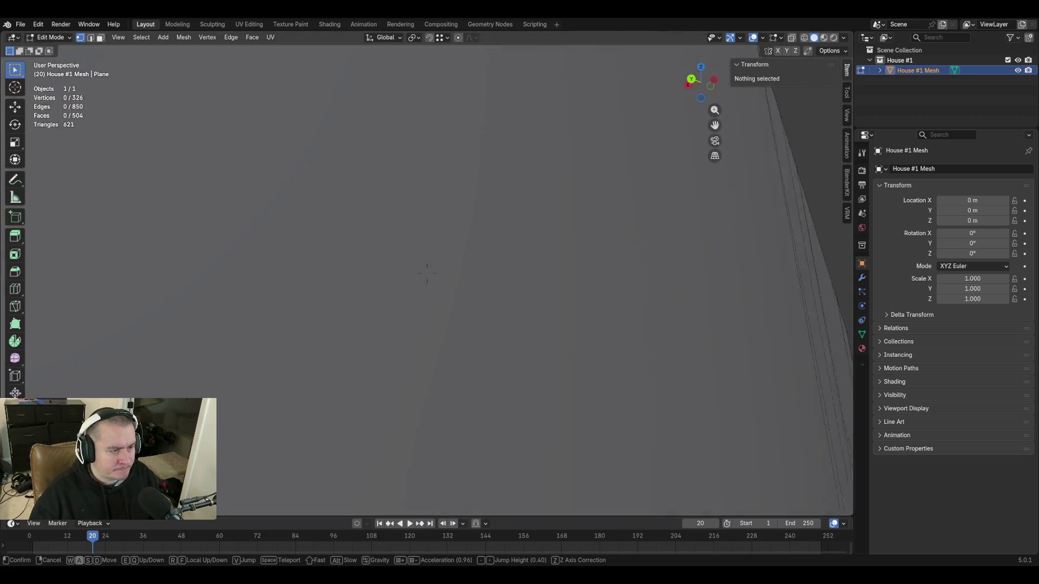
click(604, 271)
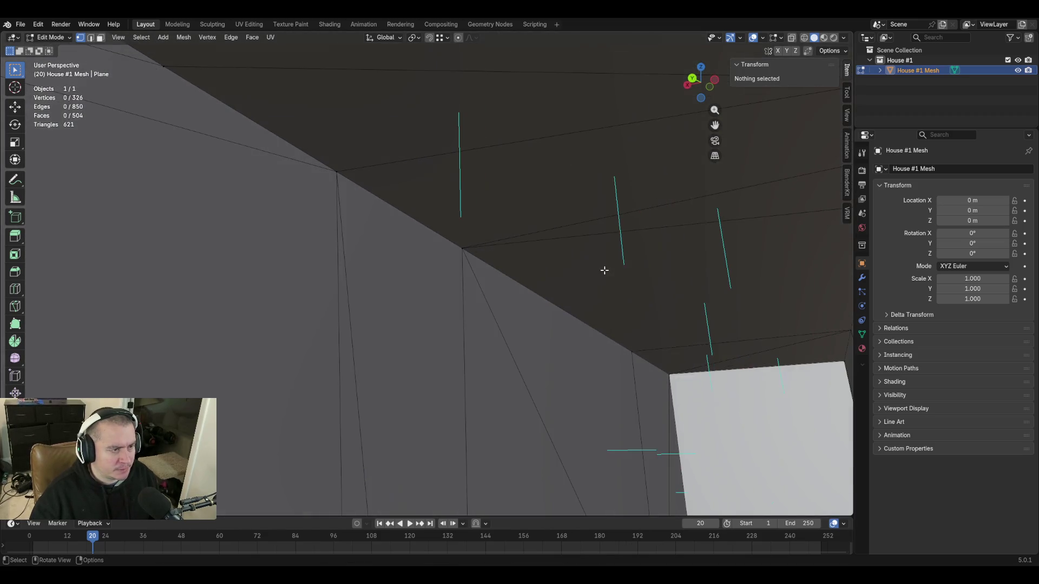
click(455, 248)
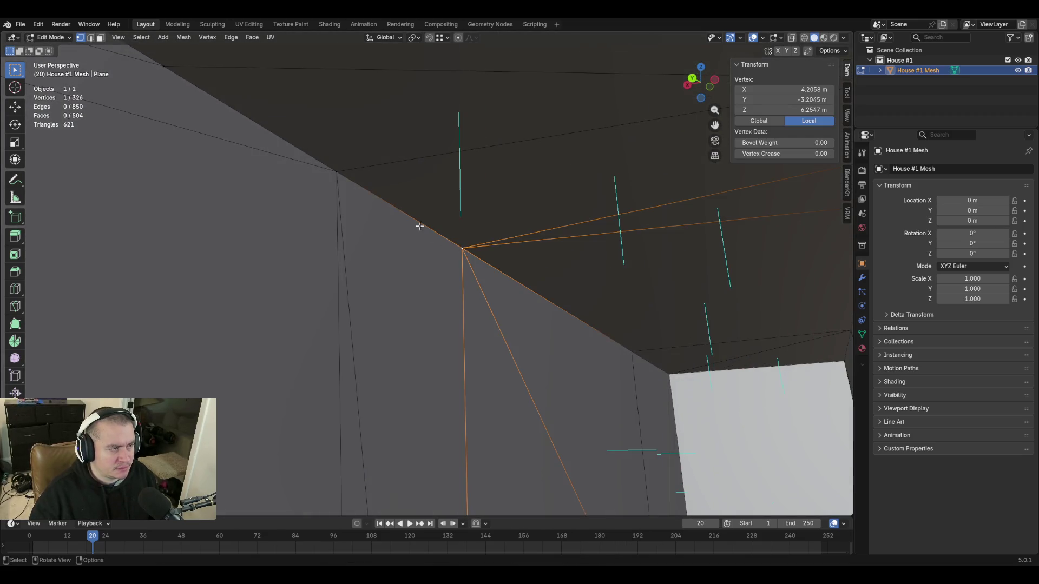
click(334, 169)
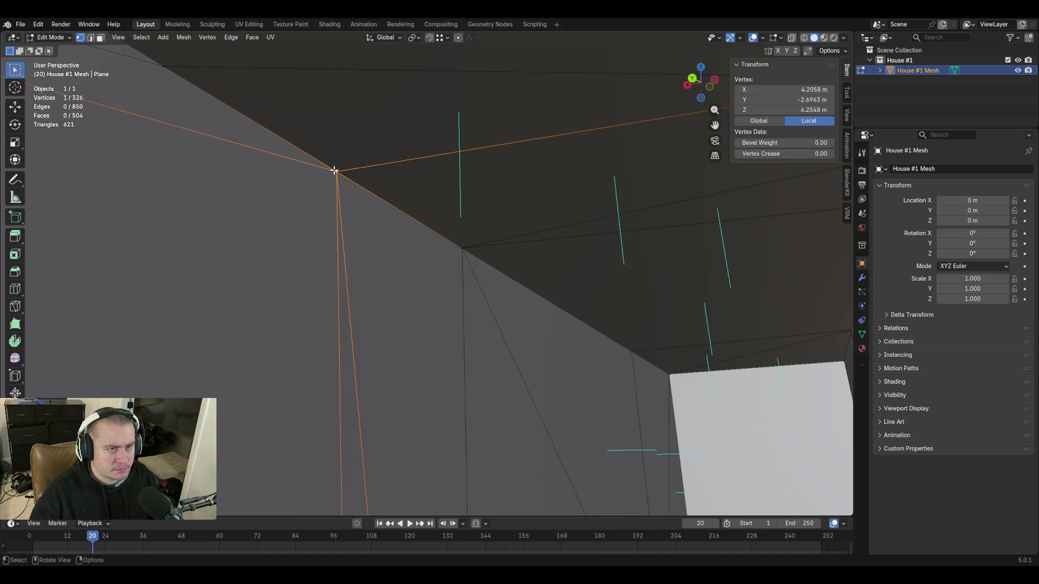
click(463, 250)
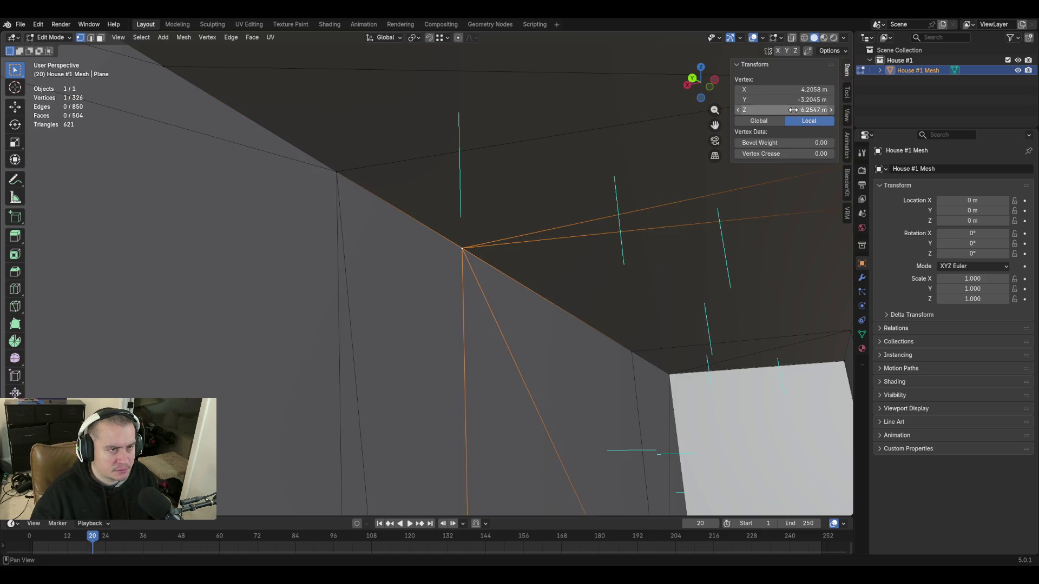
click(337, 171)
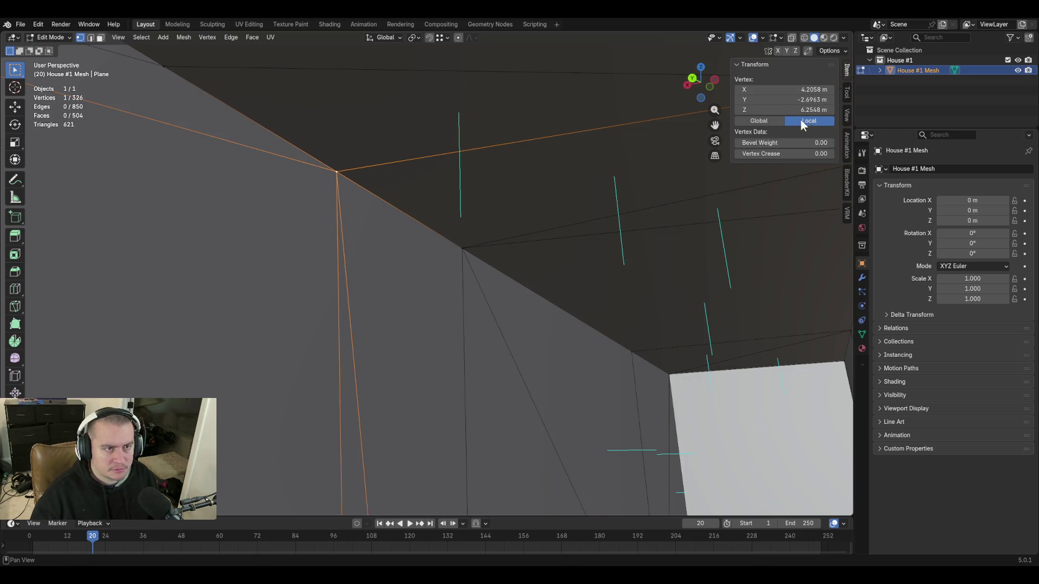
key(shift+grave)
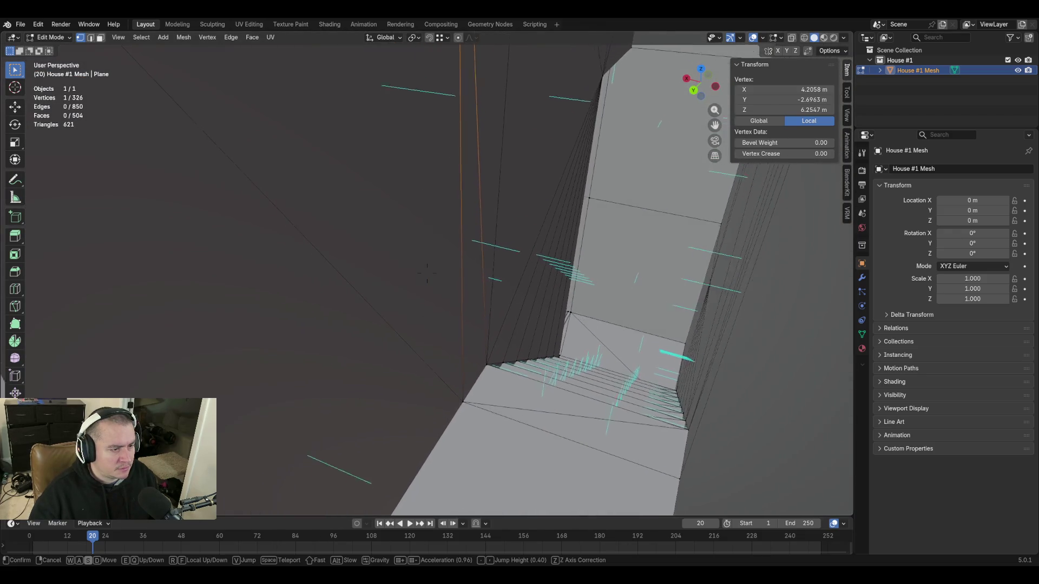
Fly through the interior and settle facing the wall above the stairs
click(474, 237)
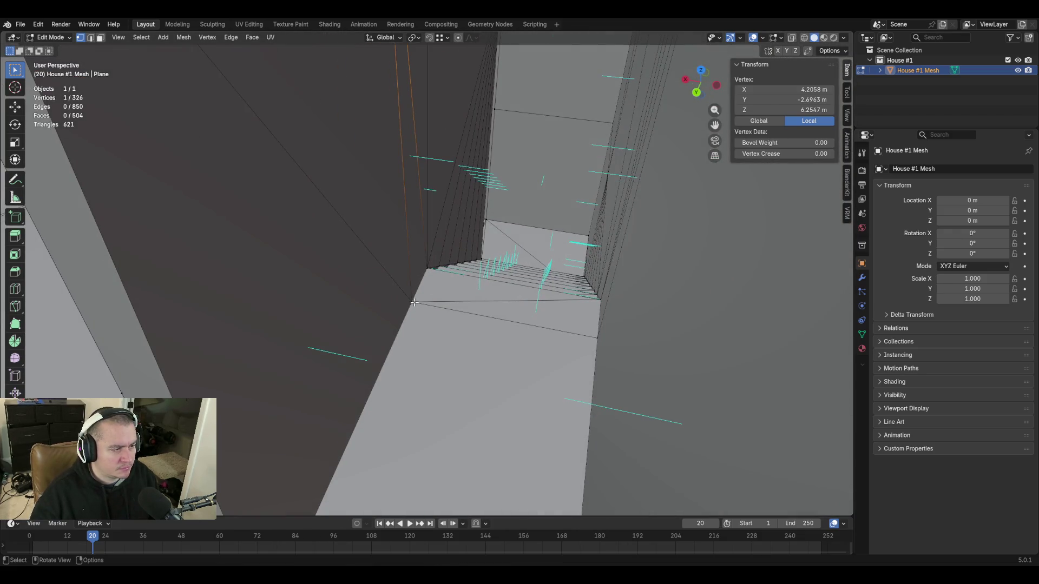
key(shift+grave)
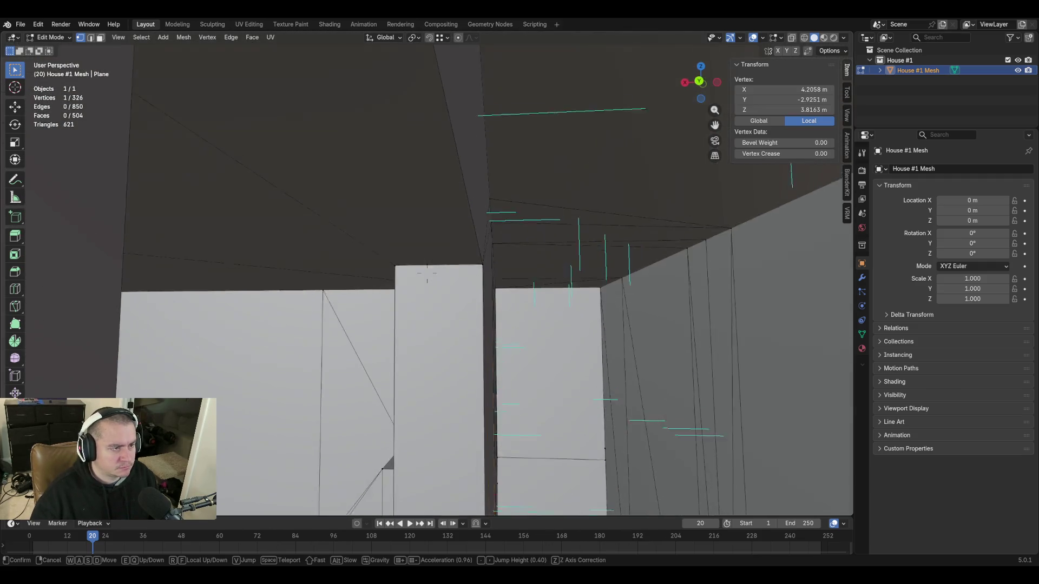
key(e)
key(e)
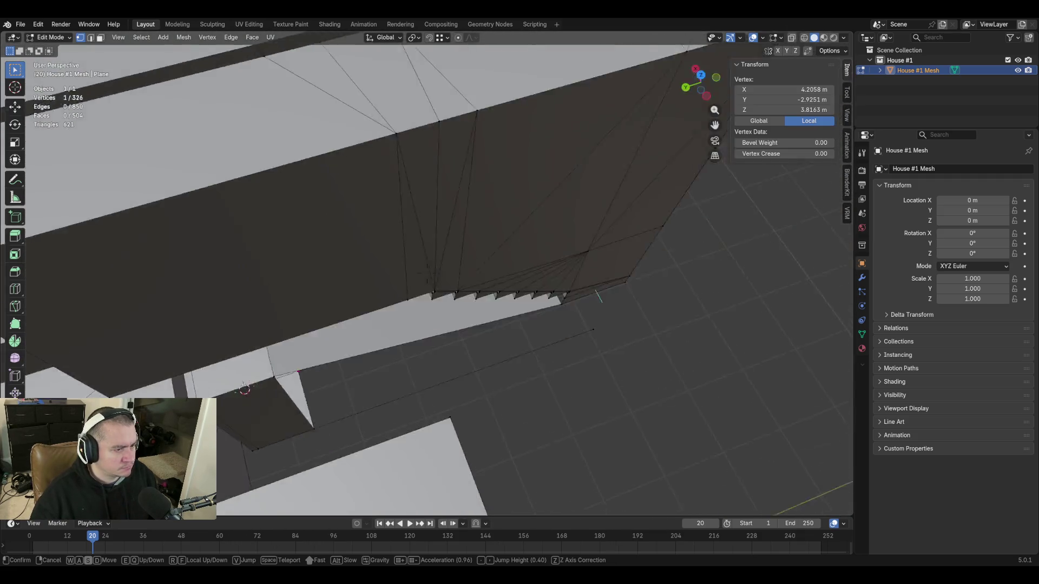
click(491, 342)
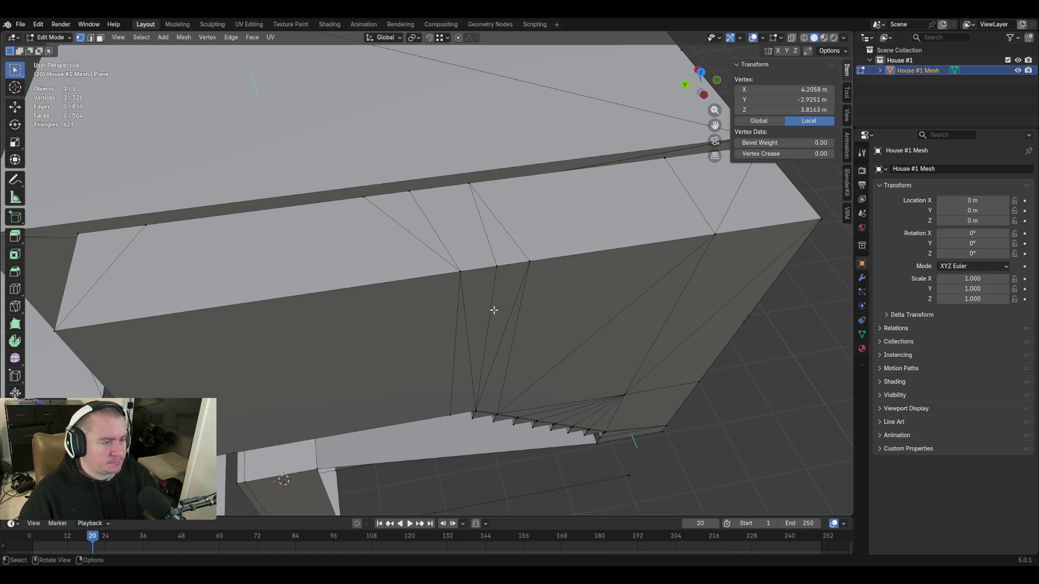
key(shift+grave)
key(w)
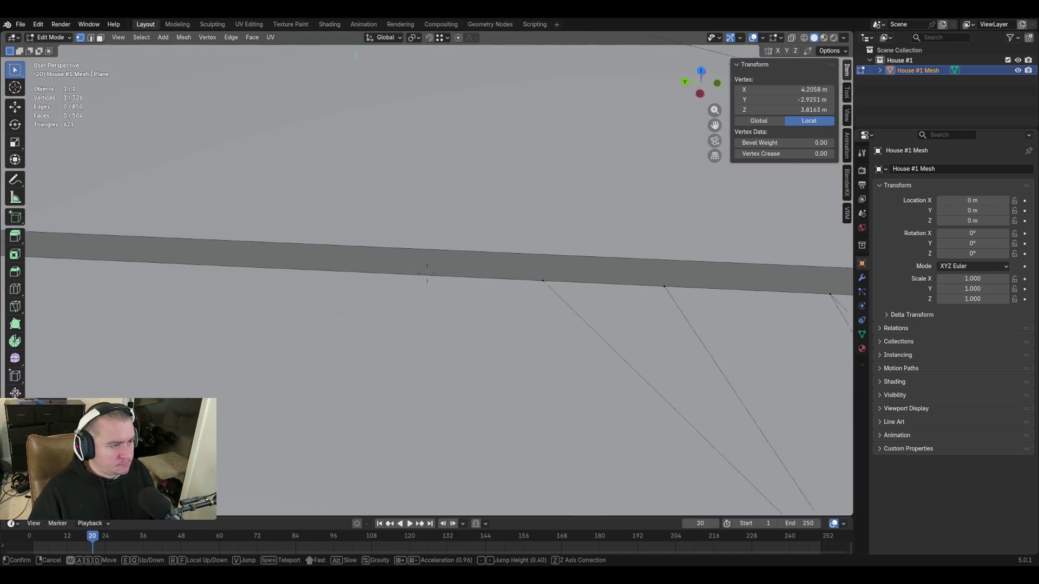
Walk to the doorway opening and select the vertical edge beside it
key(e)
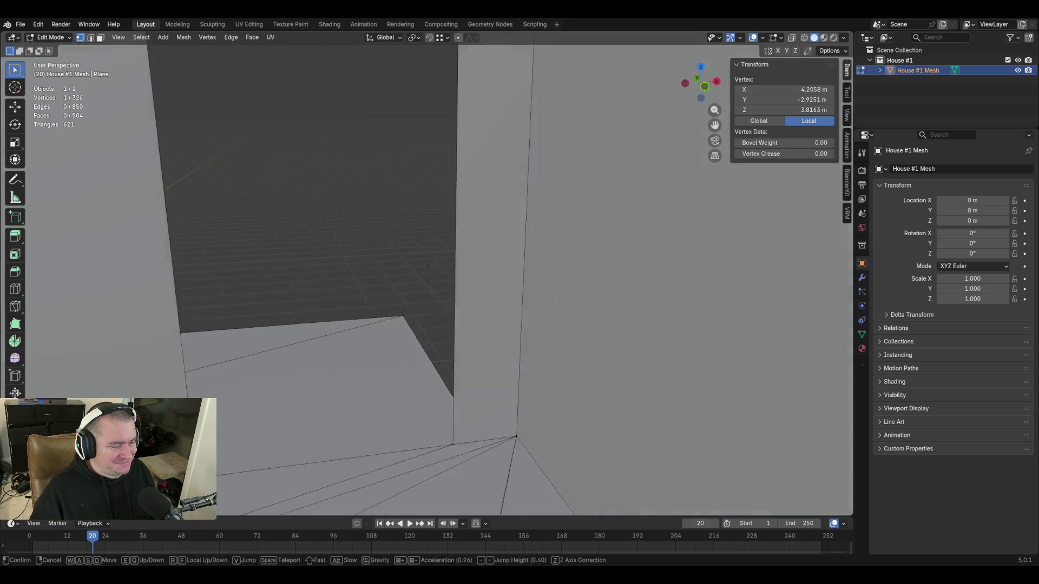
key(q)
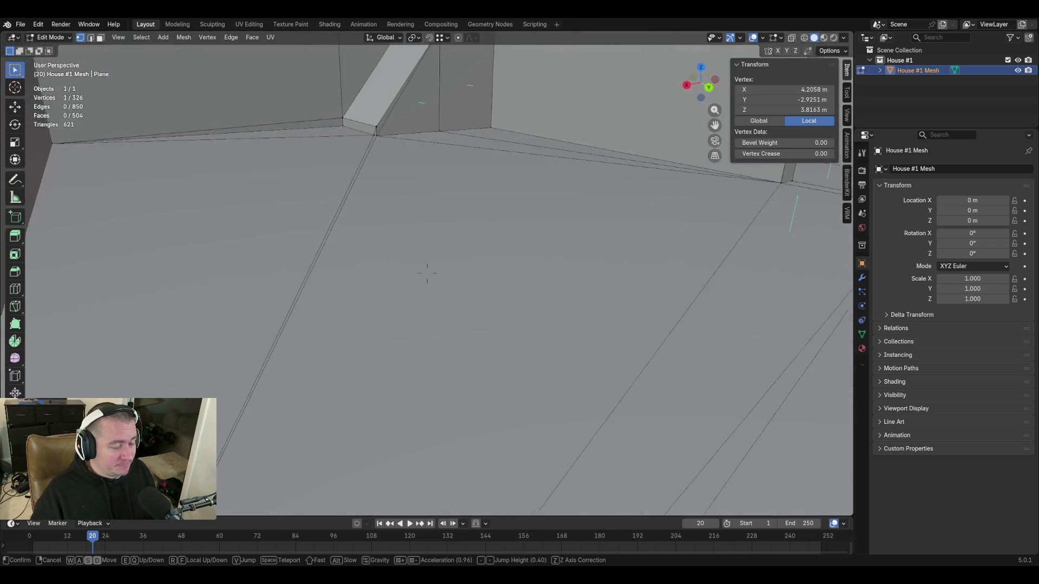
key(s)
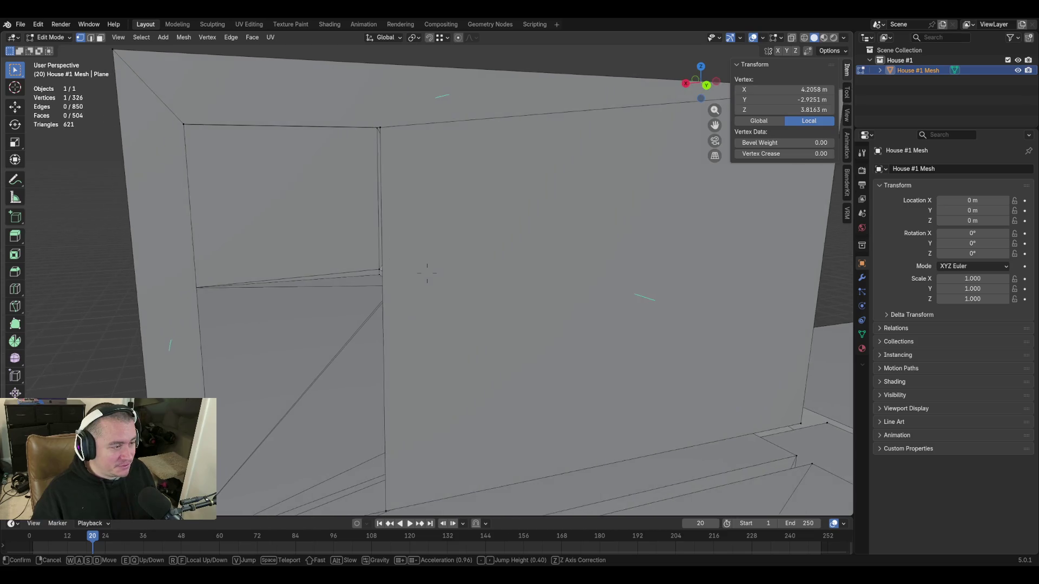
key(w)
click(493, 175)
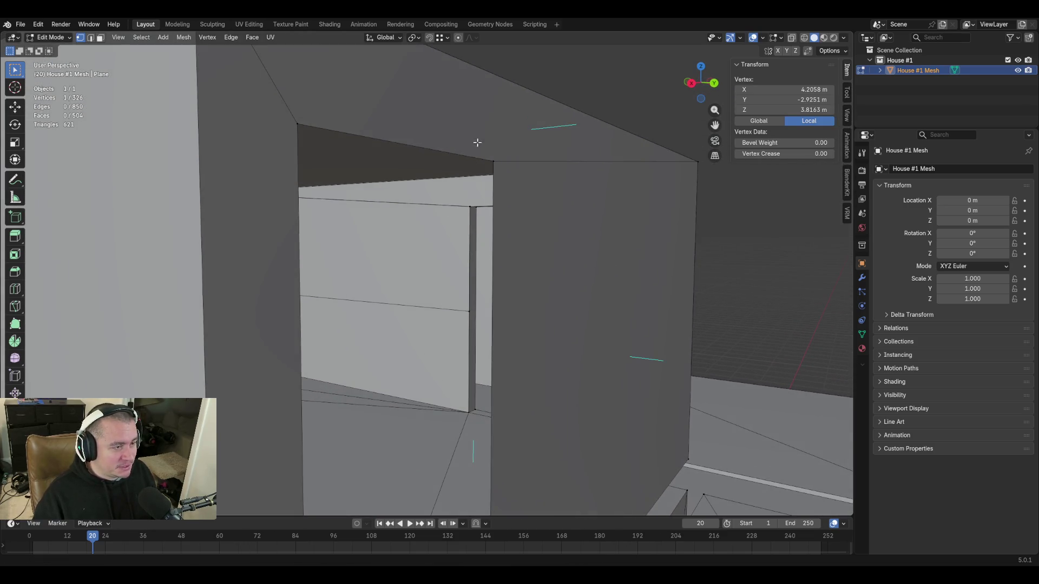
click(493, 175)
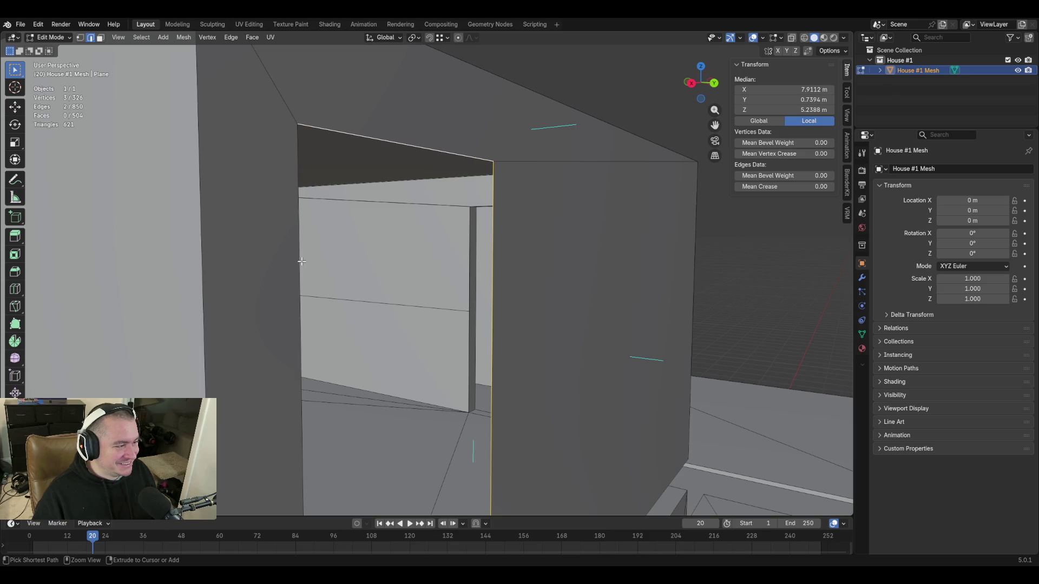
Move the selected doorway edges -0.127 m along X after bringing the doorway into close view
middle_drag(384, 234, 354, 246)
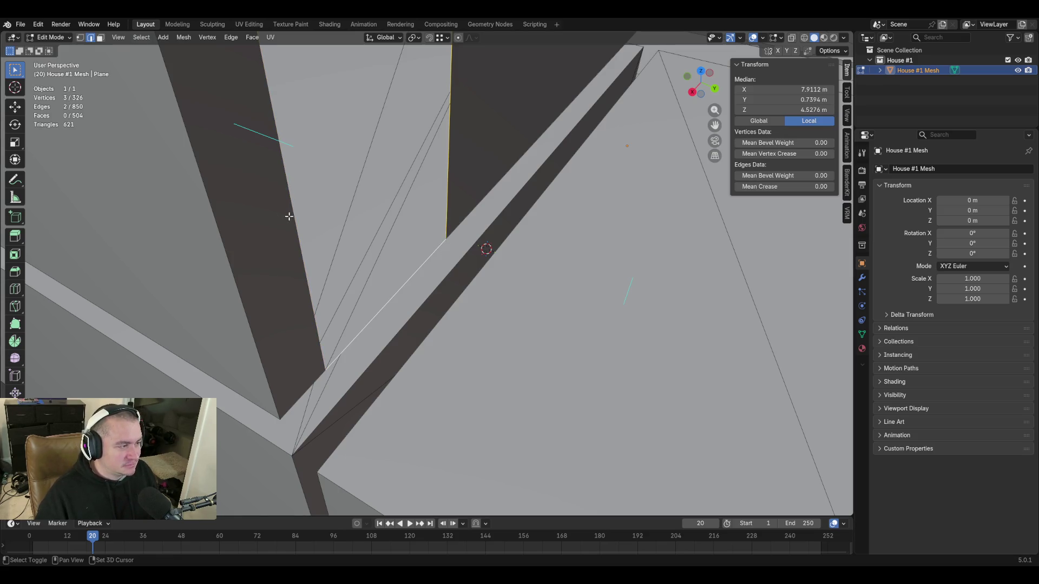
middle_drag(414, 292, 410, 283)
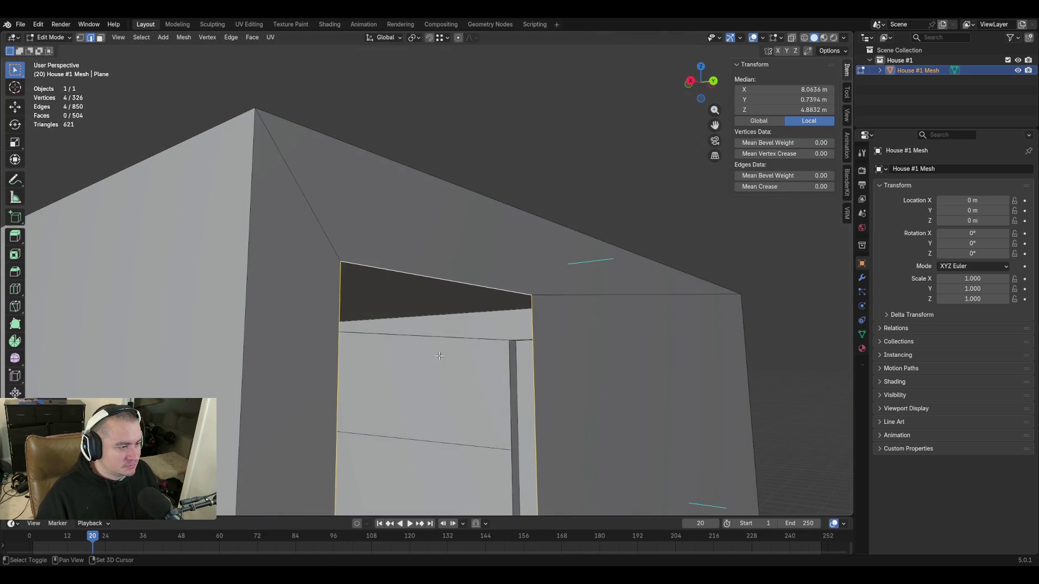
middle_drag(438, 355, 415, 288)
scroll(415, 285, up, 3)
key(g)
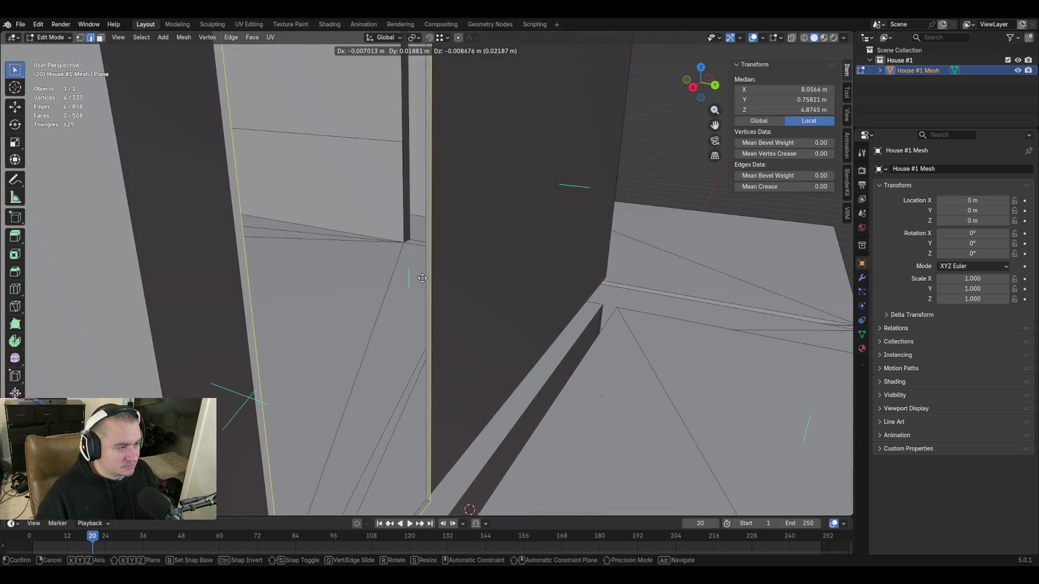
key(x)
key(ctrl+v)
key(minus)
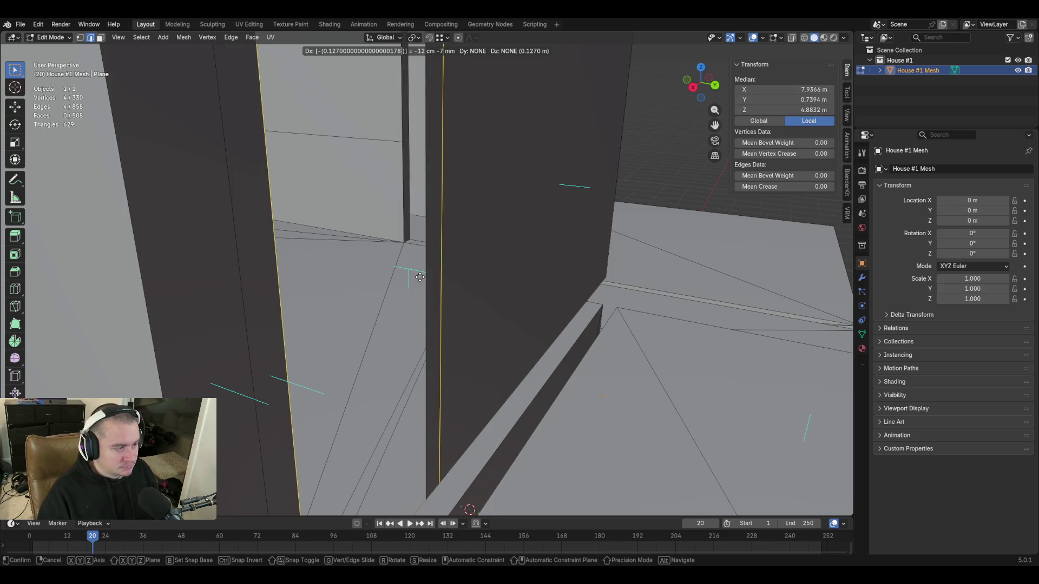
key(Return)
Check the wall from a wider walk-through view and undo the doorway edge move
key(shift+grave)
key(s)
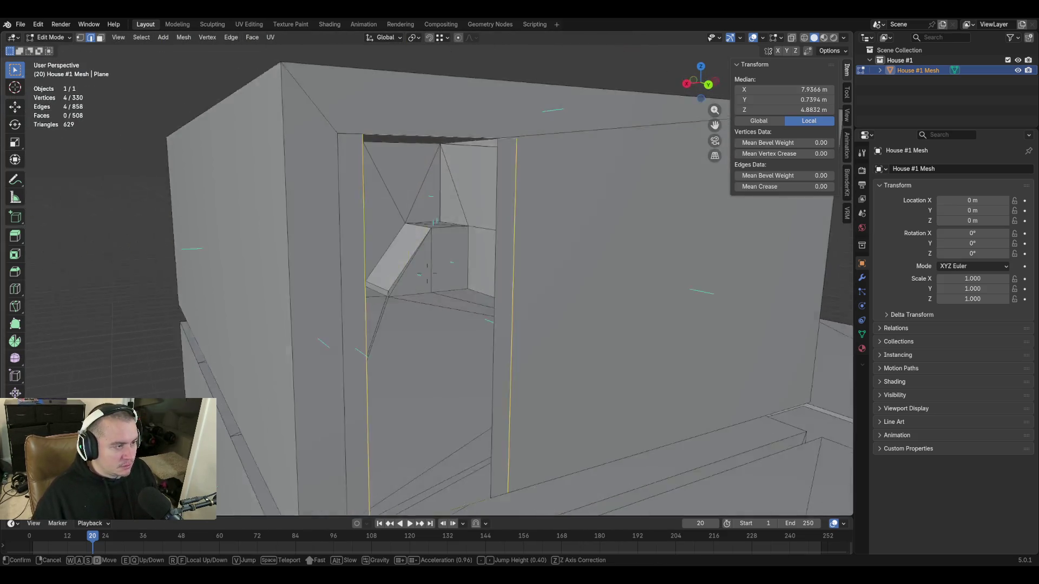
key(w)
key(s)
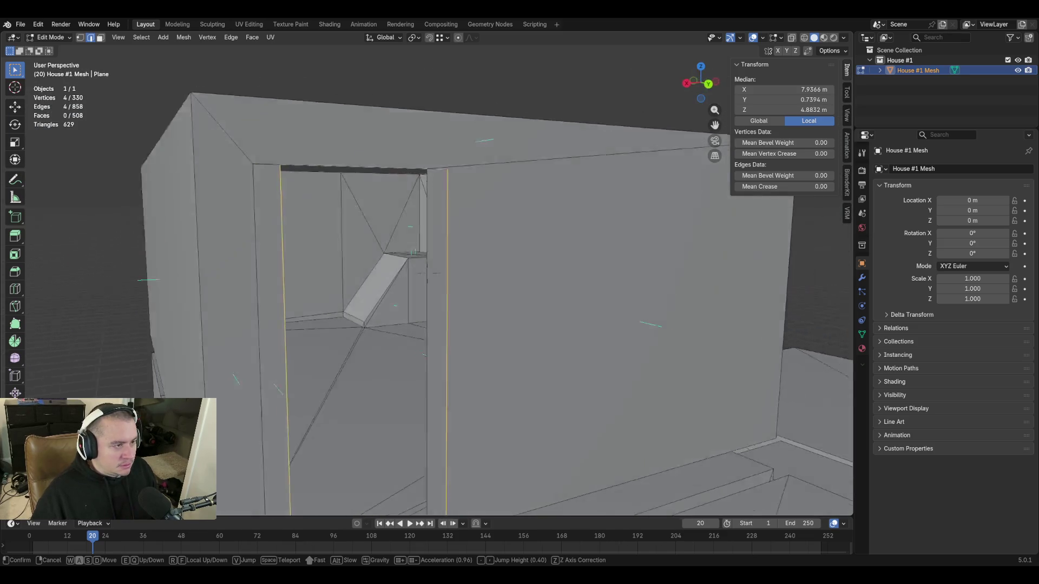
key(s)
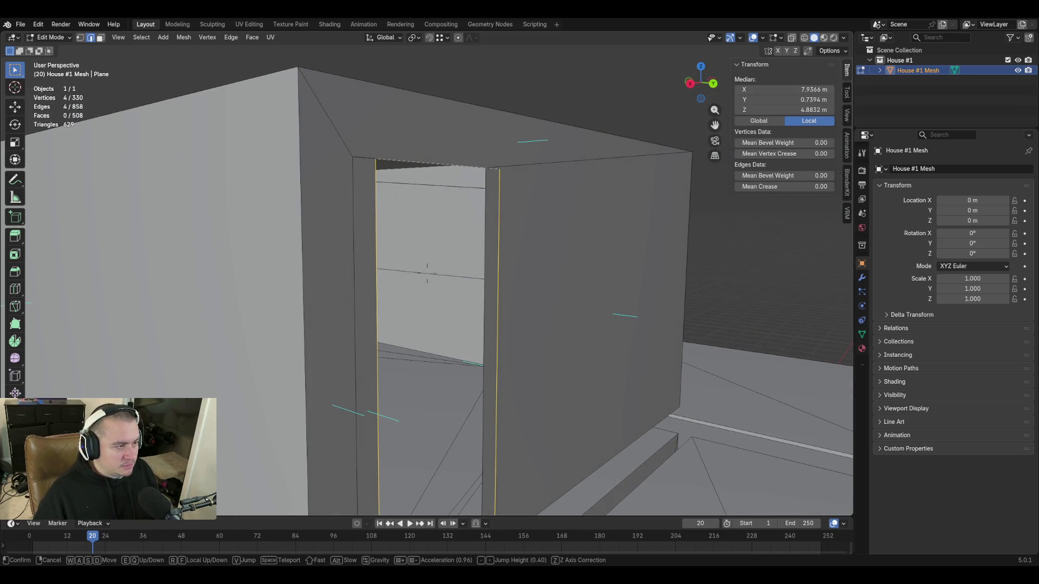
click(427, 273)
key(ctrl+z)
Extrude the doorway edges 0.127 m along Y for opening depth, then select the outline's right vertical edge
key(e)
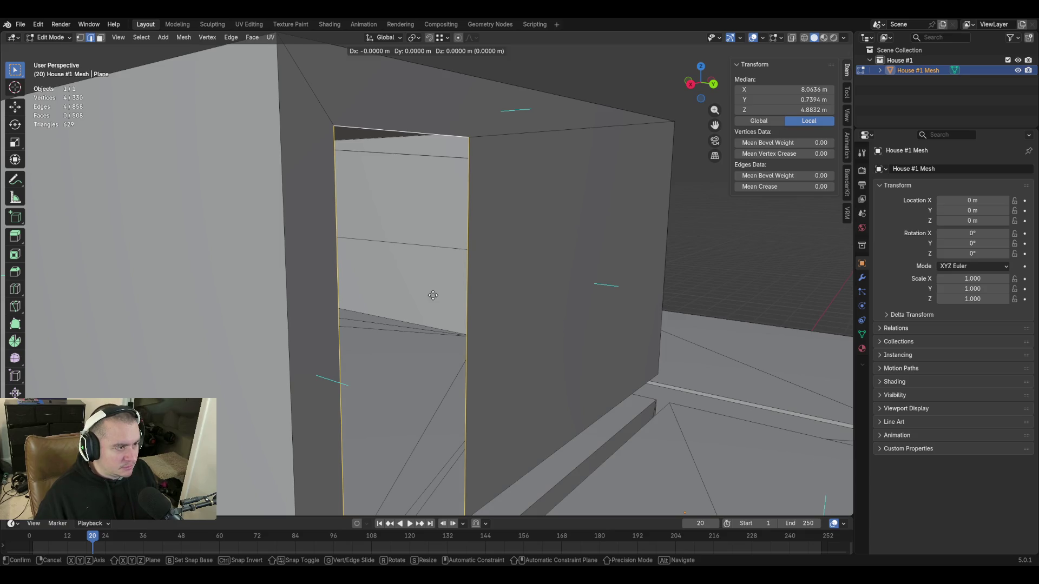
key(x)
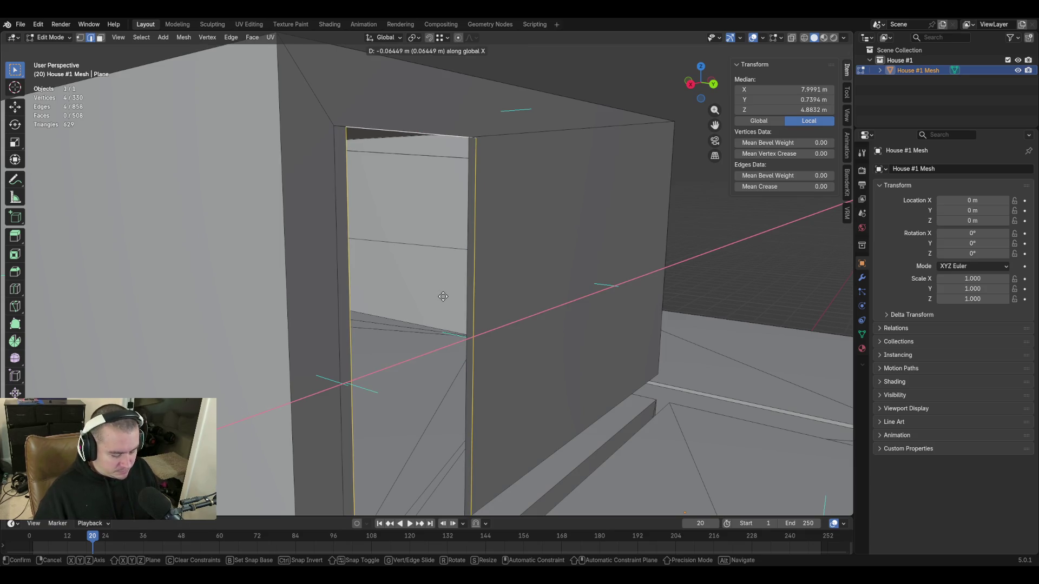
key(y)
text(0.12700000000000000178)
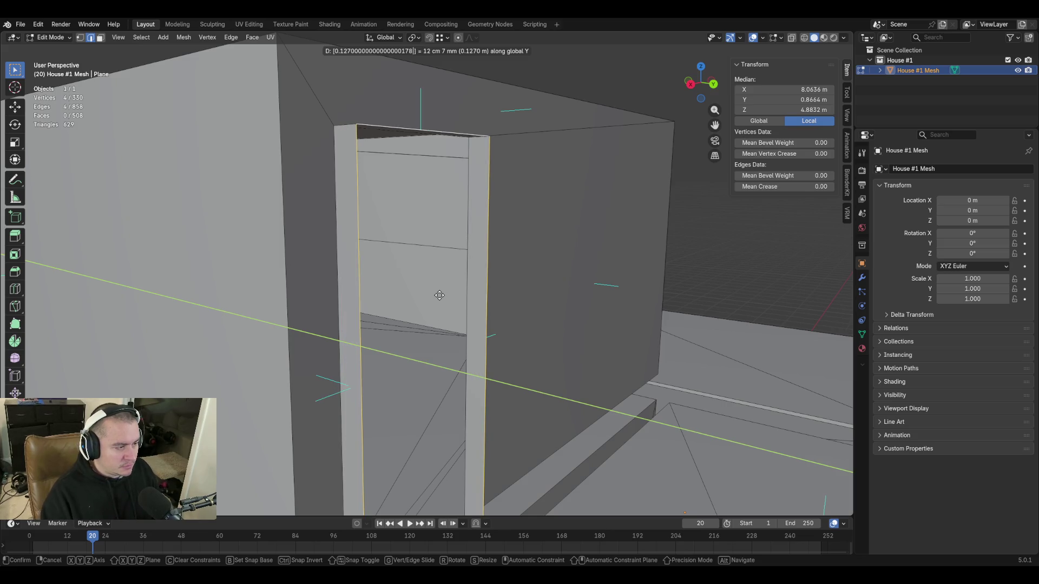
key(Return)
key(shift+grave)
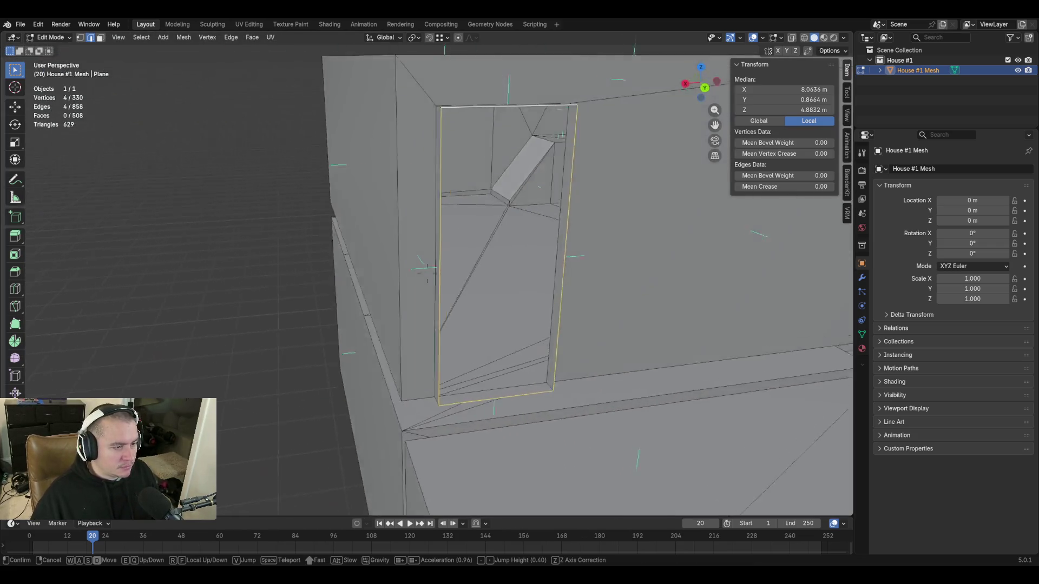
key(s)
click(374, 278)
click(360, 278)
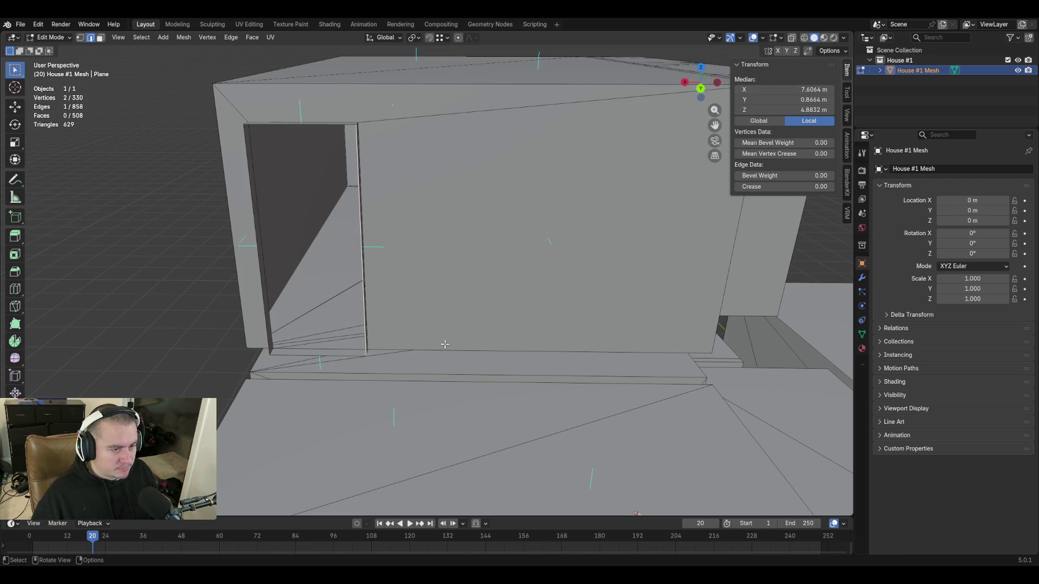
Extrude the doorway's right edge along X to fill the wall gap with a new face
key(e)
key(x)
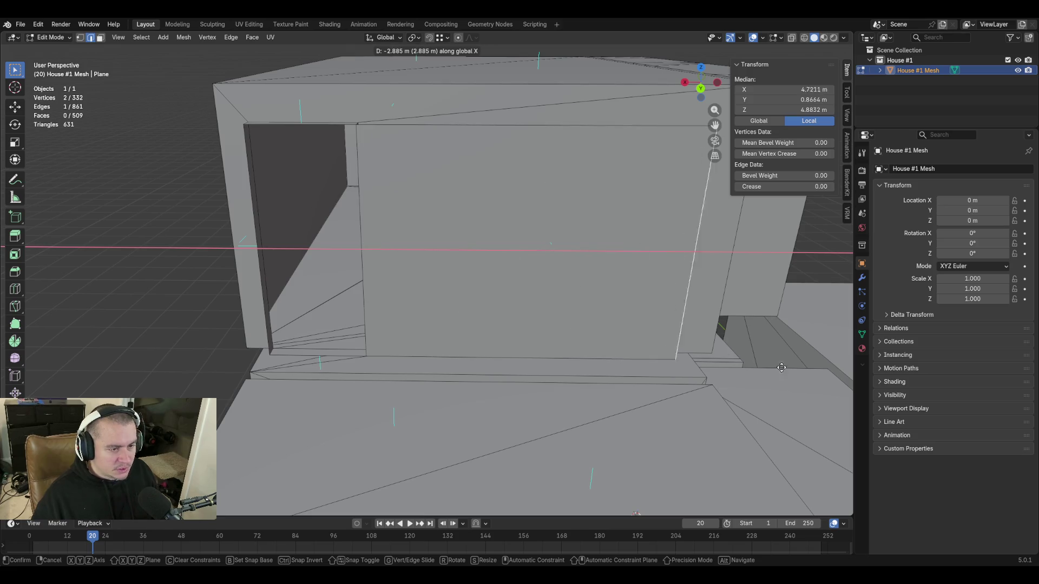
click(813, 364)
key(shift+grave)
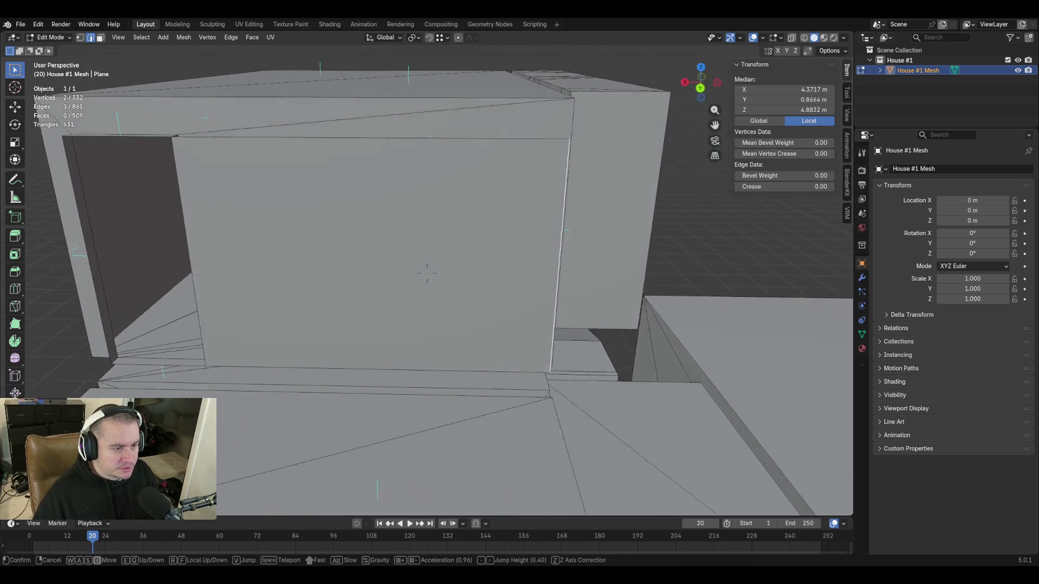
click(428, 274)
Select the new edge beside the doorway and start editing its Median X value
click(477, 243)
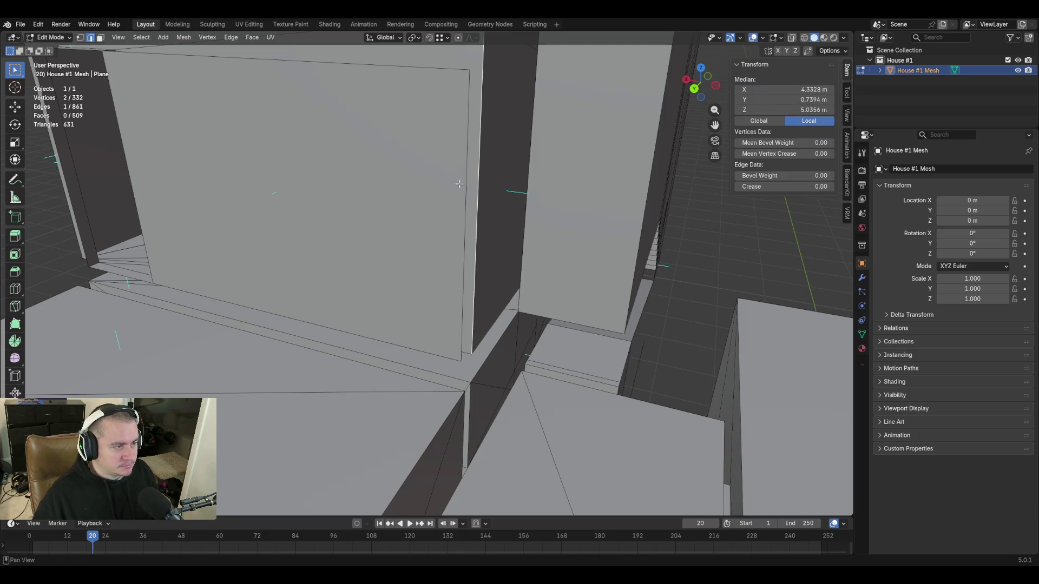
click(467, 176)
click(797, 89)
Set the new edge's X to 4.3328 m and the wall-top corner vertex's Y to 0.8664 m
key(Return)
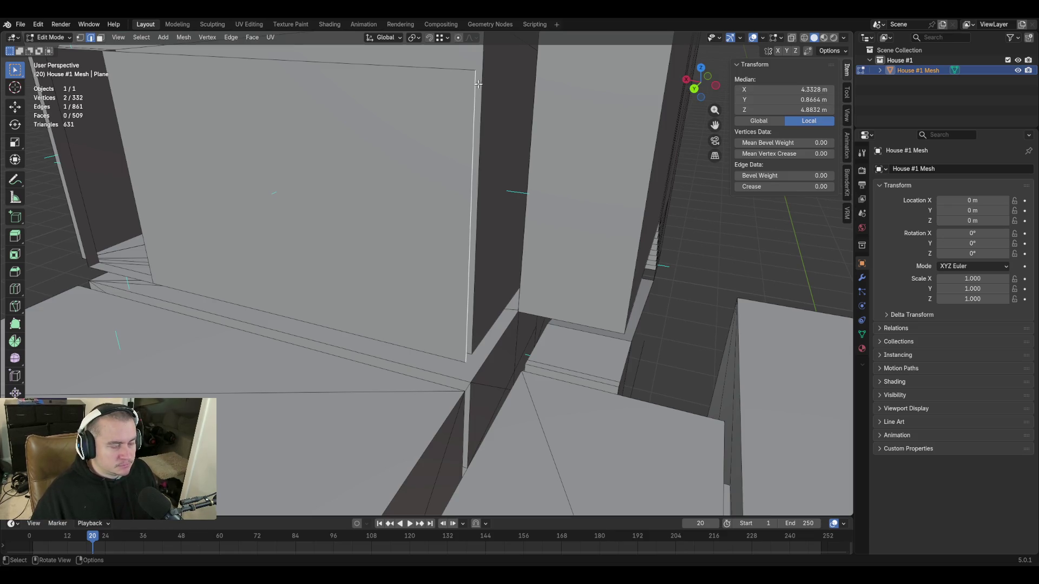
scroll(479, 82, down, 5)
click(496, 208)
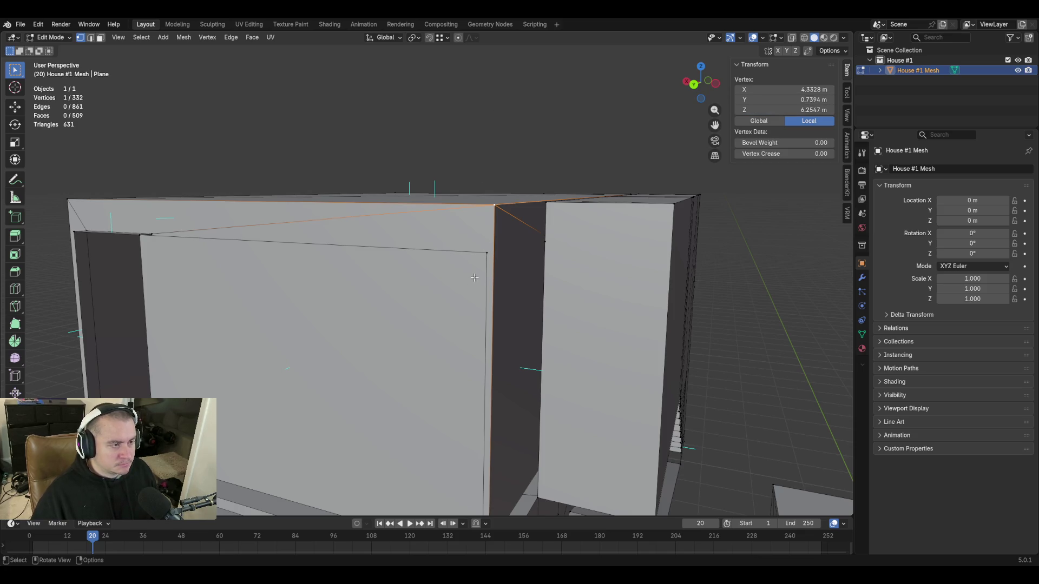
drag(779, 99, 804, 100)
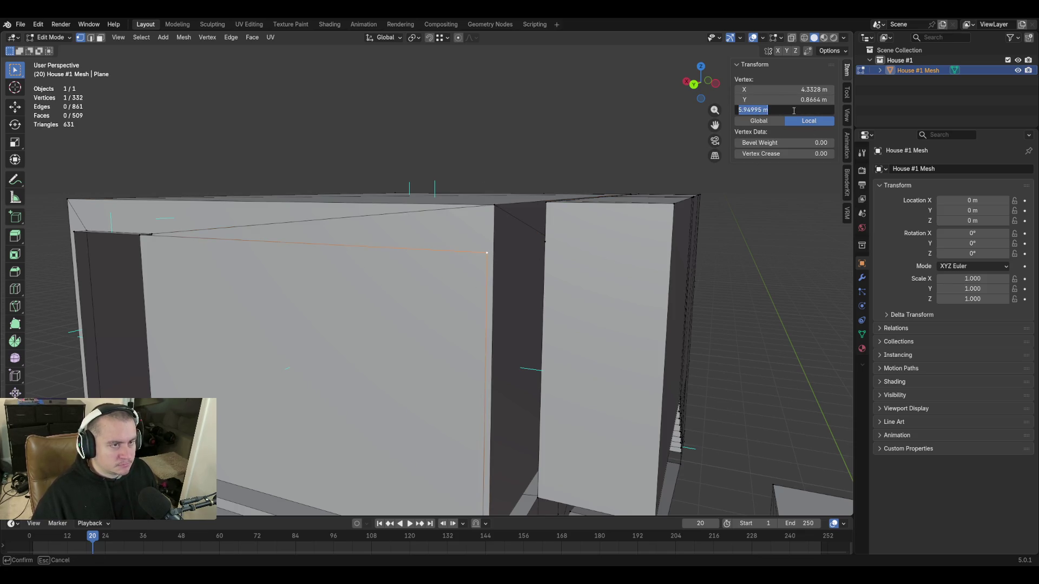
Walk around and back off to see the whole house with its stairs and both wings
key(shift+grave)
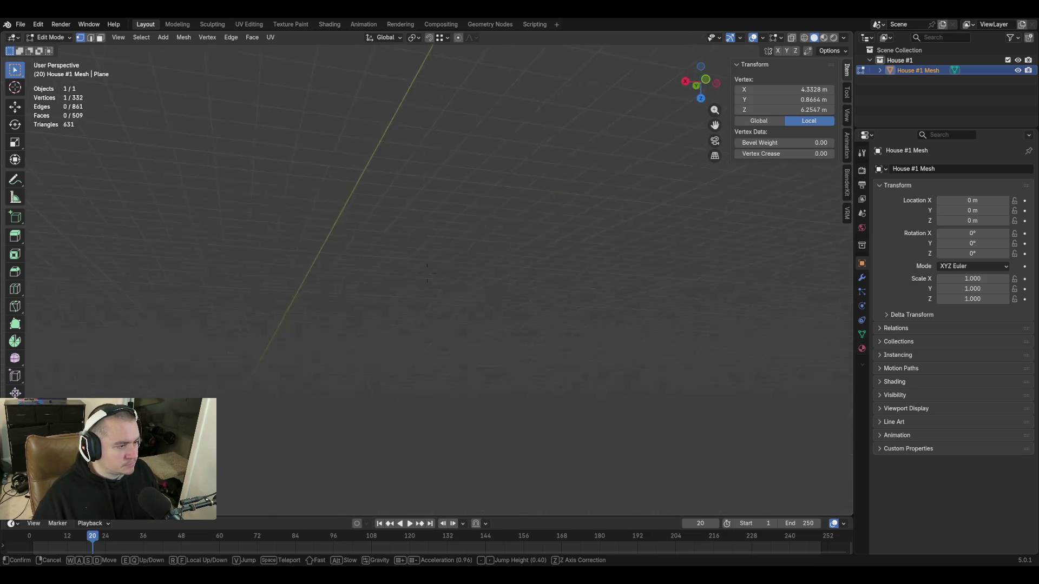
key(w)
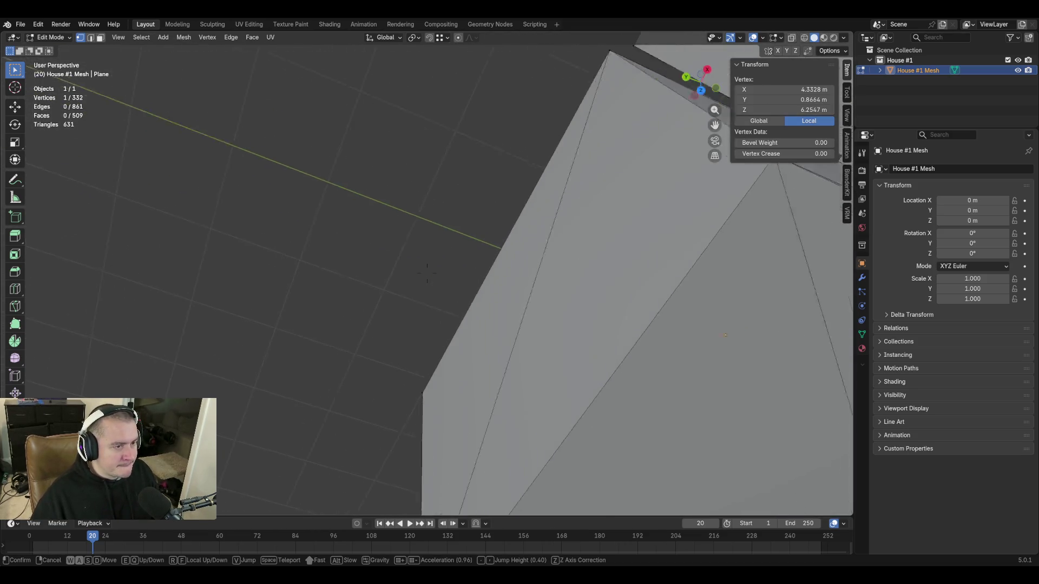
key(s)
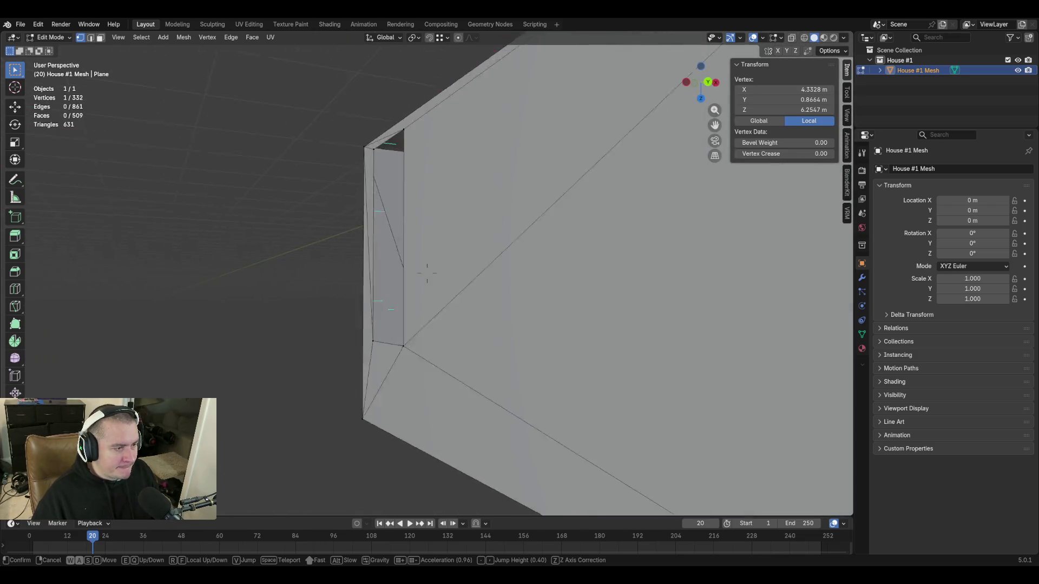
key(s)
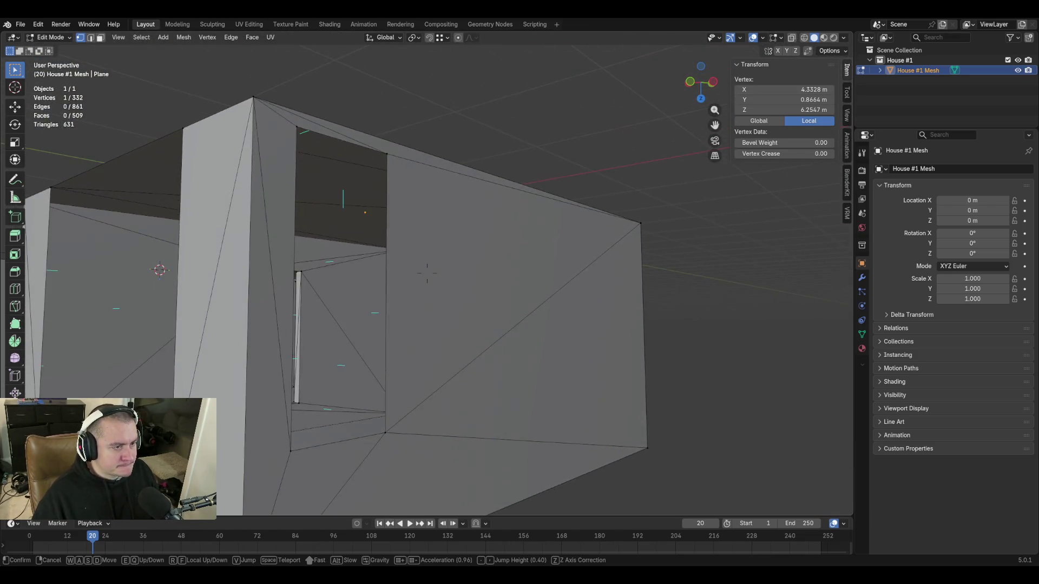
key(w)
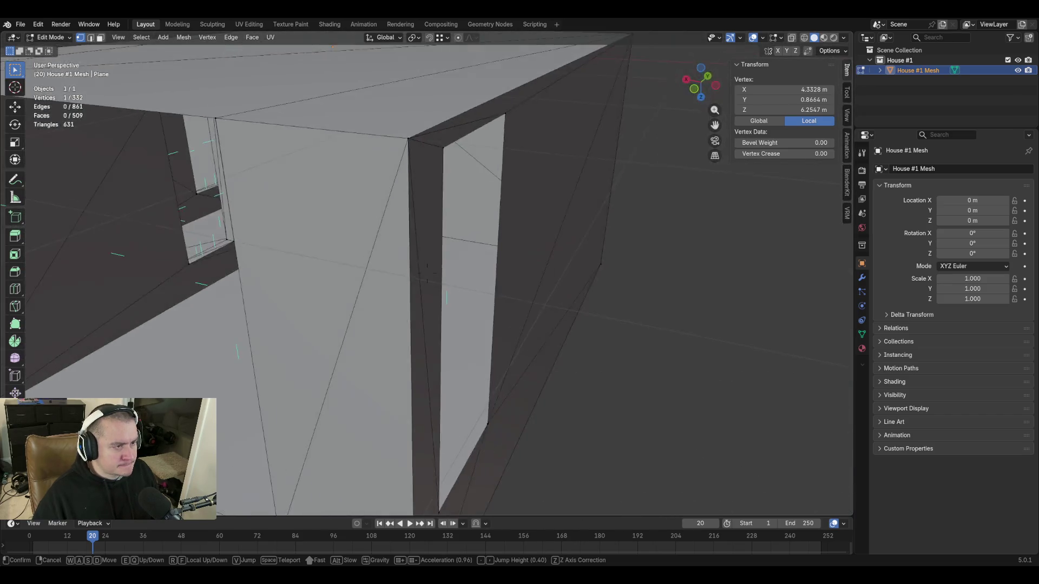
key(s)
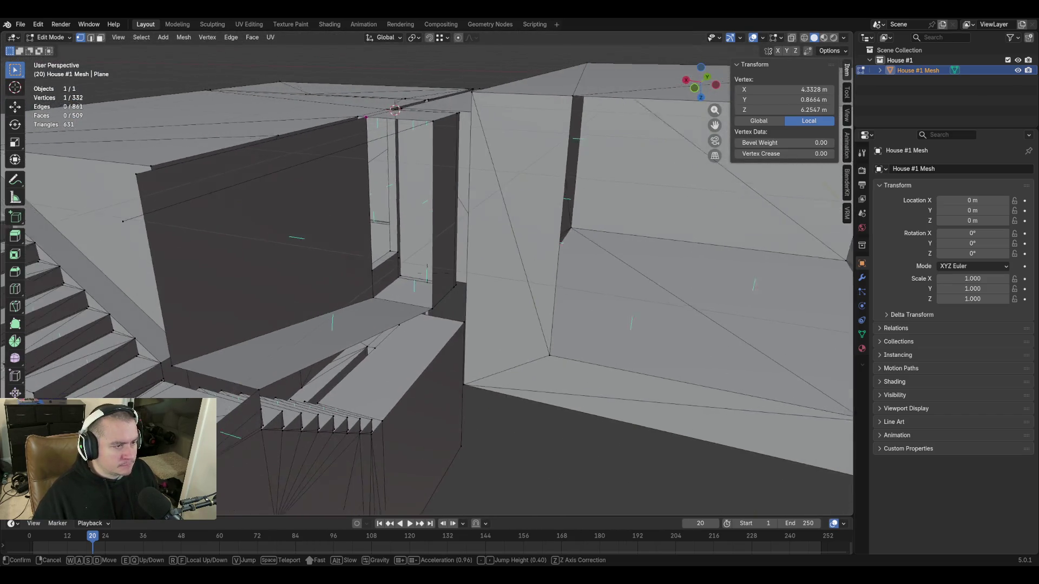
key(s)
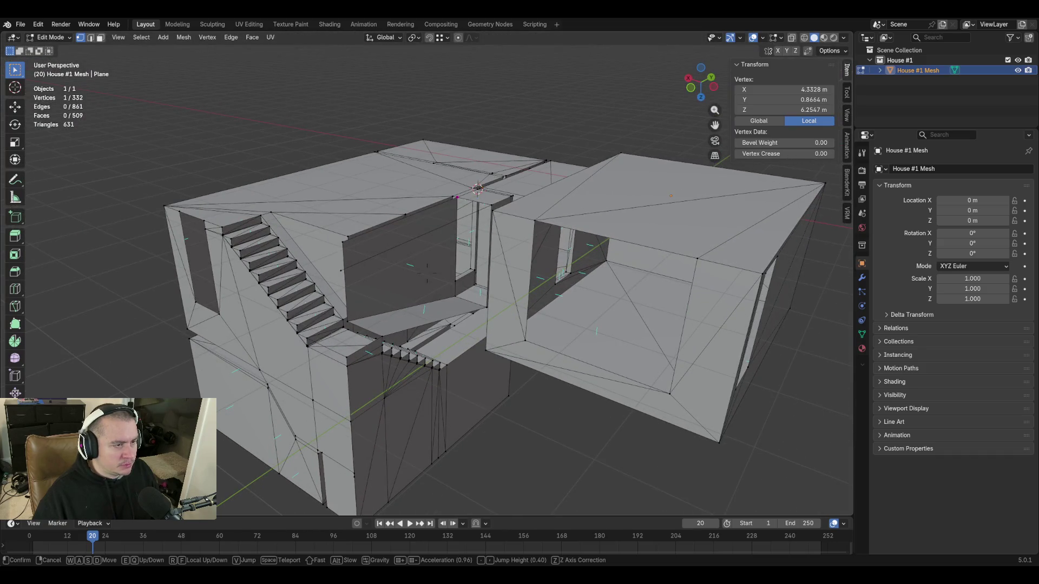
key(s)
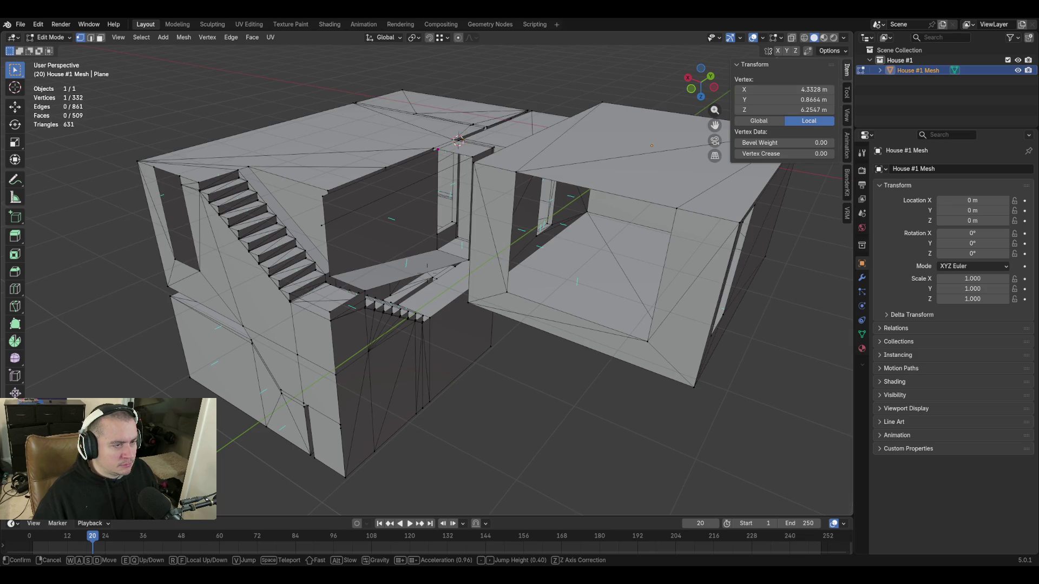
Set the corner vertex's Z to 5.95 m, inspect the house from the stairs outward, then deselect all
click(478, 107)
key(ctrl)
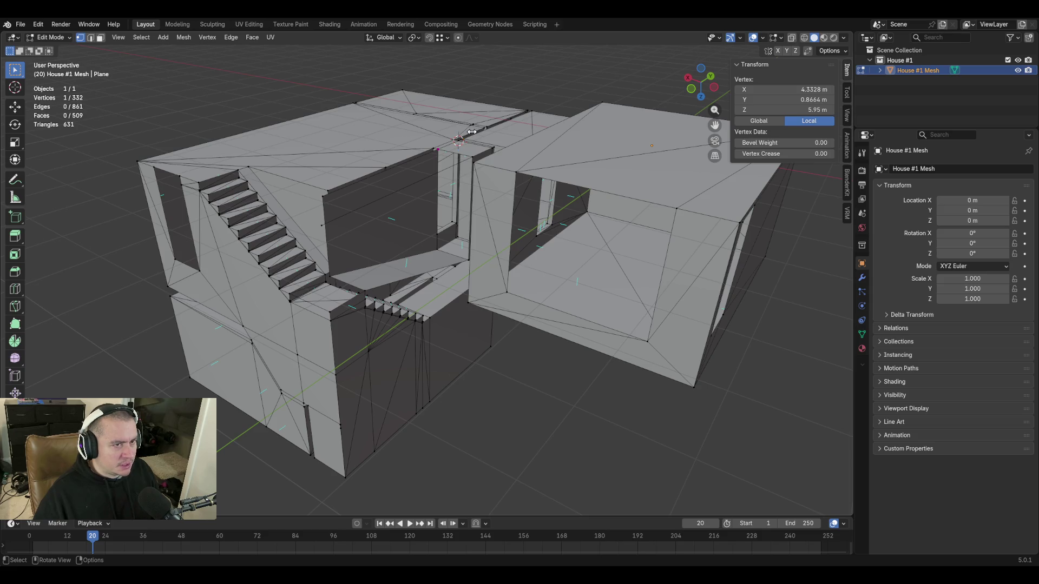
key(shift+grave)
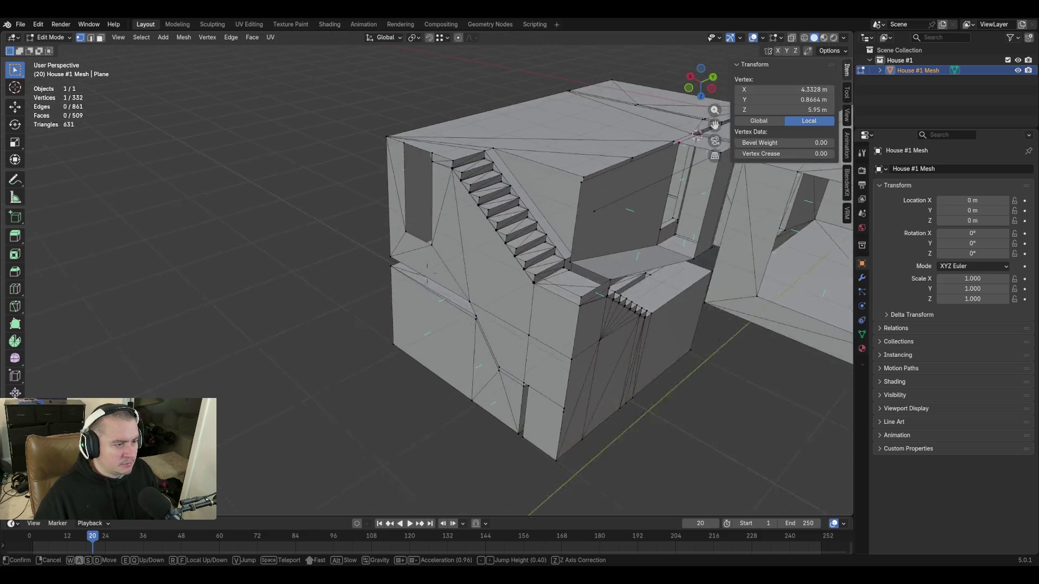
key(w)
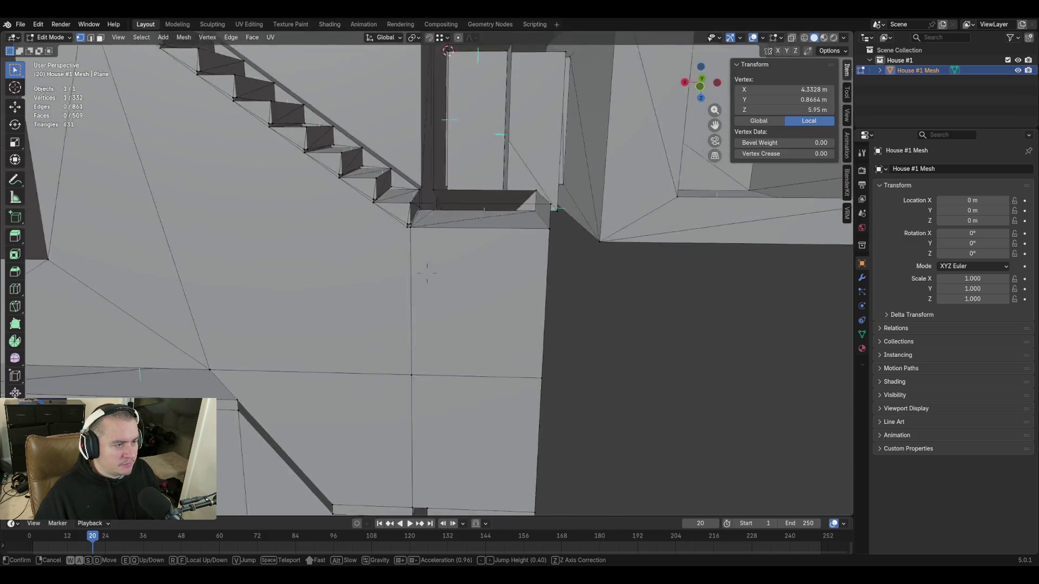
key(s)
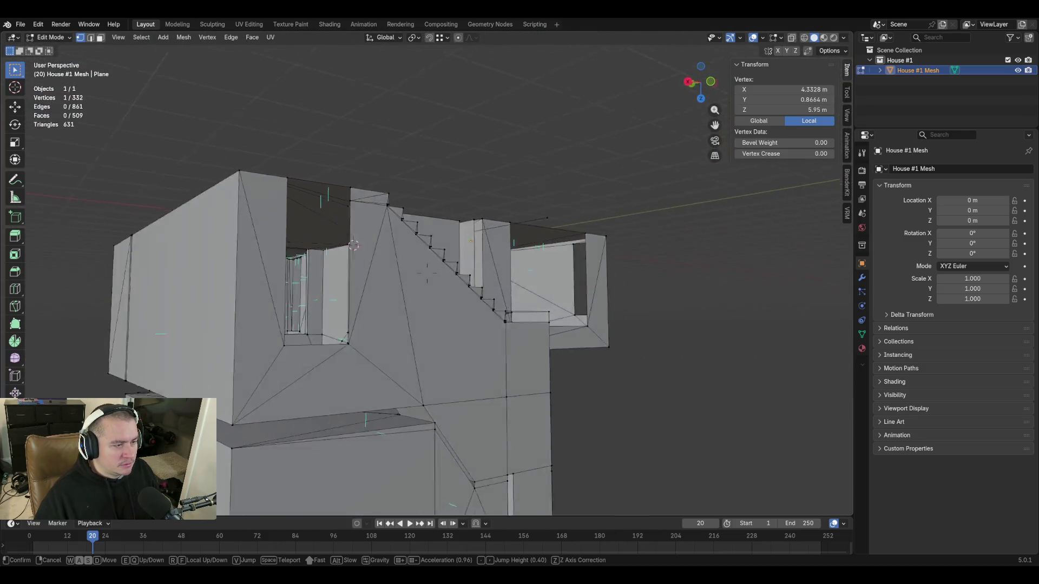
key(s)
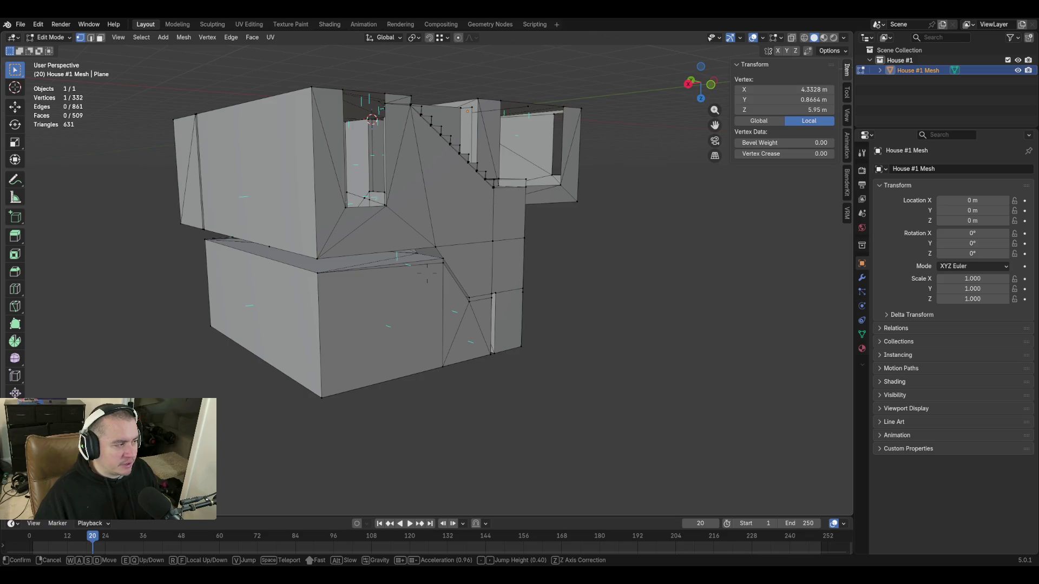
click(518, 242)
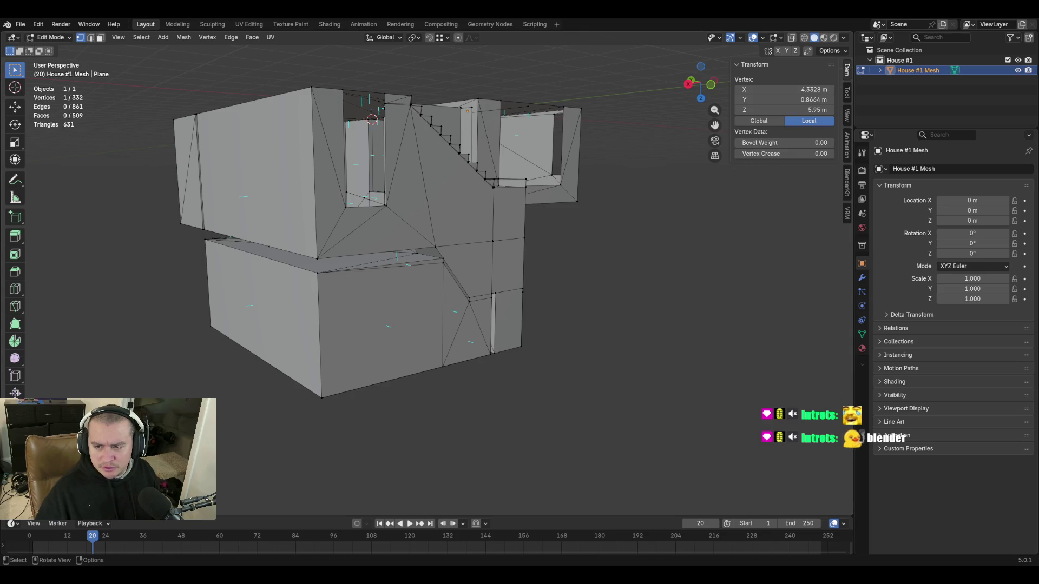
key(alt+a)
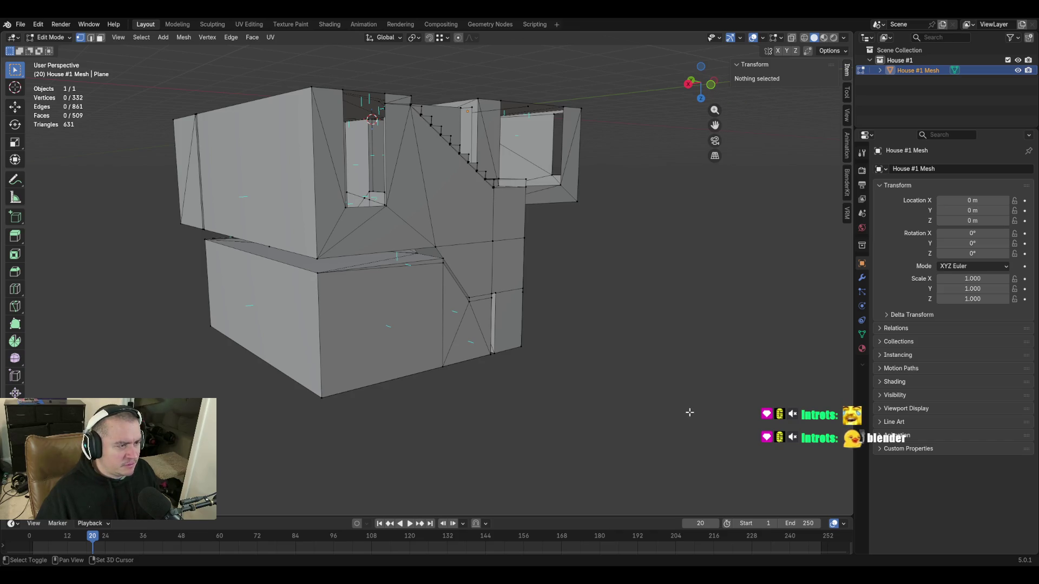
Toggle out to Object Mode and back into Edit Mode, leaving the house mesh with nothing selected
key(Tab)
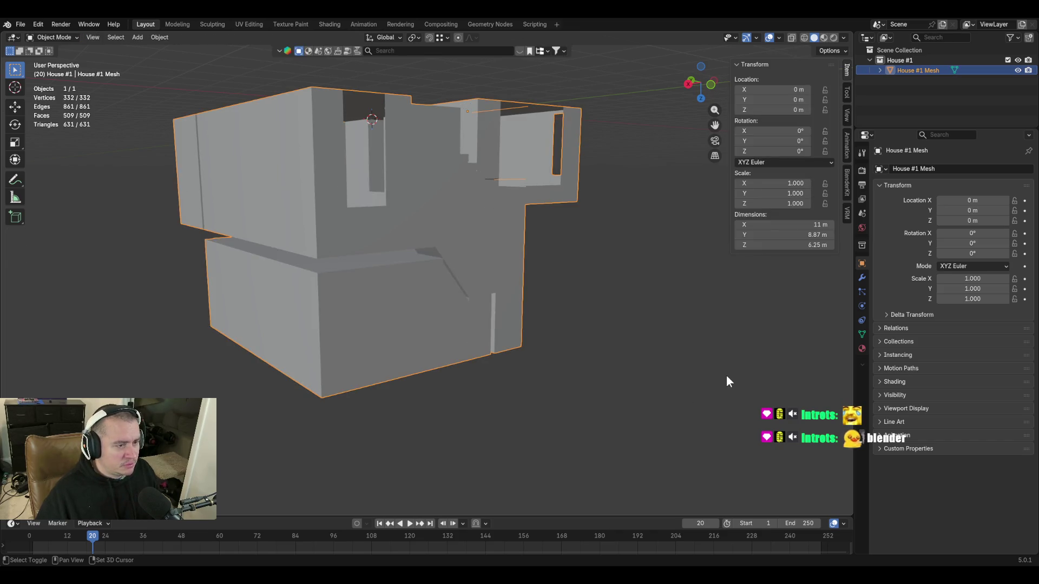
key(Tab)
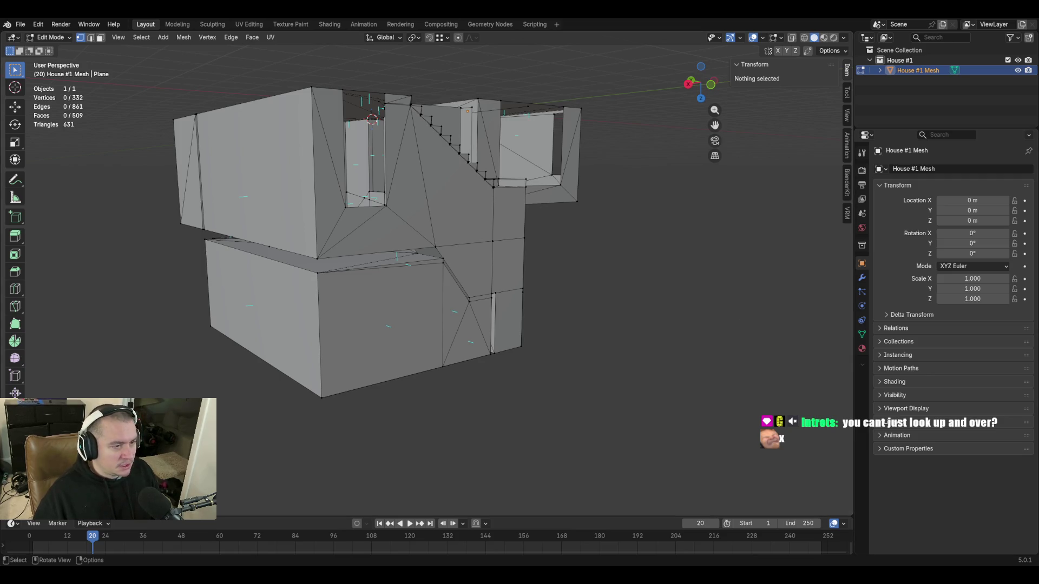
middle_drag(669, 292, 579, 272)
Walk the viewpoint into the house toward the doorway and nearby wall
key(shift+grave)
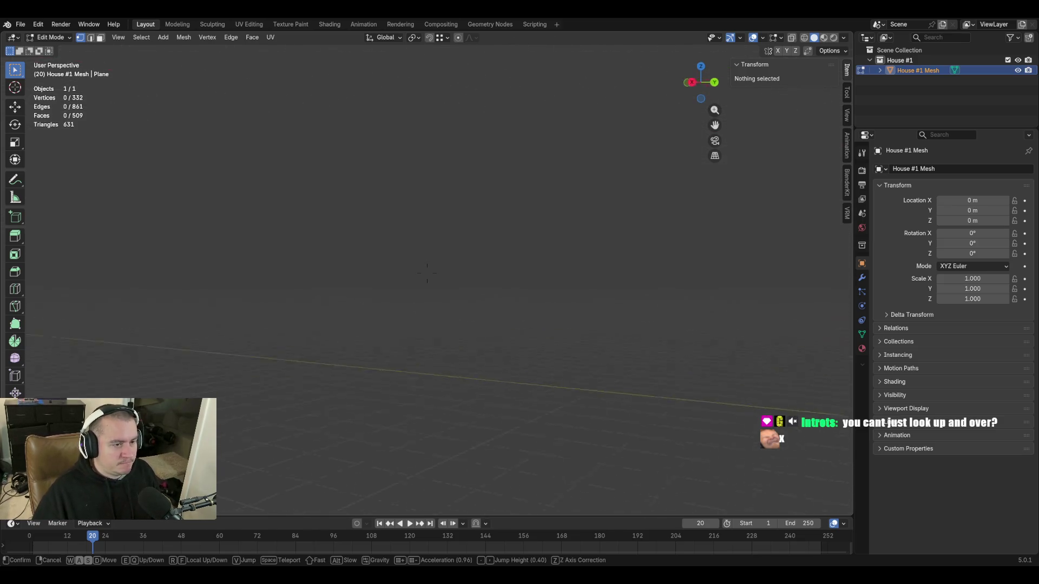
click(587, 300)
key(shift+grave)
key(w)
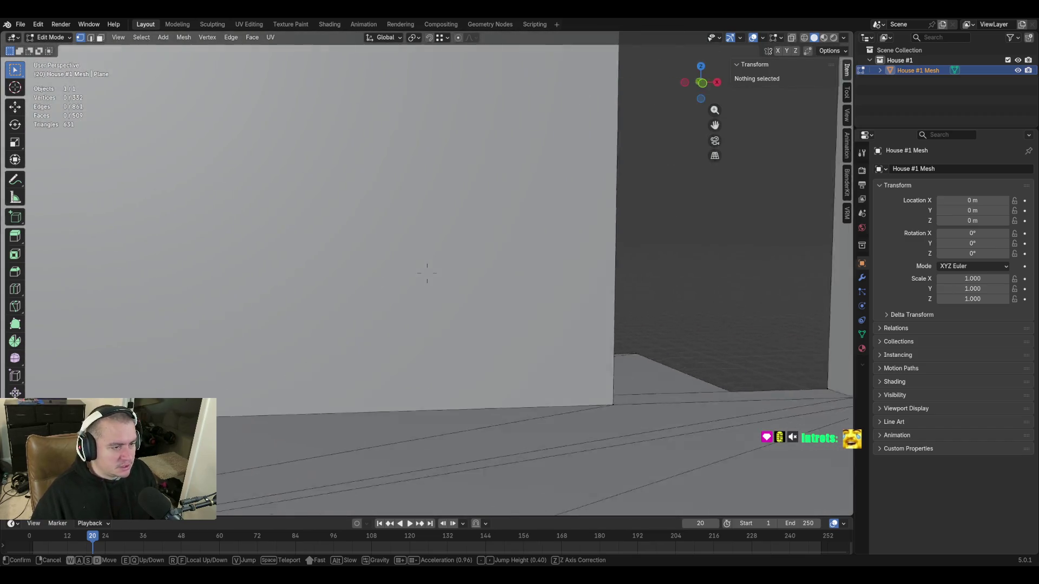
key(w)
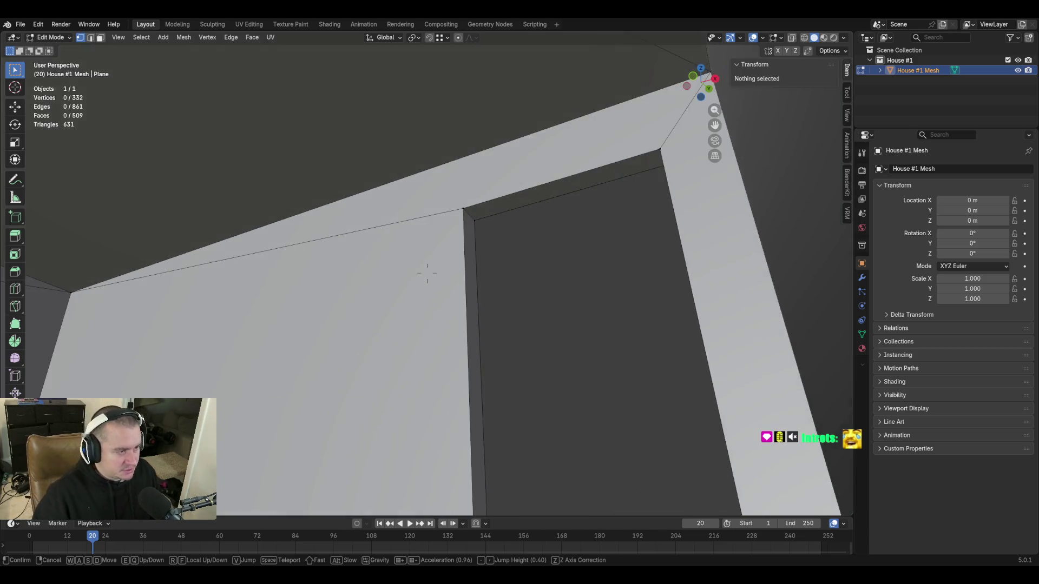
key(w)
key(w)
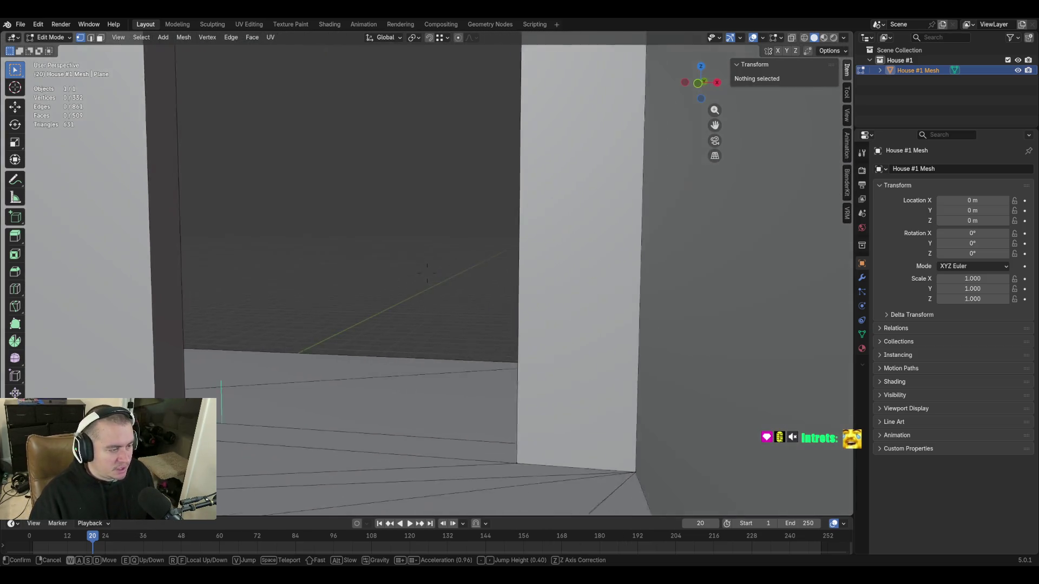
key(s)
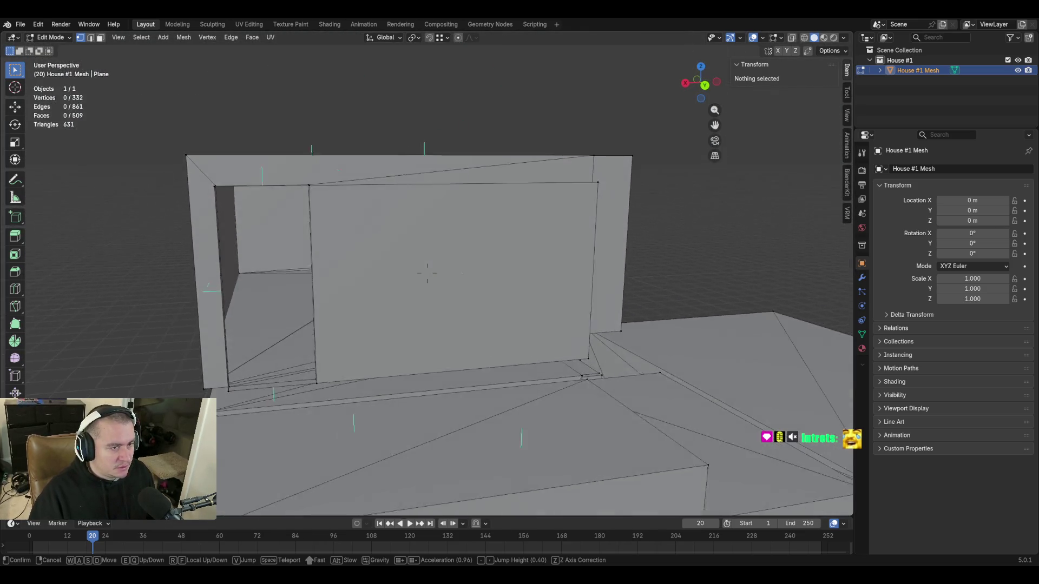
key(w)
key(s)
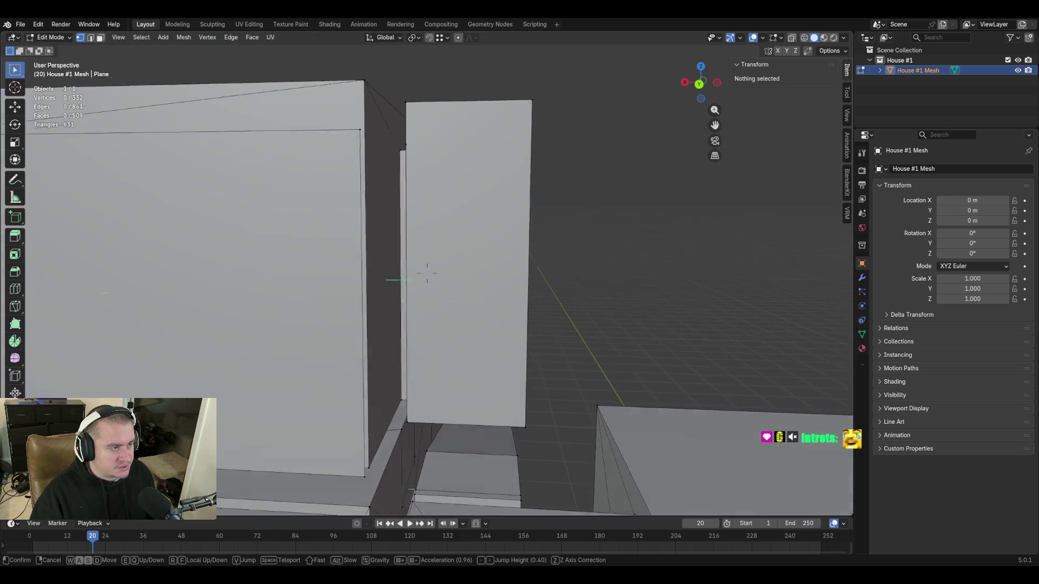
click(427, 273)
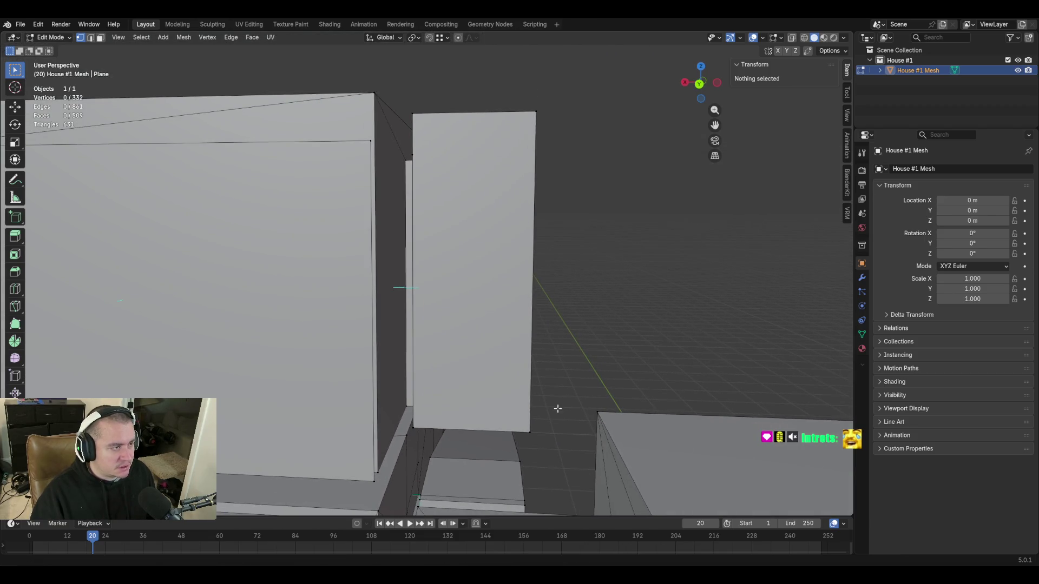
Set the wall's inner top corner vertex Z to 6.2547 m to match the roof edge
click(367, 149)
key(shift+grave)
click(427, 274)
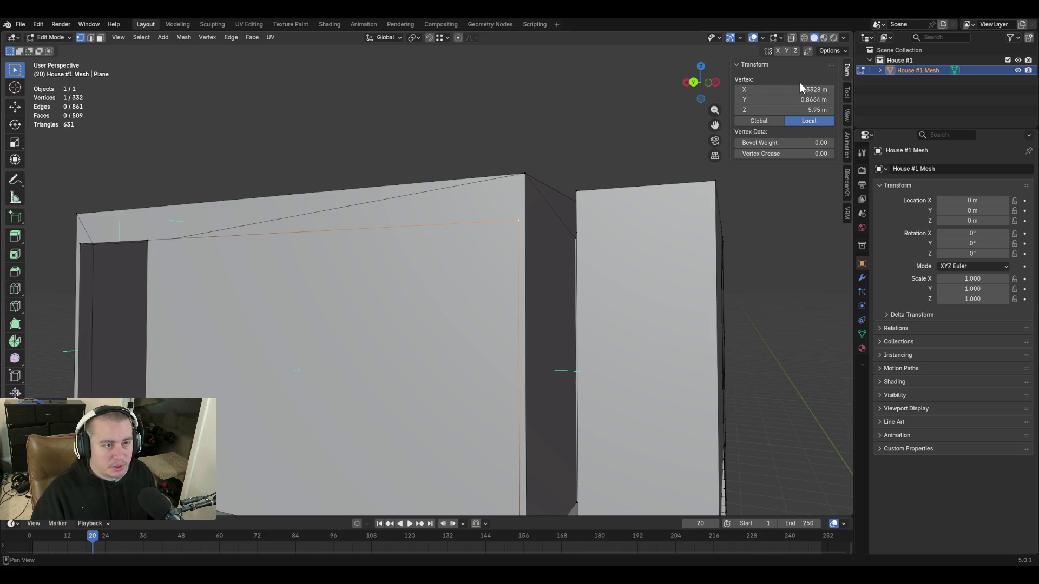
click(789, 109)
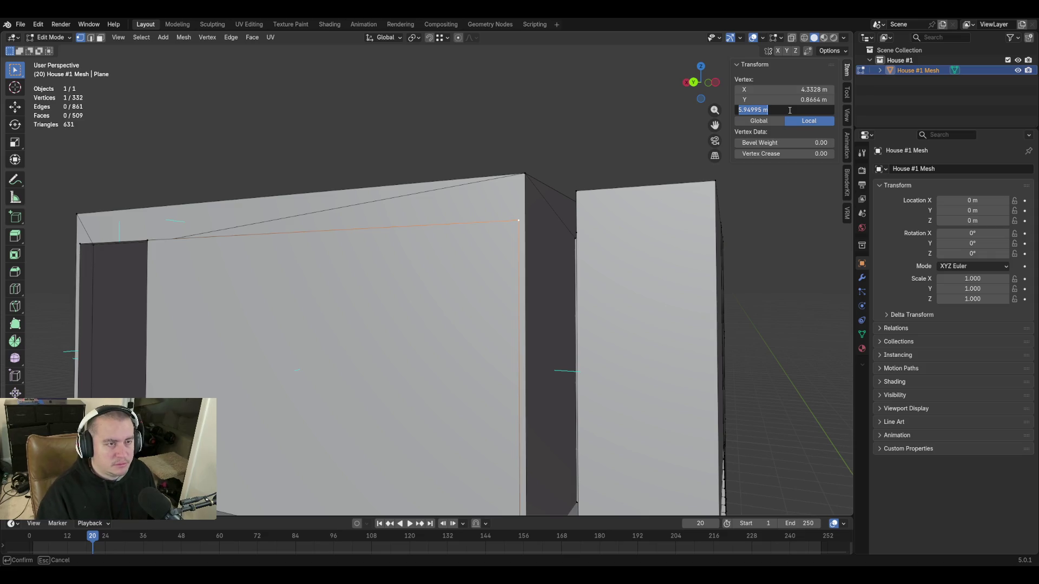
key(Return)
key(shift+grave)
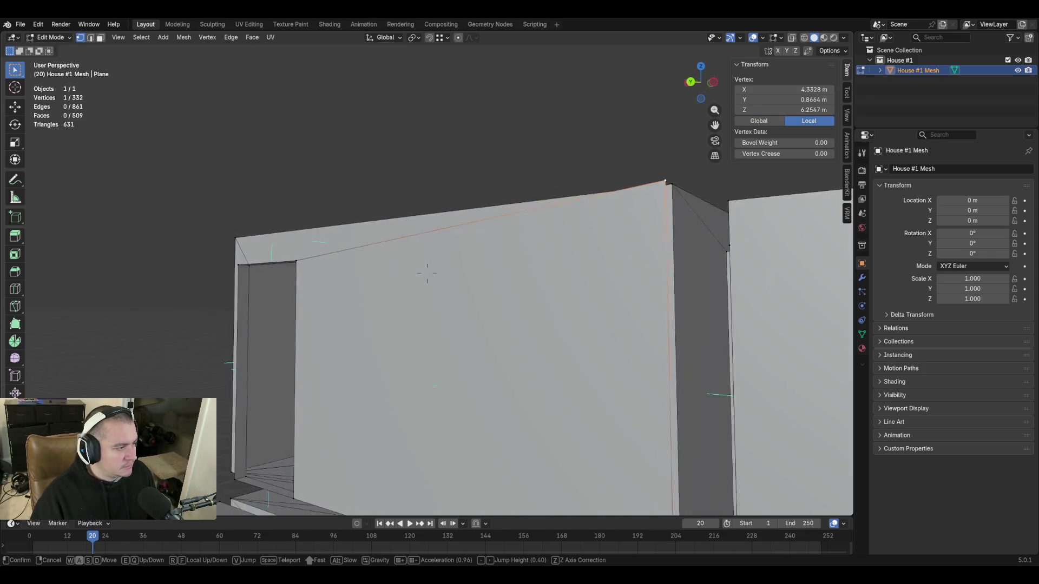
key(w)
key(s)
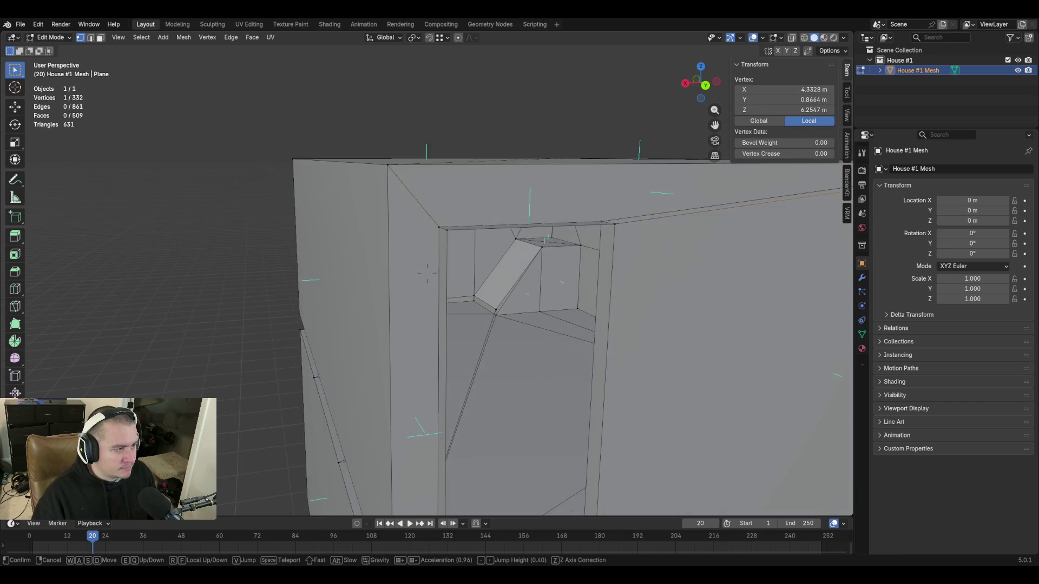
Loop cut a vertical edge beside the door opening and move its corner vertex up along Z
click(449, 253)
key(alt+a)
key(ctrl+r)
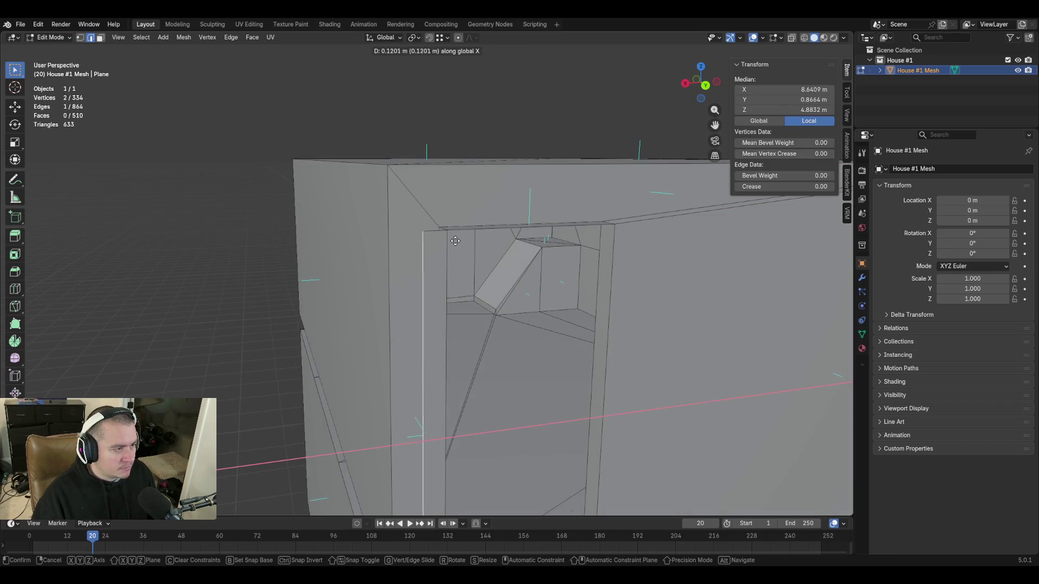
click(435, 243)
click(388, 237)
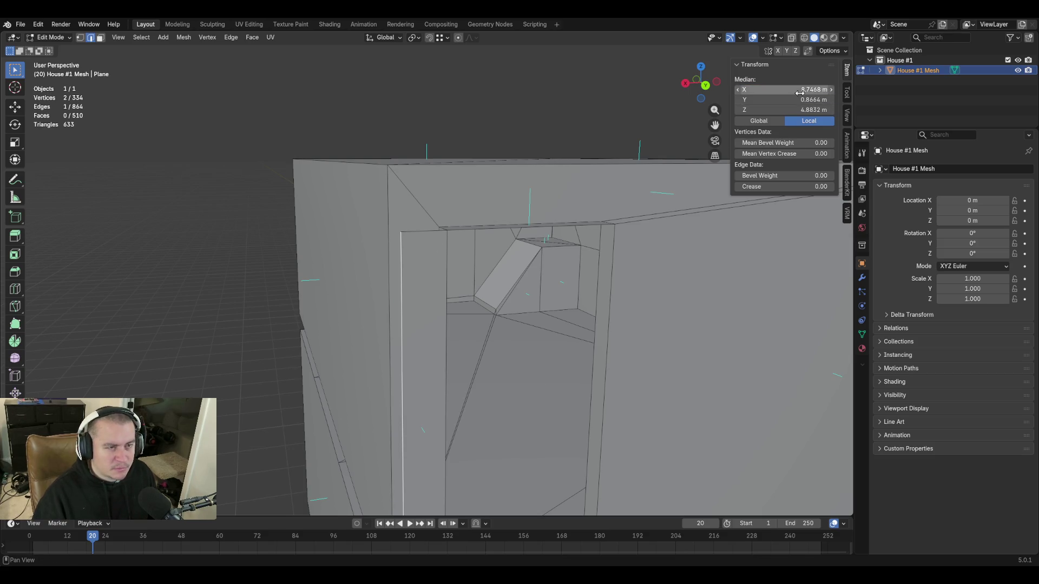
key(ctrl+z)
key(1)
click(393, 232)
key(g)
key(z)
click(535, 212)
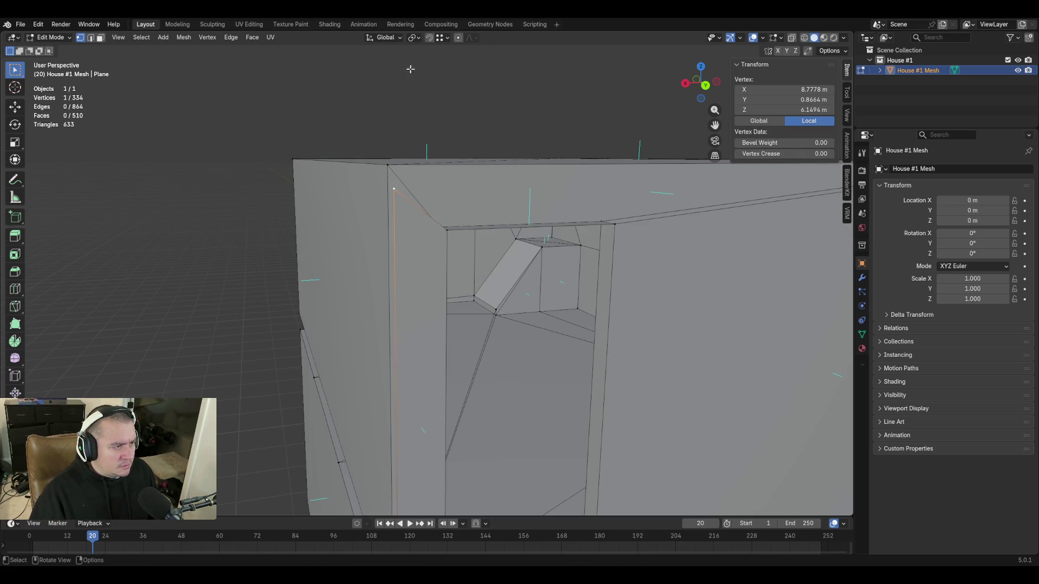
Copy the top corner's Z of 6.2547 m onto the neighbouring door-frame corner vertex
click(388, 164)
double_click(755, 110)
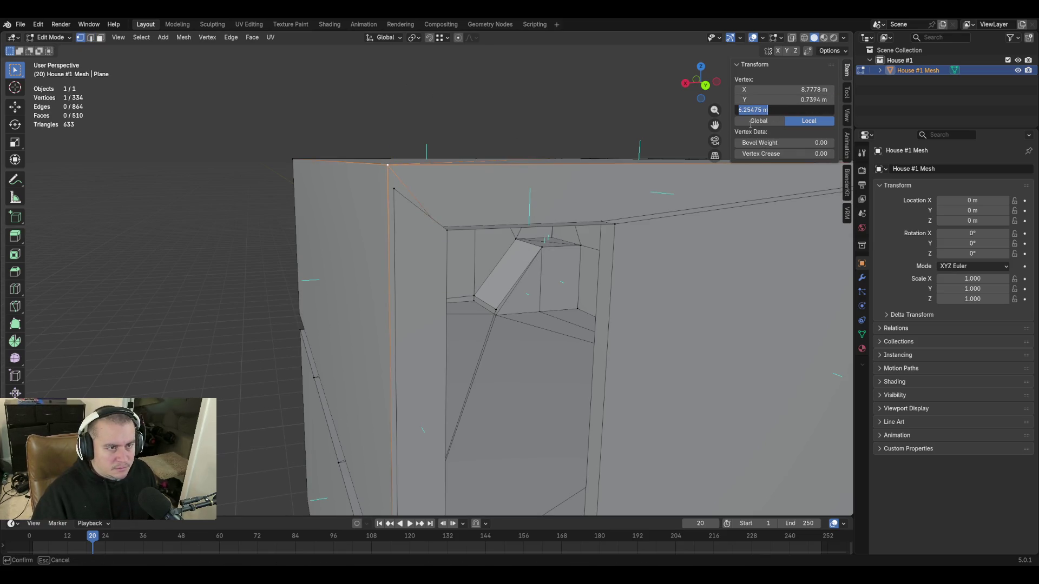
key(ctrl+c)
key(Escape)
click(394, 188)
double_click(785, 110)
key(ctrl+v)
key(Return)
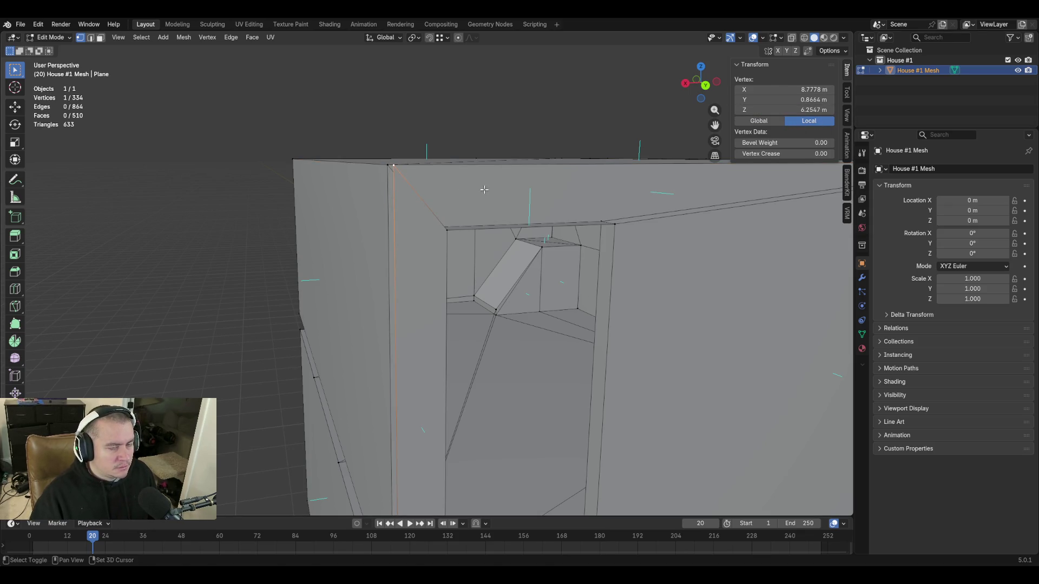
Join the opening's top-left corner to the far roof corner with a new edge using F
key(shift+grave)
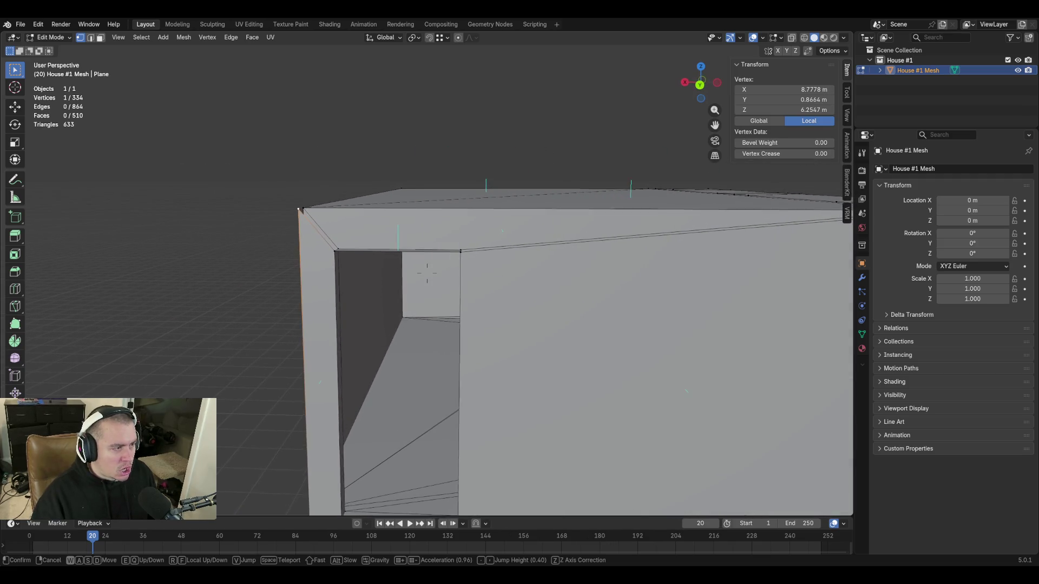
click(382, 183)
key(2)
click(354, 251)
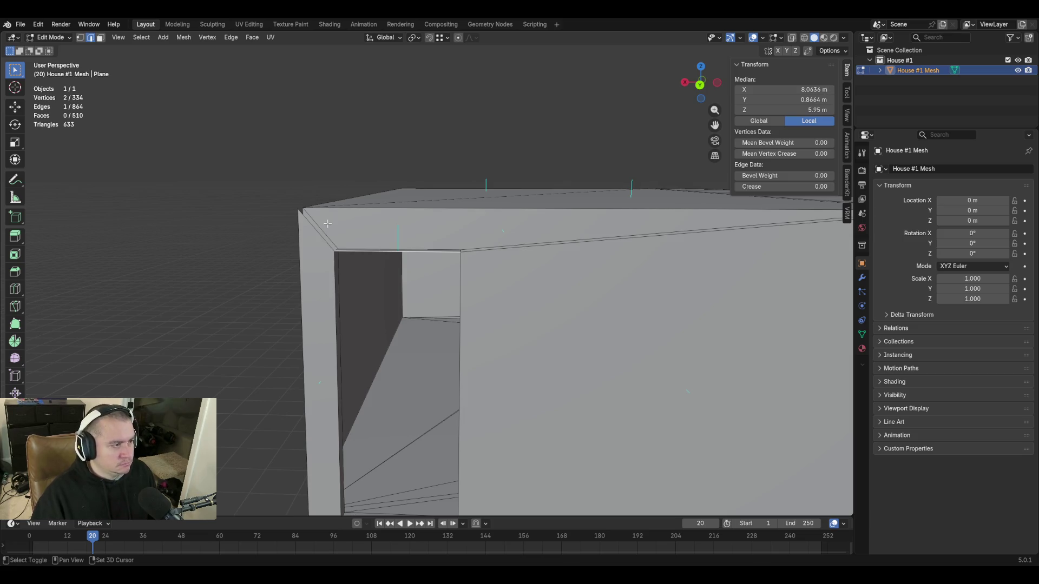
key(1)
click(301, 209)
key(shift+grave)
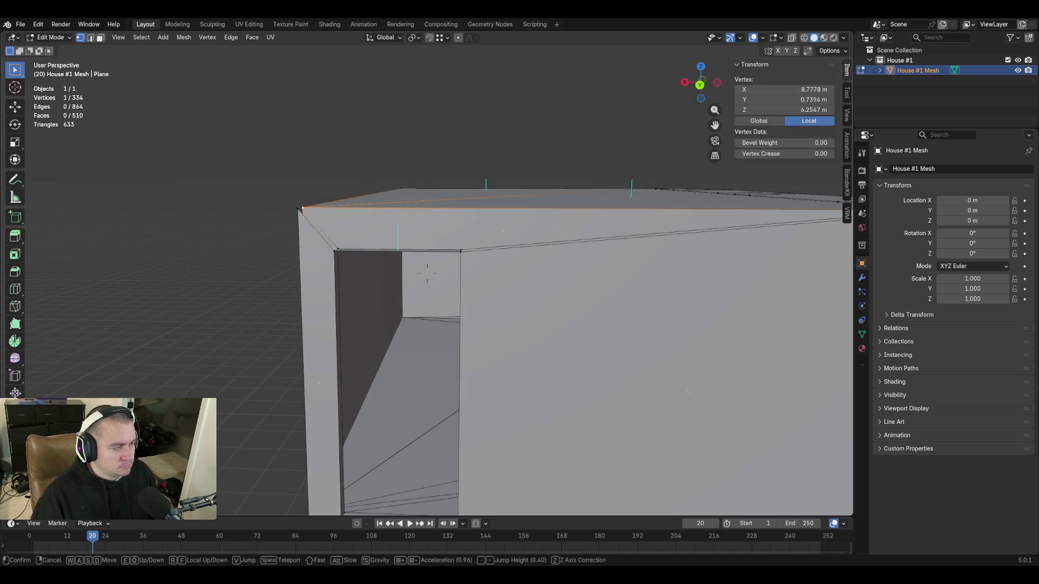
click(415, 248)
middle_drag(303, 208, 588, 233)
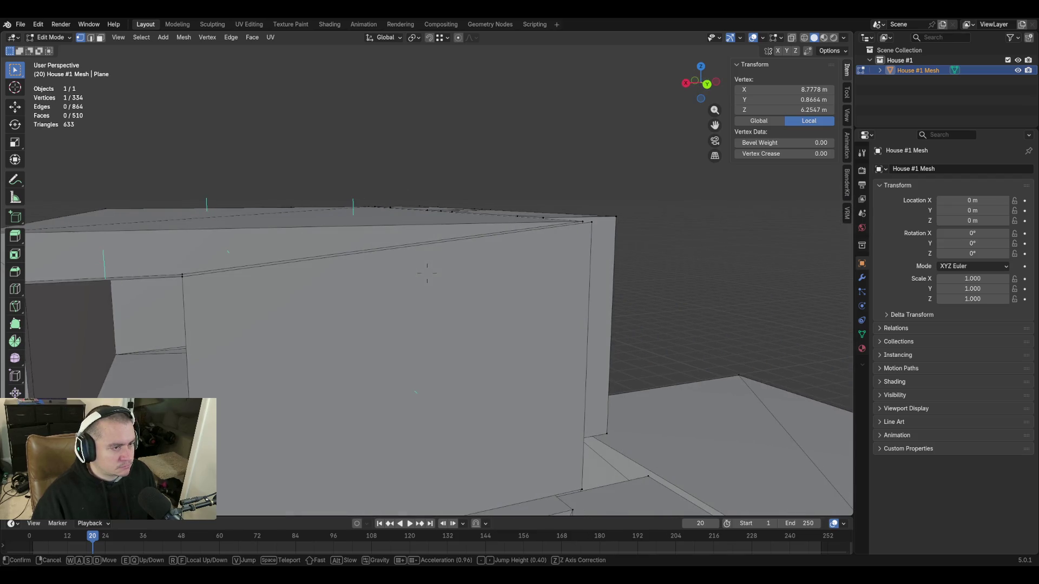
shift+click(589, 233)
key(f)
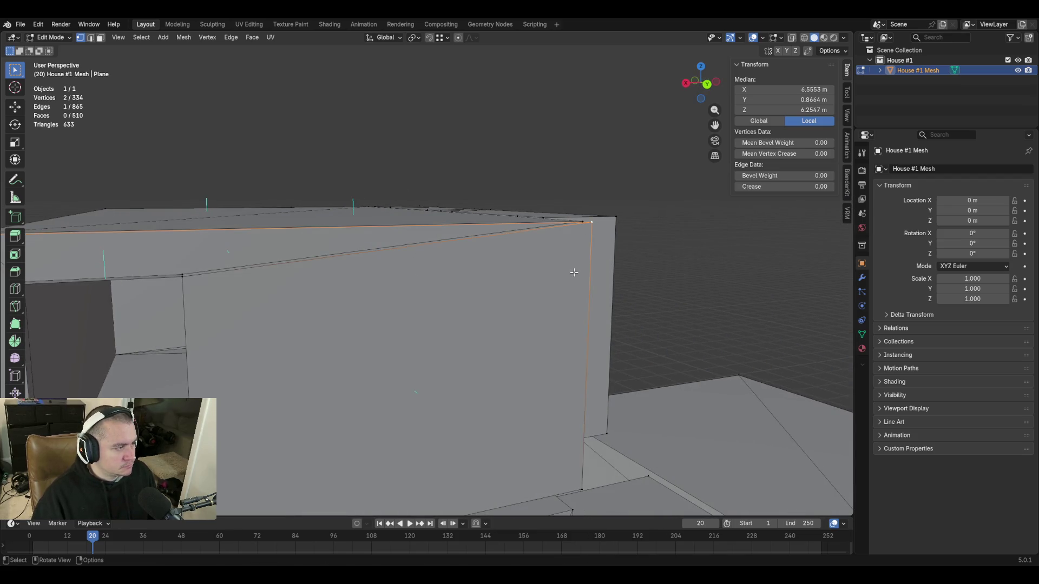
key(shift+grave)
click(574, 272)
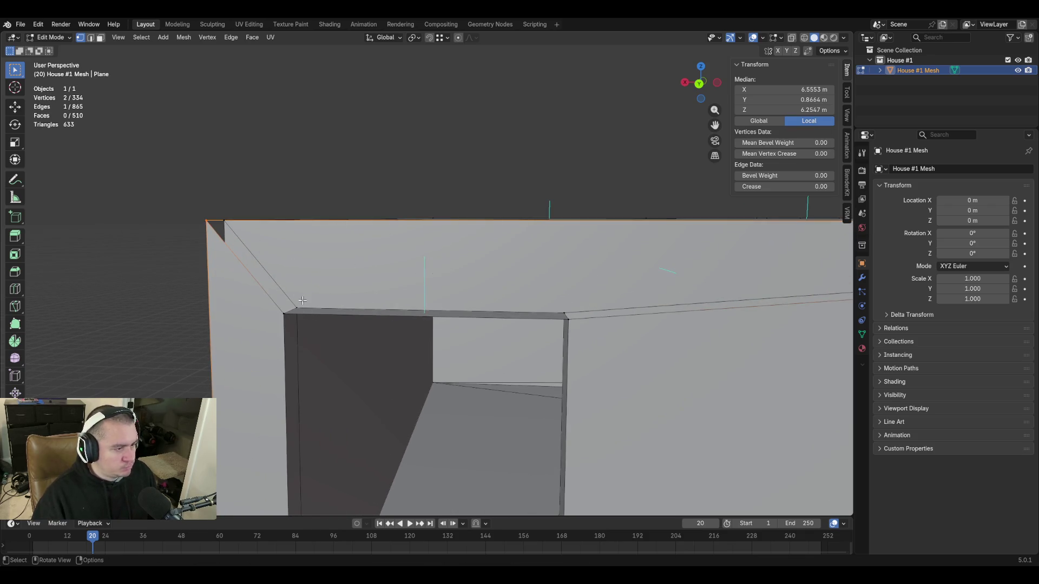
shift+click(328, 313)
Move the side wall's vertical edges out to Y 3 m
key(shift+grave)
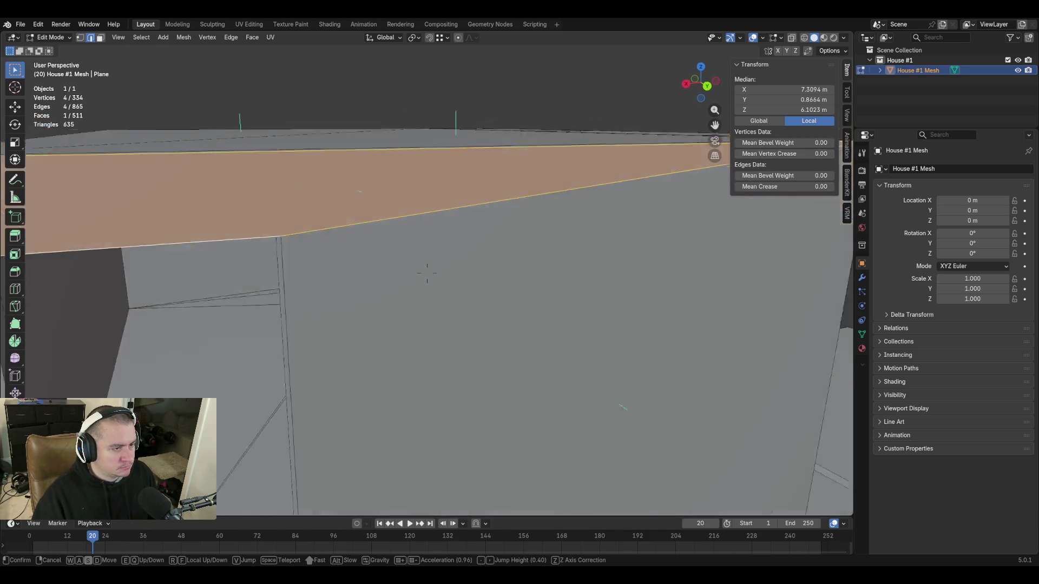
key(d)
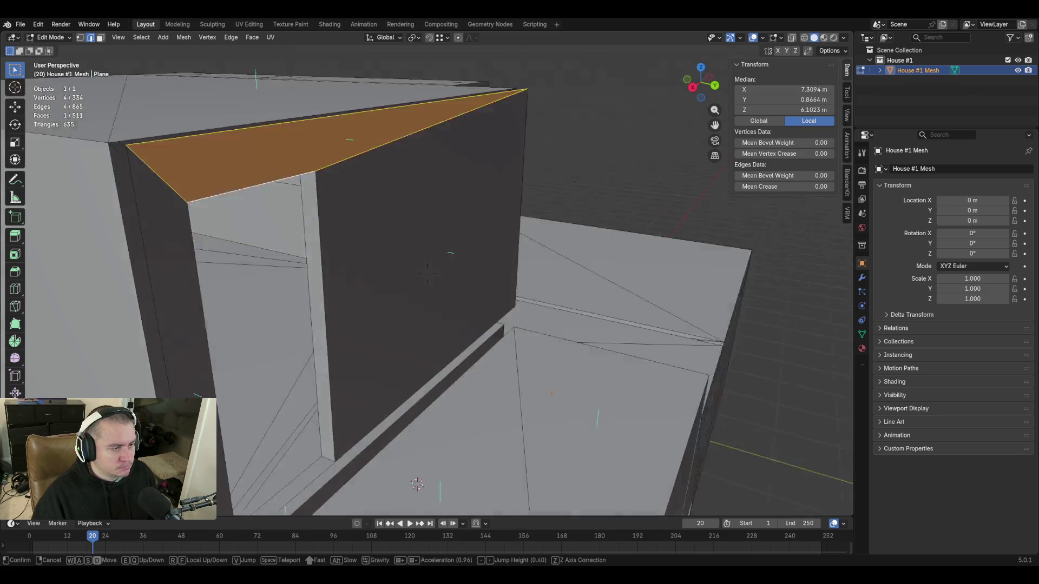
click(316, 403)
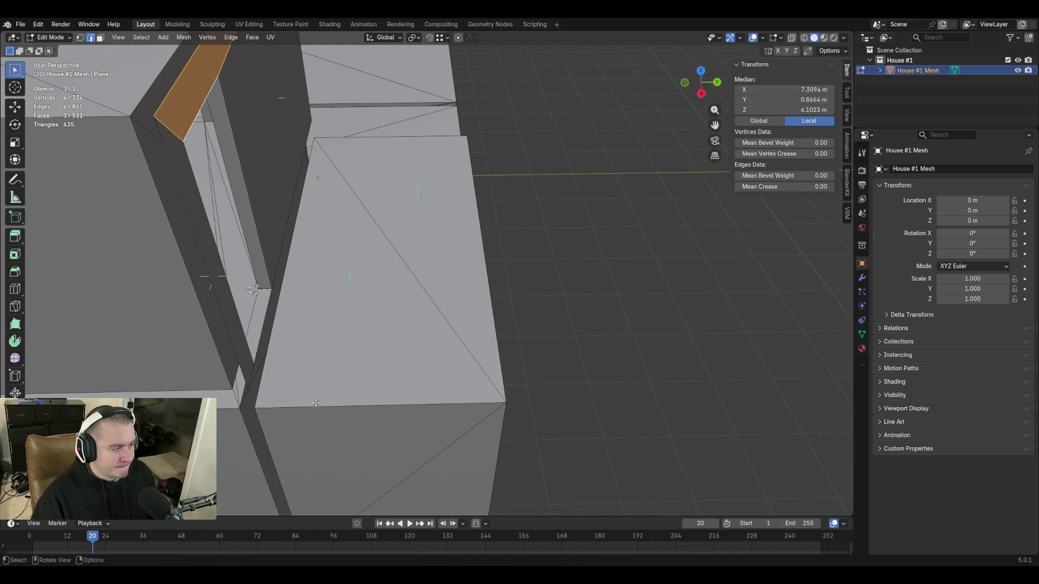
click(234, 358)
key(g)
key(x)
key(Escape)
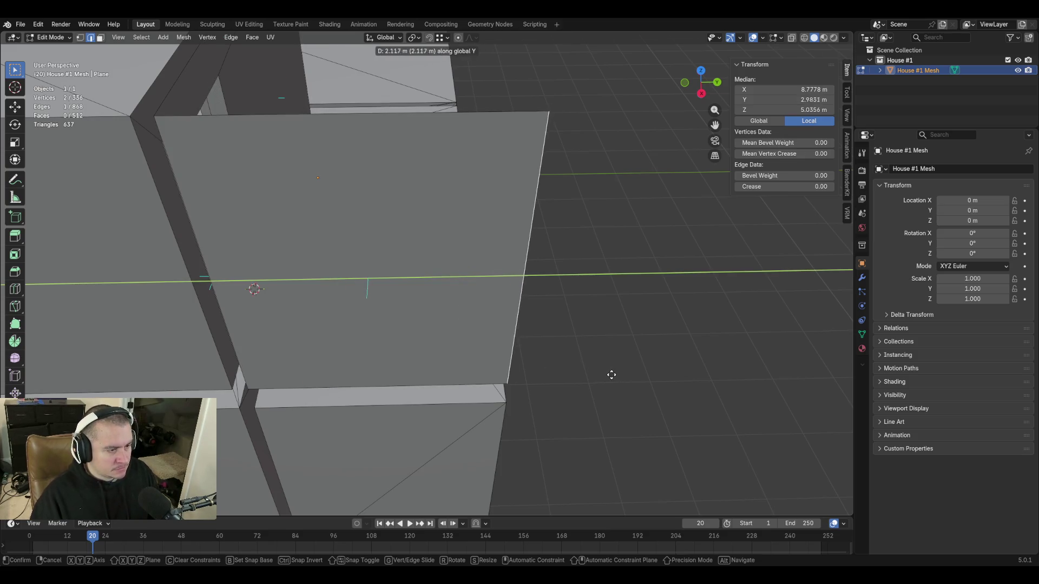
key(shift+grave)
click(521, 378)
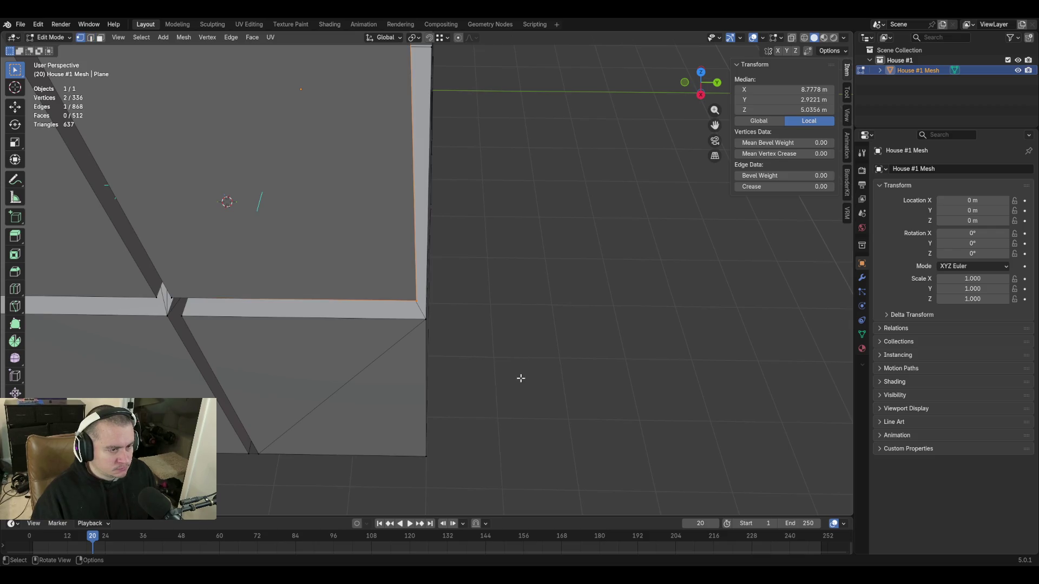
click(419, 304)
key(2)
click(425, 350)
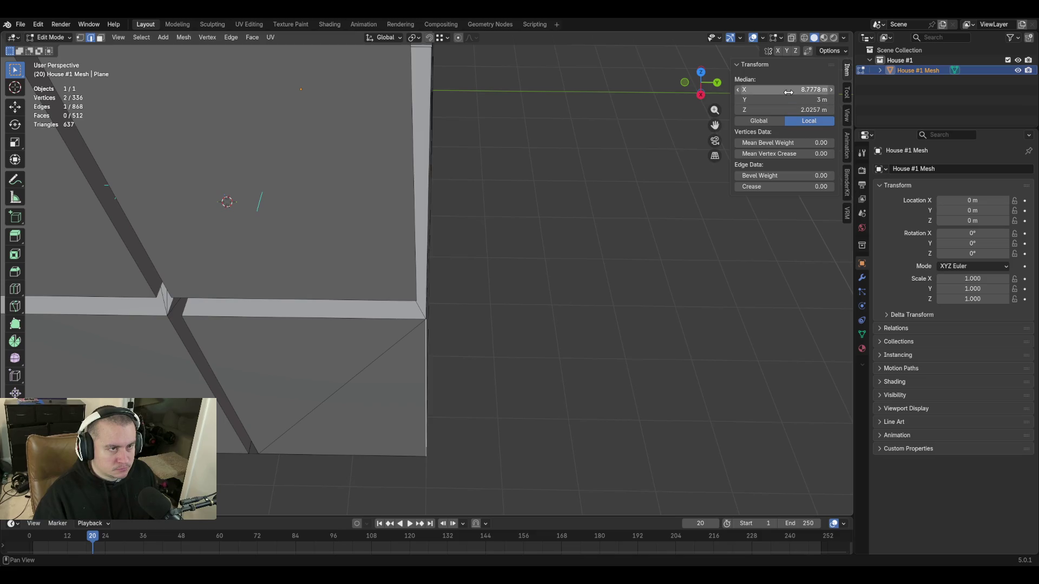
click(418, 179)
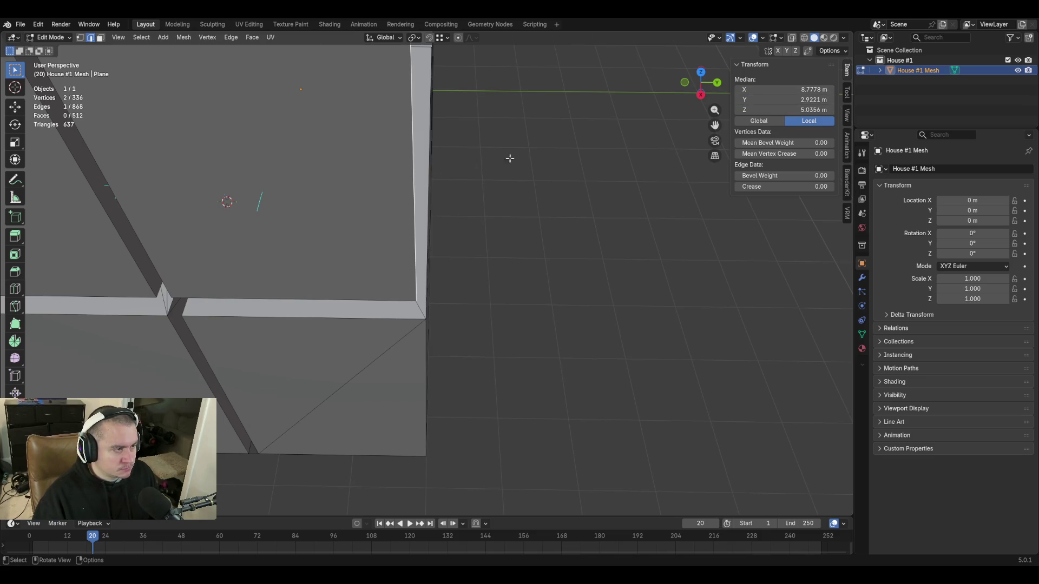
click(777, 99)
text(3)
key(Return)
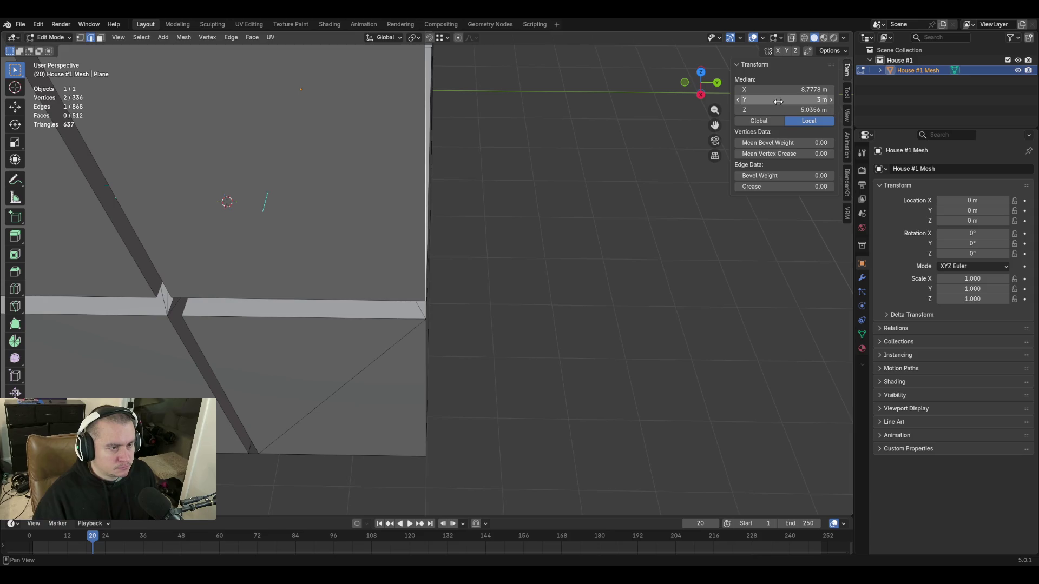
Extrude the edge into a new wall panel at Y 3 m and fill the window opening with a face
key(shift+grave)
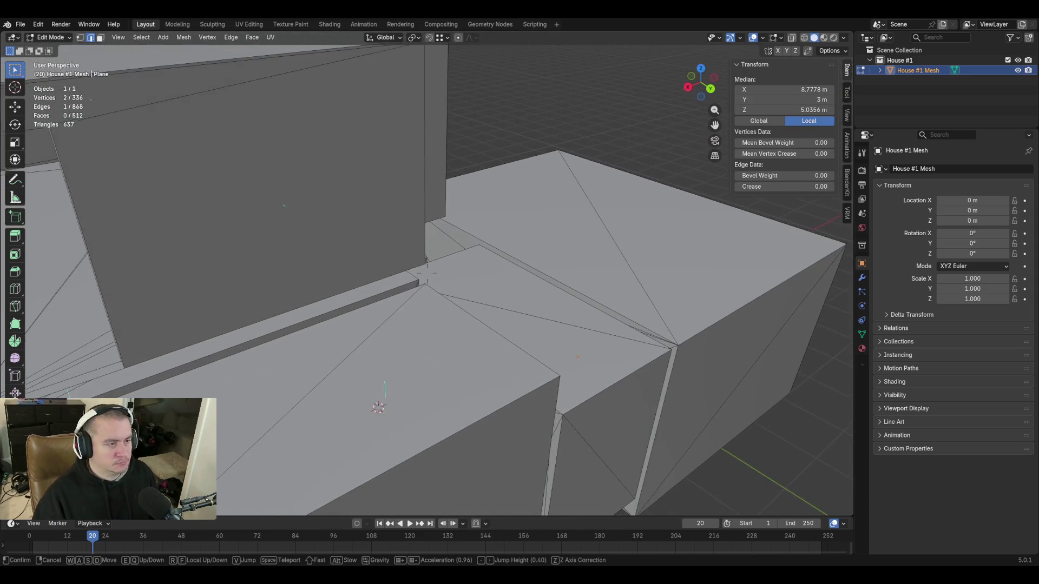
click(429, 214)
key(e)
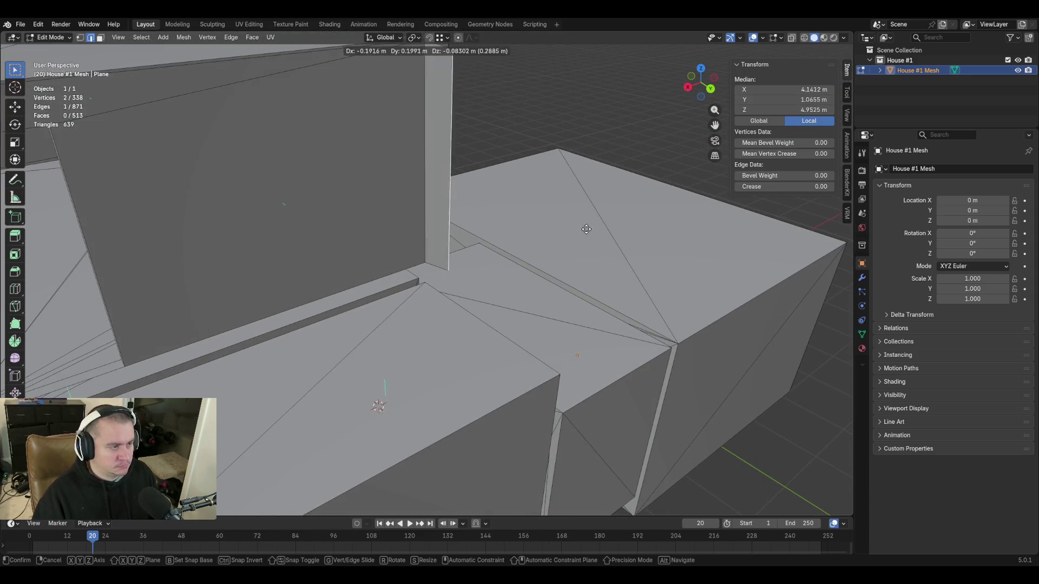
click(783, 99)
drag(783, 99, 788, 100)
text(3)
key(Return)
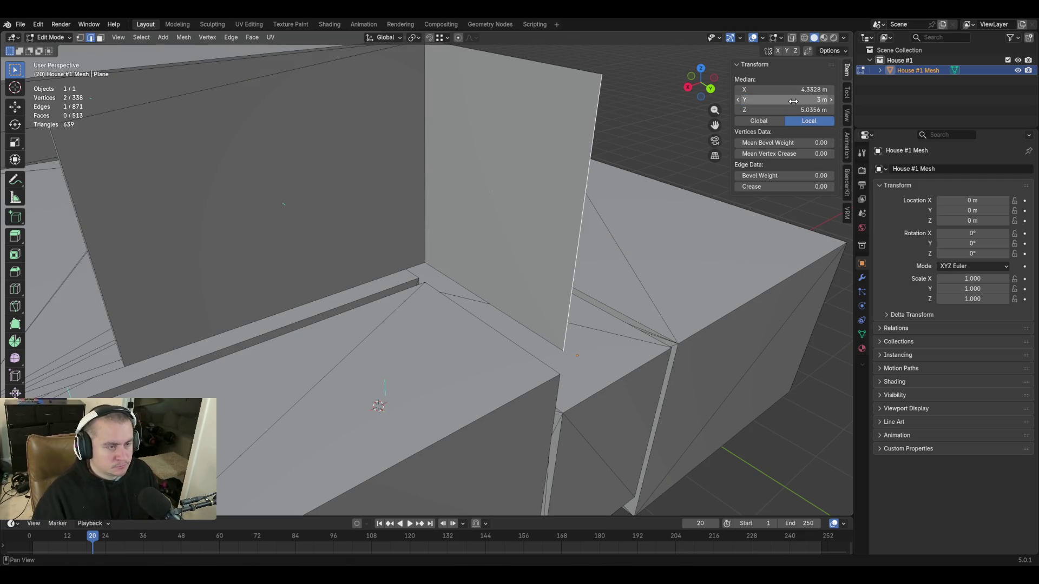
key(shift+grave)
key(s)
click(364, 351)
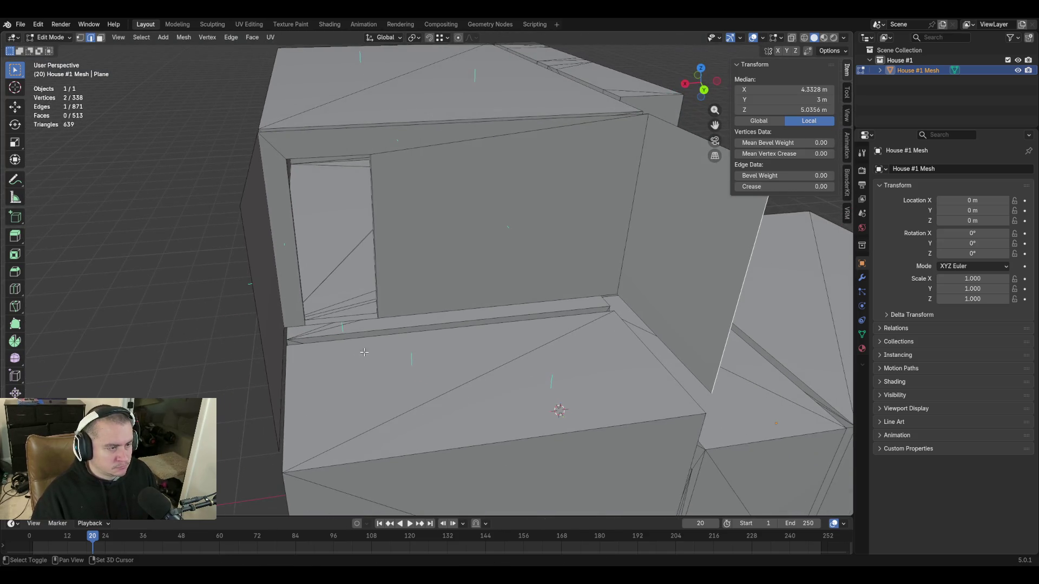
shift+click(264, 351)
key(f)
key(shift+grave)
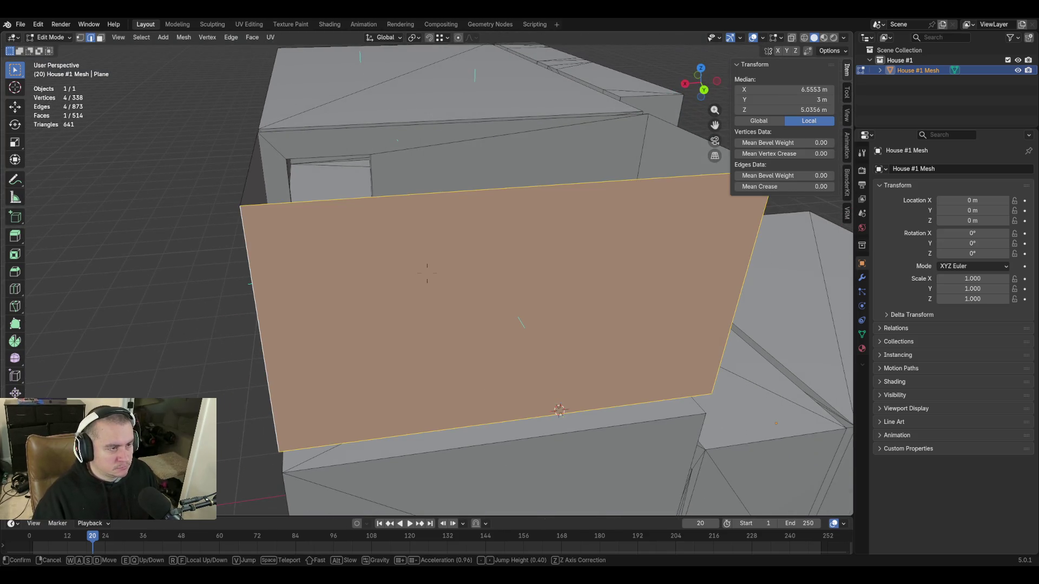
Fill the wall-corner opening and the ceiling gap with new faces
key(s)
key(w)
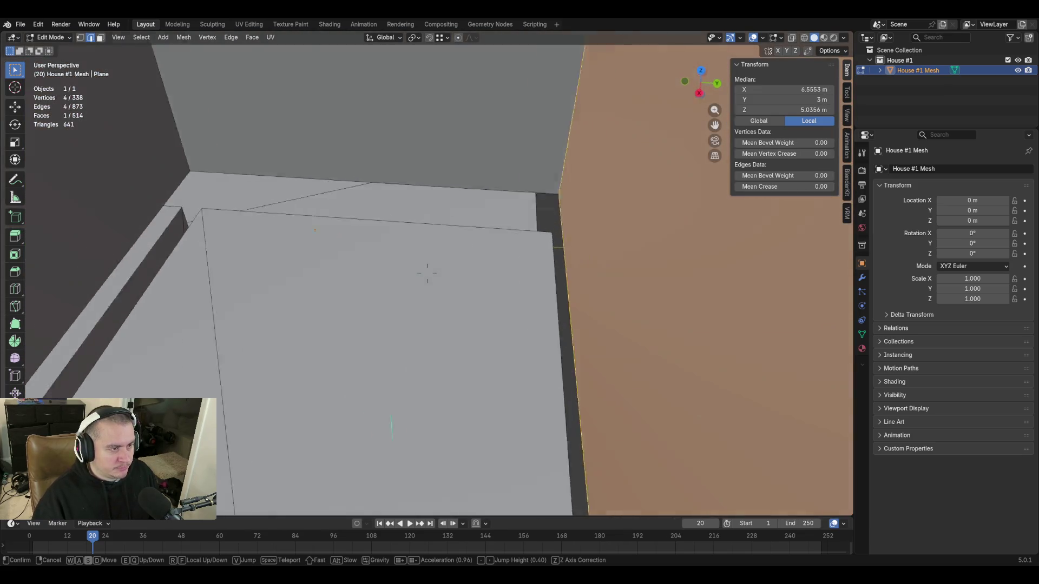
click(496, 383)
click(670, 334)
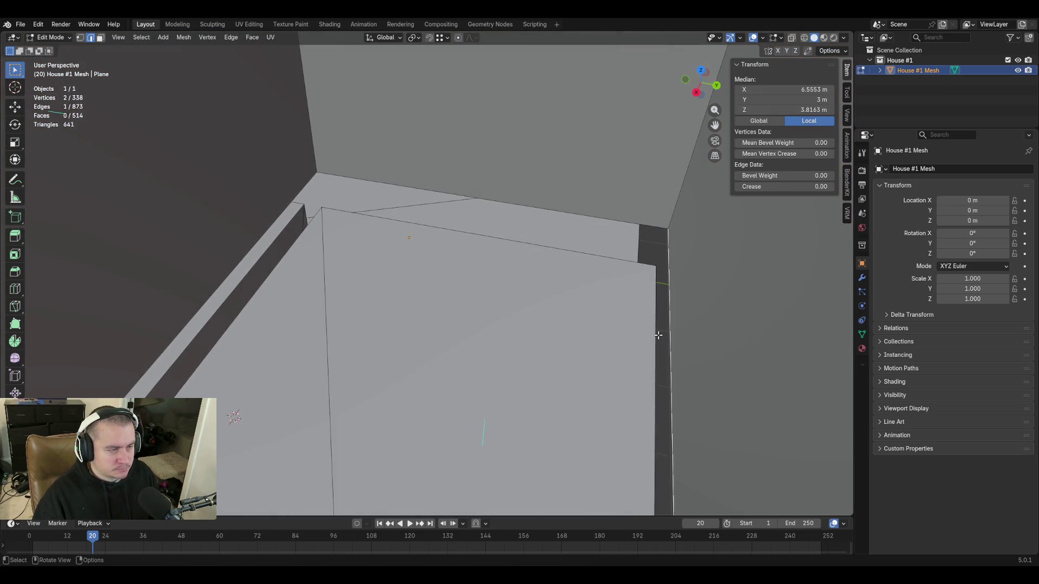
shift+click(258, 245)
key(f)
middle_drag(257, 246, 352, 252)
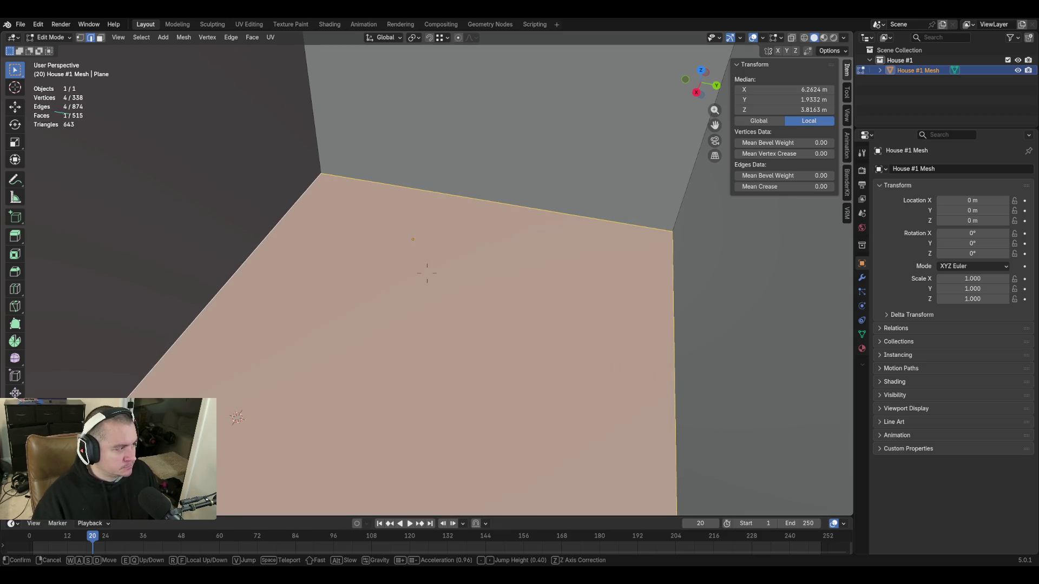
click(553, 293)
shift+click(144, 278)
key(f)
Undo the last fill, then fill the ledge gap with a face between its matching edges
key(shift+grave)
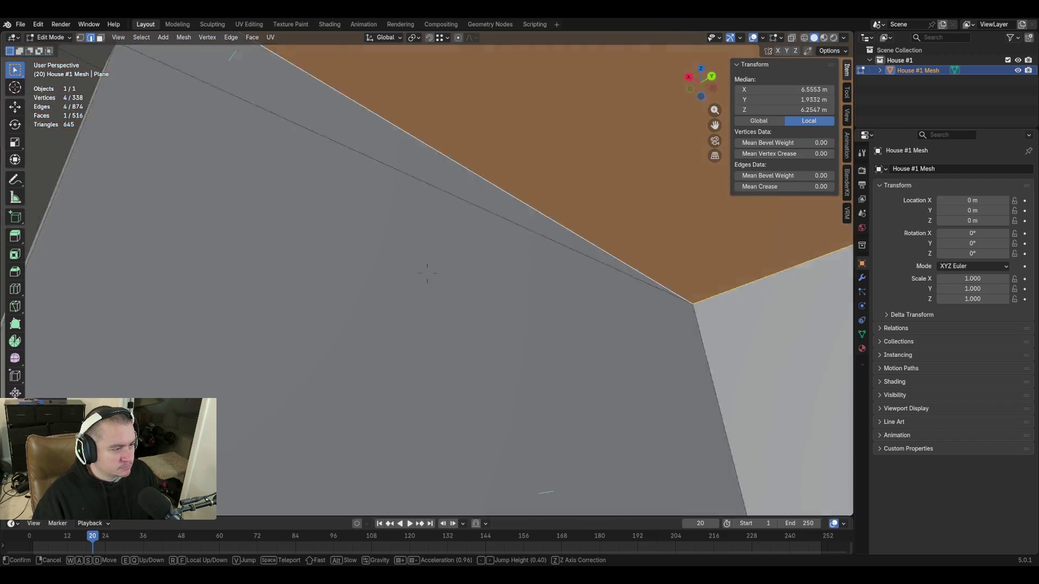
key(w)
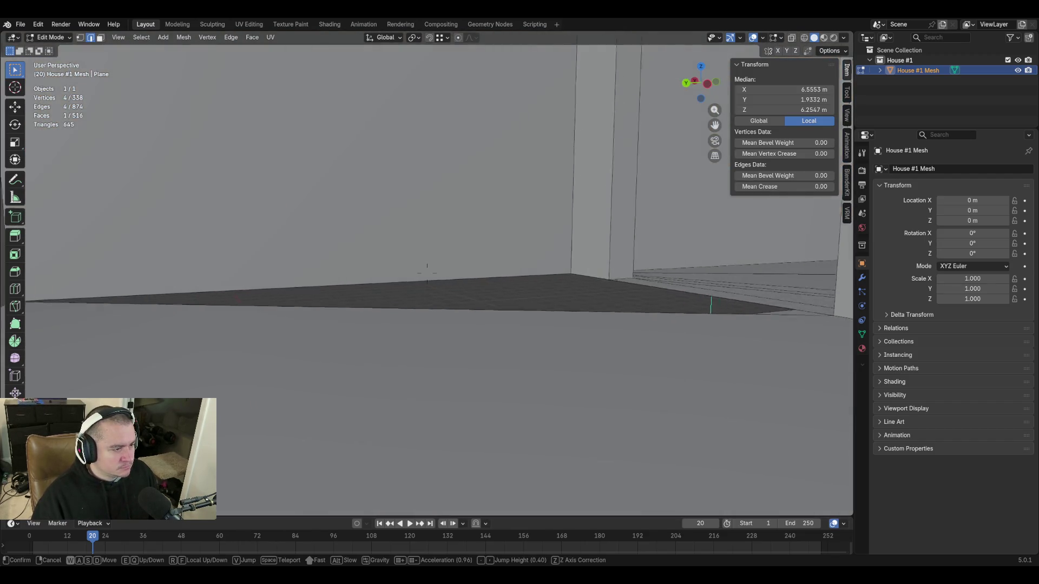
key(w)
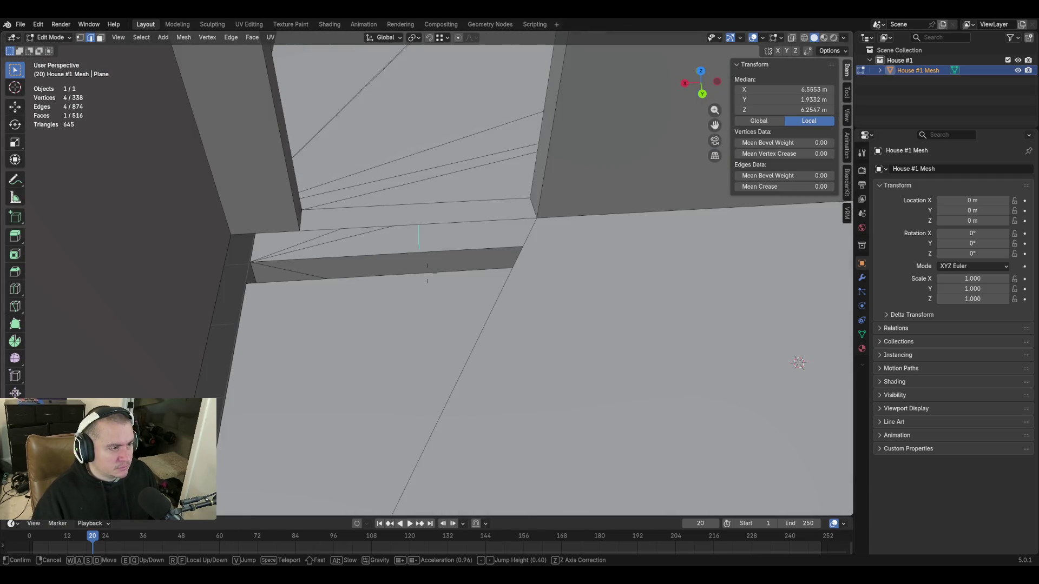
click(548, 285)
key(ctrl+z)
key(ctrl+z)
key(ctrl+z)
key(ctrl+z)
key(shift+grave)
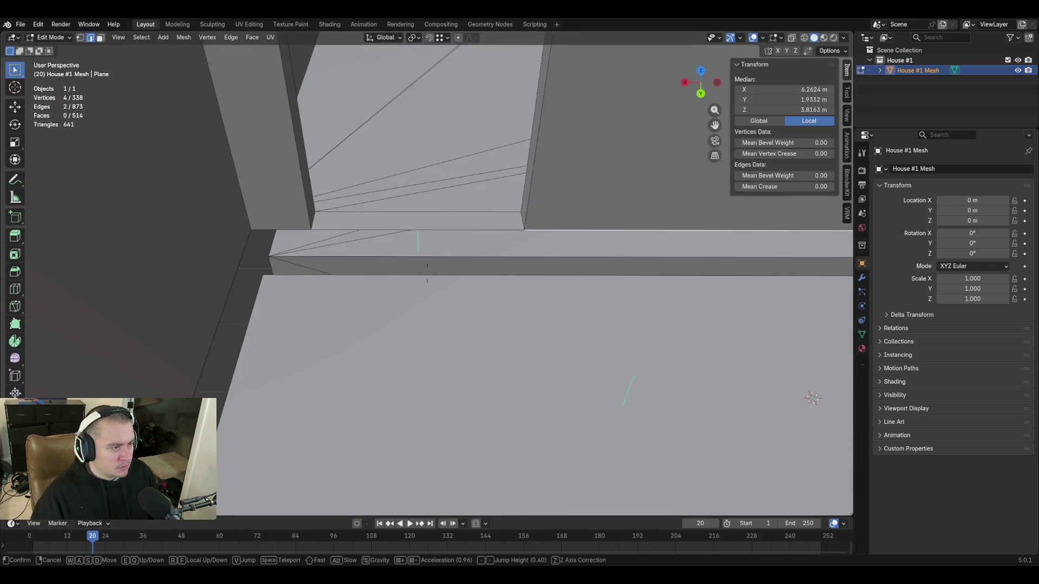
click(427, 270)
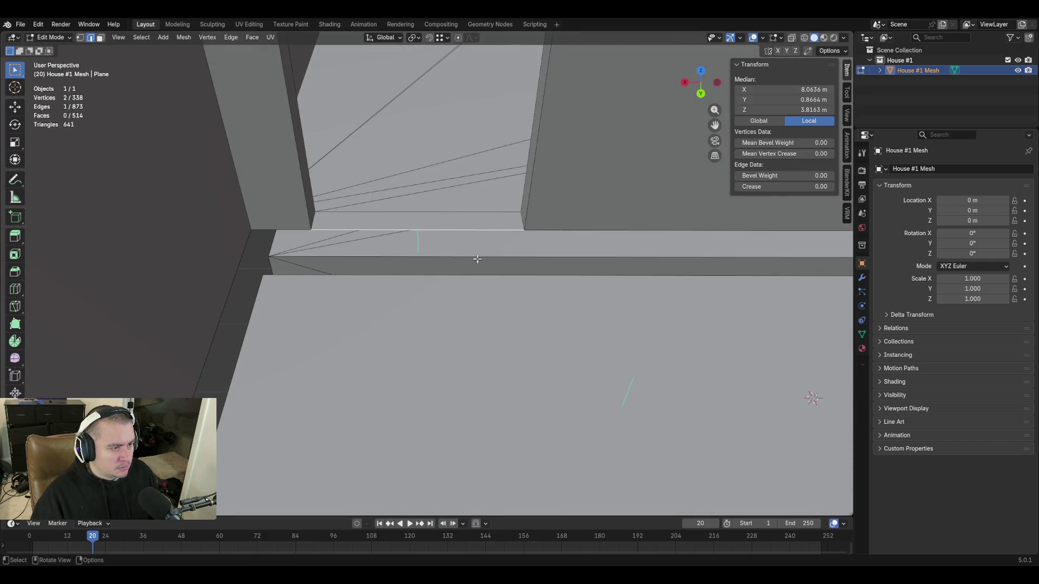
click(475, 231)
key(shift+grave)
click(428, 271)
shift+click(510, 243)
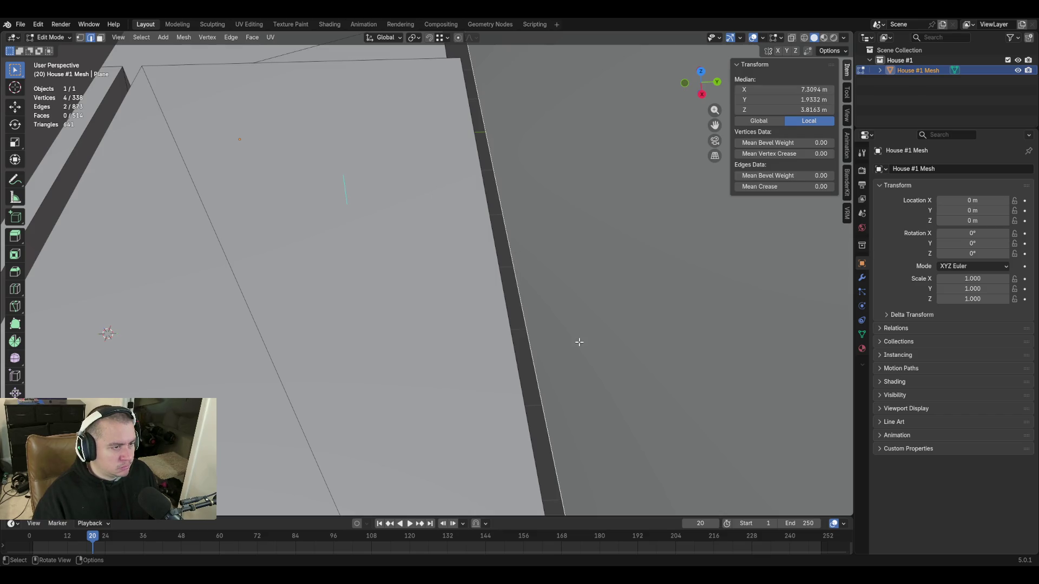
key(f)
Fill the triangular ledge gap and the next gap with faces, then save blockout.blend
key(shift+grave)
click(427, 271)
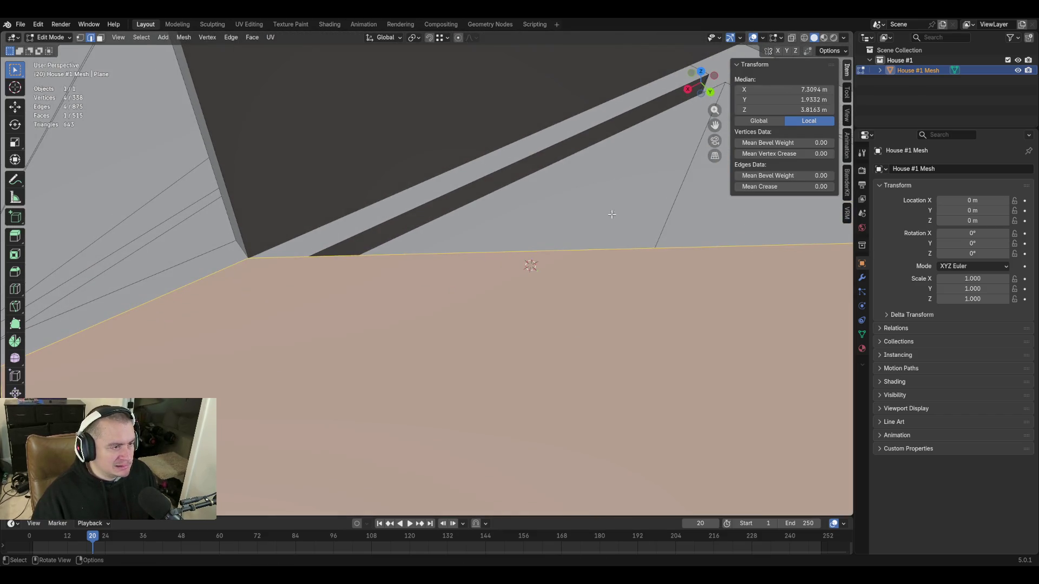
click(474, 256)
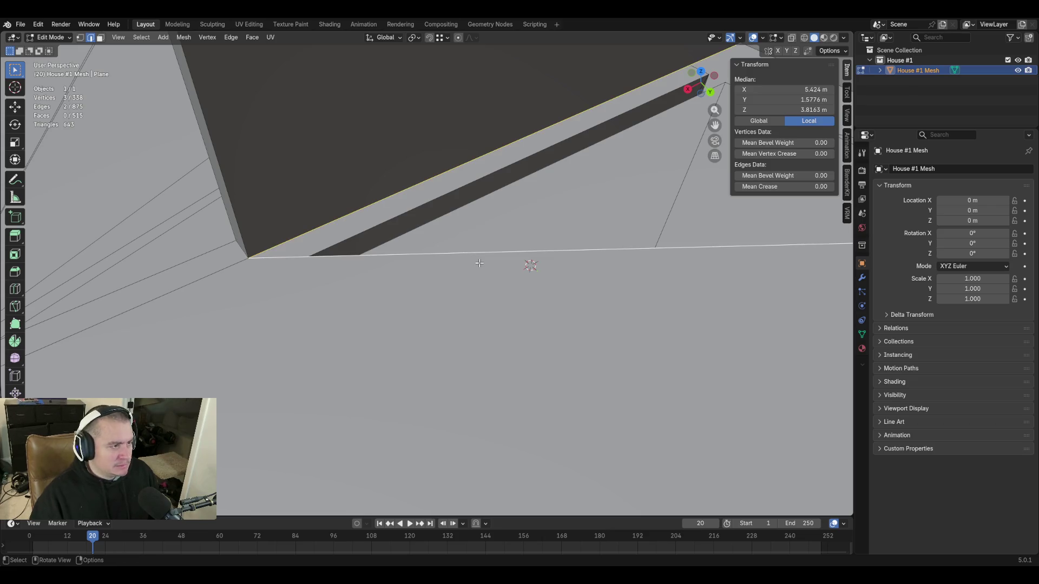
key(f)
key(shift+grave)
click(460, 309)
click(457, 304)
shift+click(422, 289)
key(f)
key(shift+grave)
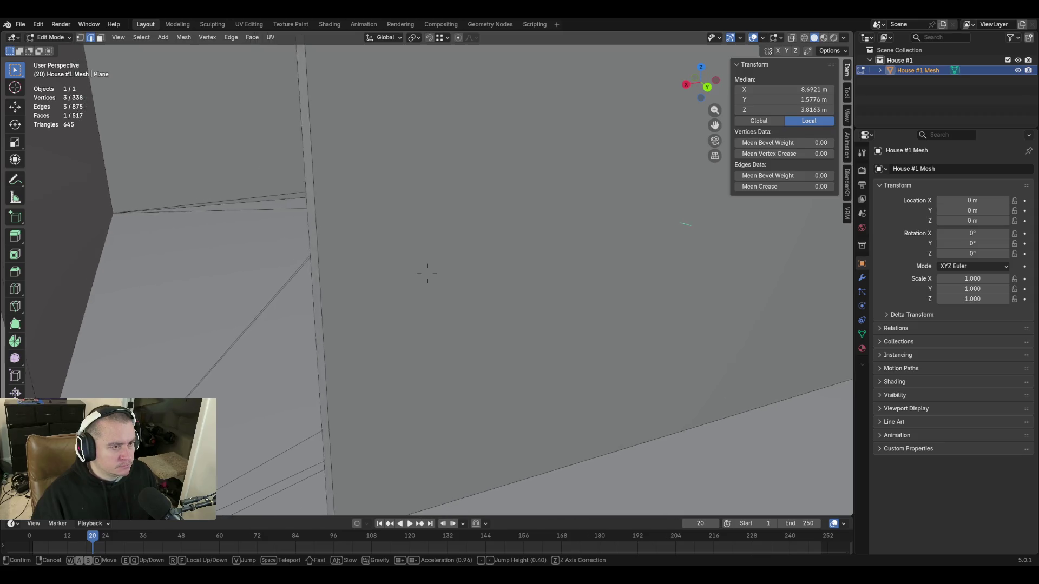
key(ctrl+s)
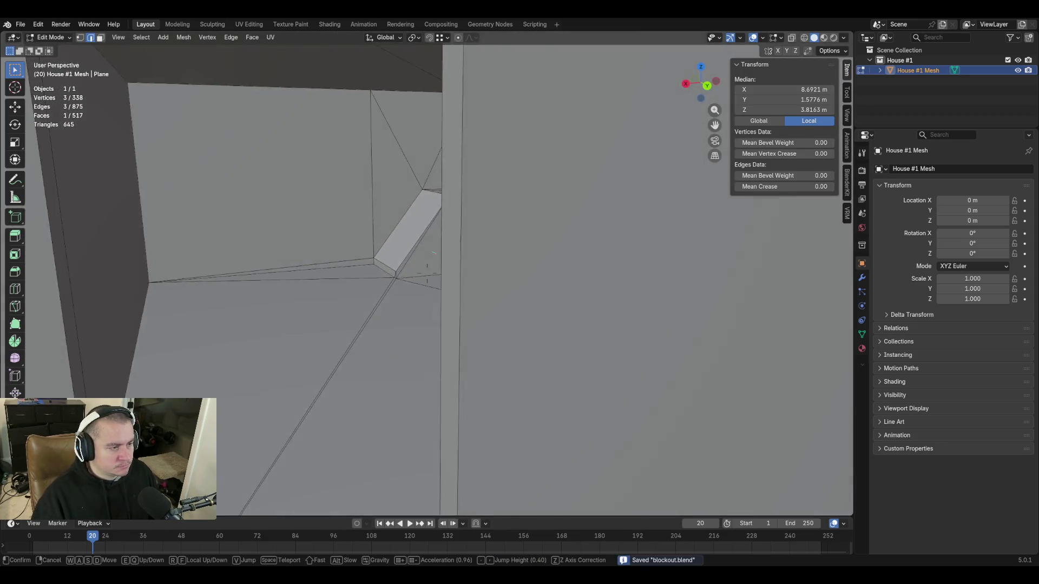
key(w)
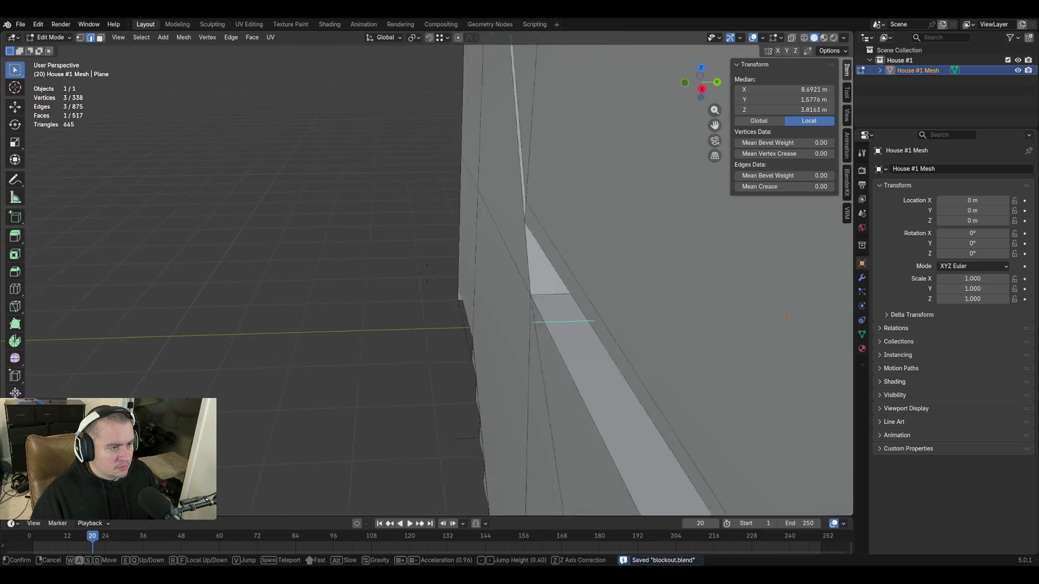
key(s)
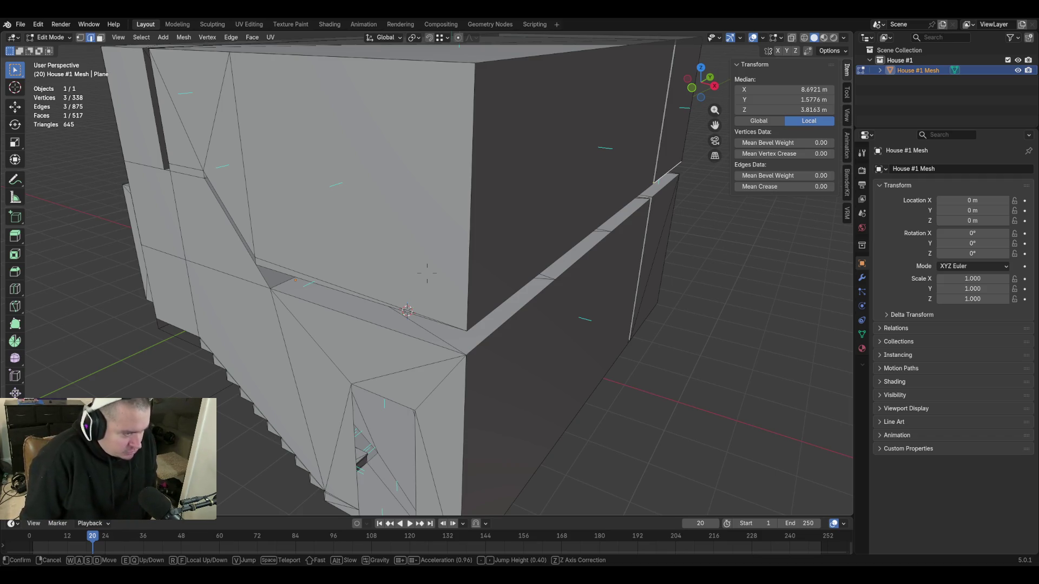
key(s)
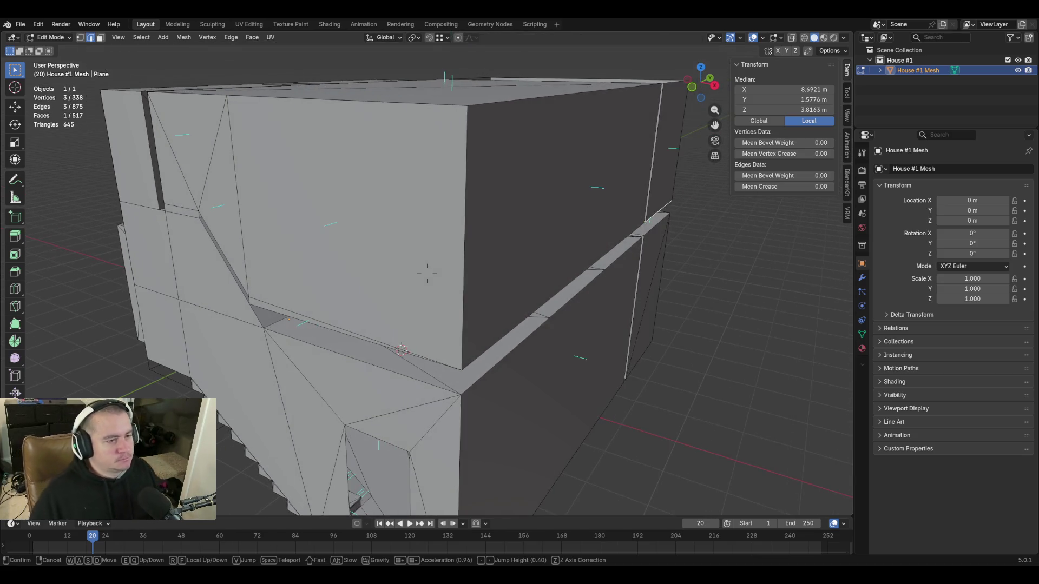
key(w)
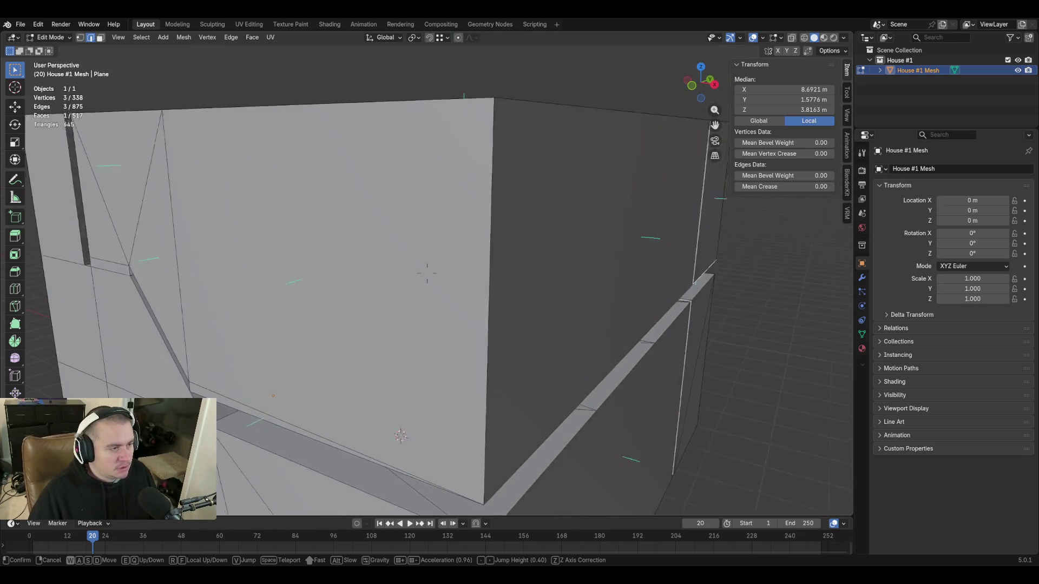
key(w)
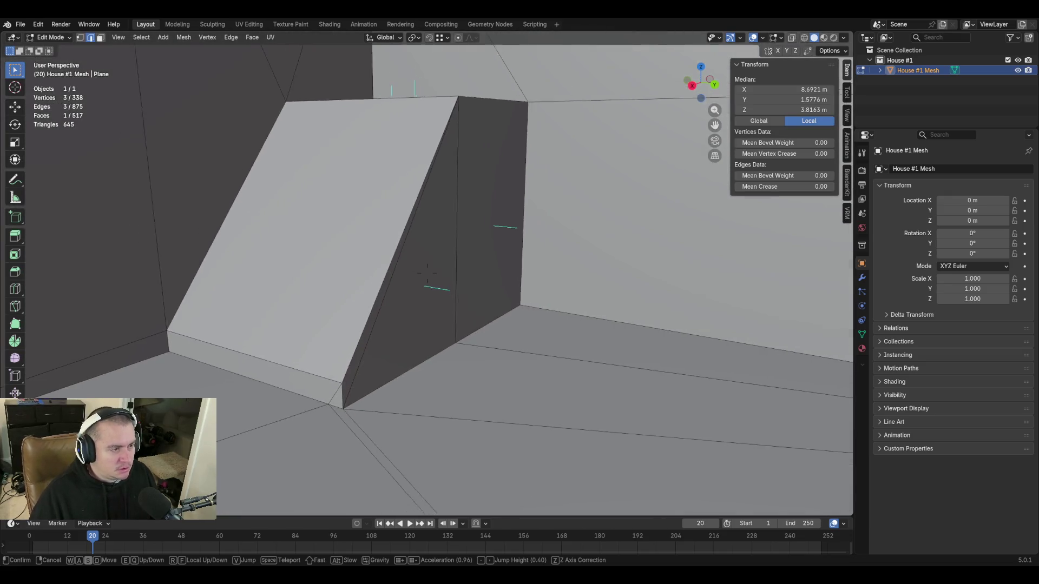
key(w)
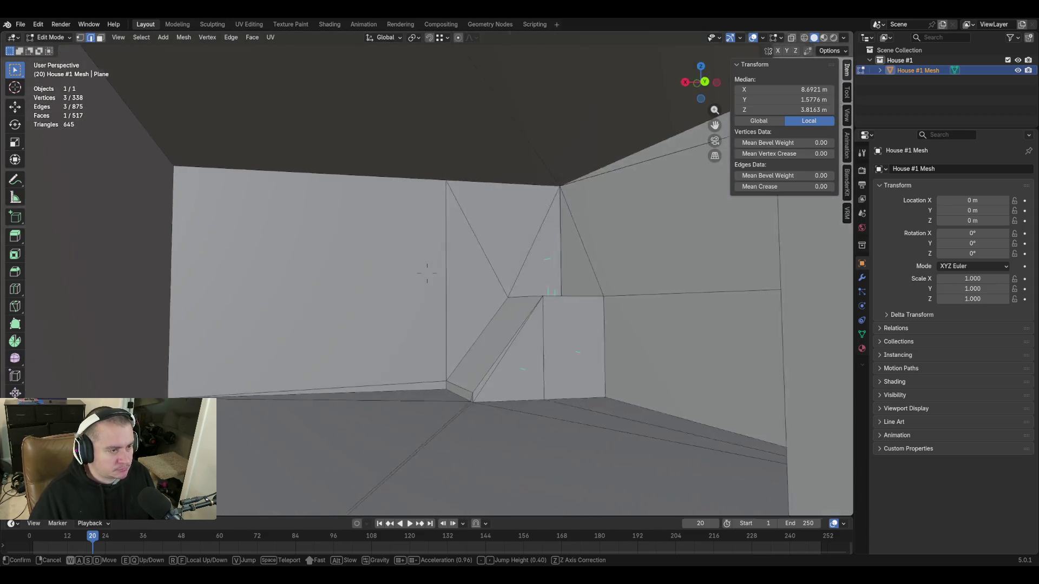
key(w)
key(s)
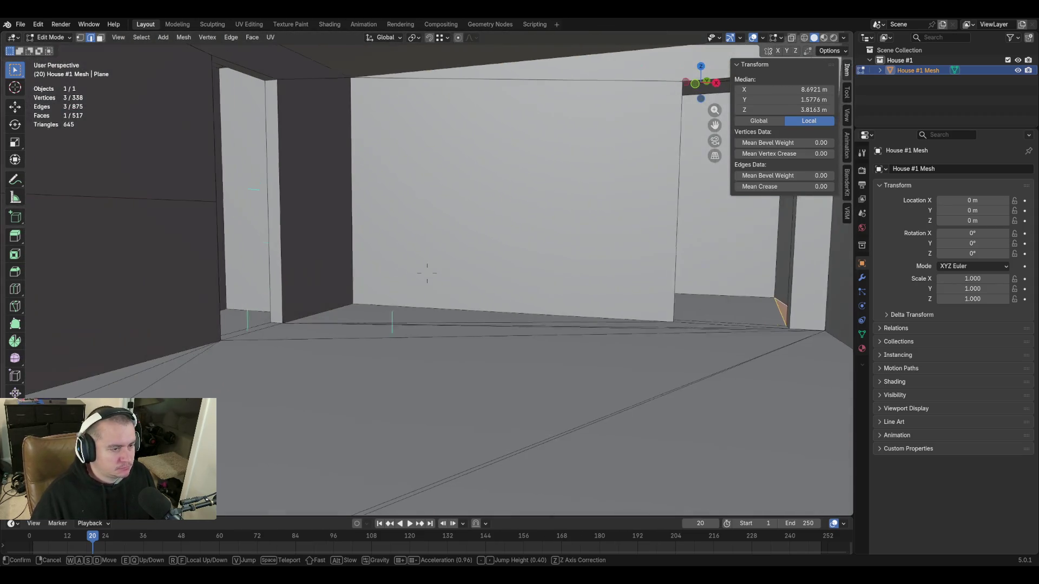
key(d)
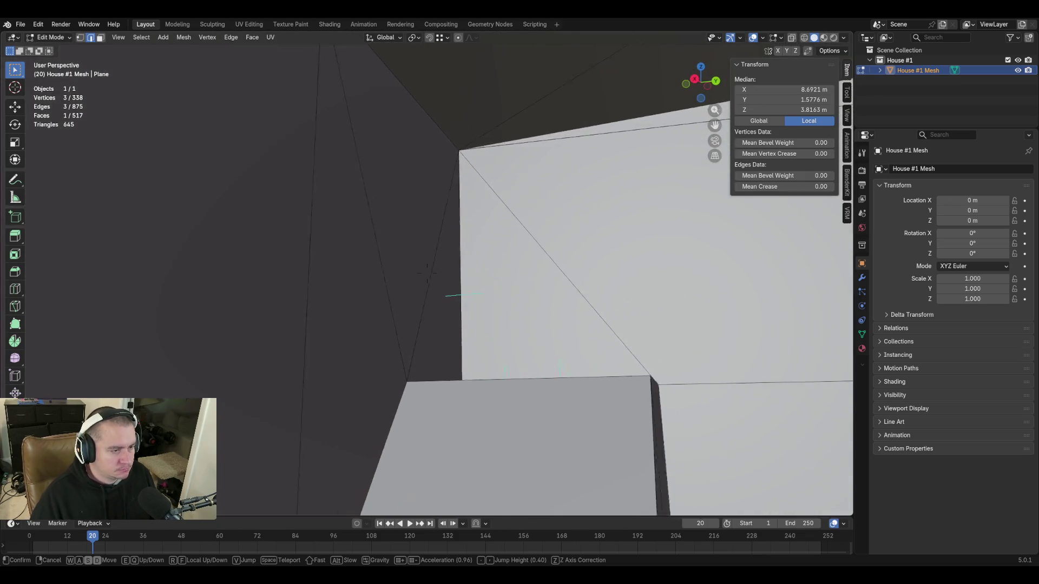
key(w)
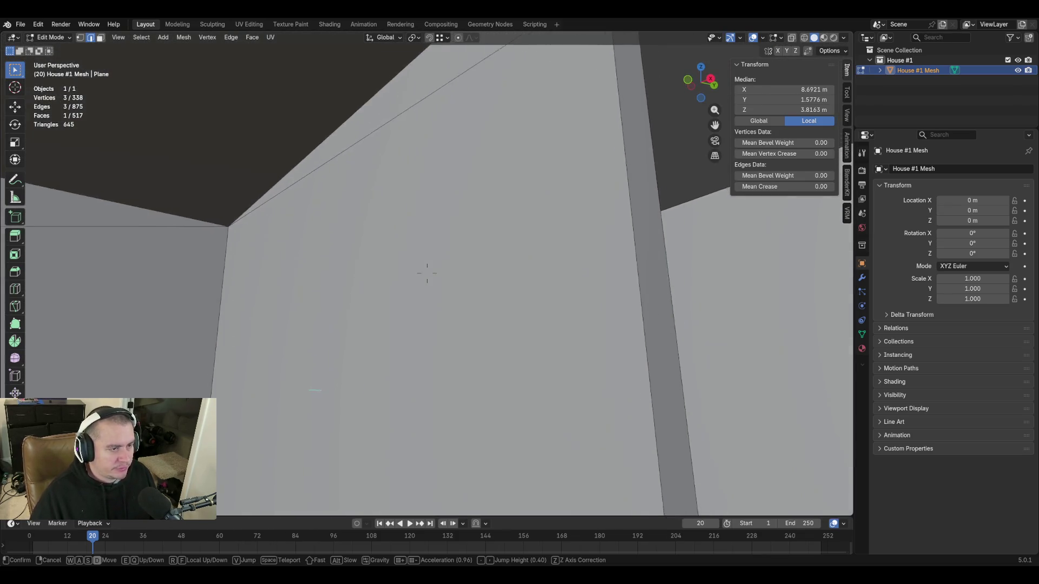
key(s)
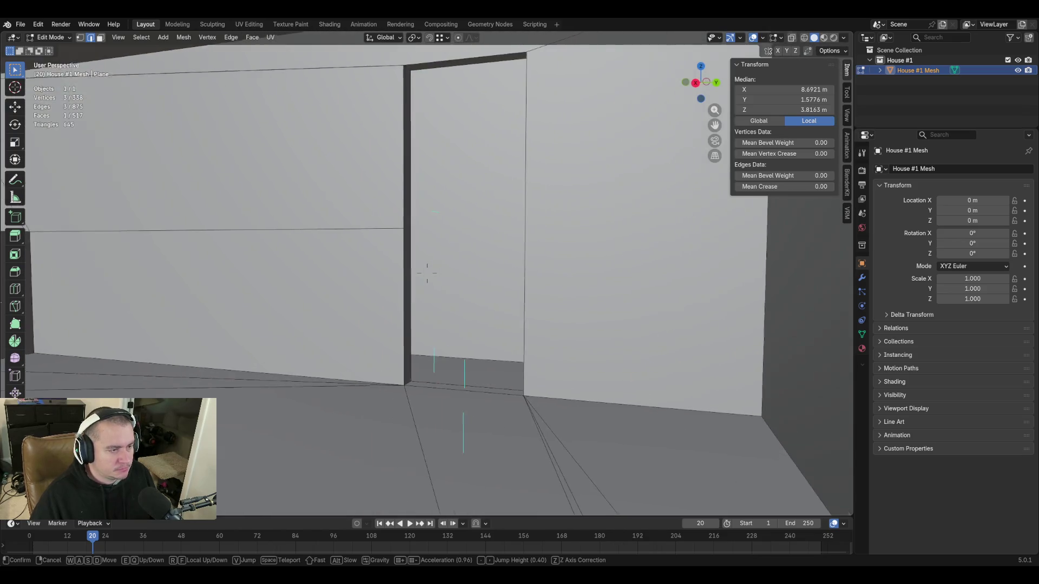
key(w)
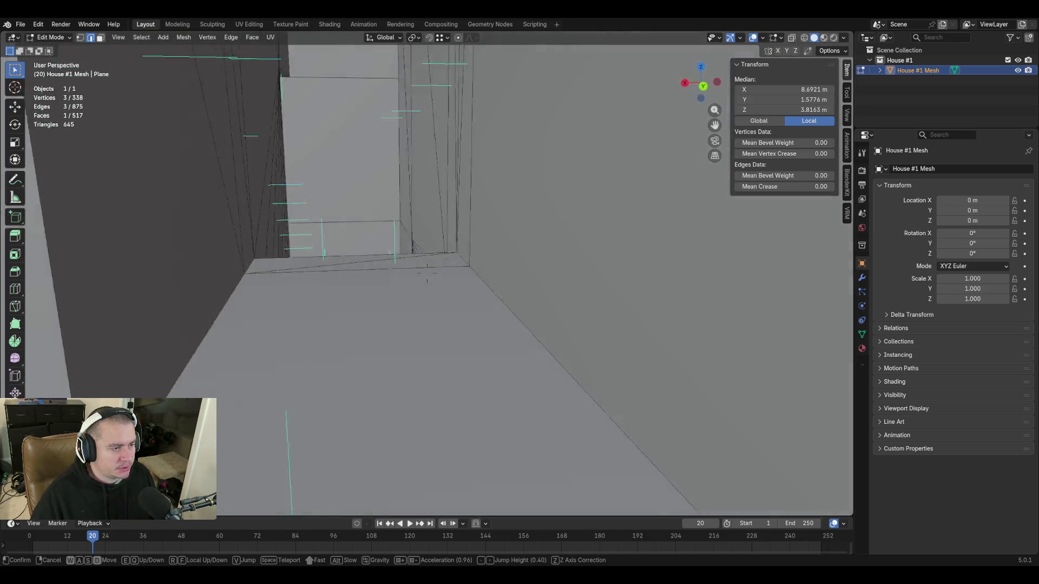
key(w)
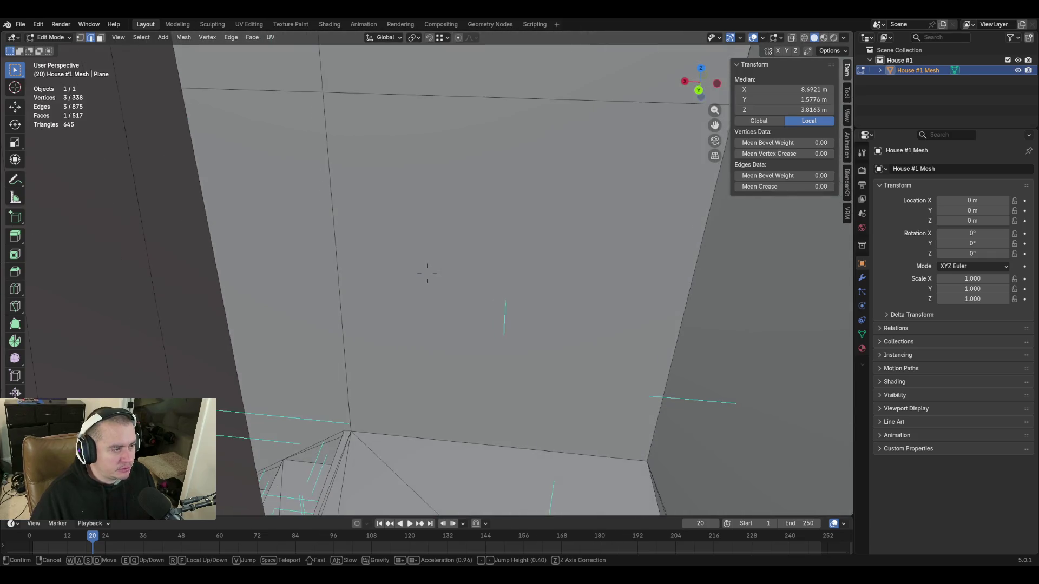
key(w)
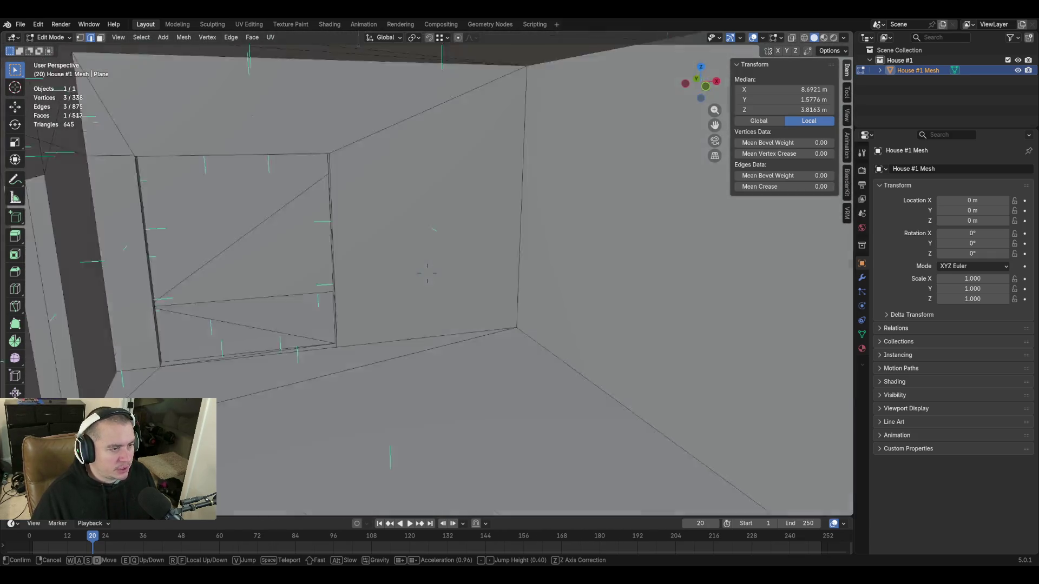
key(w)
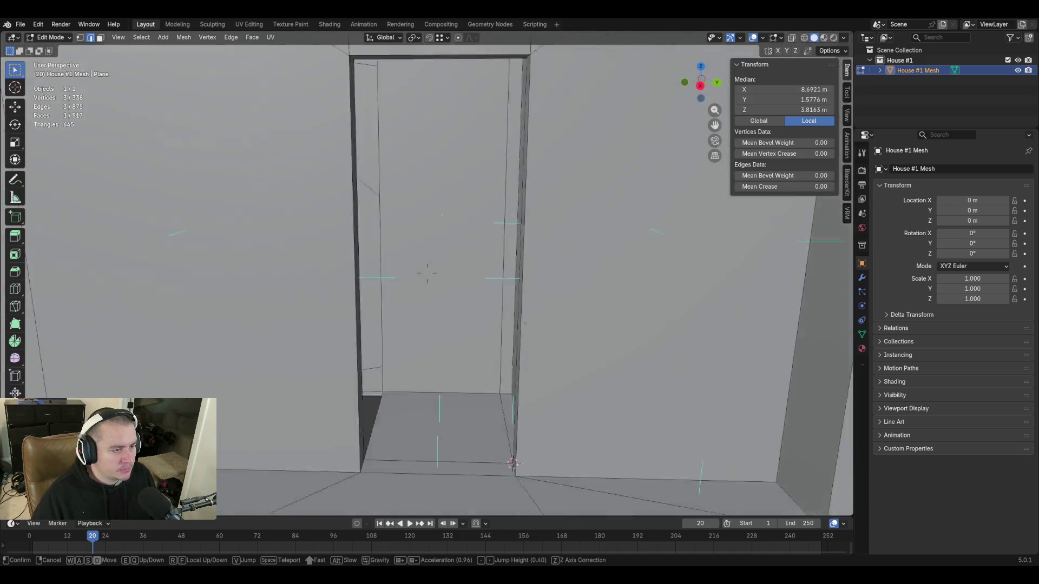
key(s)
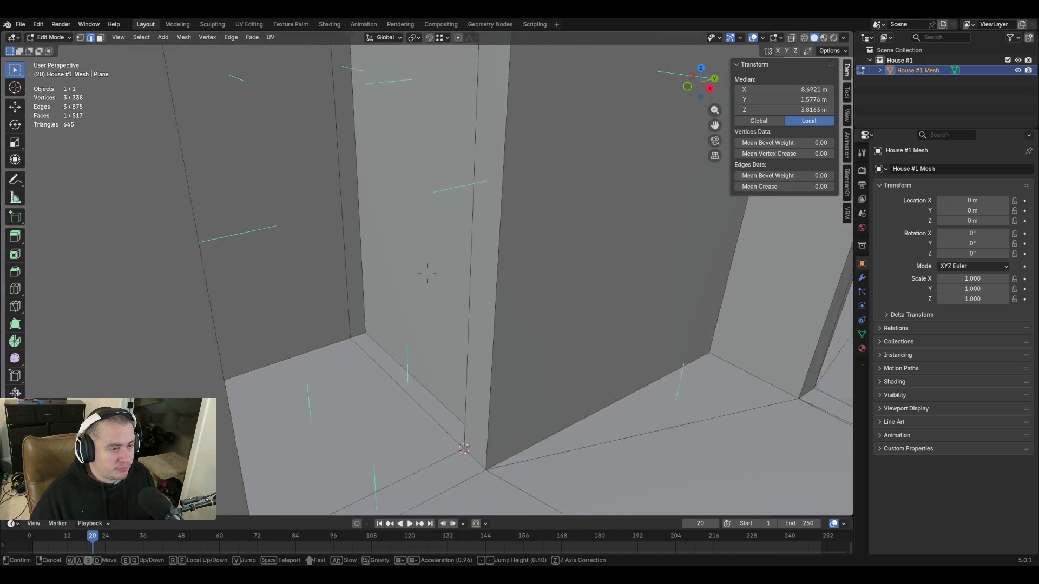
key(w)
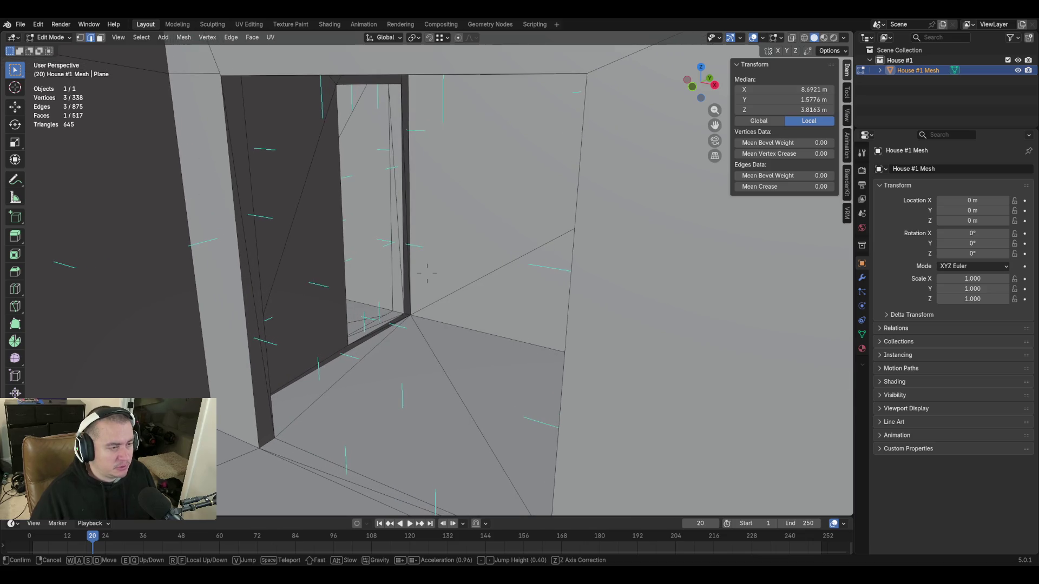
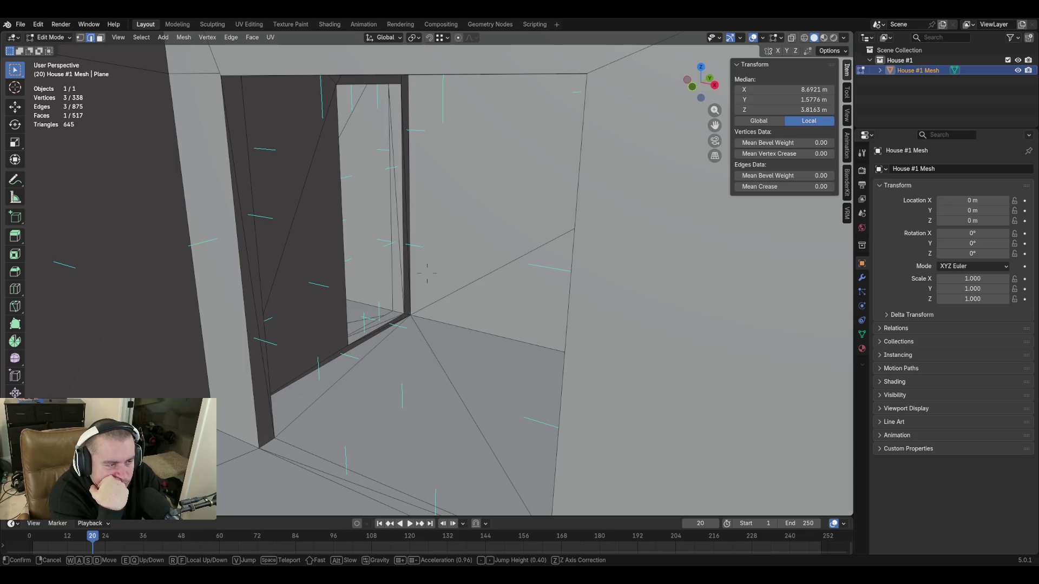
Walk forward through two doorways into the next room and up to its wall
key(w)
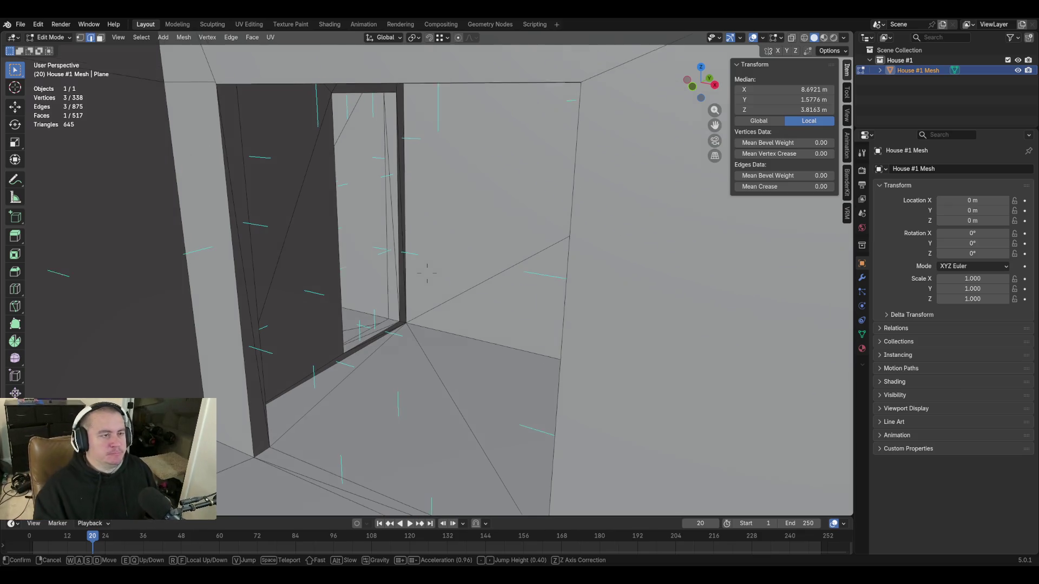
key(w)
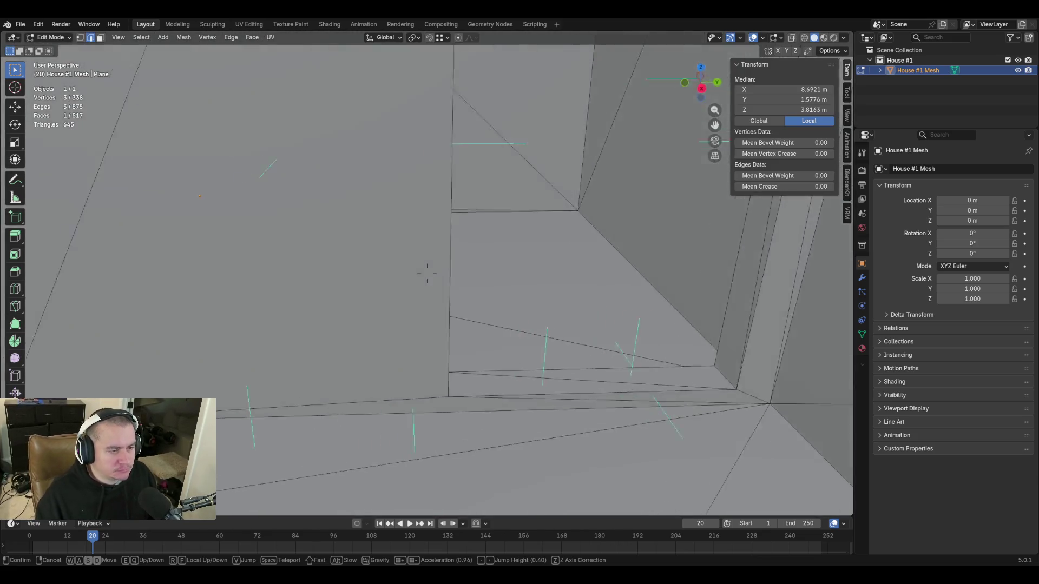
key(w)
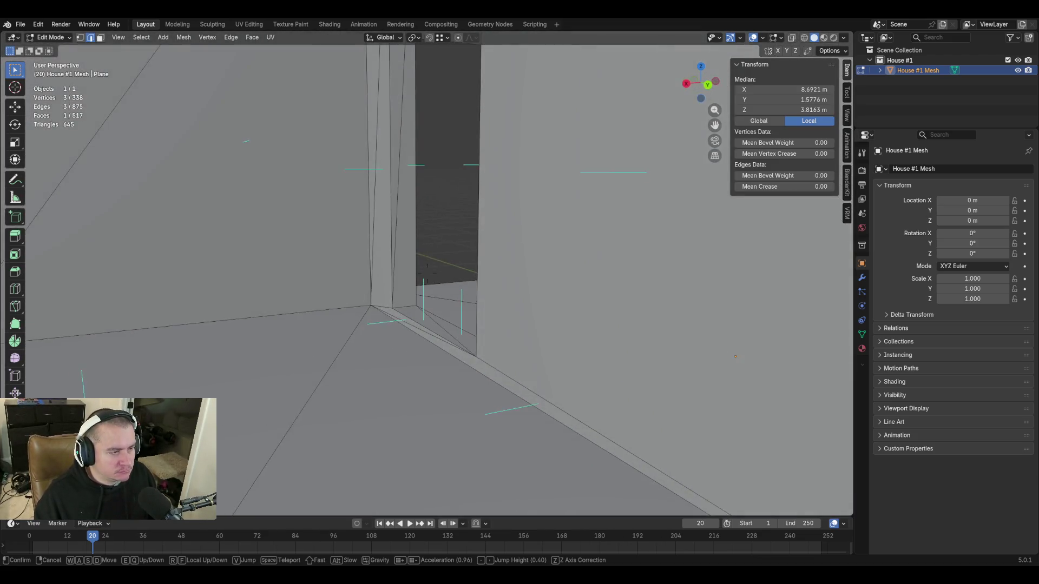
key(w)
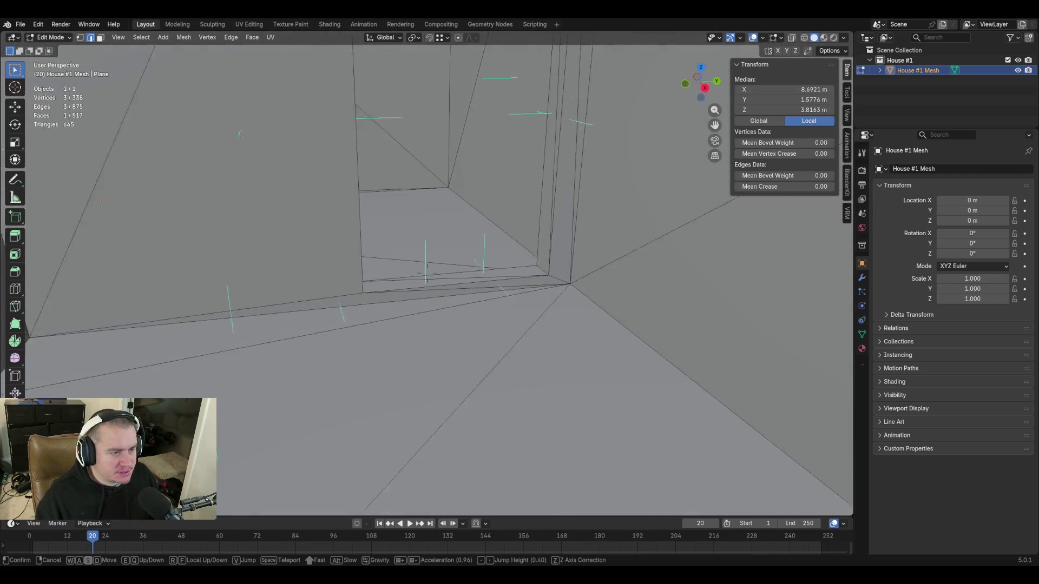
key(w)
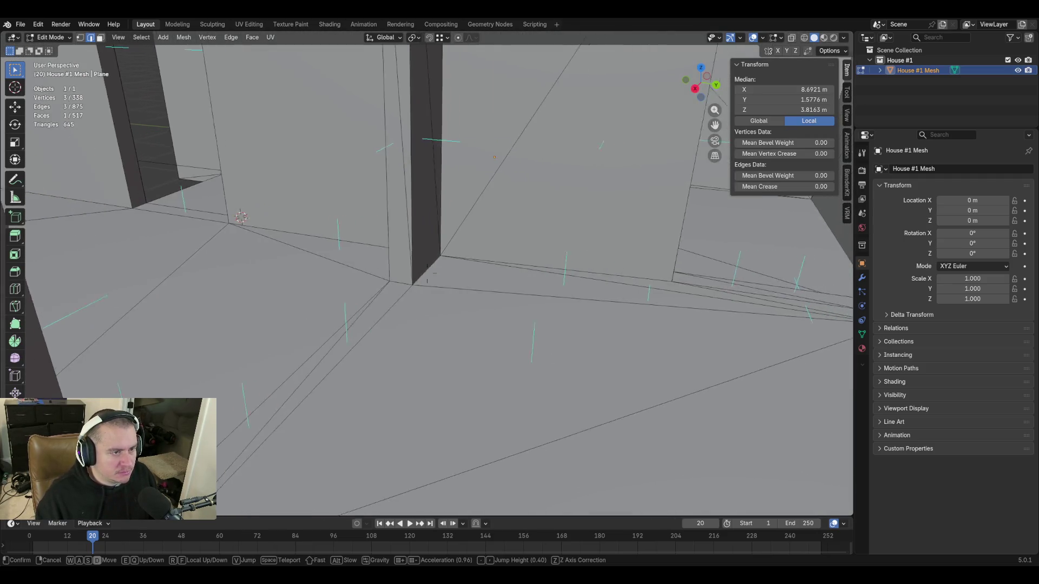
key(s)
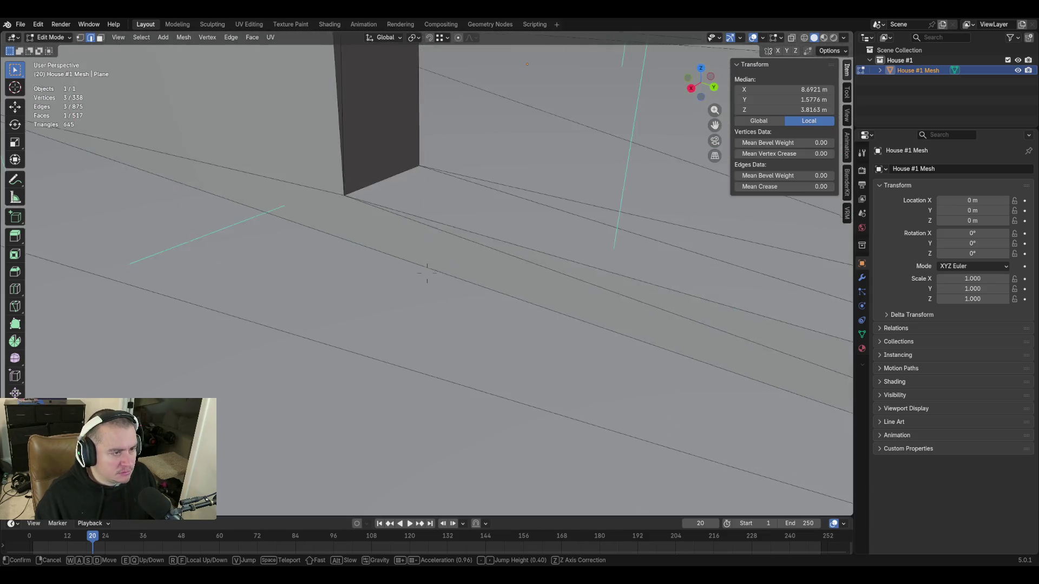
Move back and forth along the wall pillar, glimpsing the door and stairs
key(w)
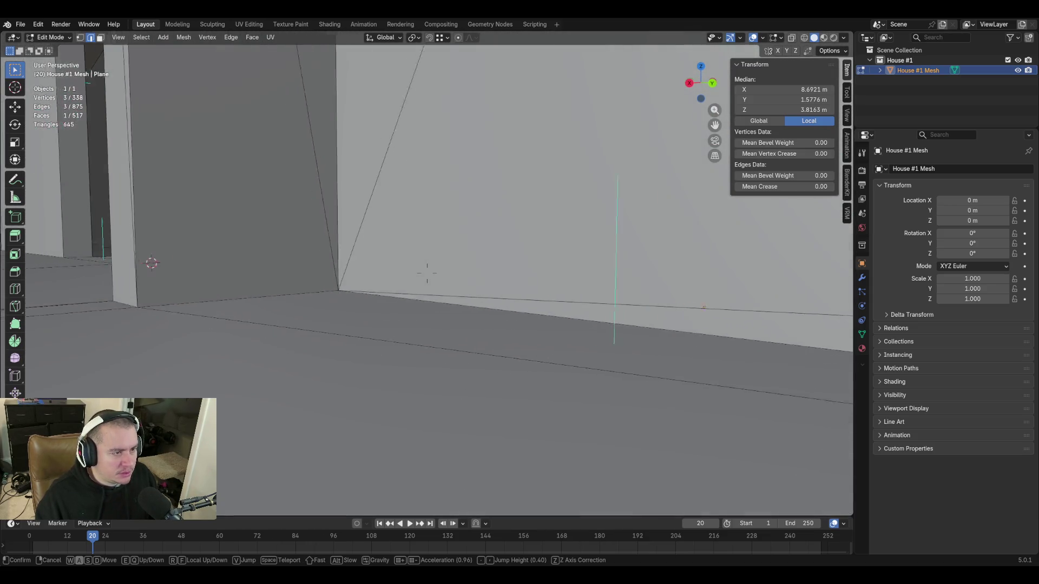
key(s)
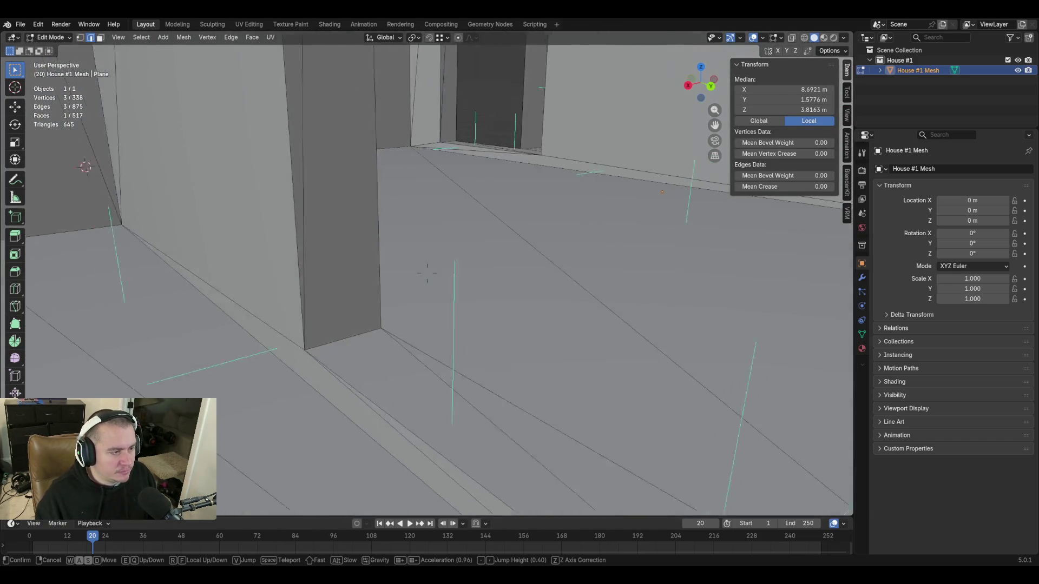
key(w)
key(s)
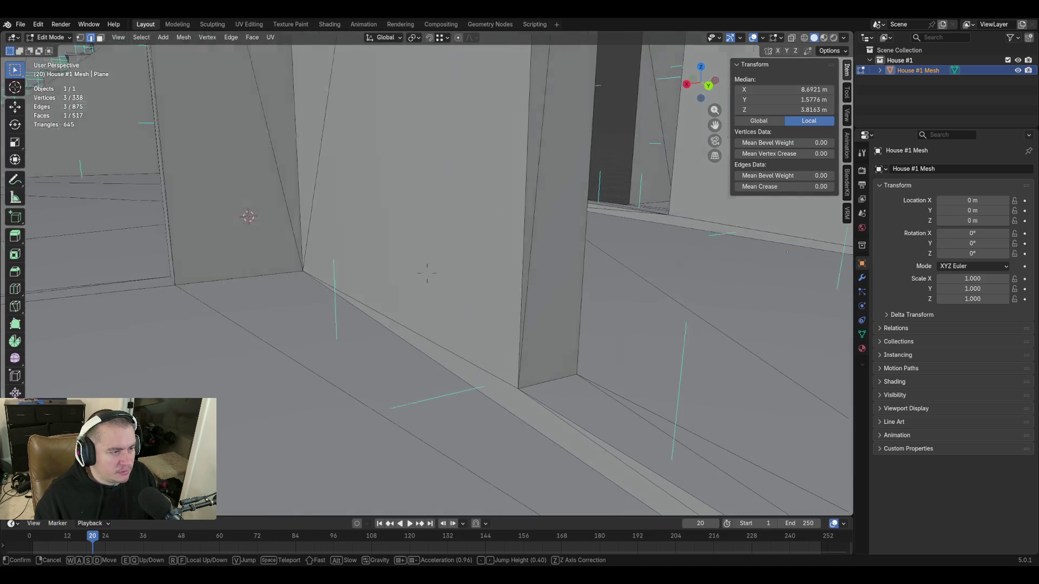
key(w)
key(s)
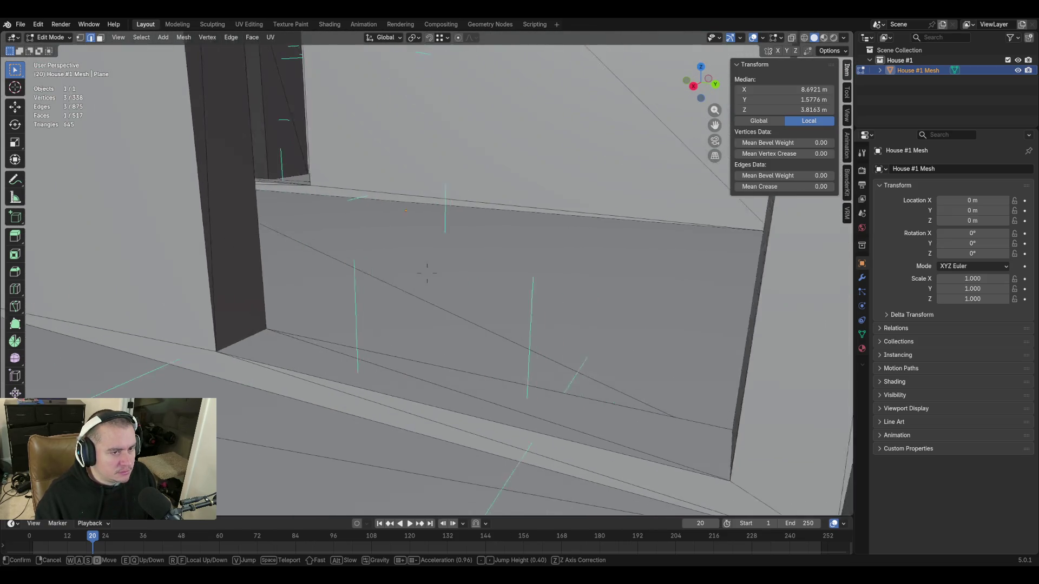
key(w)
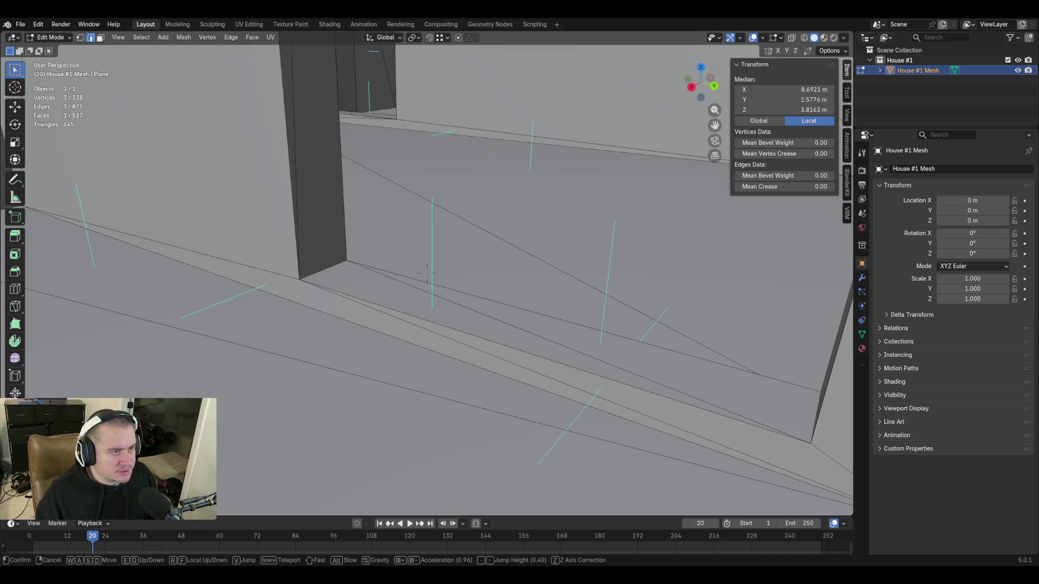
Turn past the window opening and approach the staircase beside the dark doorway, viewing it from the side
key(s)
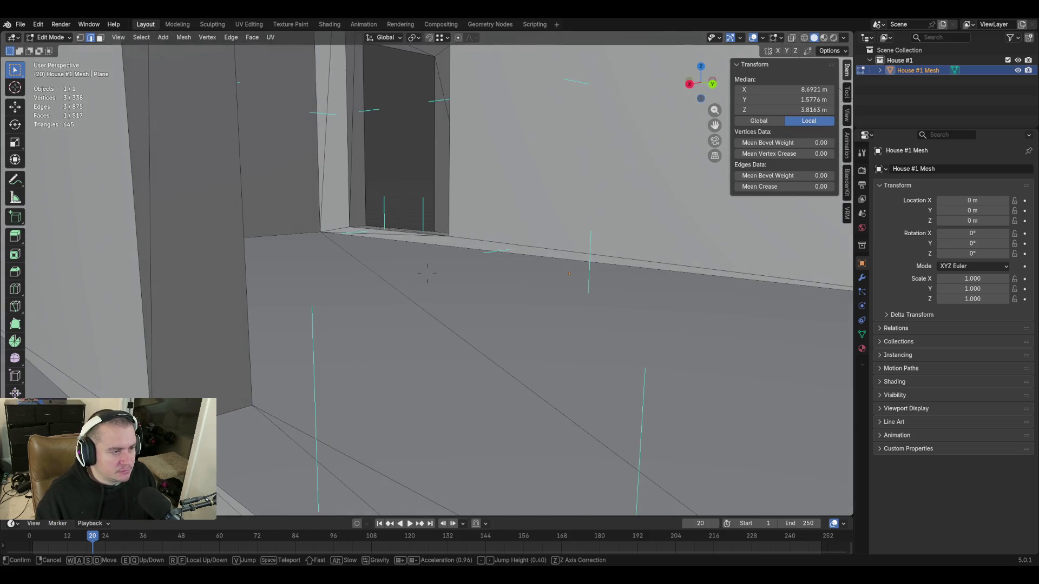
key(s)
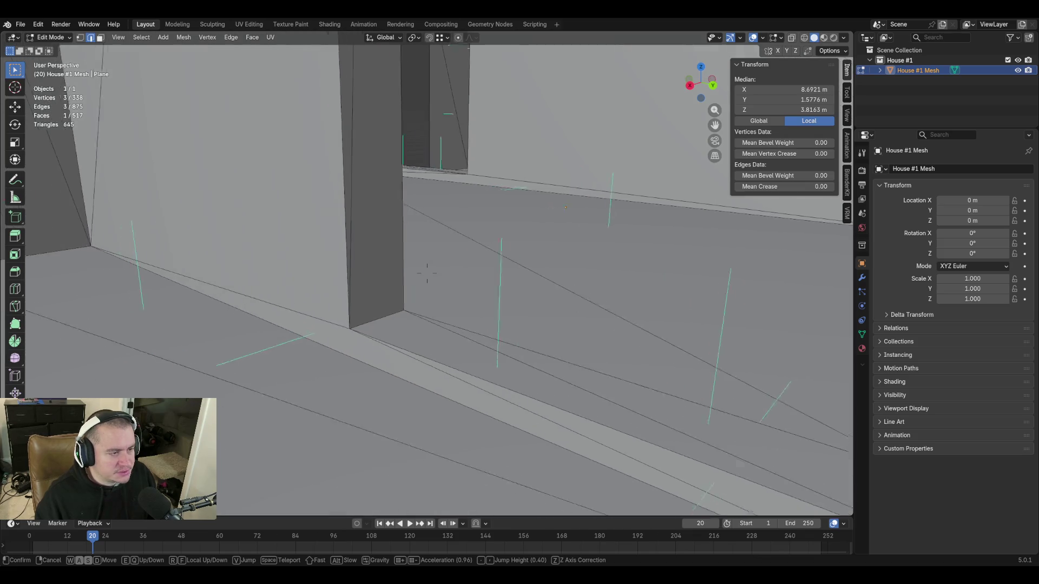
key(w)
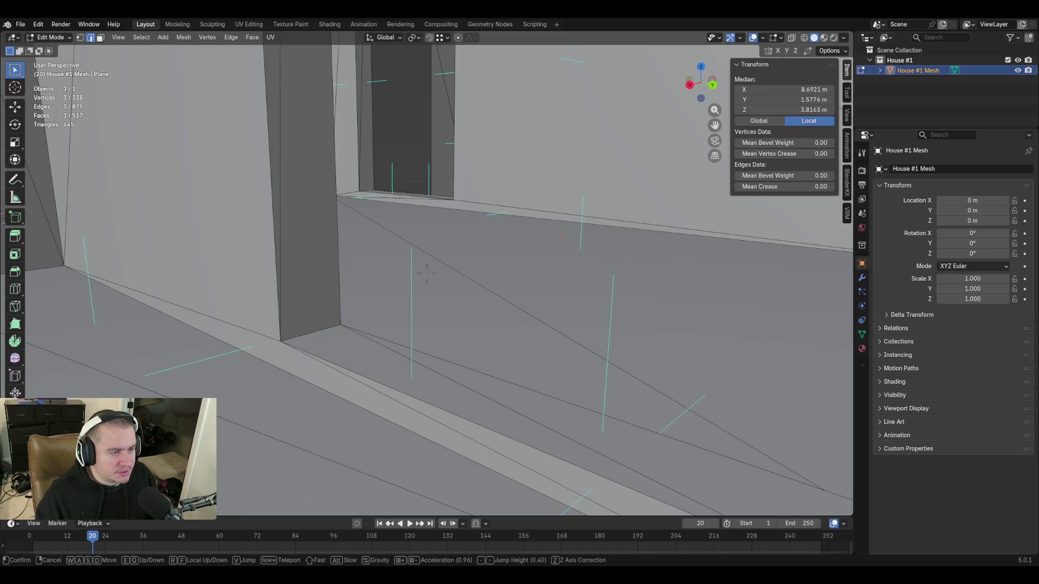
key(a)
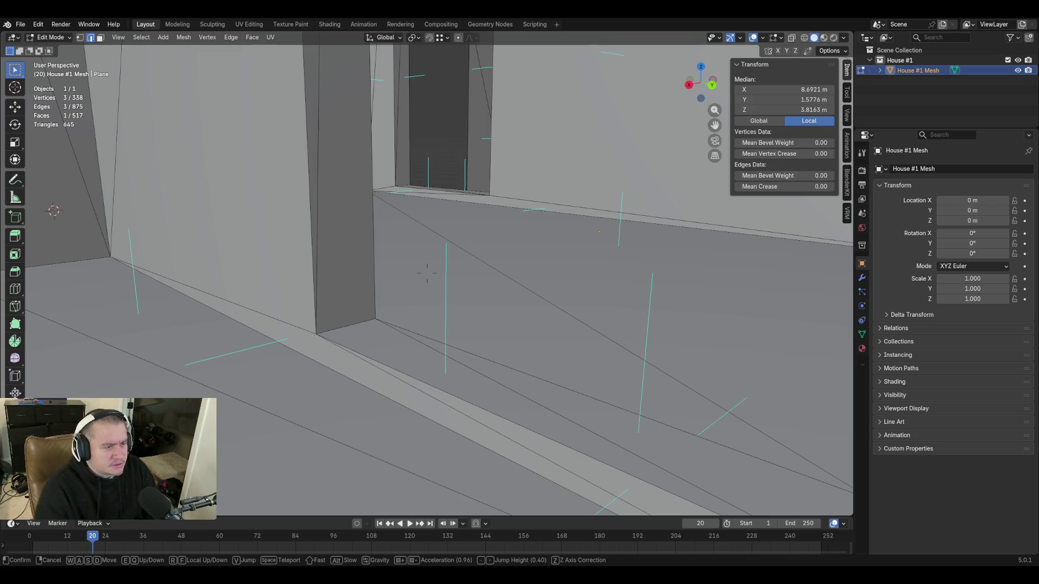
key(w)
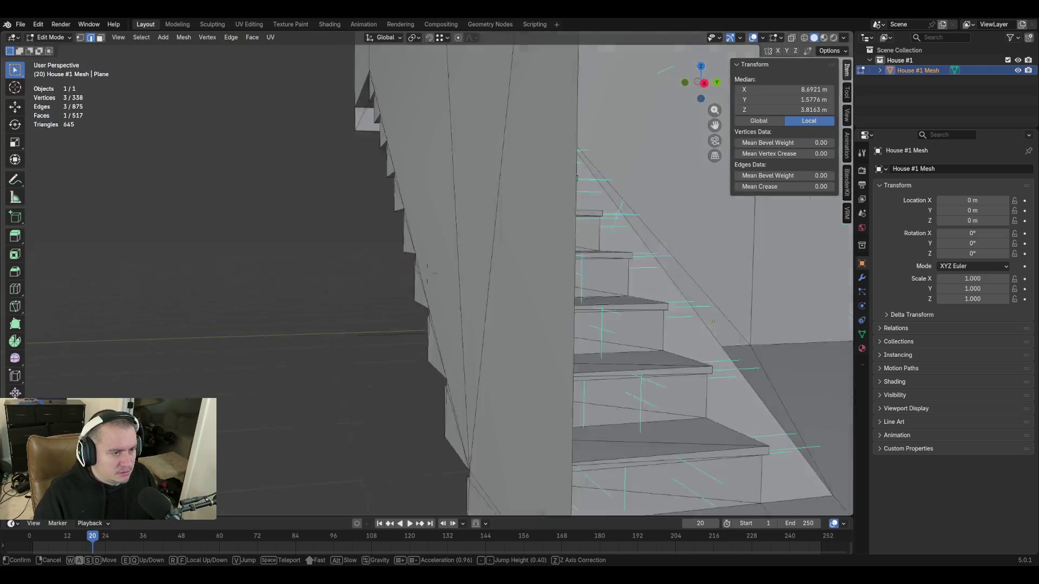
key(s)
Back out to see the whole house, then fly in from the front left under the upper block
key(s)
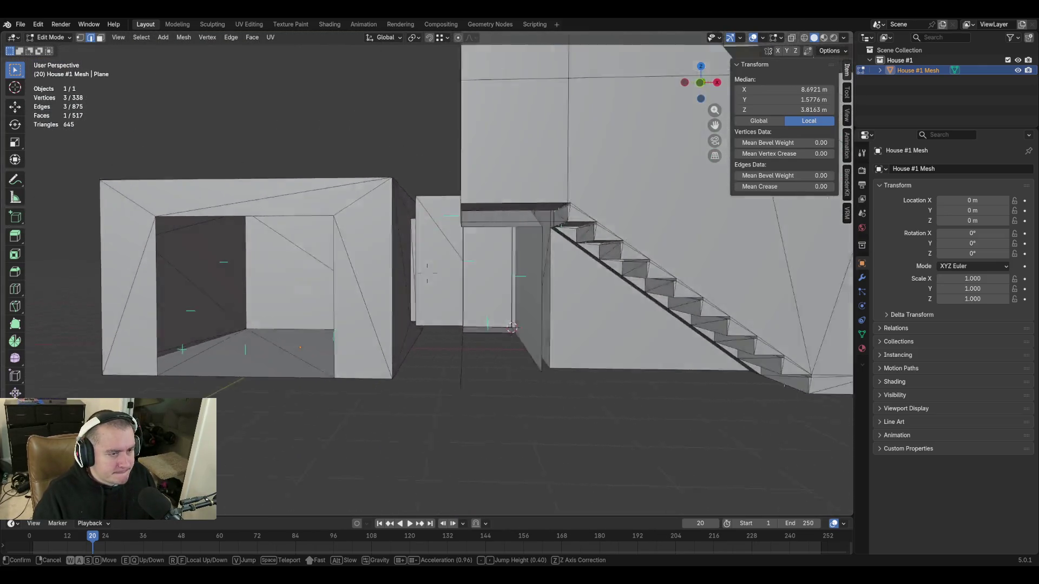
key(s)
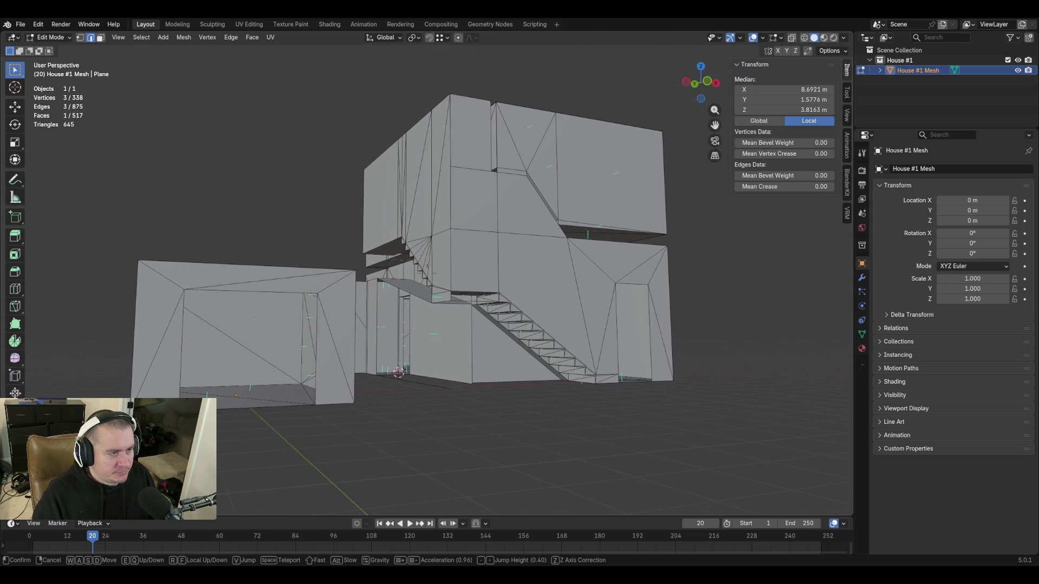
key(w)
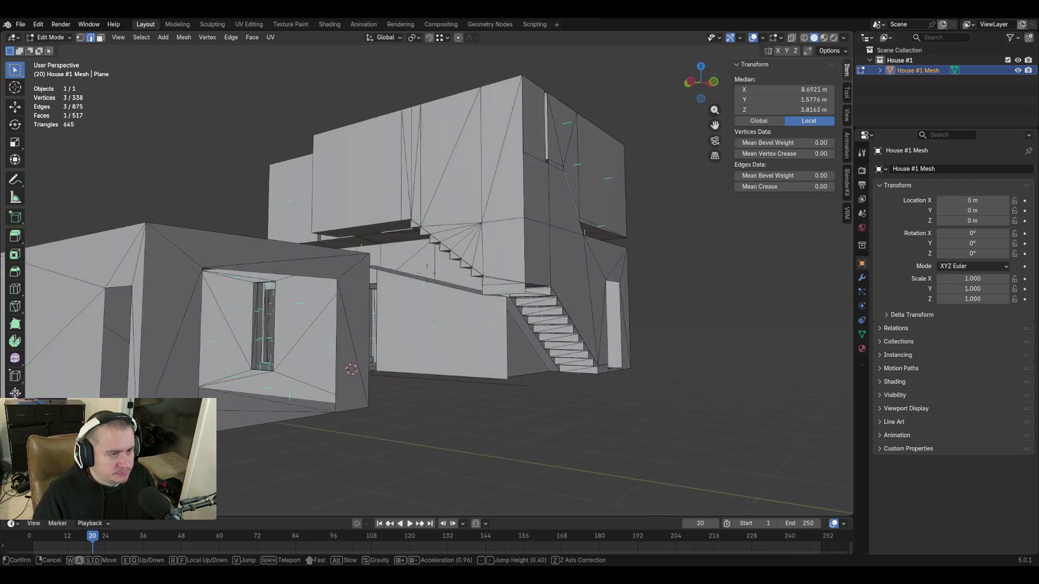
key(a)
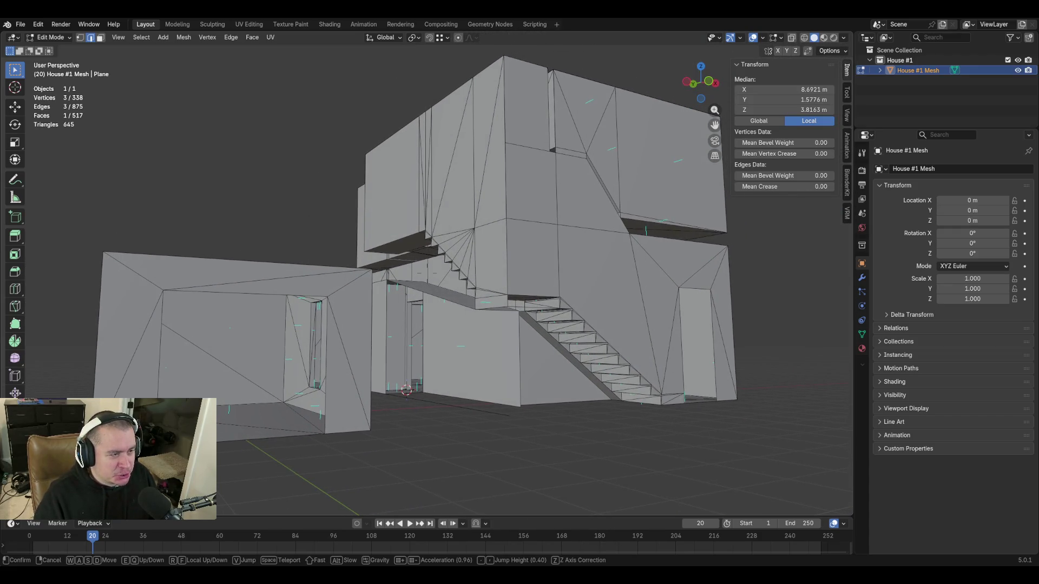
key(w)
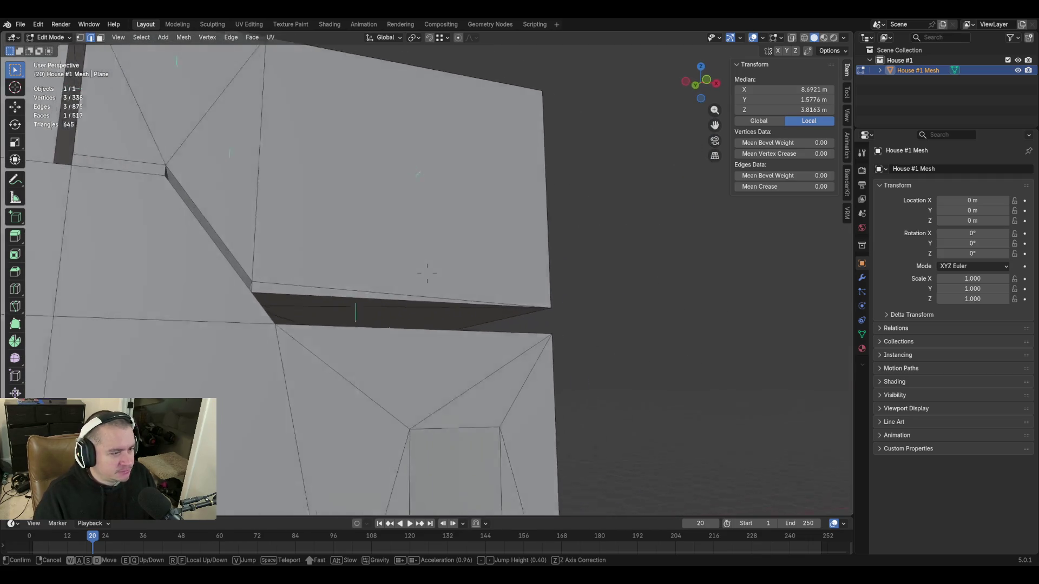
key(w)
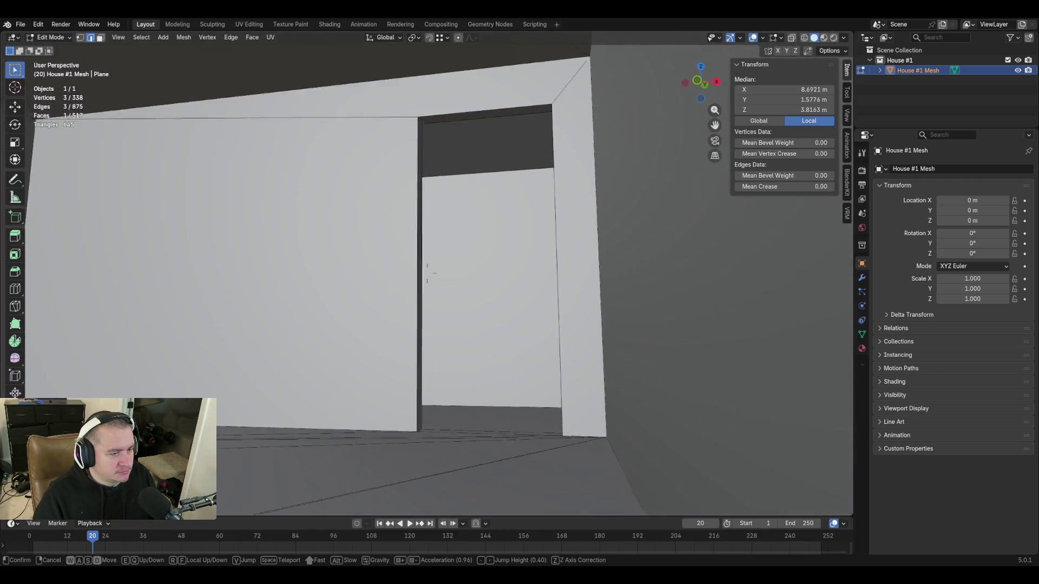
Walk through the interior doorways around the wall corner, then back away to see the whole building
key(w)
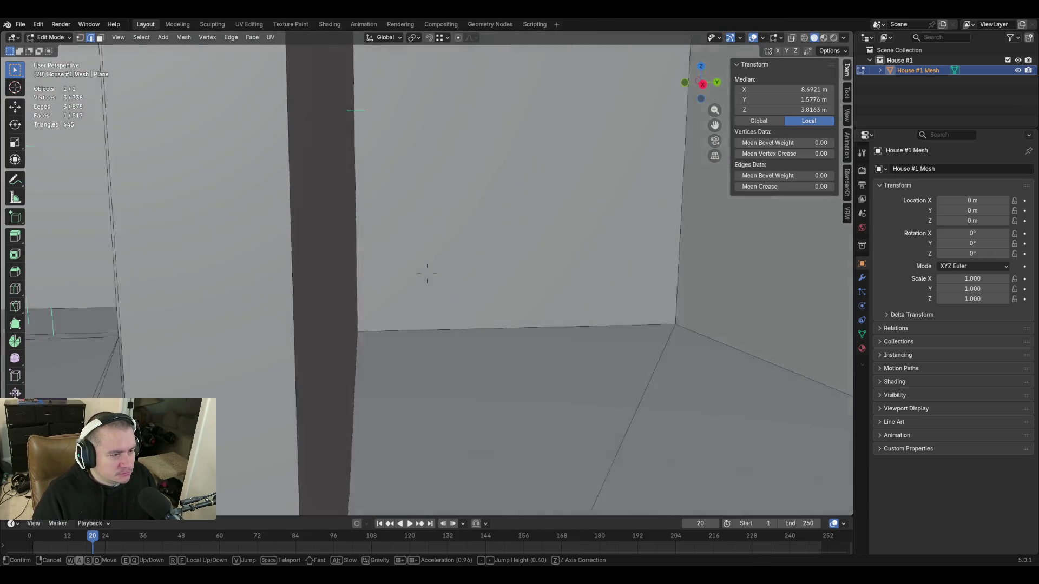
key(w)
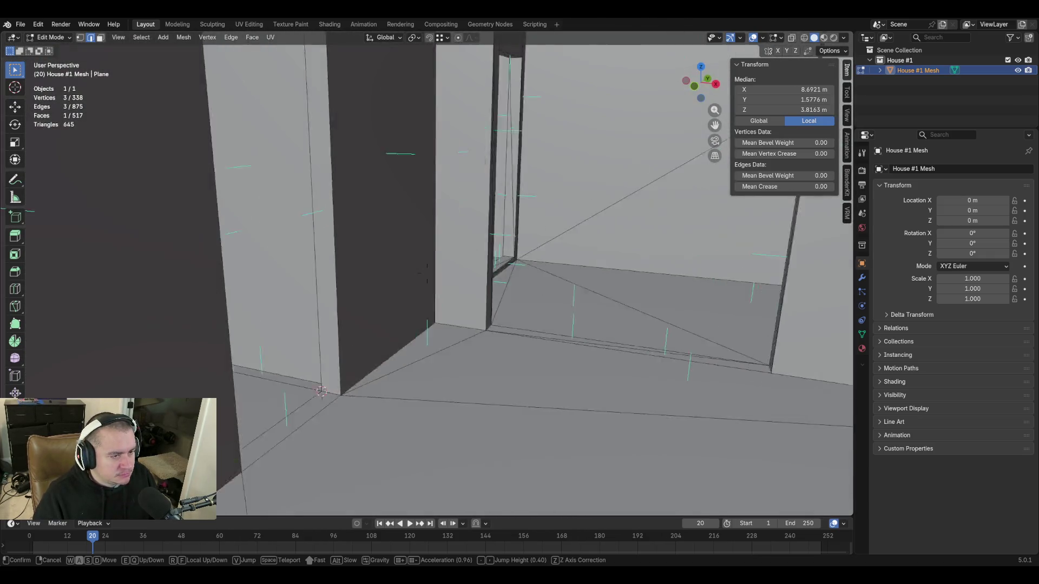
key(w)
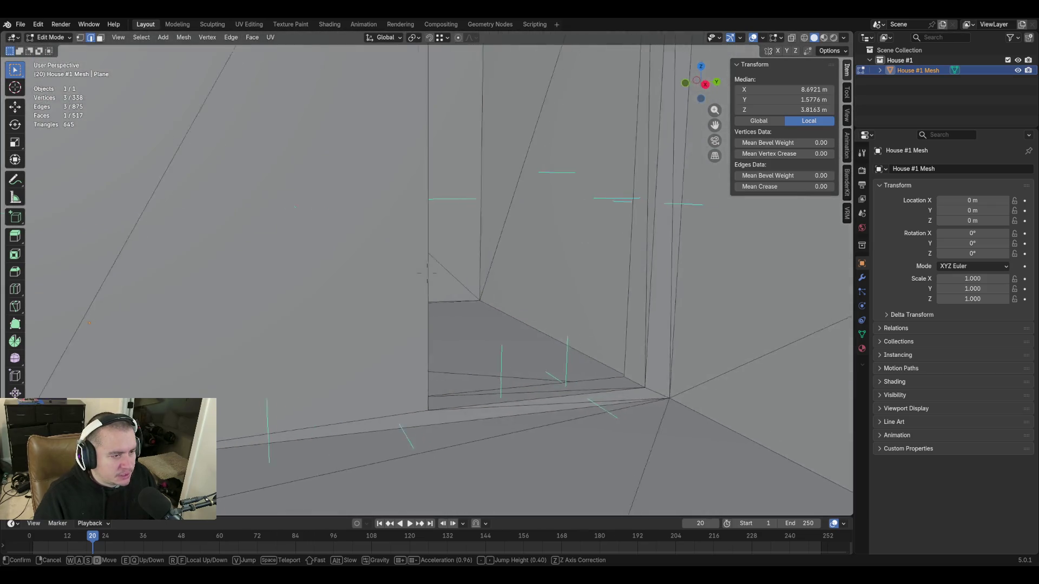
key(w)
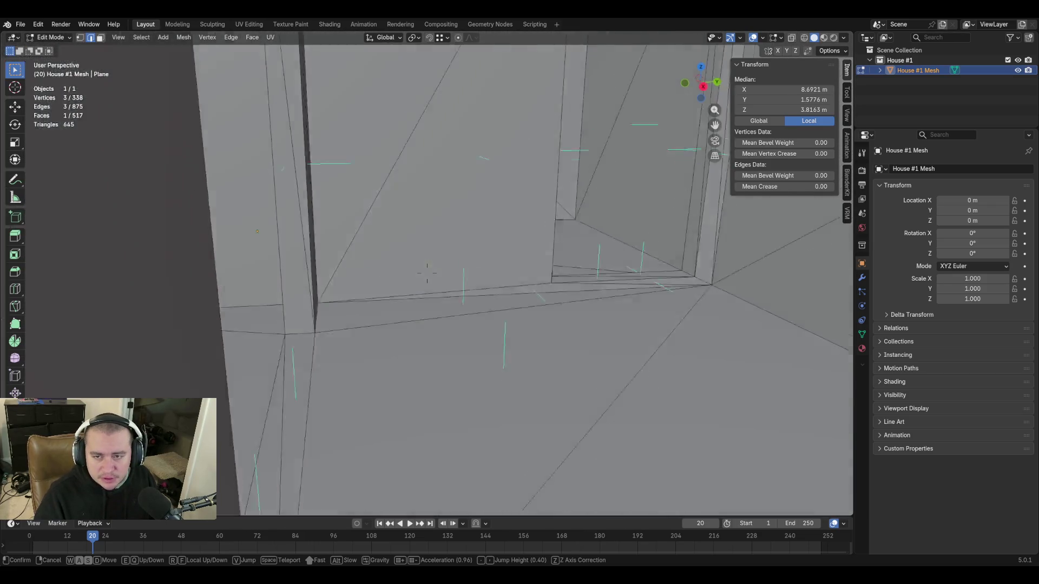
key(w)
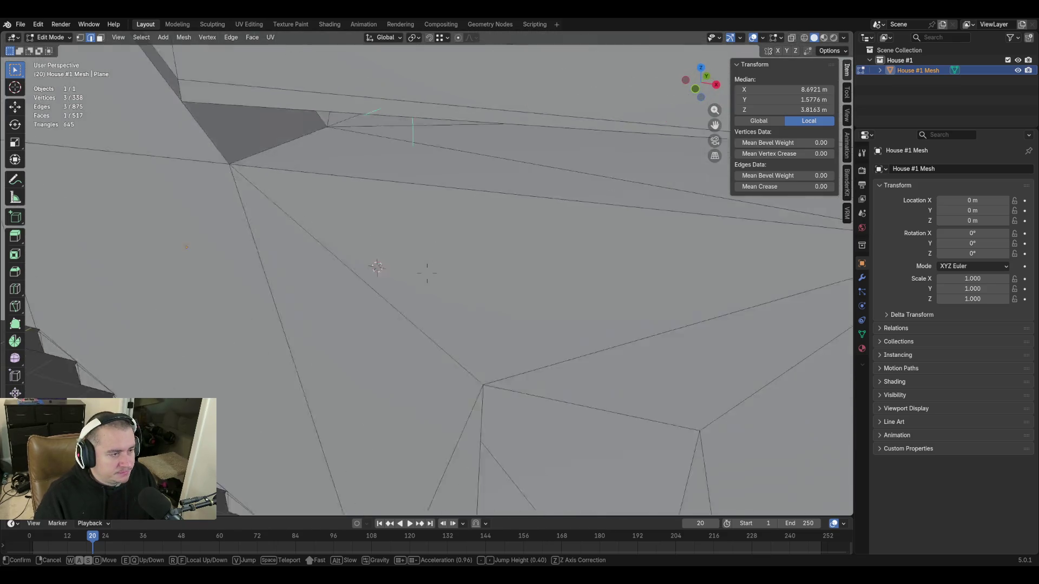
key(s)
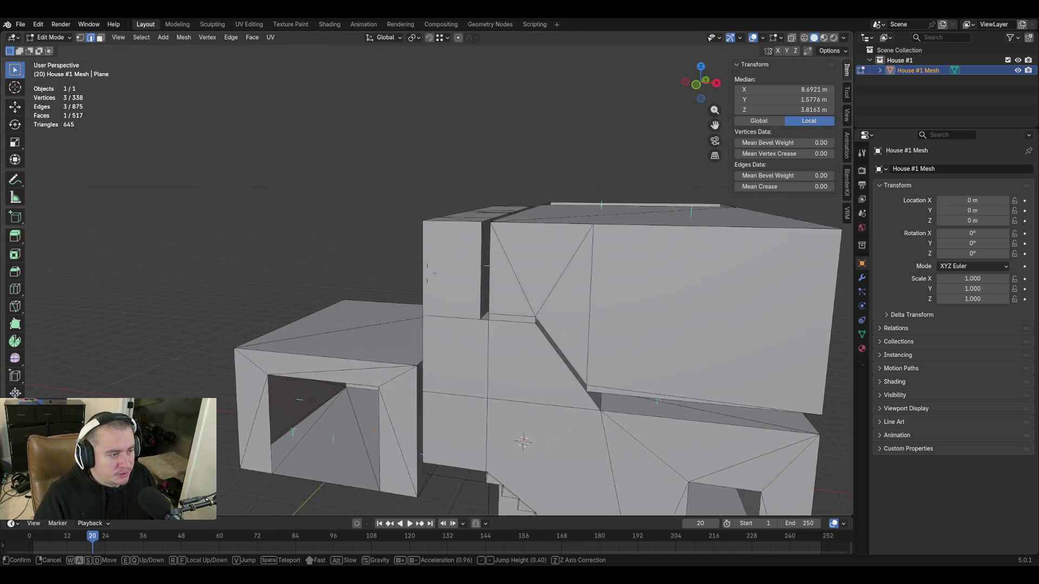
Approach the house again and walk along the doorway wall to its corner
key(w)
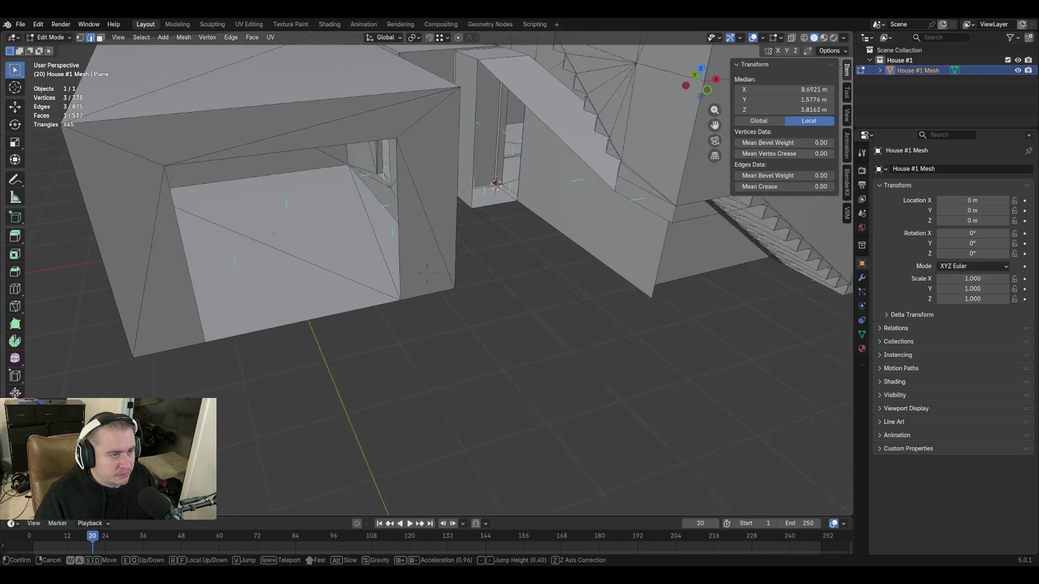
key(w)
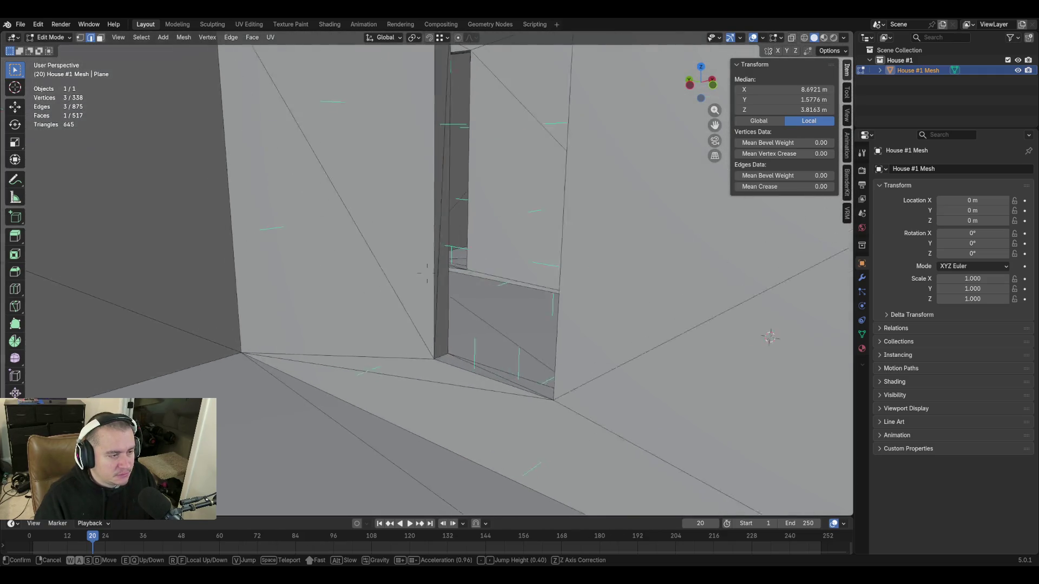
key(w)
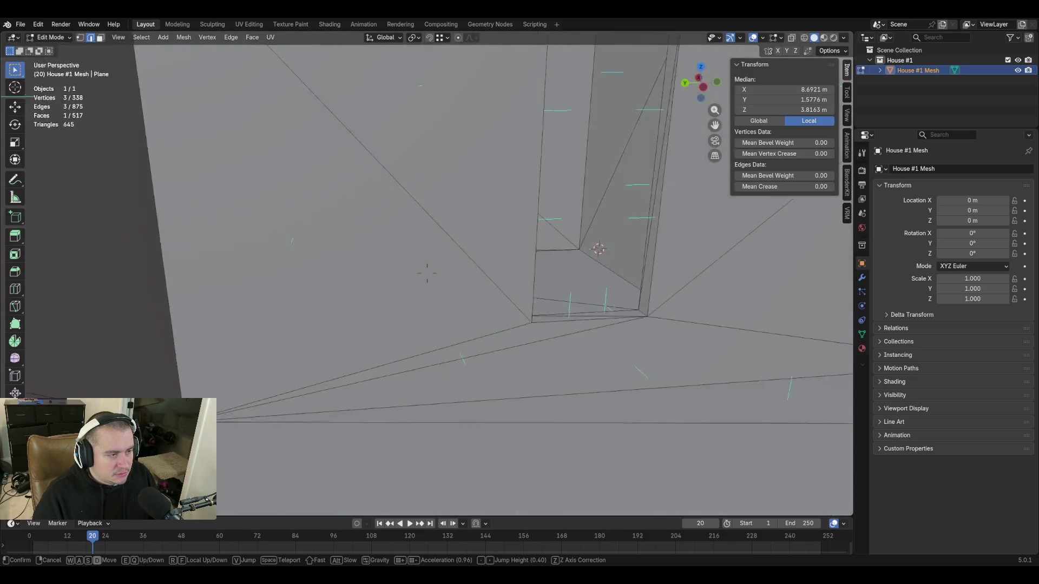
key(w)
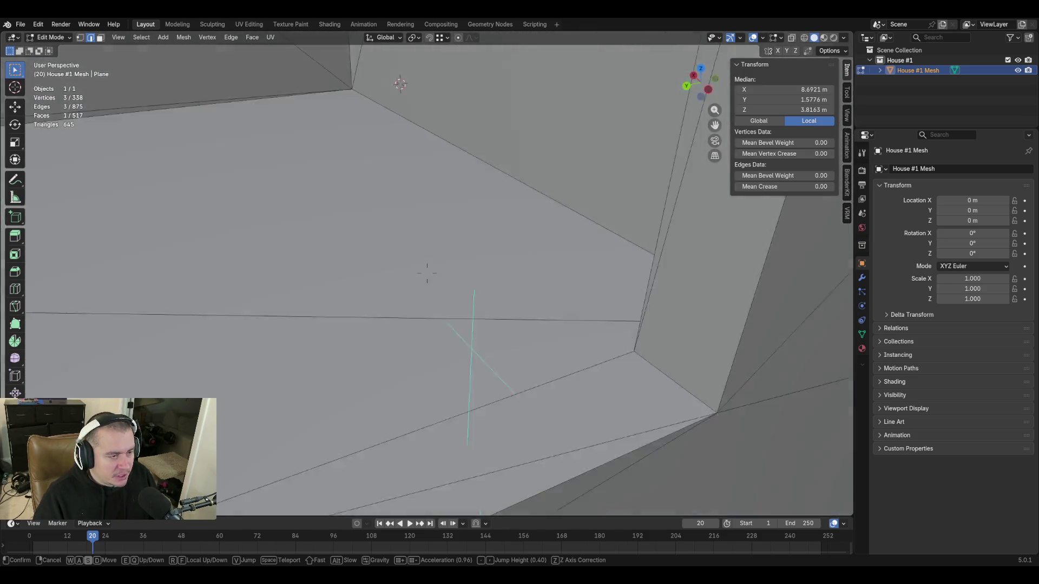
key(w)
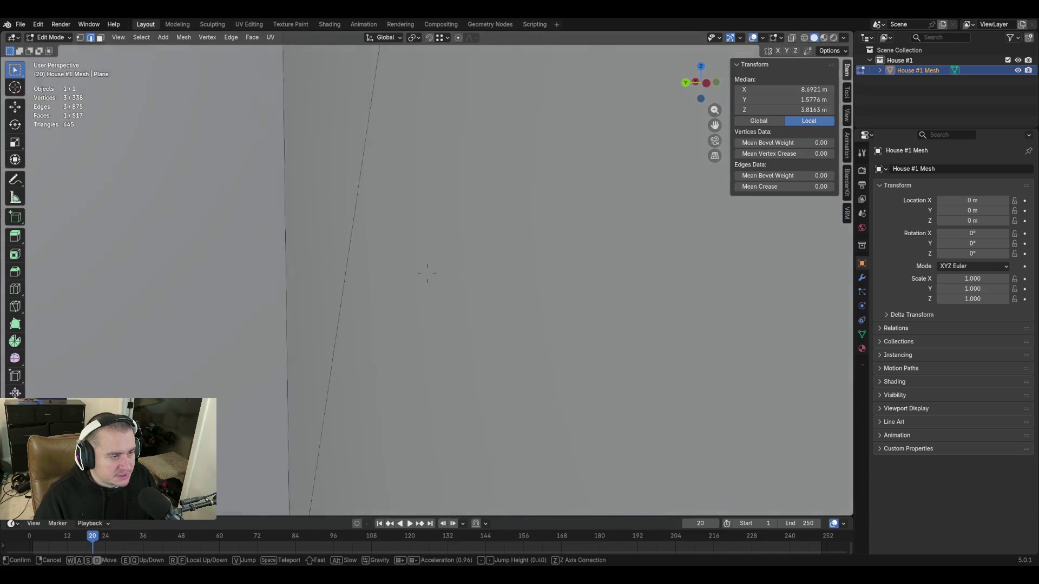
key(w)
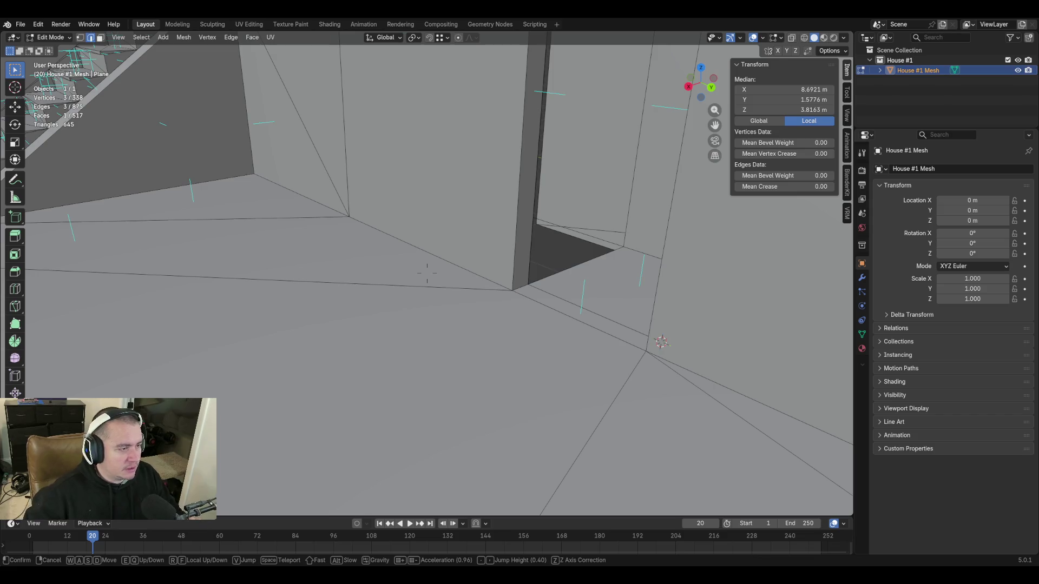
Walk on toward the staircase, back out to the full house, end walk navigation and save as blockout.blend
key(w)
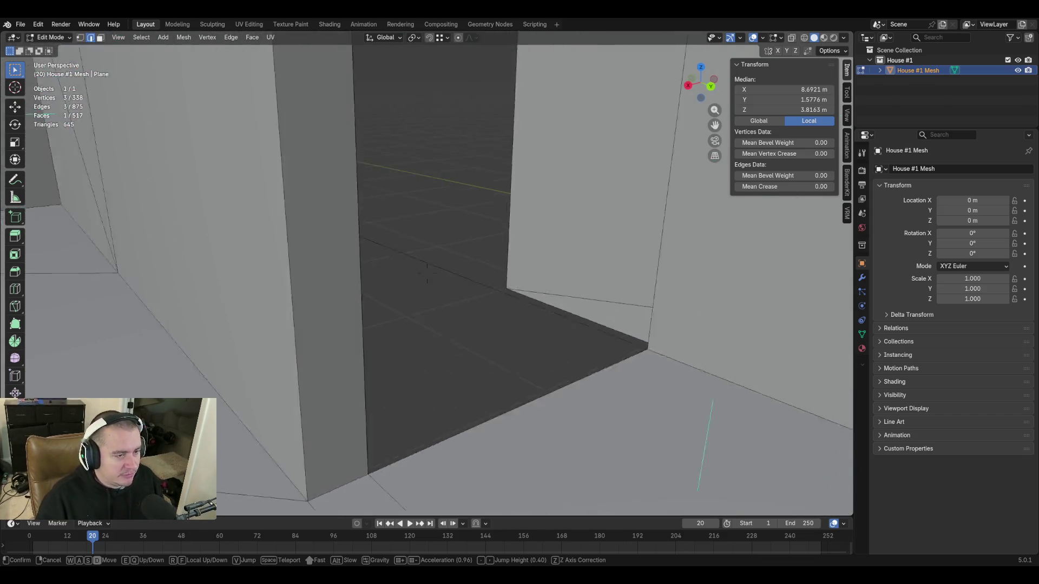
key(w)
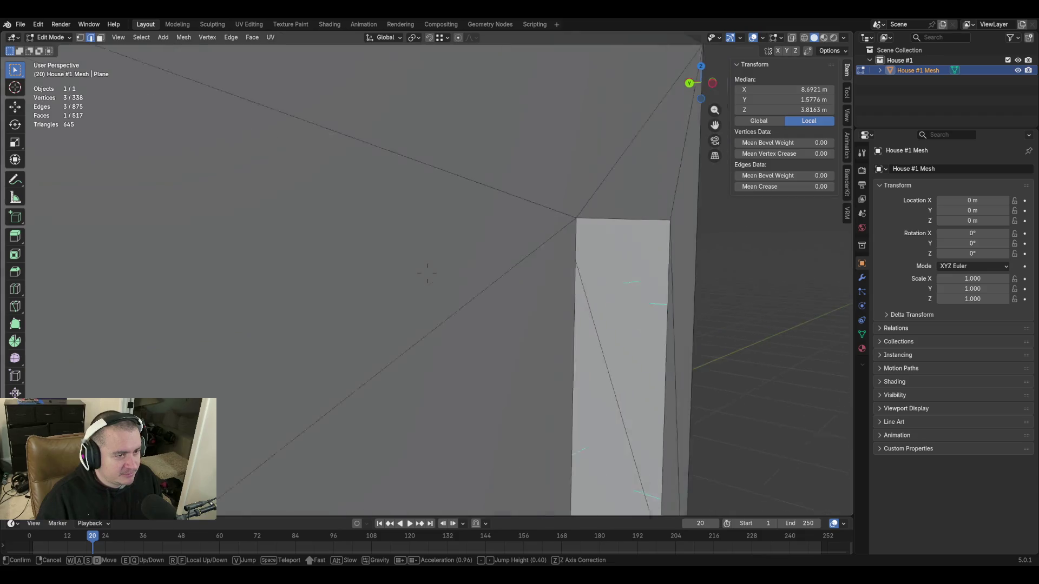
key(w)
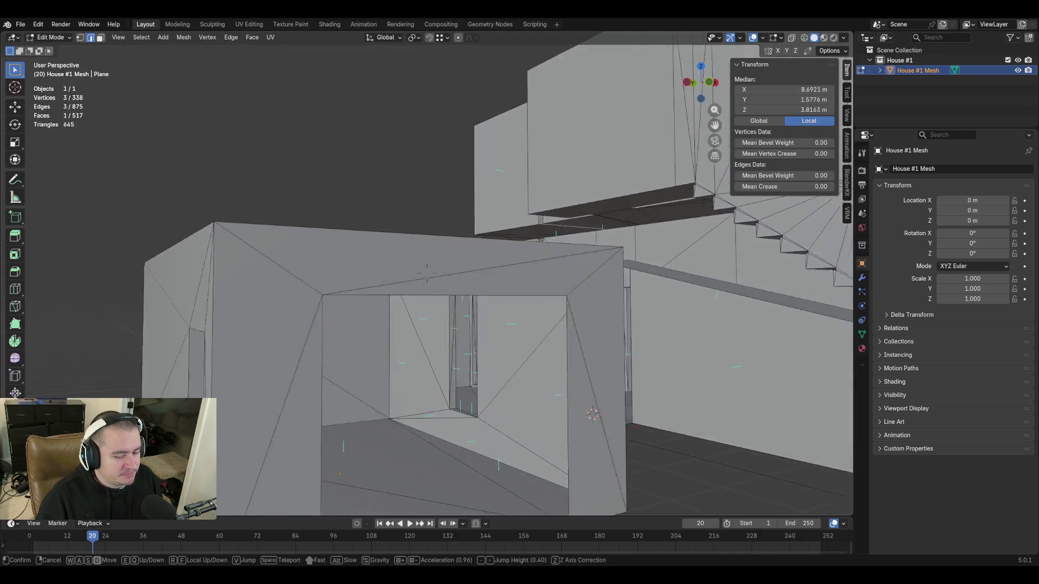
key(s)
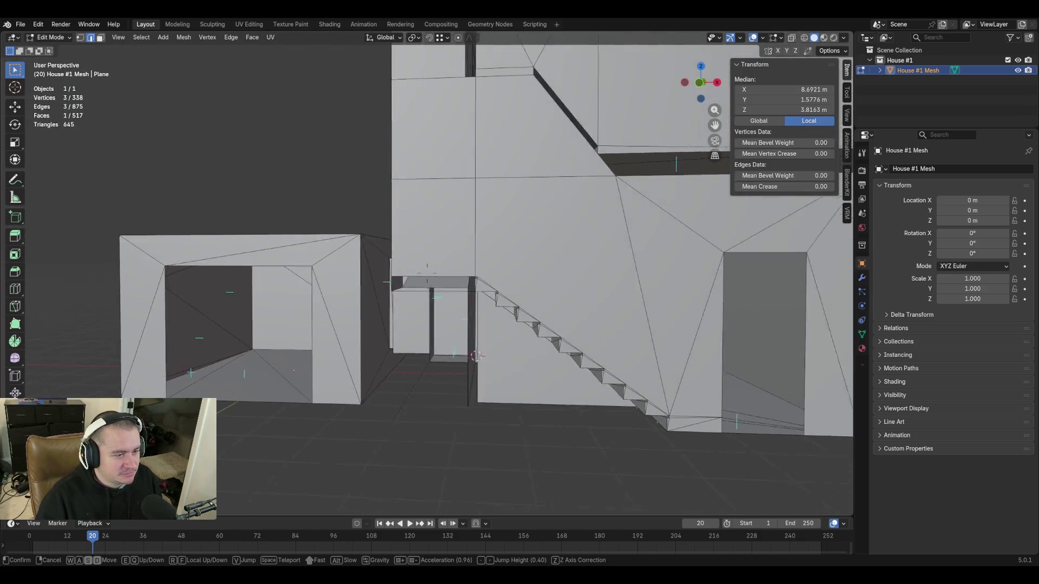
click(469, 371)
key(ctrl+s)
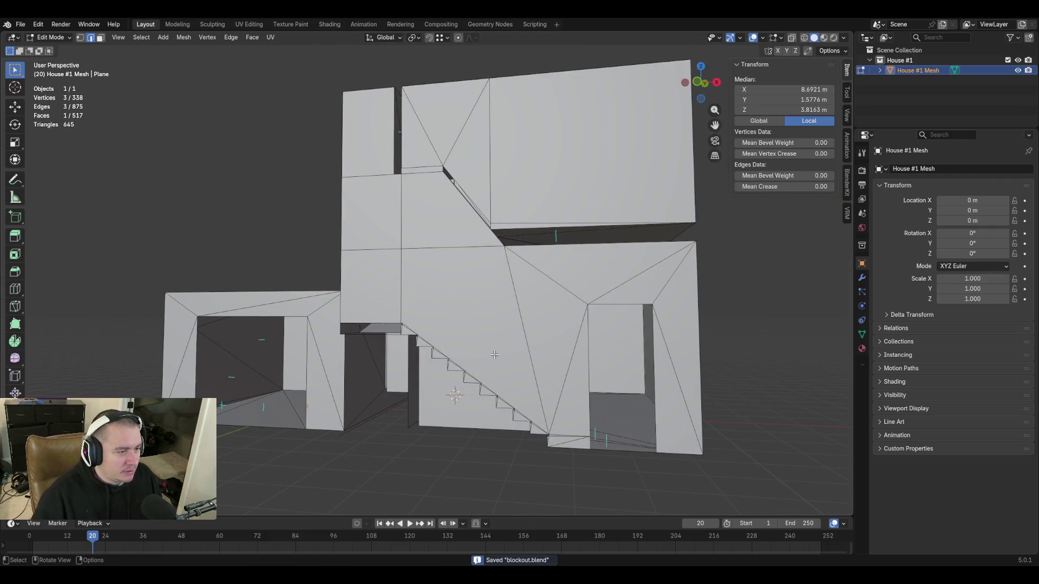